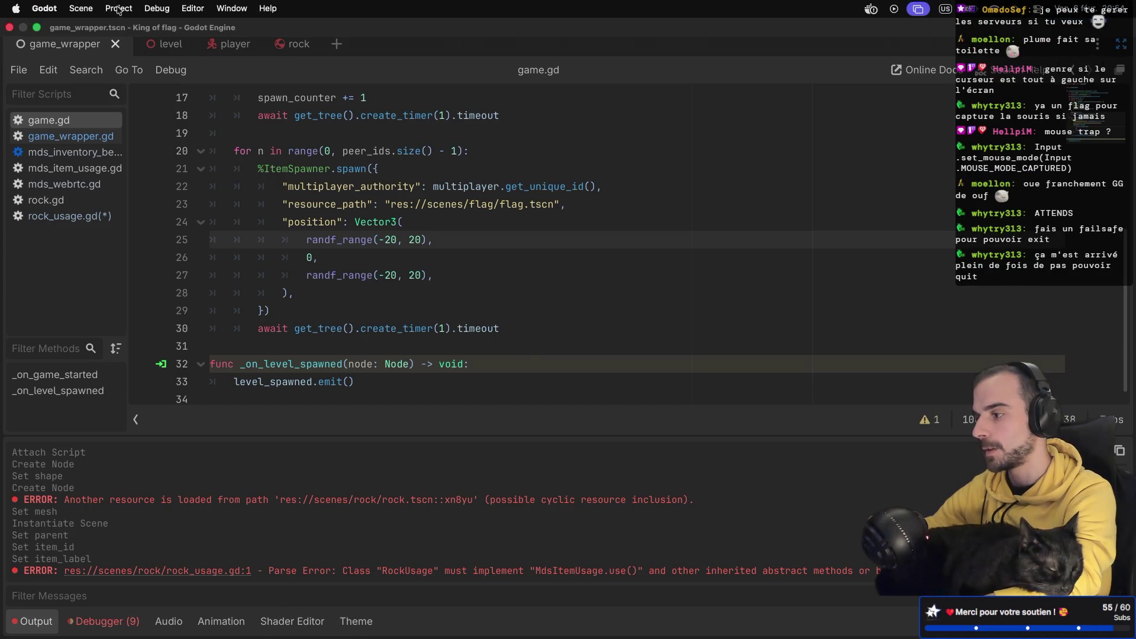
Step: Add a new input action named 'defocus' in the Project Settings Input Map
{"action": "left_click", "coordinate": [119, 8]}
{"action": "left_click", "coordinate": [142, 29]}
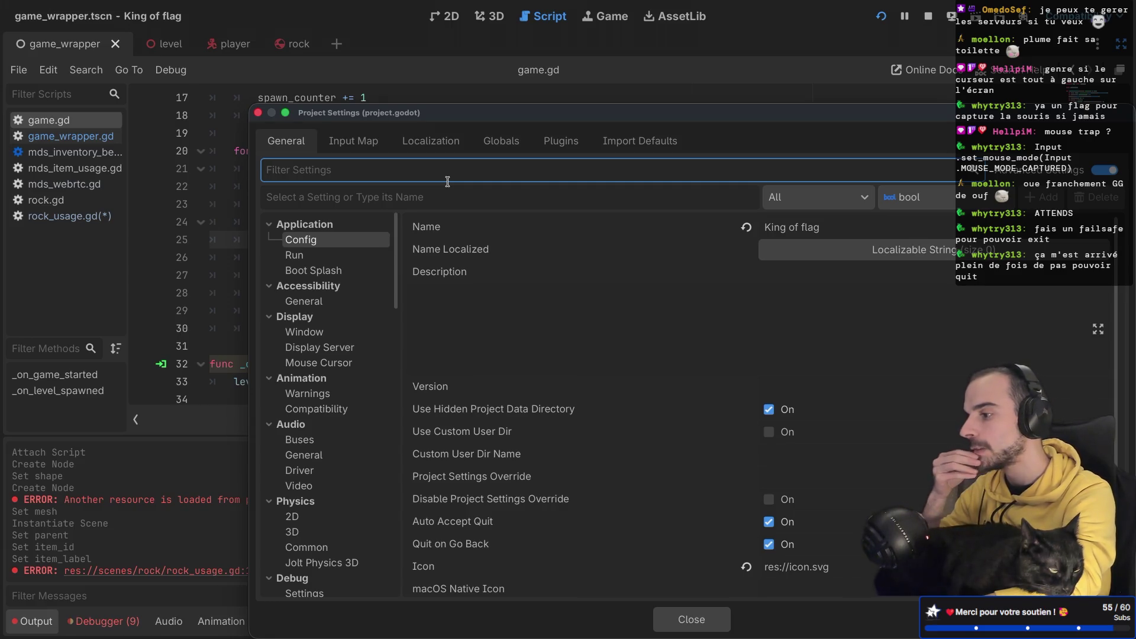
{"action": "left_click", "coordinate": [368, 151]}
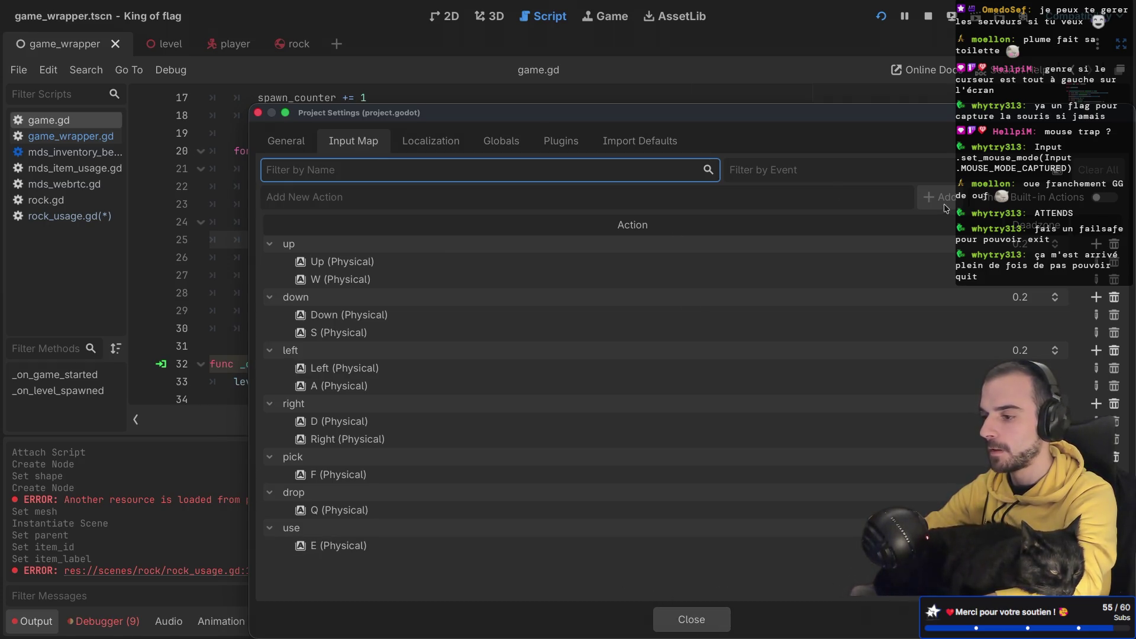
{"action": "left_click", "coordinate": [730, 191]}
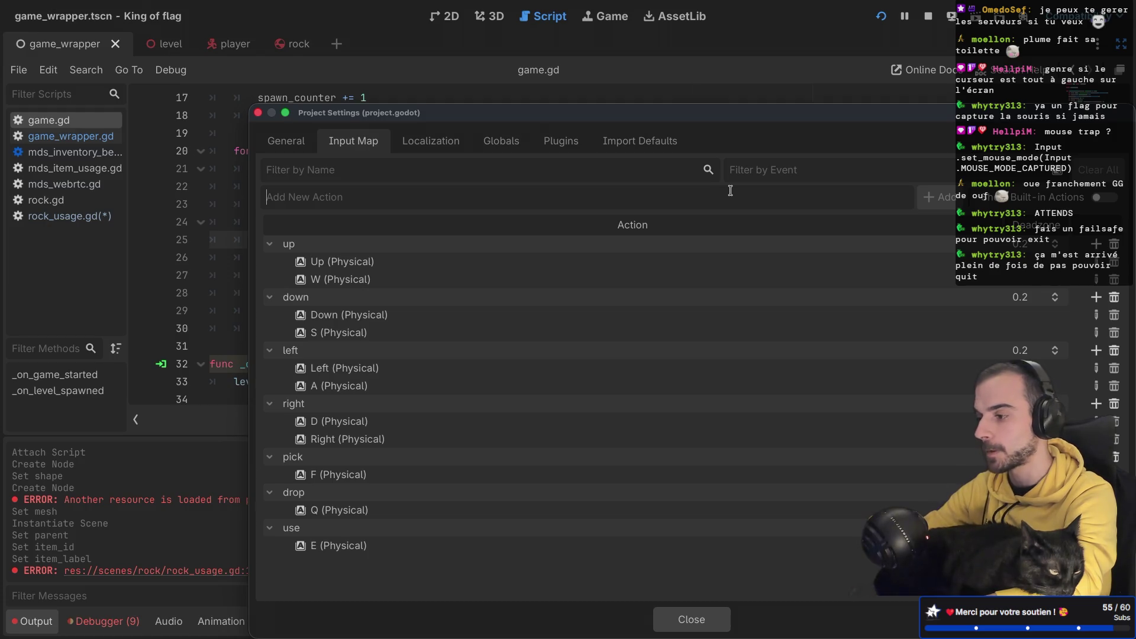
{"action": "type", "text": "defocus"}
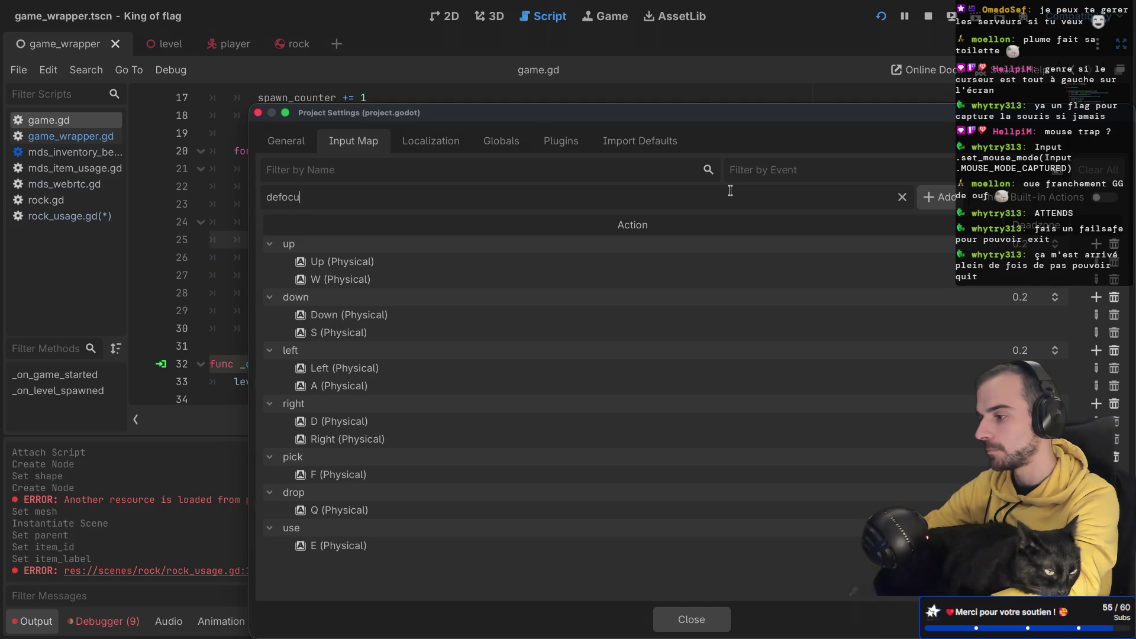
{"action": "key", "text": "Return"}
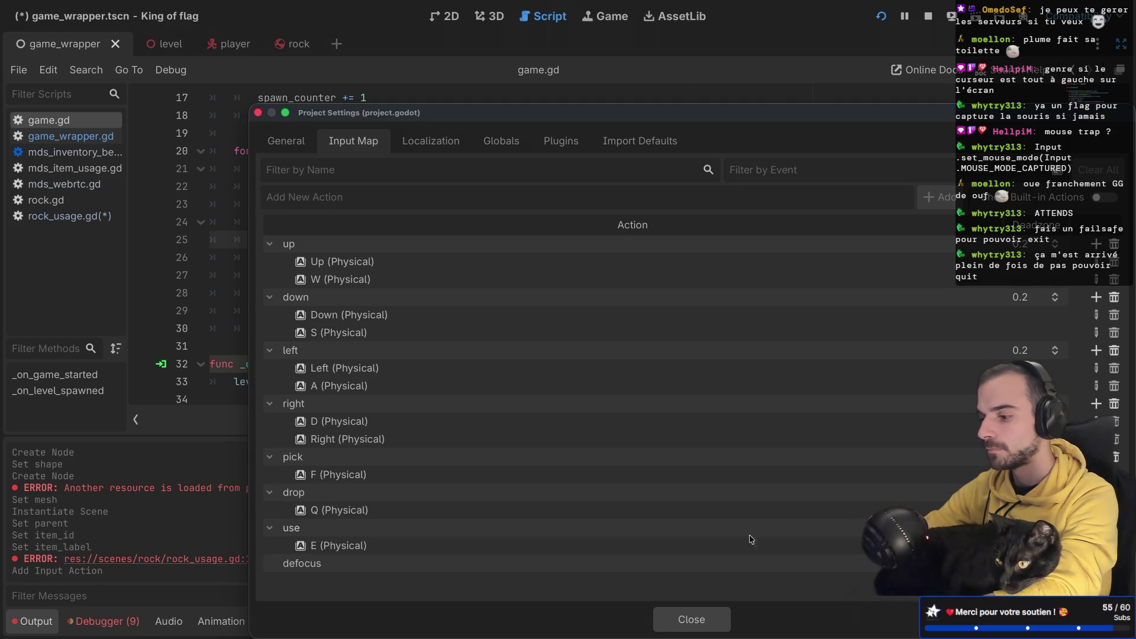
Step: Bind the Escape key to defocus, close Project Settings and save the project
{"action": "left_click", "coordinate": [1096, 563]}
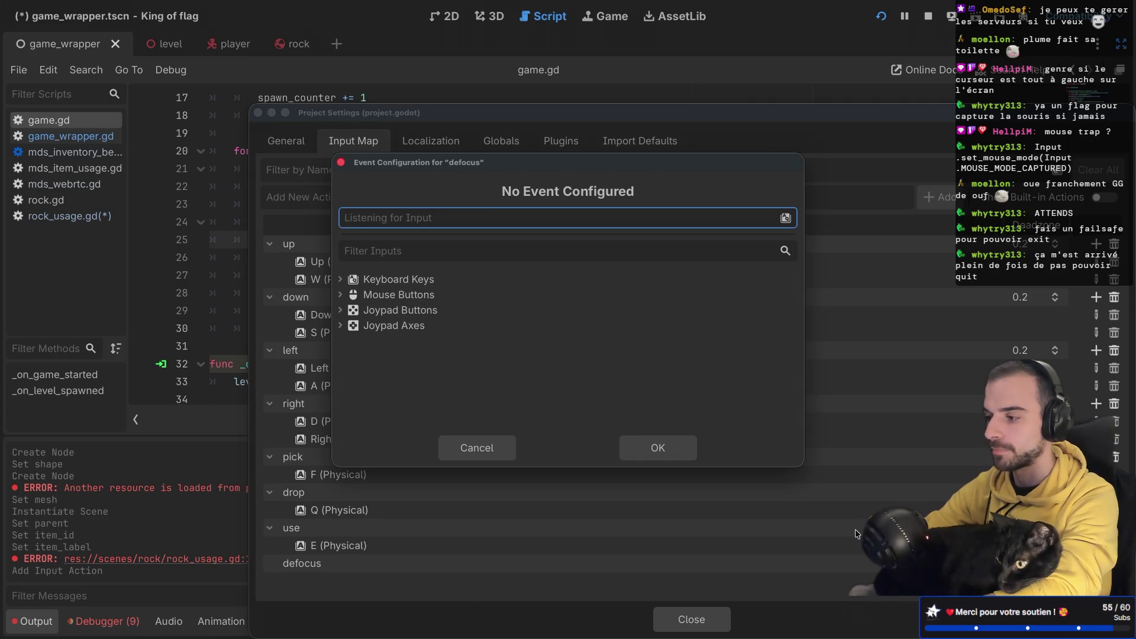
{"action": "key", "text": "Escape"}
{"action": "left_click", "coordinate": [656, 449]}
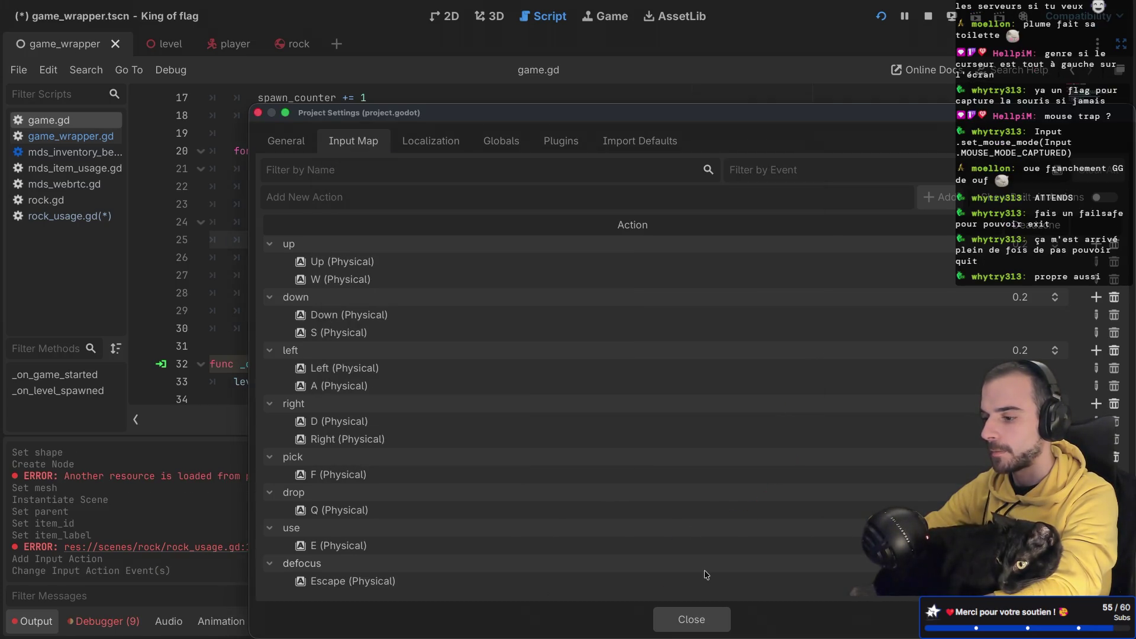
{"action": "left_click", "coordinate": [692, 620]}
{"action": "key", "text": "ctrl+s"}
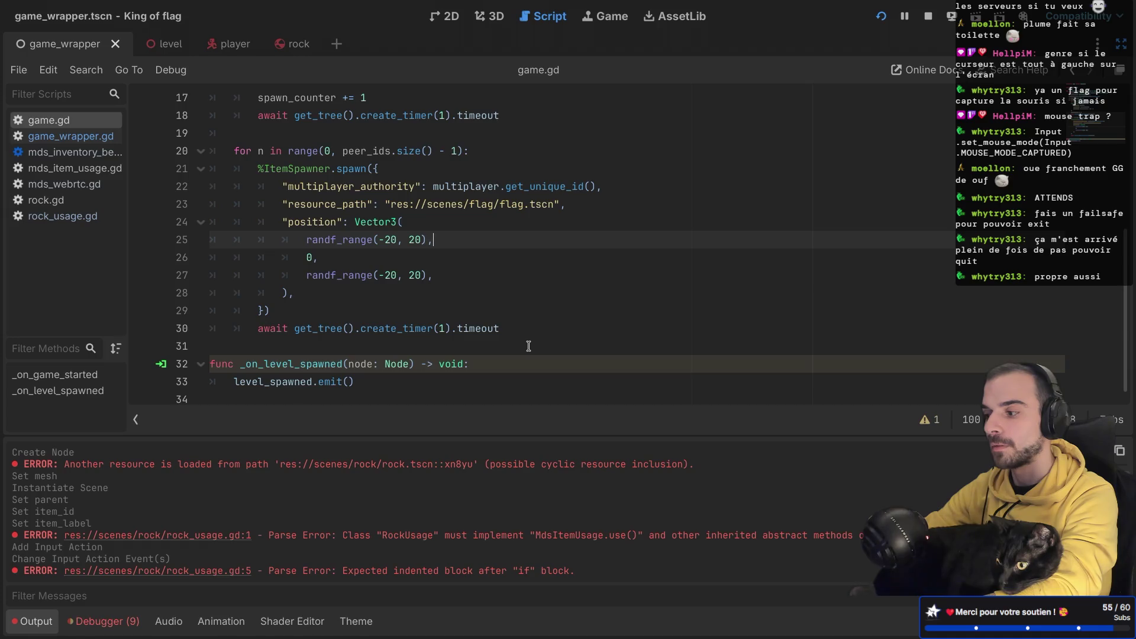
Step: Restore the scene and inspector docks, briefly expanding and collapsing the UI node
{"action": "scroll", "coordinate": [529, 346], "scroll_direction": "up", "scroll_amount": 5}
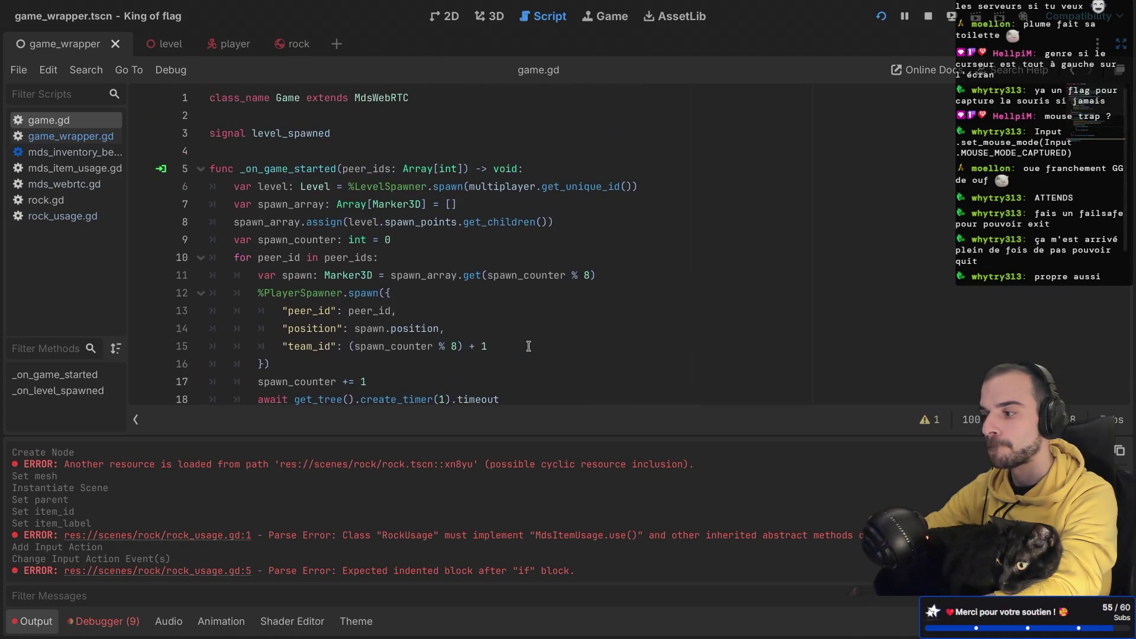
{"action": "scroll", "coordinate": [525, 326], "scroll_direction": "down", "scroll_amount": 2}
{"action": "scroll", "coordinate": [525, 326], "scroll_direction": "up", "scroll_amount": 2}
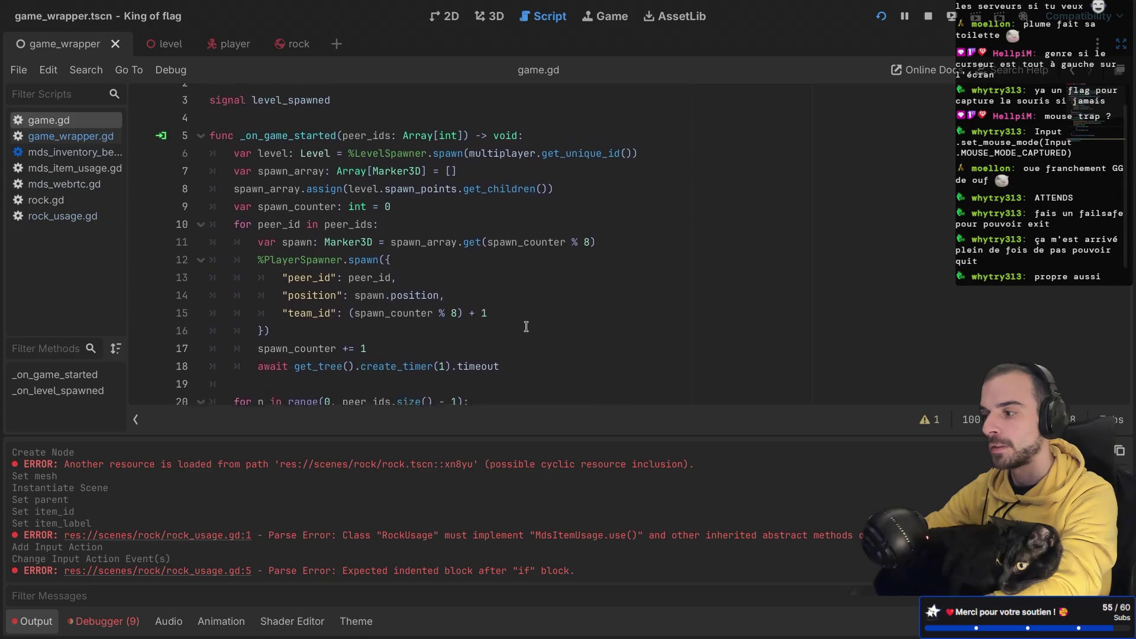
{"action": "key", "text": "ctrl+shift+F11"}
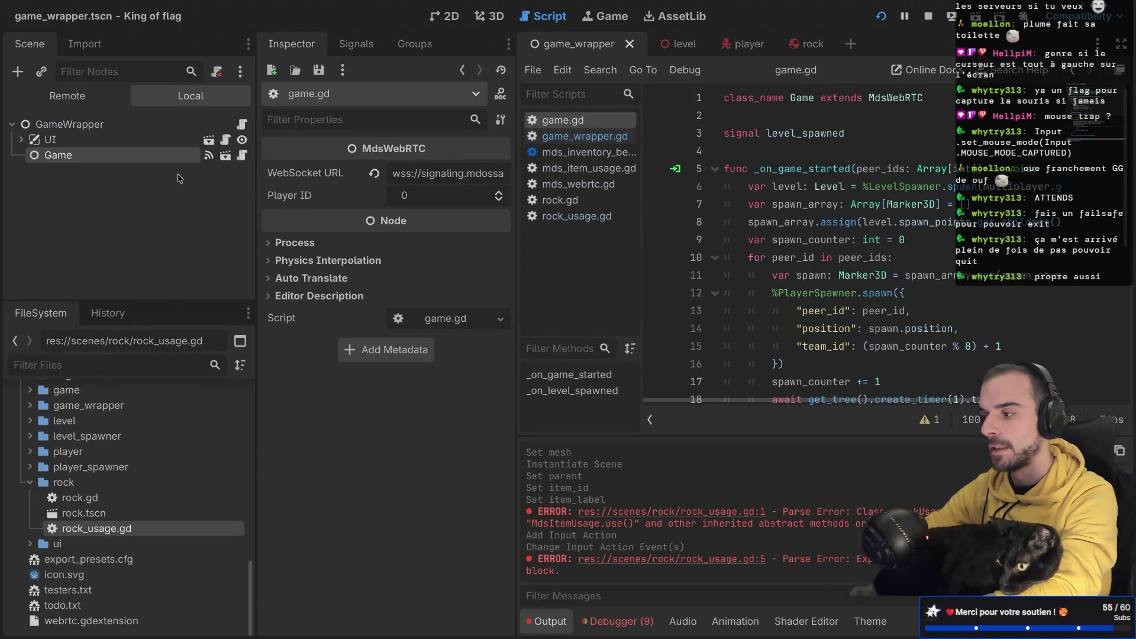
{"action": "left_click", "coordinate": [22, 140]}
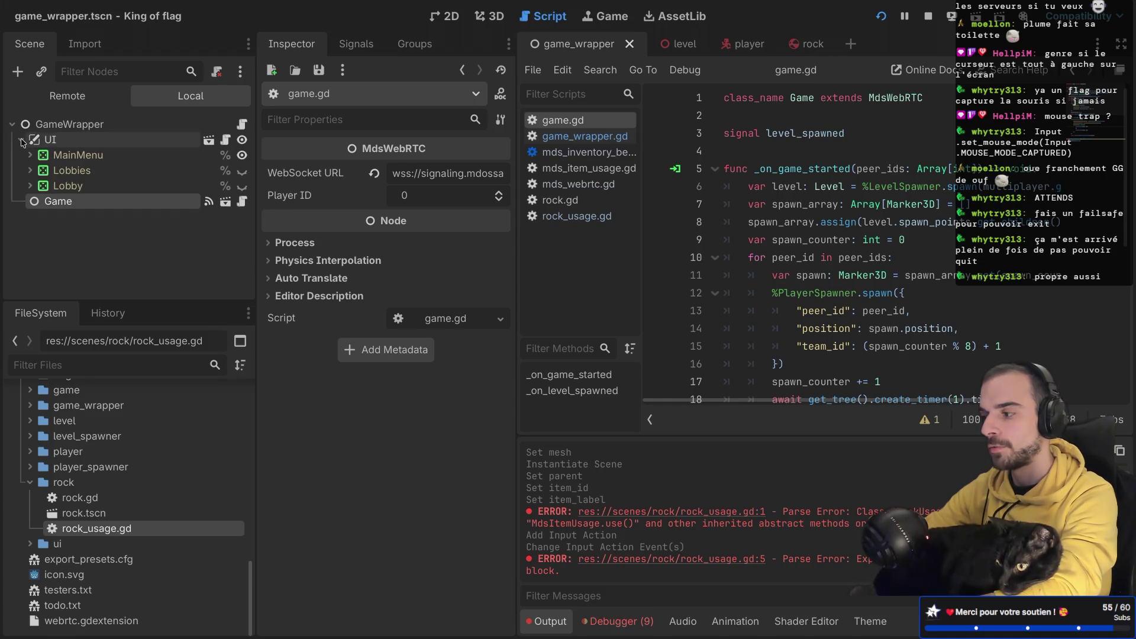
{"action": "left_click", "coordinate": [21, 140]}
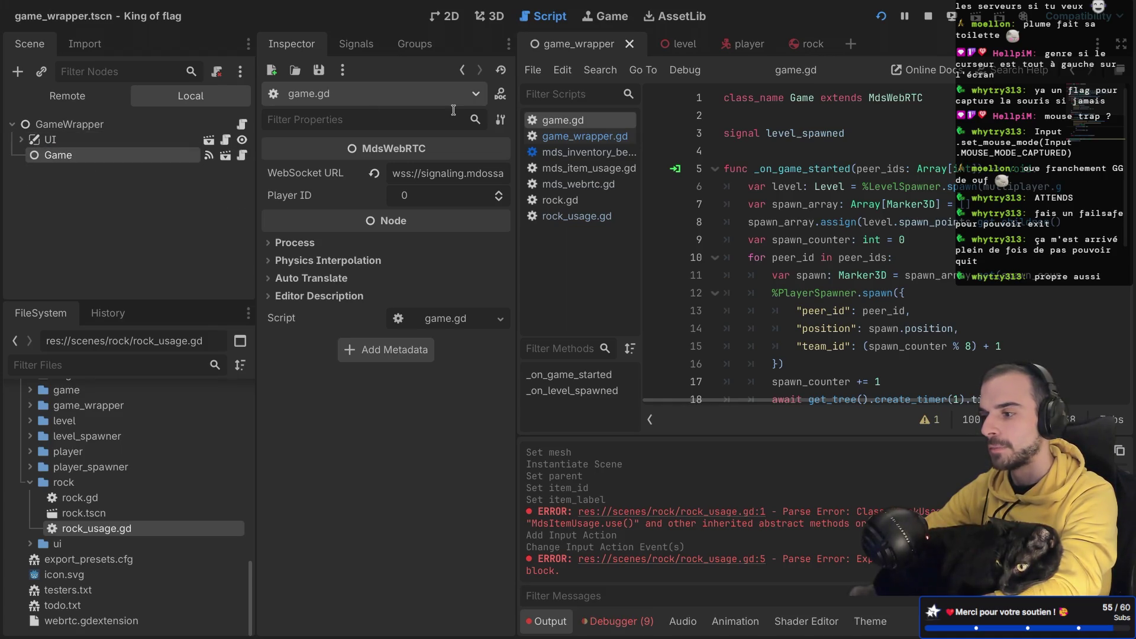
Step: Open player.gd from the player scene full-width and insert blank lines above _ready
{"action": "left_click", "coordinate": [748, 45]}
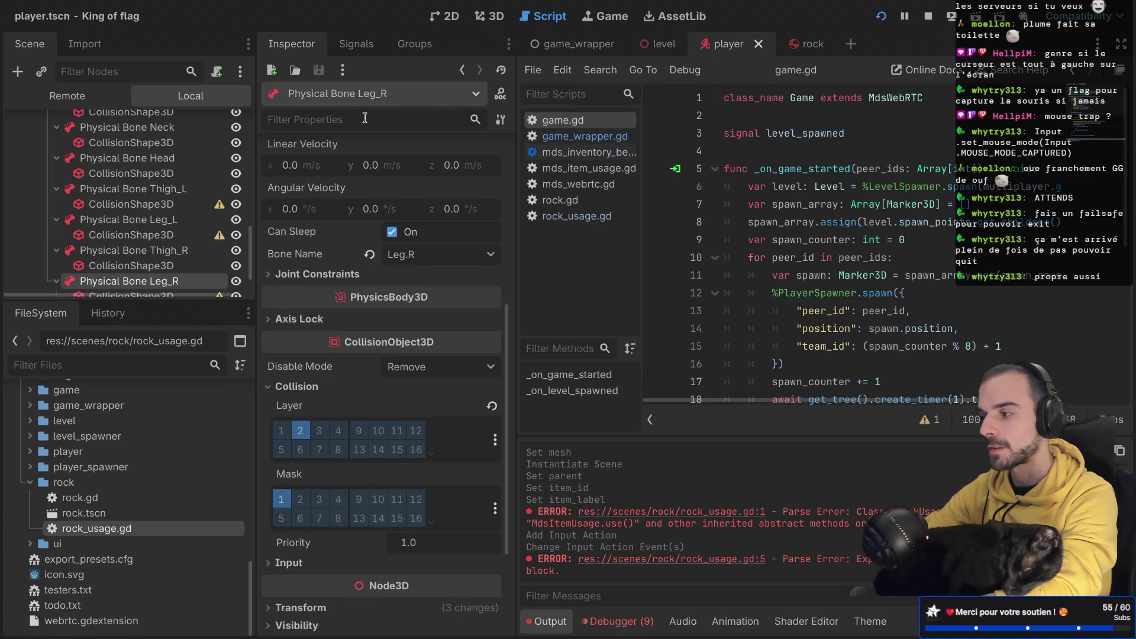
{"action": "scroll", "coordinate": [218, 129], "scroll_direction": "up", "scroll_amount": 10}
{"action": "left_click", "coordinate": [218, 125]}
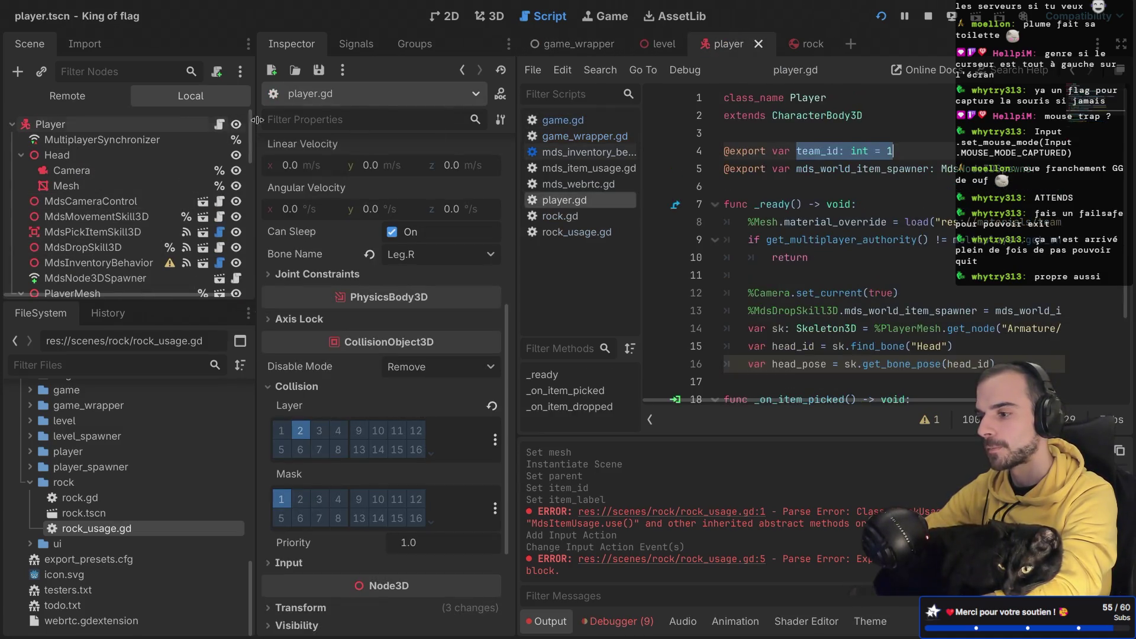
{"action": "key", "text": "ctrl+shift+F11"}
{"action": "left_click", "coordinate": [440, 188]}
{"action": "key", "text": "Return"}
{"action": "key", "text": "Return"}
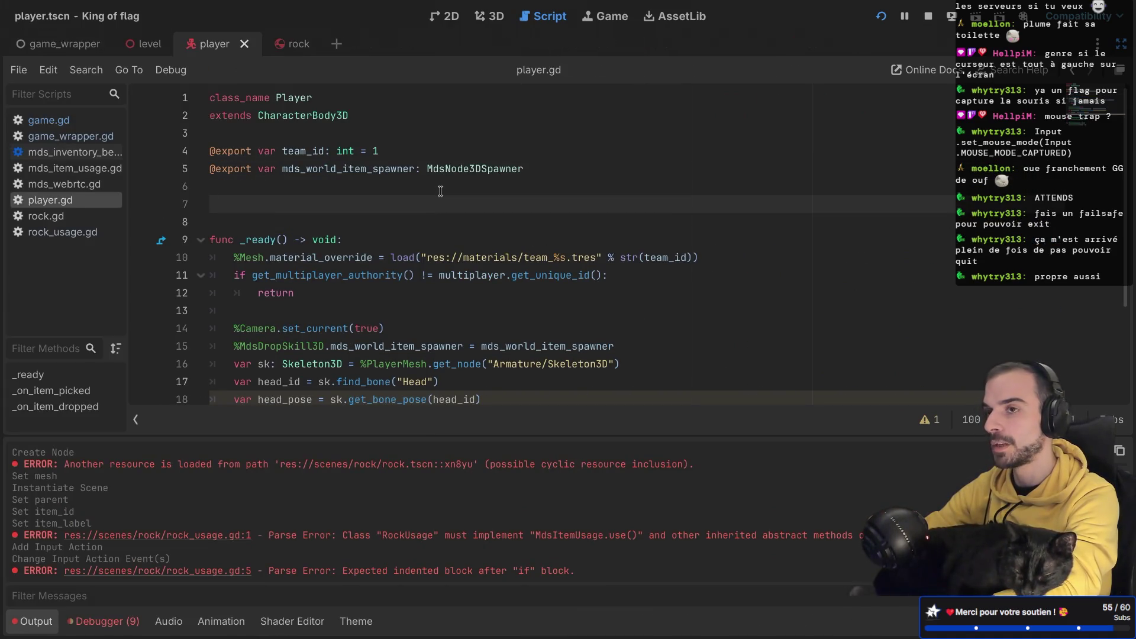
Step: Add func _input with an if event.is_action check for 'defocus'
{"action": "type", "text": "func _input"}
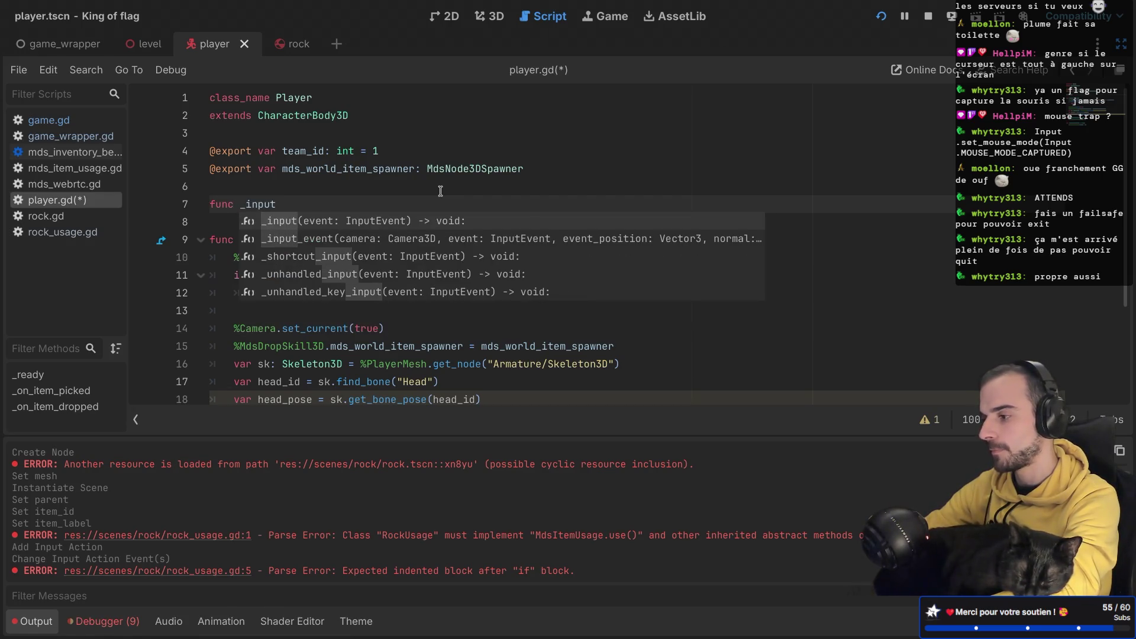
{"action": "key", "text": "Return"}
{"action": "key", "text": "Return"}
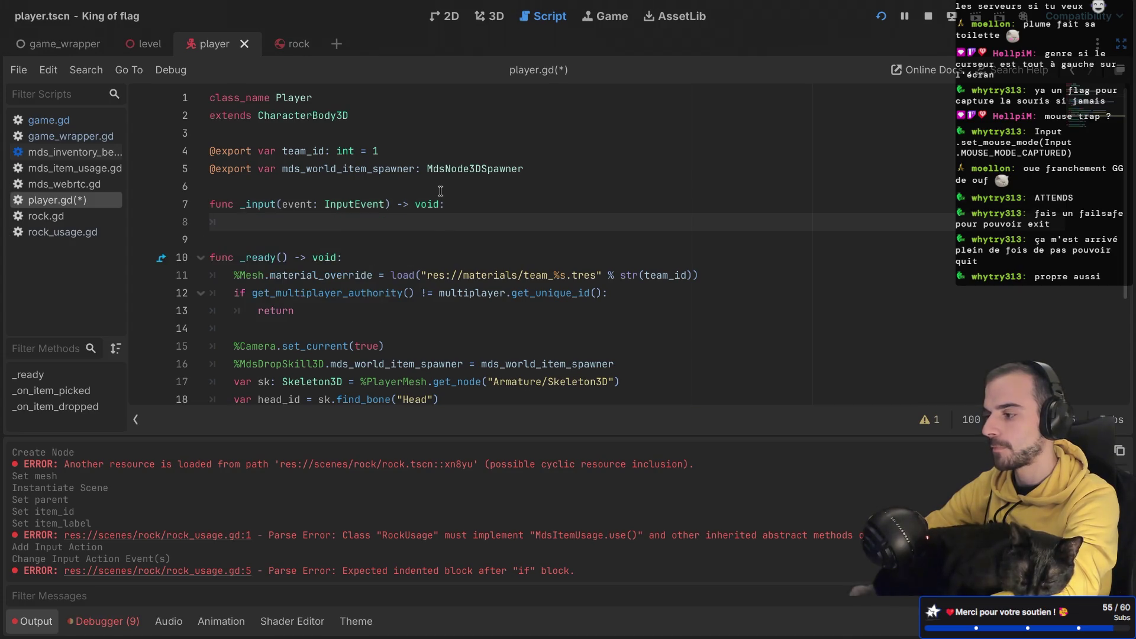
{"action": "type", "text": "if ev"}
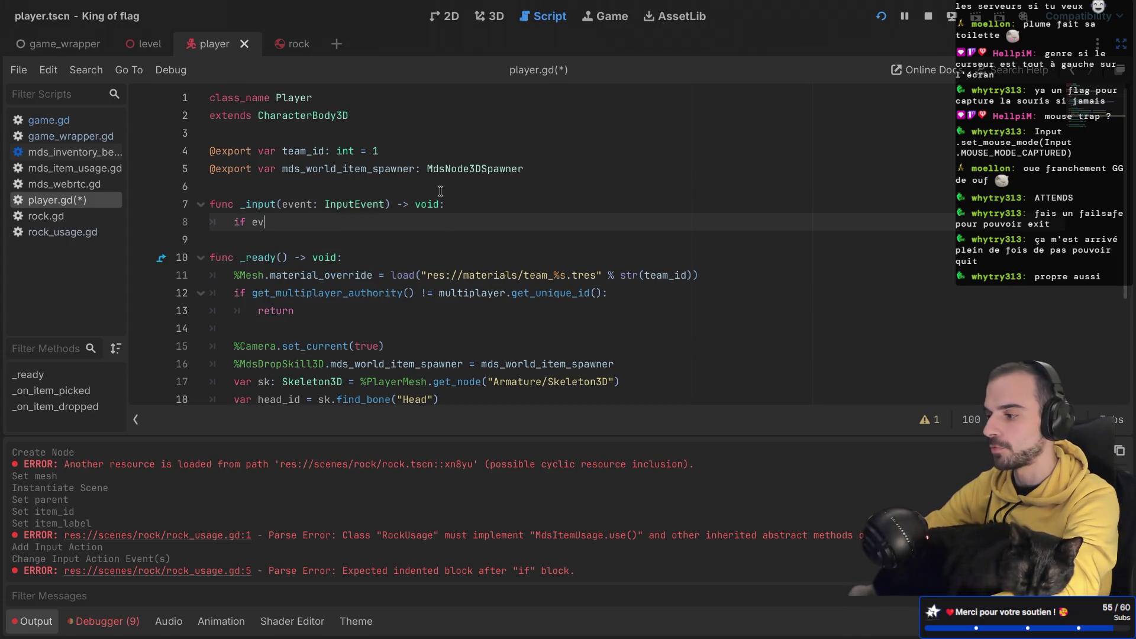
{"action": "key", "text": "Return"}
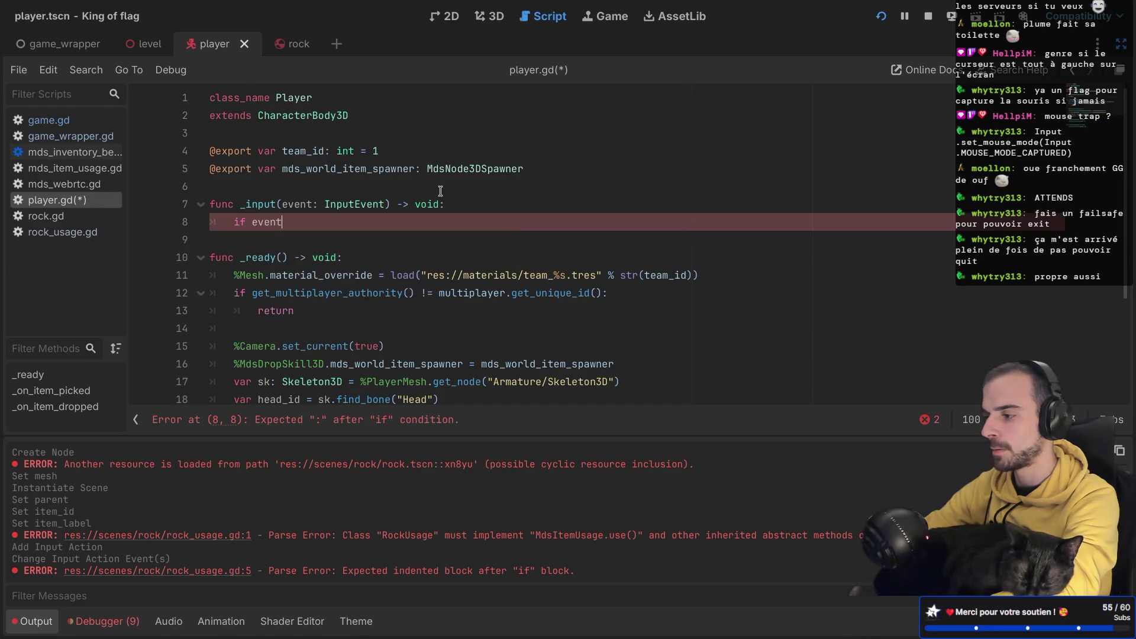
{"action": "type", "text": "."}
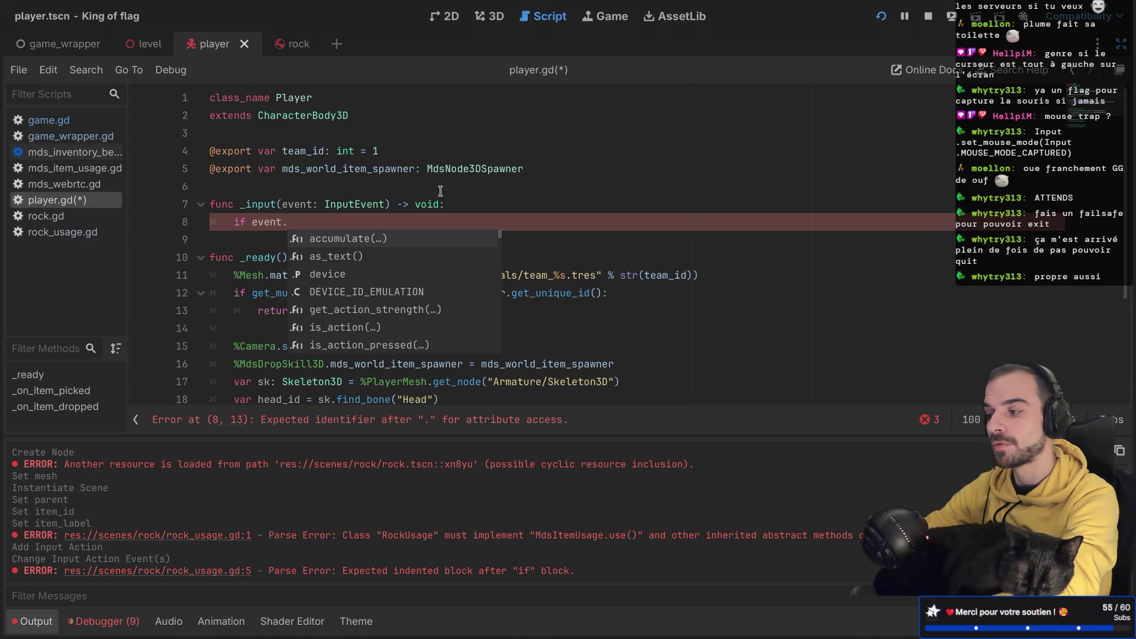
{"action": "key", "text": "Escape"}
{"action": "type", "text": "is"}
{"action": "key", "text": "Return"}
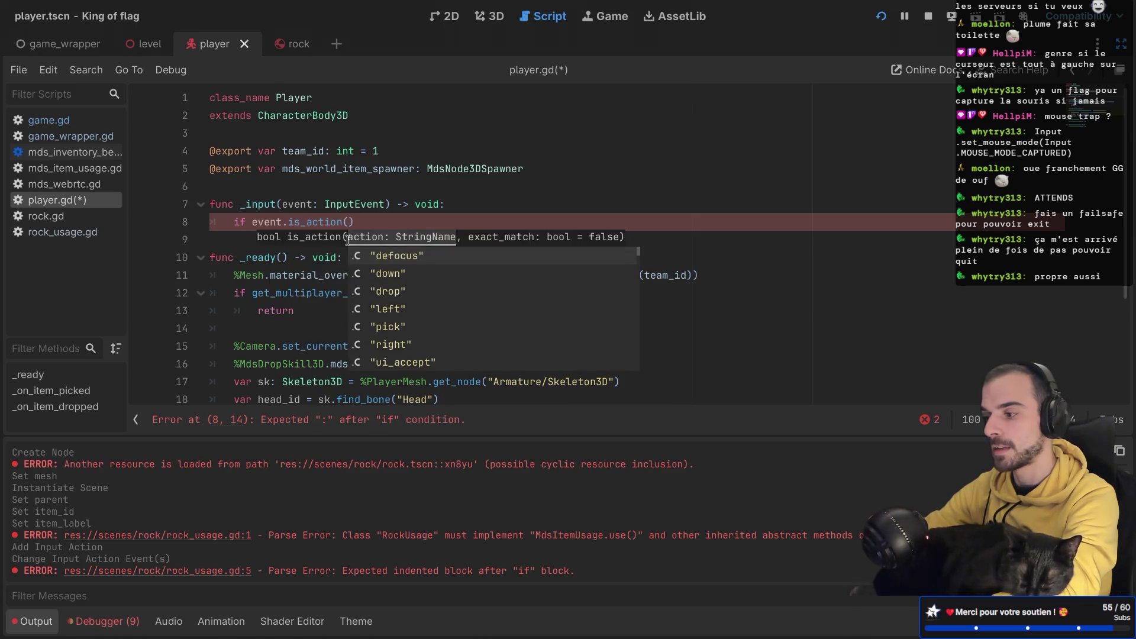
{"action": "left_click", "coordinate": [421, 259]}
Step: Give the defocus check an indented pass body
{"action": "double_click", "coordinate": [378, 222]}
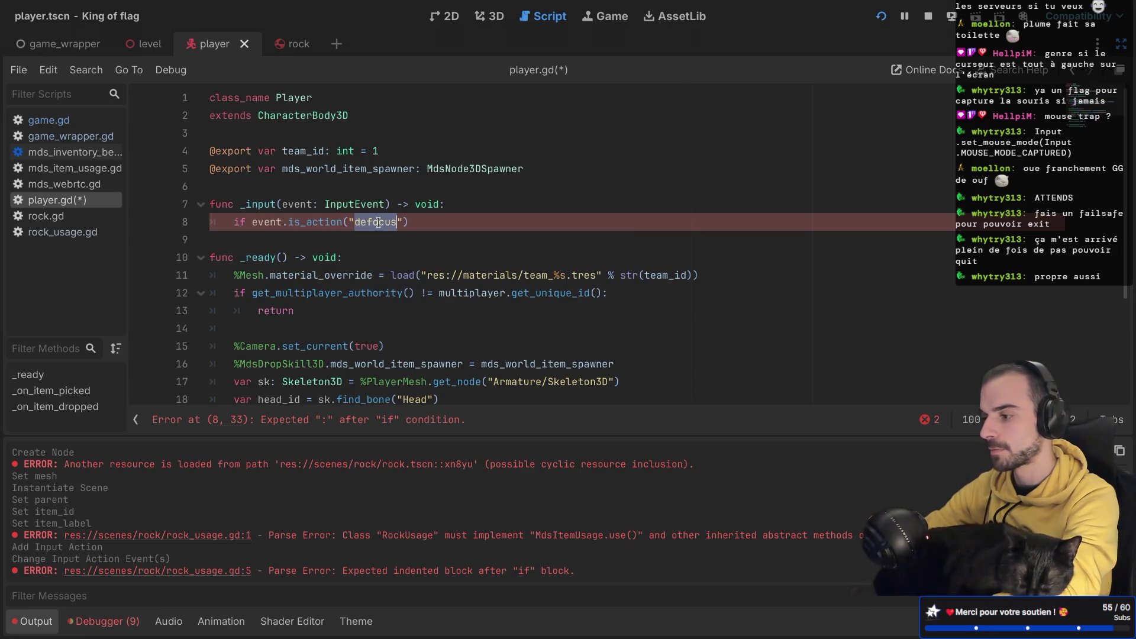
{"action": "left_click", "coordinate": [424, 223]}
{"action": "type", "text": ":"}
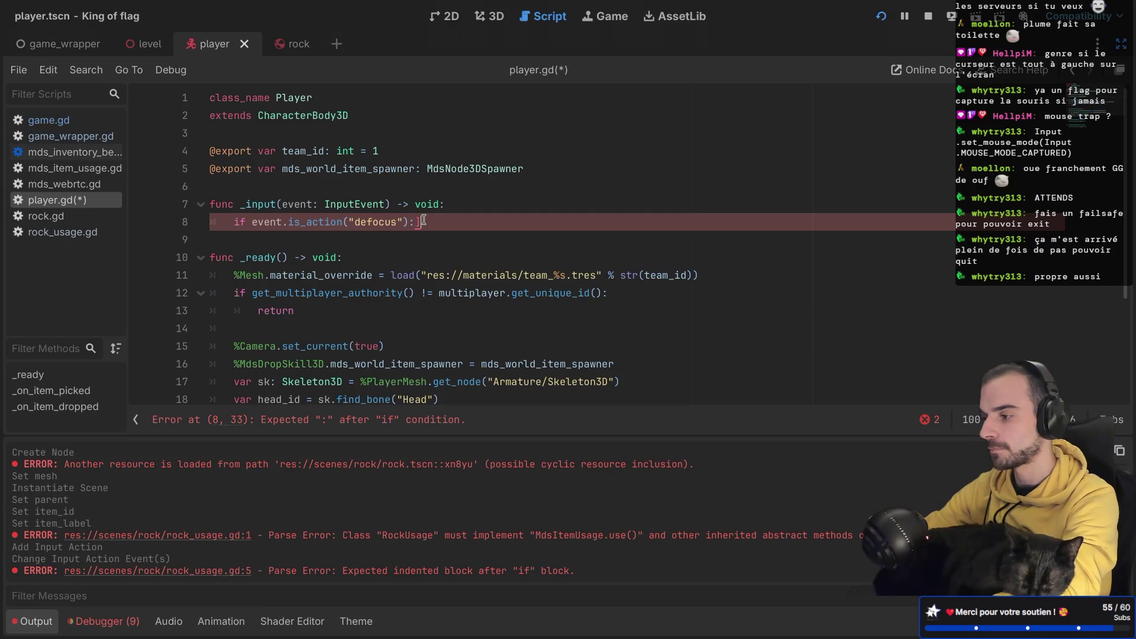
{"action": "key", "text": "Return"}
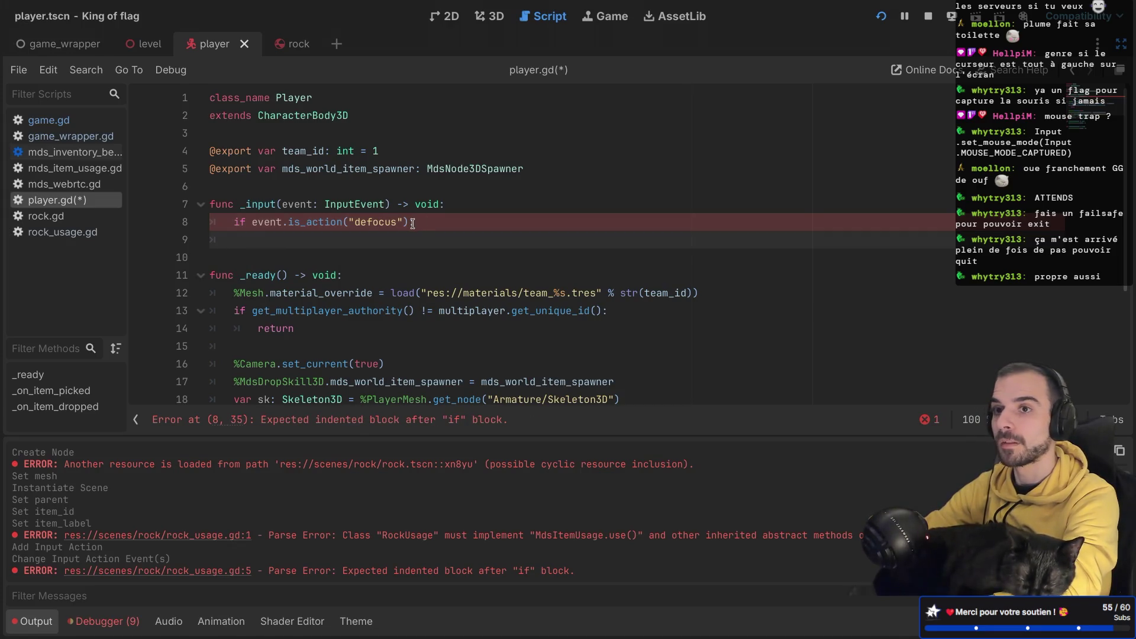
{"action": "type", "text": "pass"}
{"action": "key", "text": "Return"}
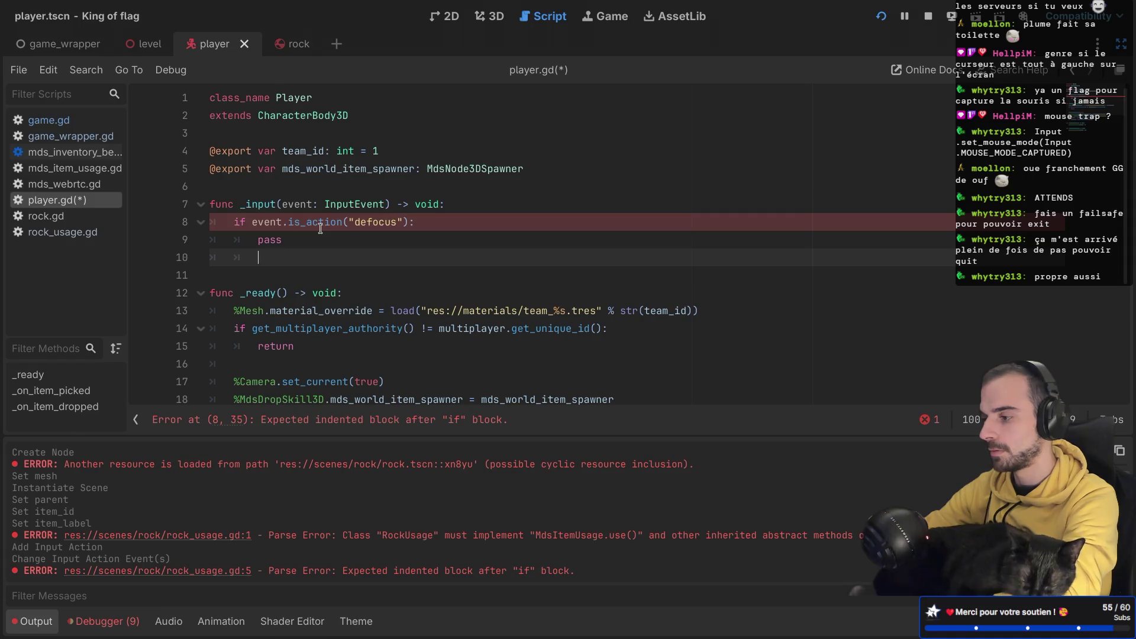
{"action": "type", "text": "="}
{"action": "key", "text": "BackSpace"}
{"action": "key", "text": "BackSpace"}
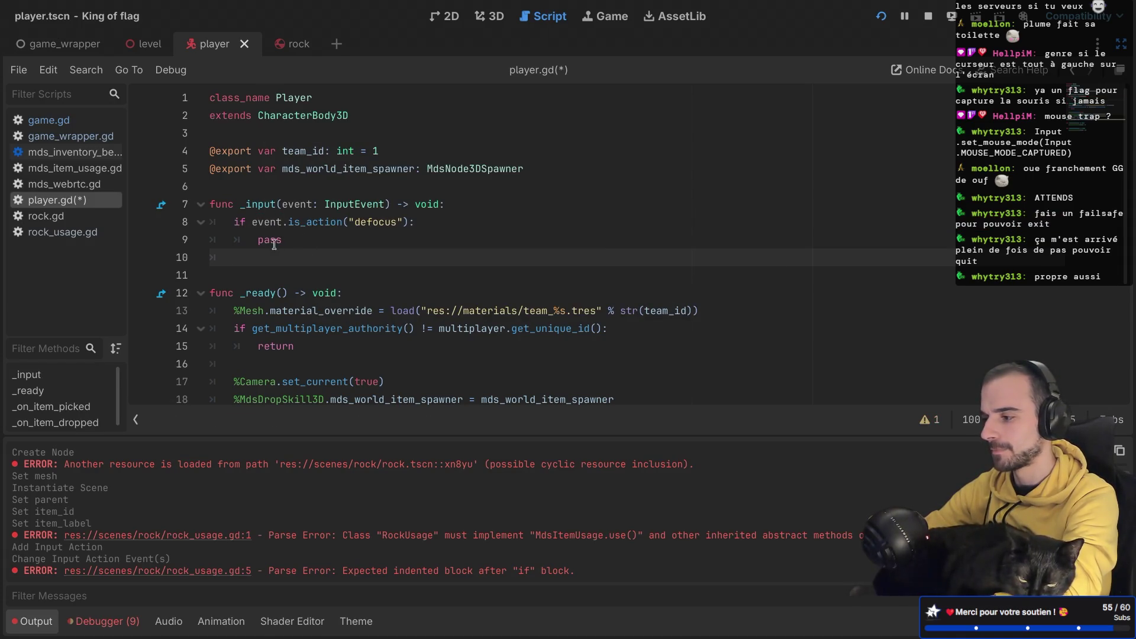
Step: Duplicate the if block and change the copy's action name to 'focus'
{"action": "left_click_drag", "start_coordinate": [234, 259], "coordinate": [208, 223]}
{"action": "key", "text": "ctrl+v"}
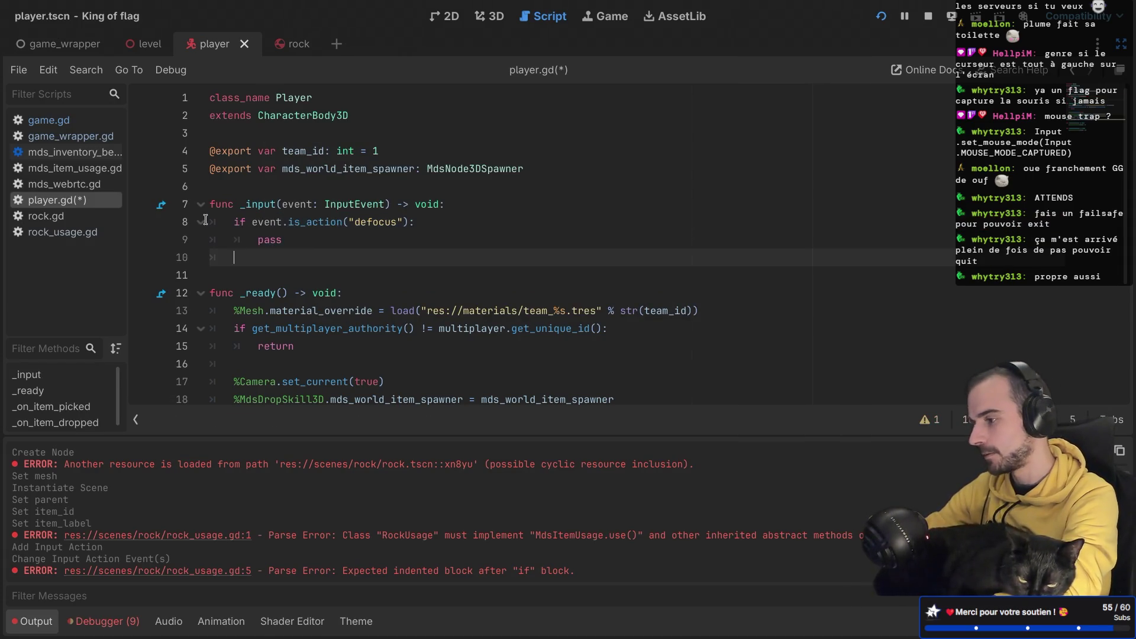
{"action": "type", "text": "if event.is_action(\"defocus\"): \t\tpass"}
{"action": "left_click", "coordinate": [257, 262]}
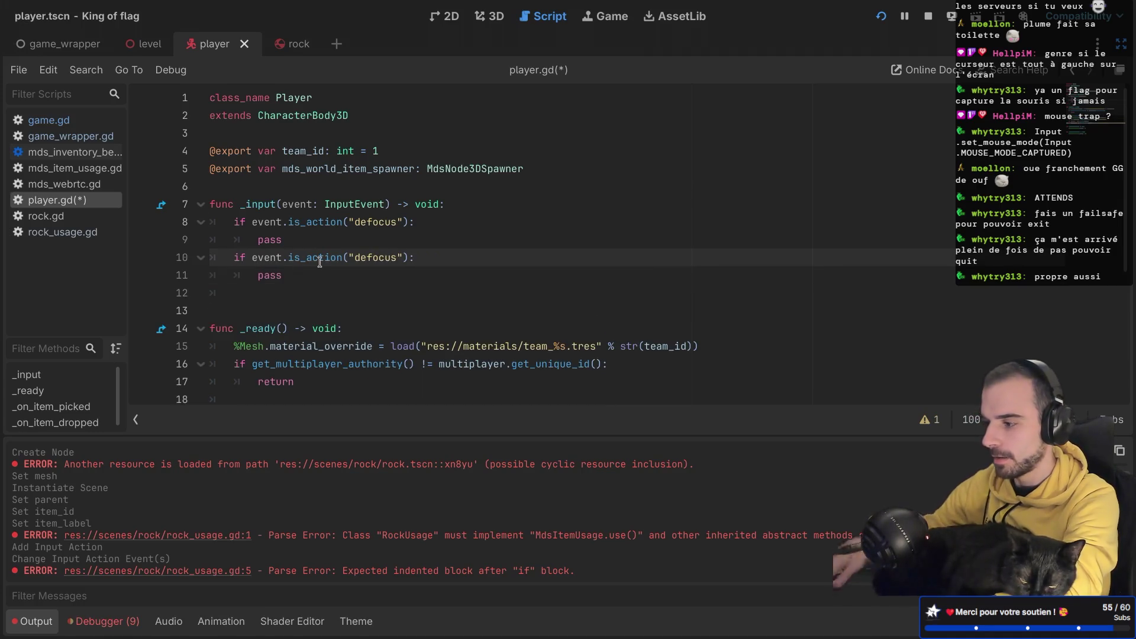
{"action": "double_click", "coordinate": [371, 259]}
{"action": "type", "text": "focus"}
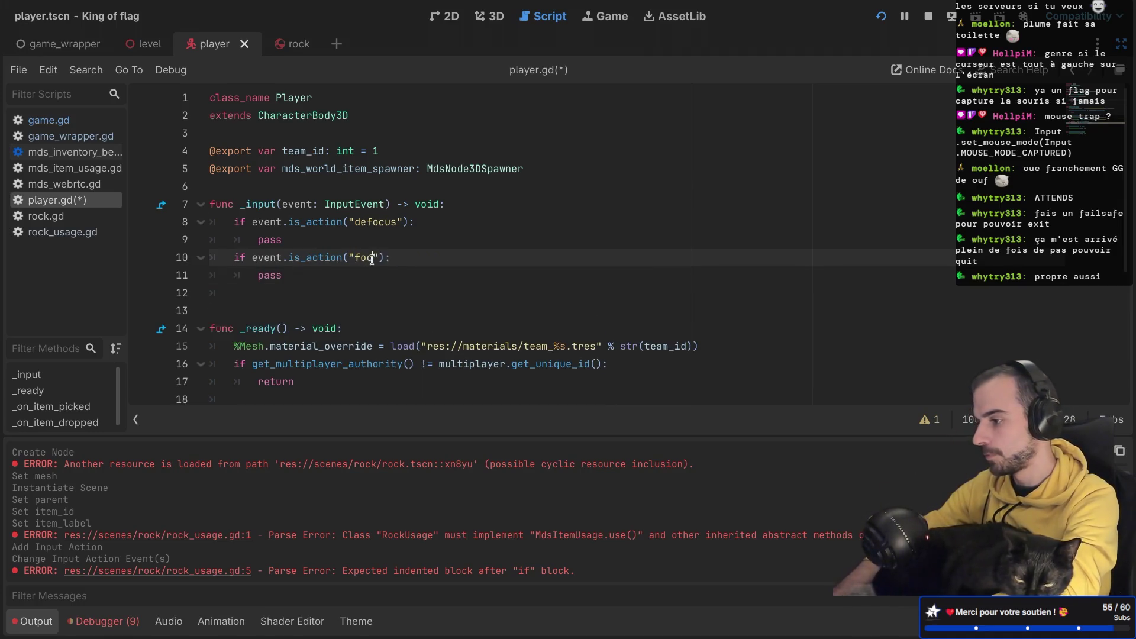
{"action": "left_click", "coordinate": [320, 290]}
Step: Replace the focus branch's pass with Input.set_mouse and open the Input class docs
{"action": "double_click", "coordinate": [269, 274]}
{"action": "type", "text": "I"}
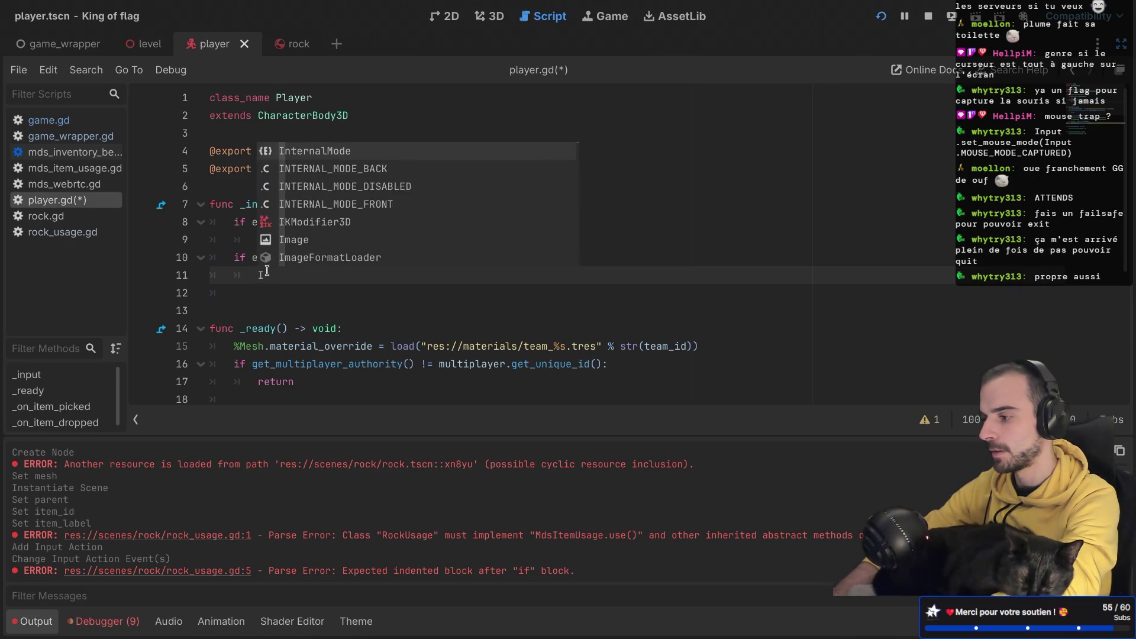
{"action": "type", "text": "nput."}
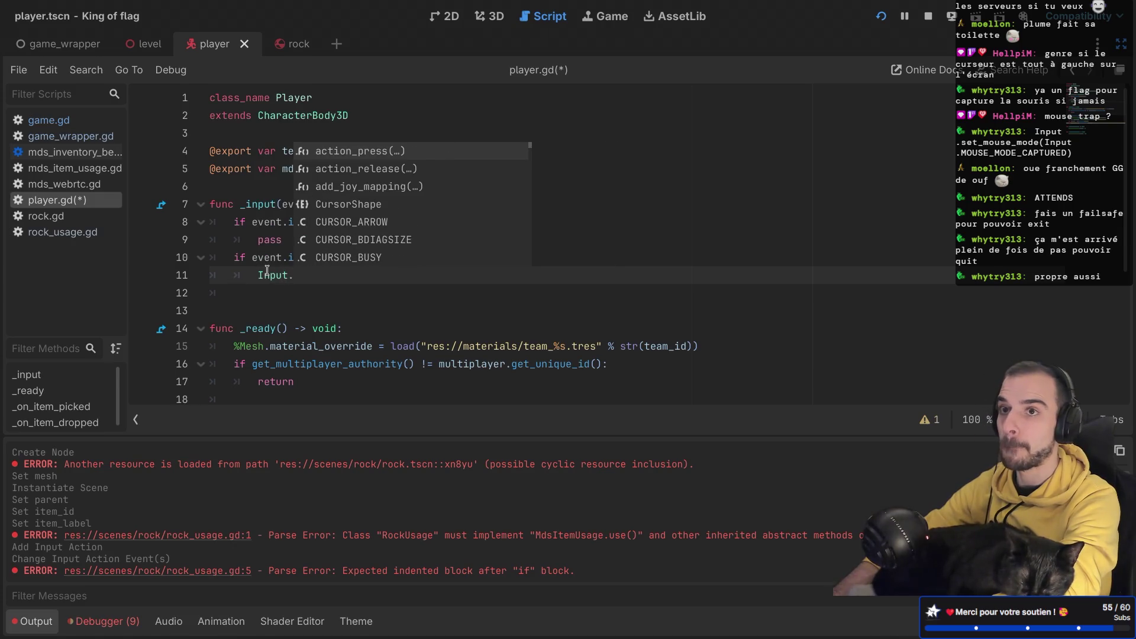
{"action": "type", "text": "set_mouse"}
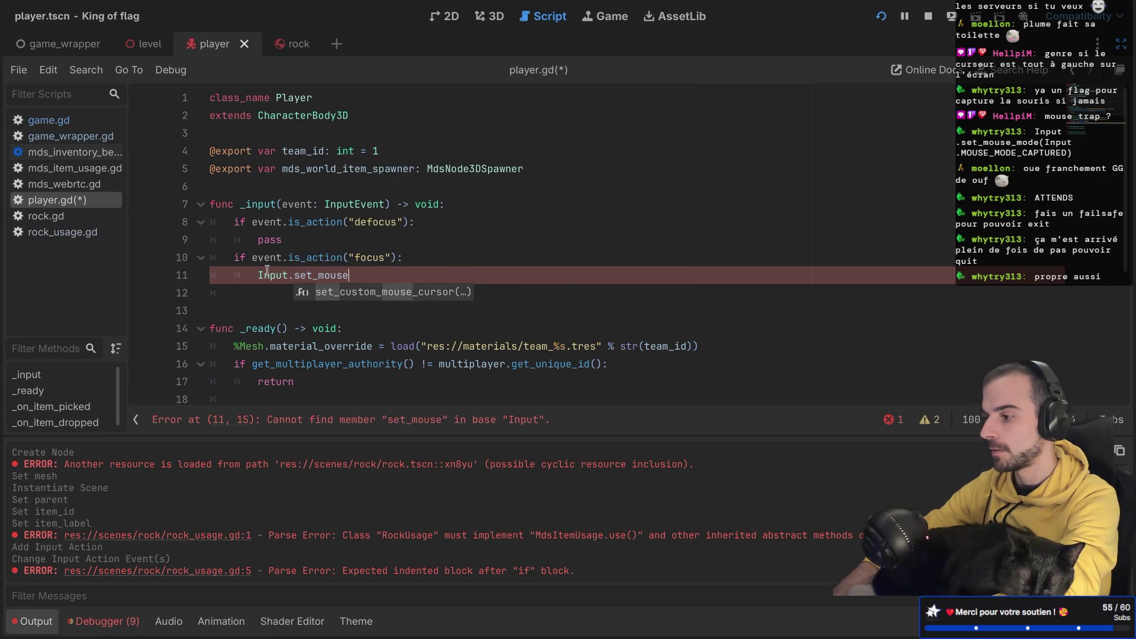
{"action": "left_click", "coordinate": [280, 275]}
{"action": "mouse_move", "coordinate": [280, 277]}
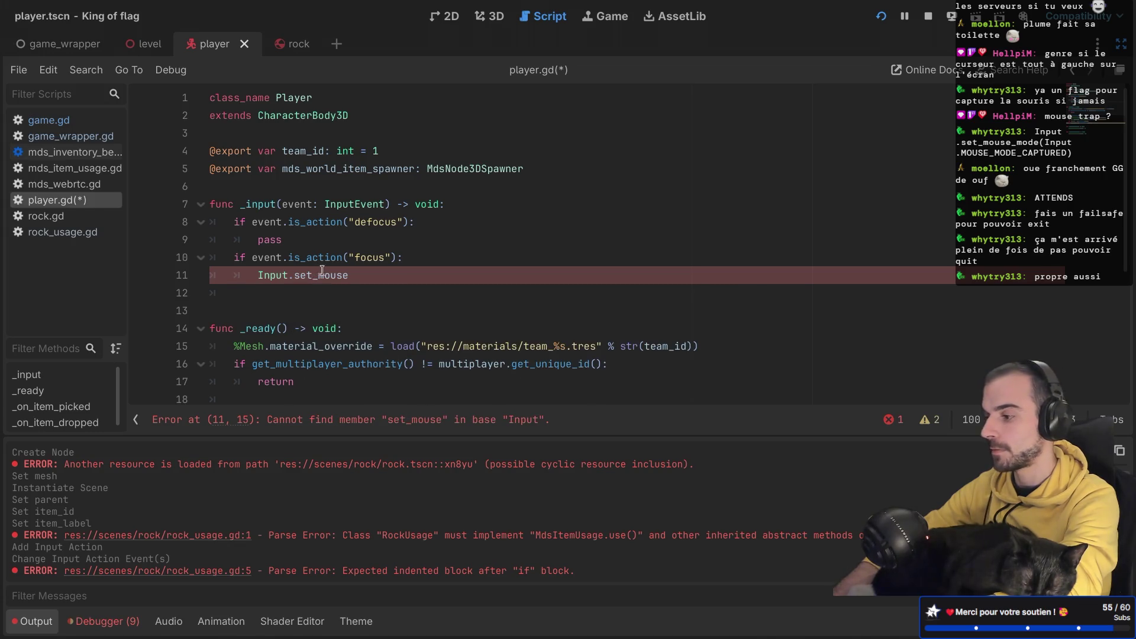
{"action": "left_click", "coordinate": [271, 276], "text": "ctrl"}
Step: Search the Input docs for 'mode', read the mouse_mode property, then return to player.gd
{"action": "scroll", "coordinate": [429, 253], "scroll_direction": "down", "scroll_amount": 5}
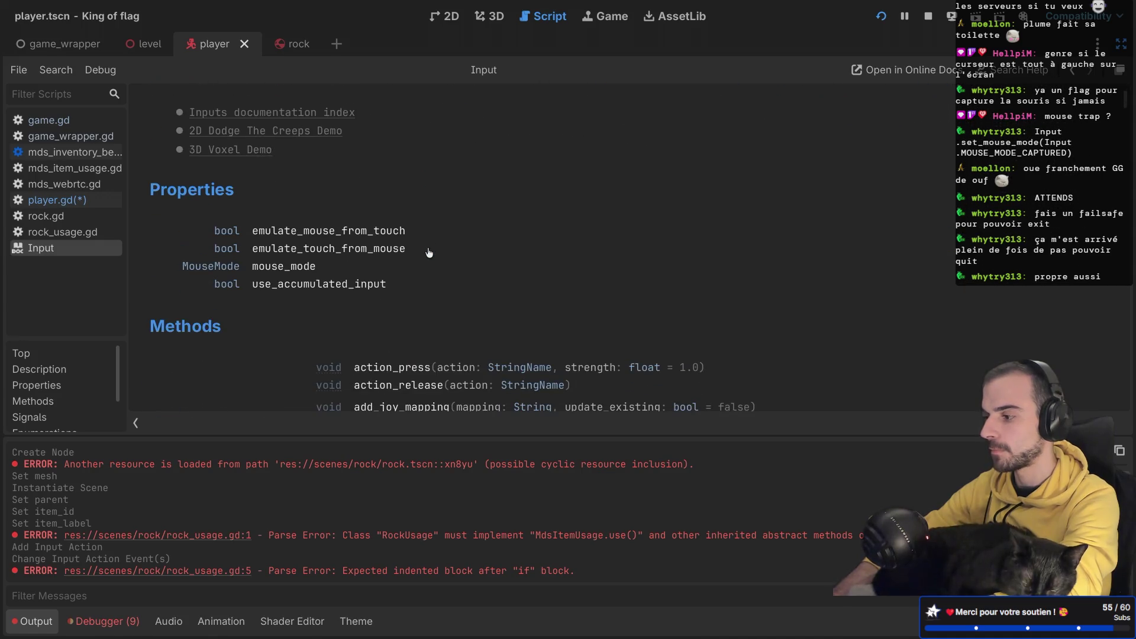
{"action": "scroll", "coordinate": [429, 254], "scroll_direction": "down", "scroll_amount": 1}
{"action": "key", "text": "ctrl+f"}
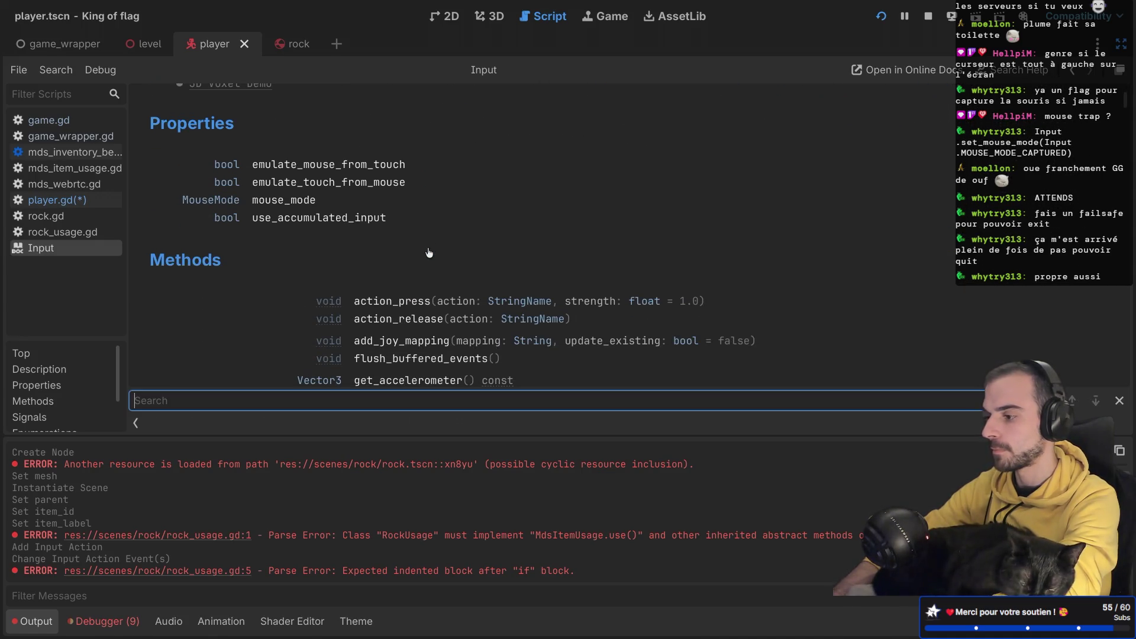
{"action": "type", "text": "mode"}
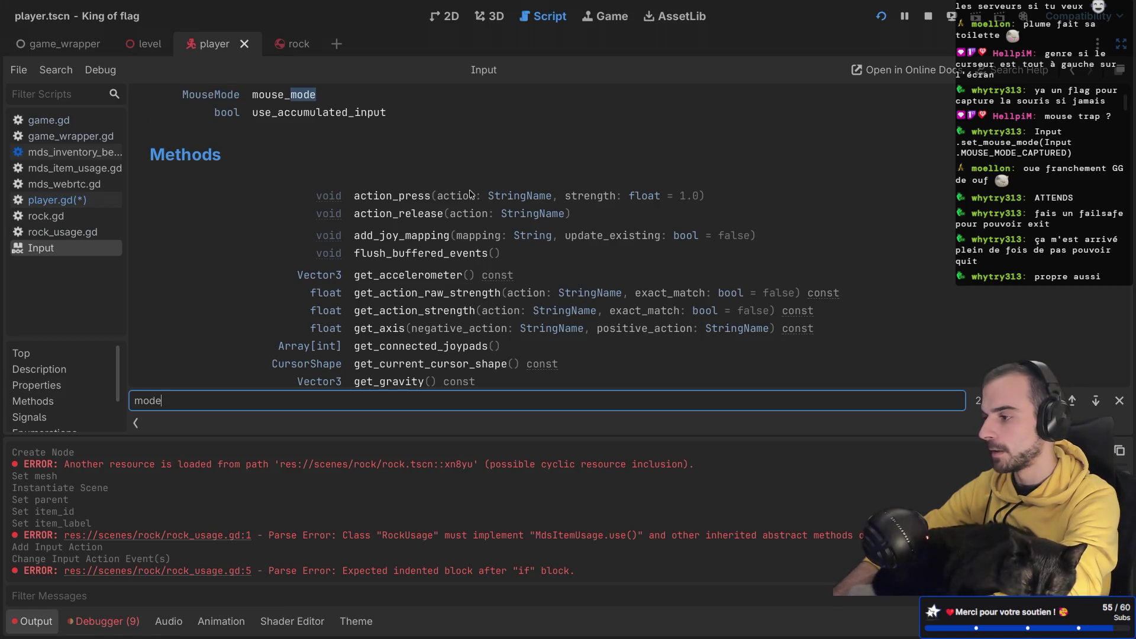
{"action": "scroll", "coordinate": [414, 196], "scroll_direction": "up", "scroll_amount": 3}
{"action": "left_click", "coordinate": [286, 246]}
{"action": "left_click", "coordinate": [286, 244]}
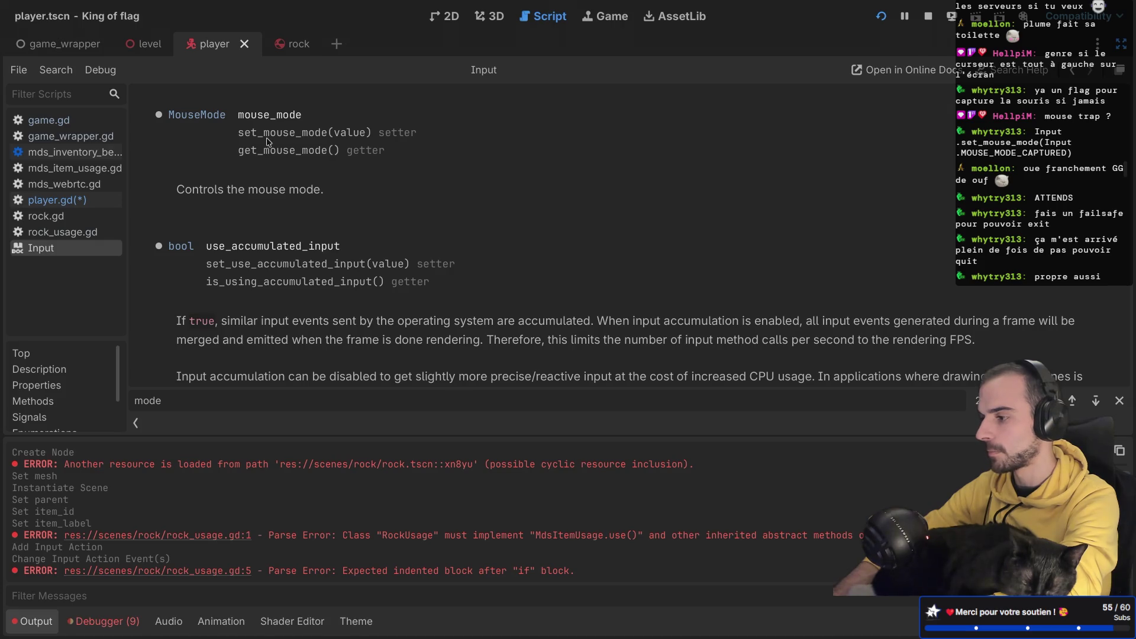
{"action": "key", "text": "alt+Left"}
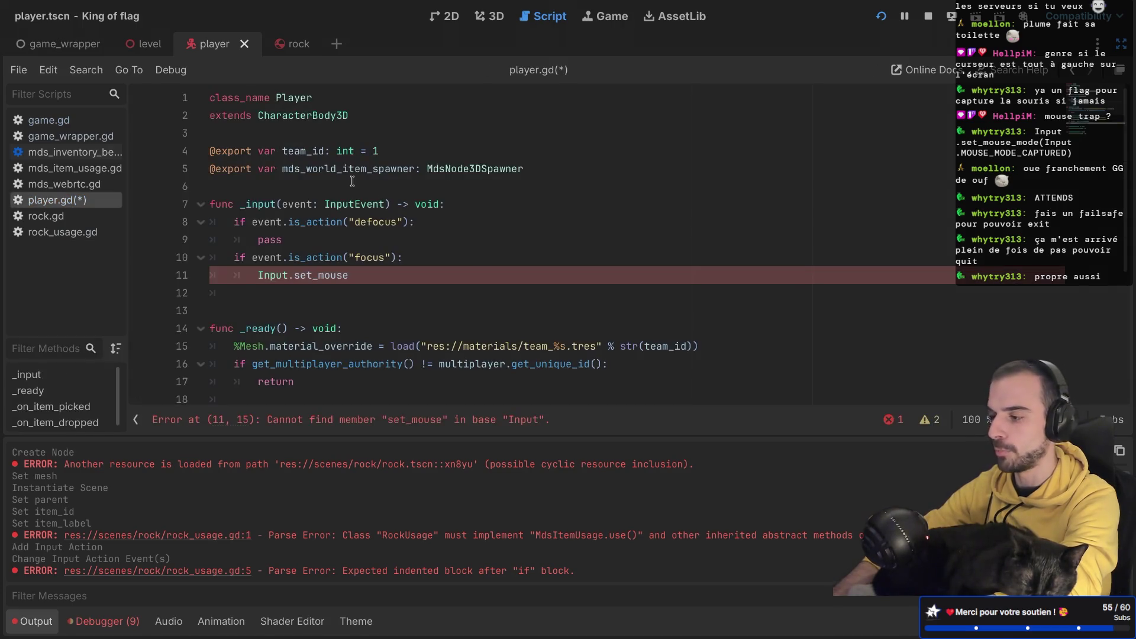
Step: Complete line 11 as Input.set_mouse_mode(Input.MOUSE_MODE_CAPTURED)
{"action": "double_click", "coordinate": [335, 274]}
{"action": "type", "text": "set"}
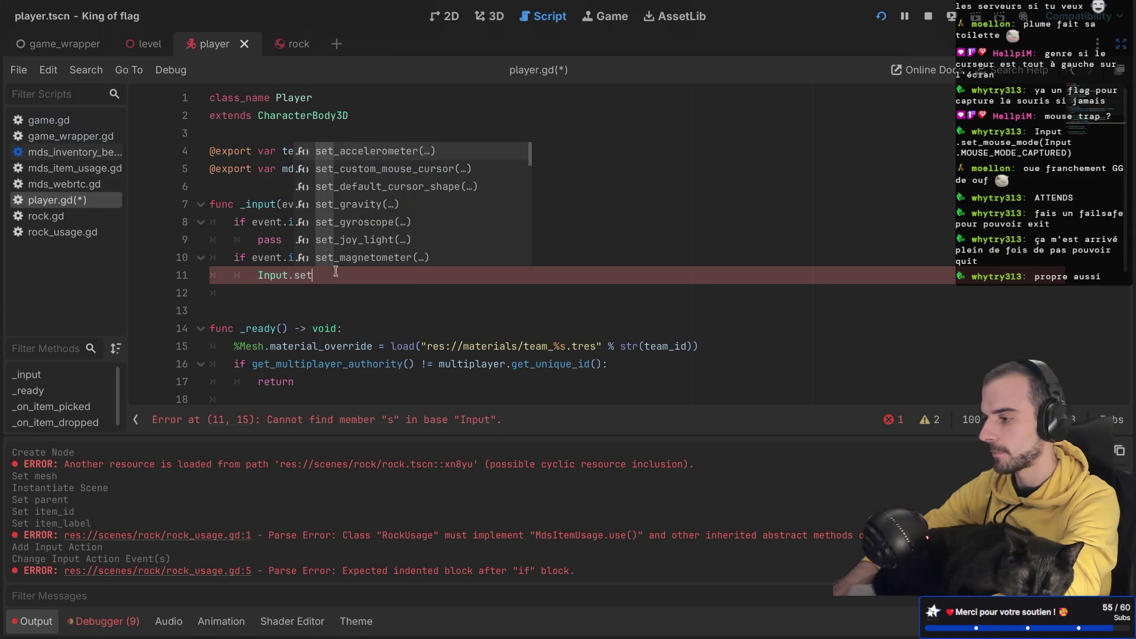
{"action": "type", "text": "_mouse"}
{"action": "key", "text": "Return"}
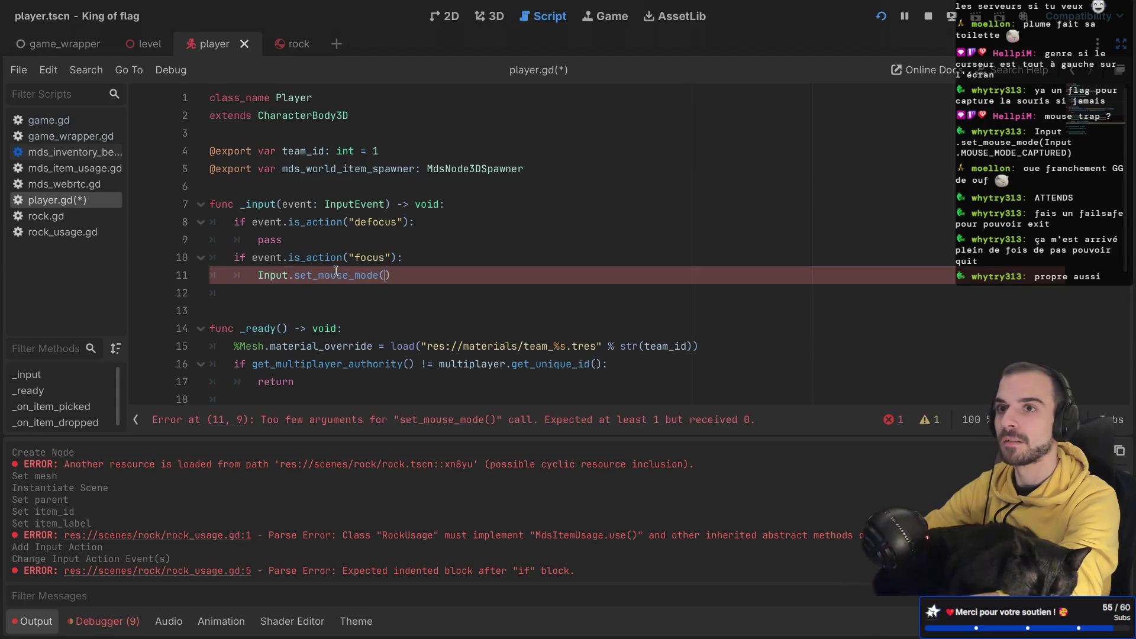
{"action": "type", "text": "\""}
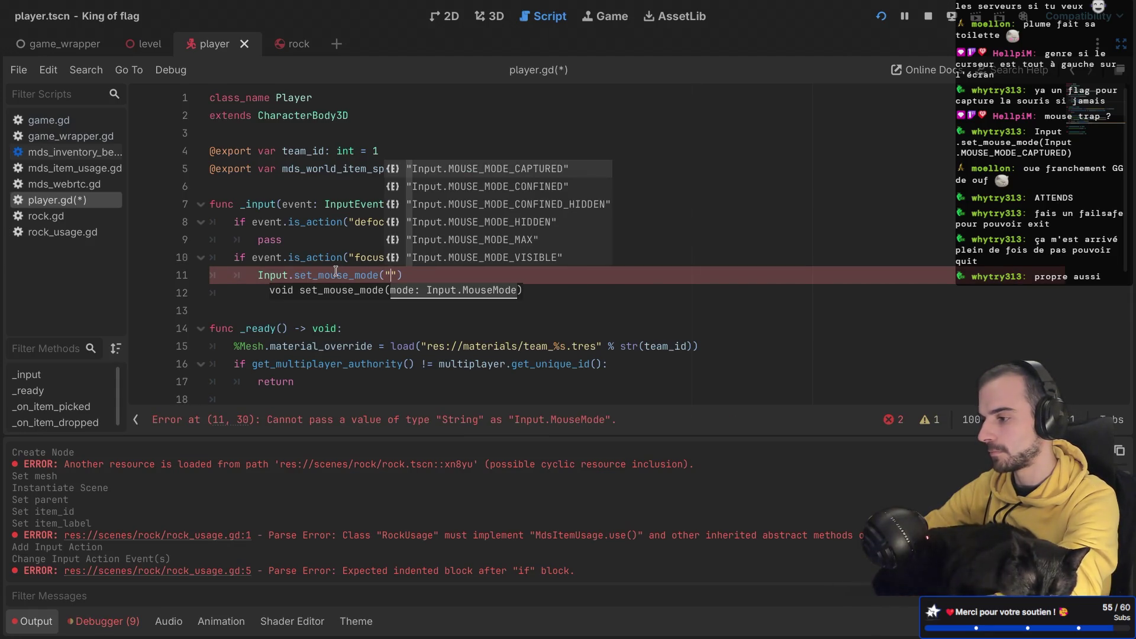
{"action": "left_click", "coordinate": [543, 168]}
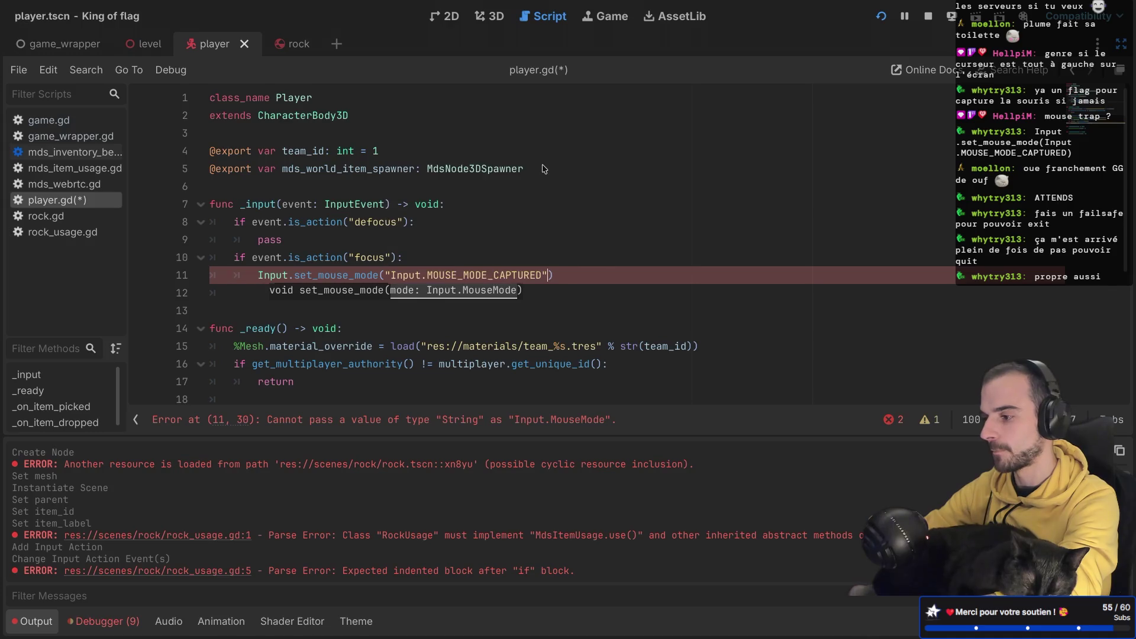
Step: Delete the stray quotes around the MOUSE_MODE_CAPTURED argument to clear the error
{"action": "left_click_drag", "start_coordinate": [567, 274], "coordinate": [568, 263]}
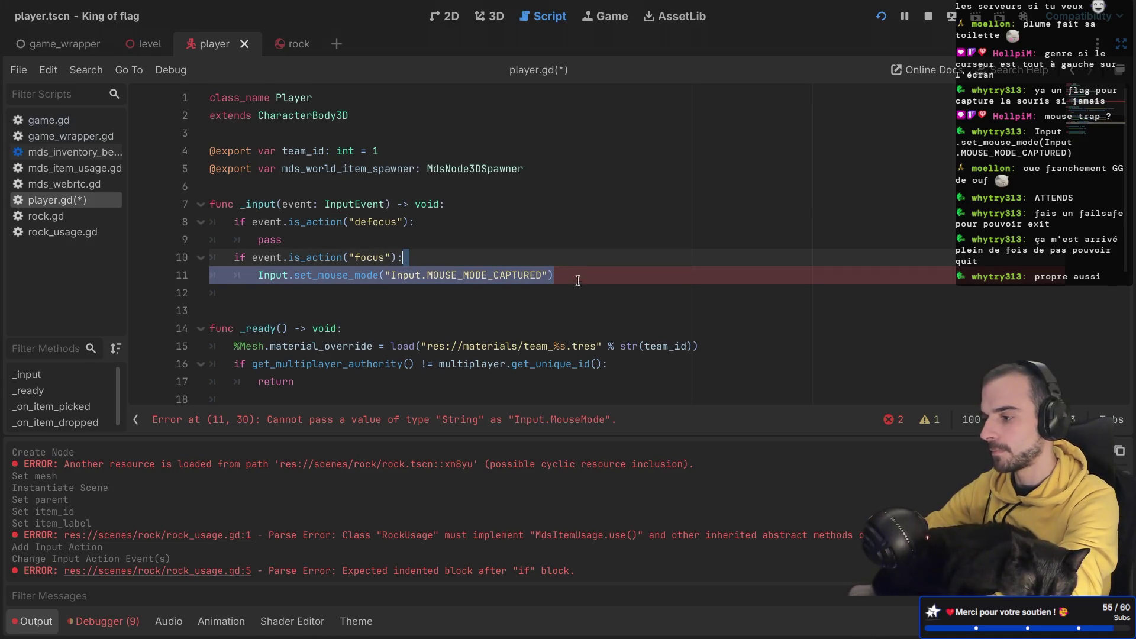
{"action": "left_click", "coordinate": [554, 275]}
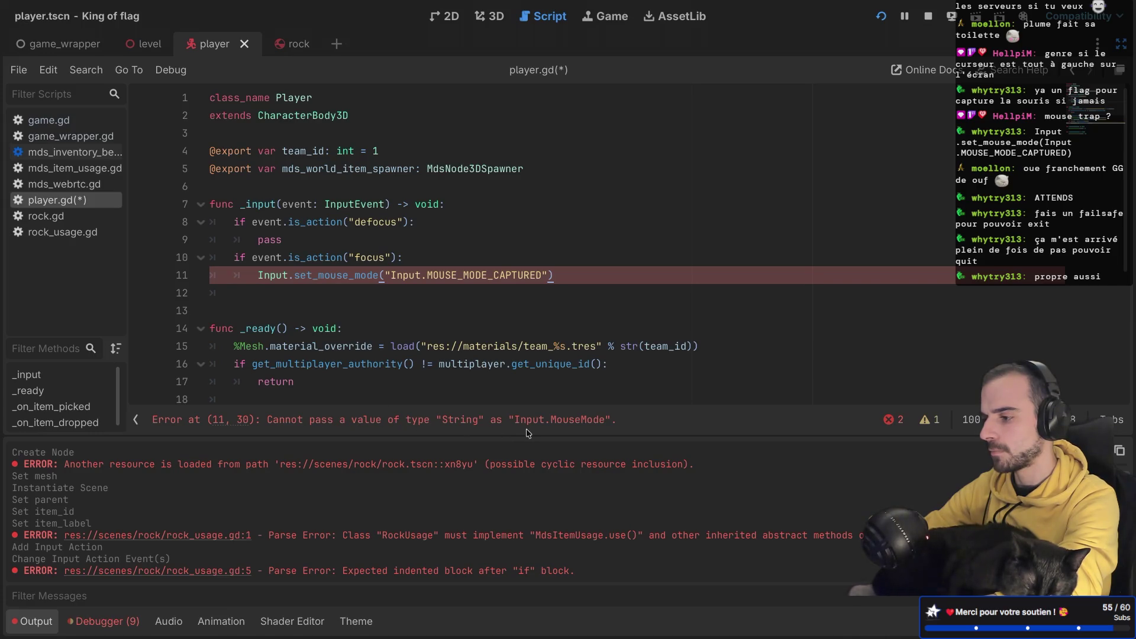
{"action": "left_click", "coordinate": [389, 276]}
{"action": "key", "text": "BackSpace"}
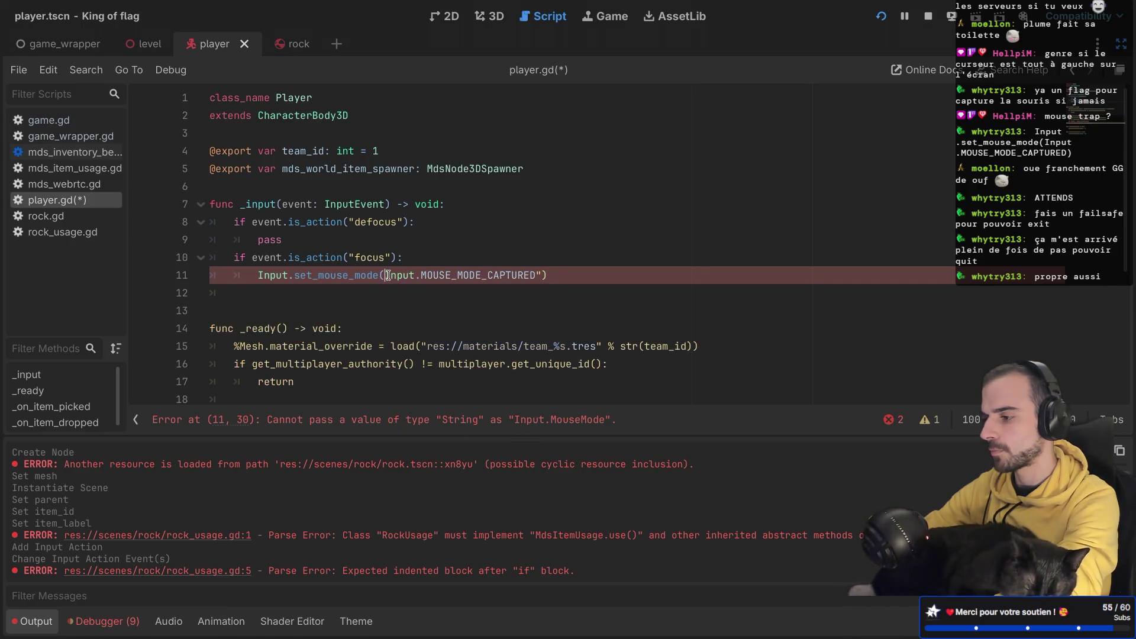
{"action": "left_click", "coordinate": [540, 276]}
{"action": "key", "text": "BackSpace"}
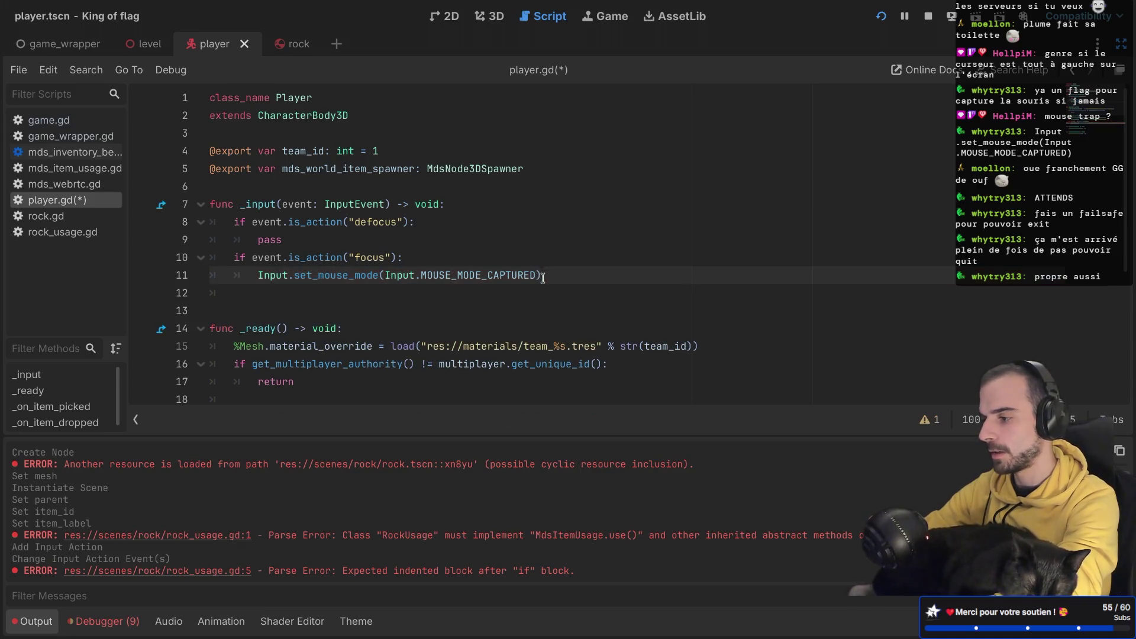
Step: Copy the mouse-capture line over pass on line 9 and remove its MOUSE_MODE_CAPTURED constant
{"action": "left_click_drag", "start_coordinate": [549, 271], "coordinate": [549, 263]}
{"action": "key", "text": "ctrl+c"}
{"action": "left_click_drag", "start_coordinate": [469, 238], "coordinate": [467, 224]}
{"action": "key", "text": "ctrl+v"}
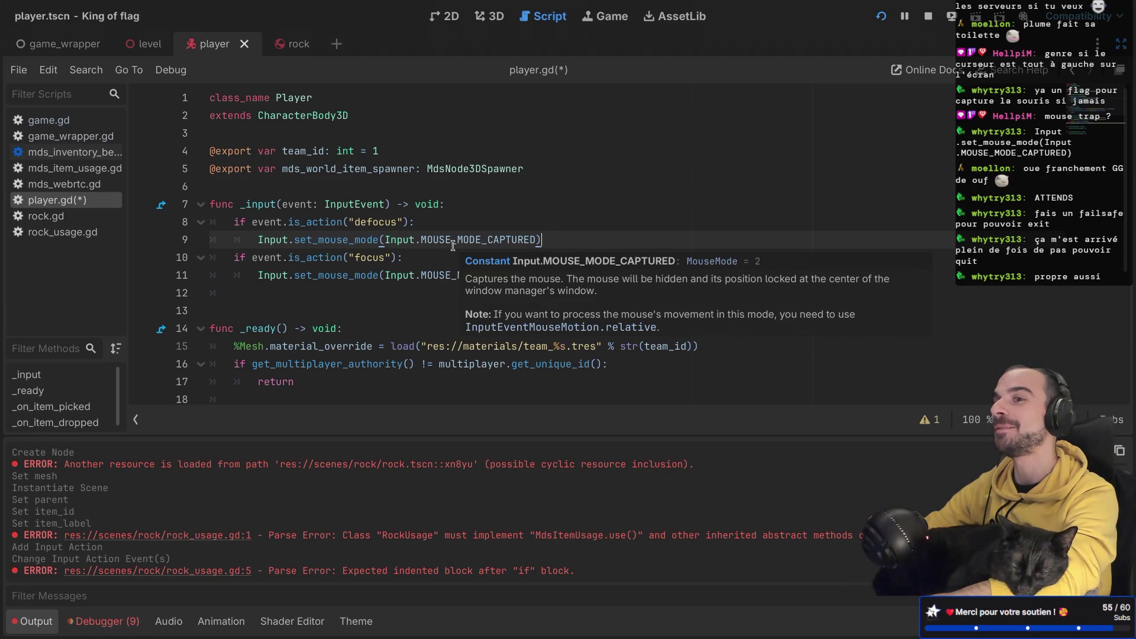
{"action": "double_click", "coordinate": [485, 243]}
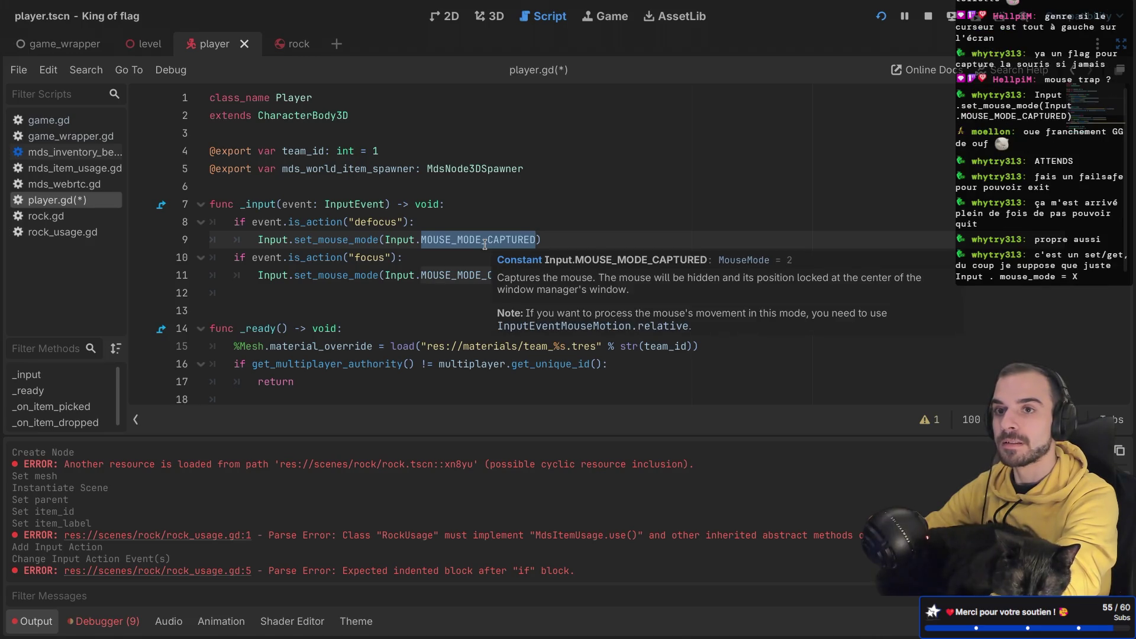
{"action": "key", "text": "BackSpace"}
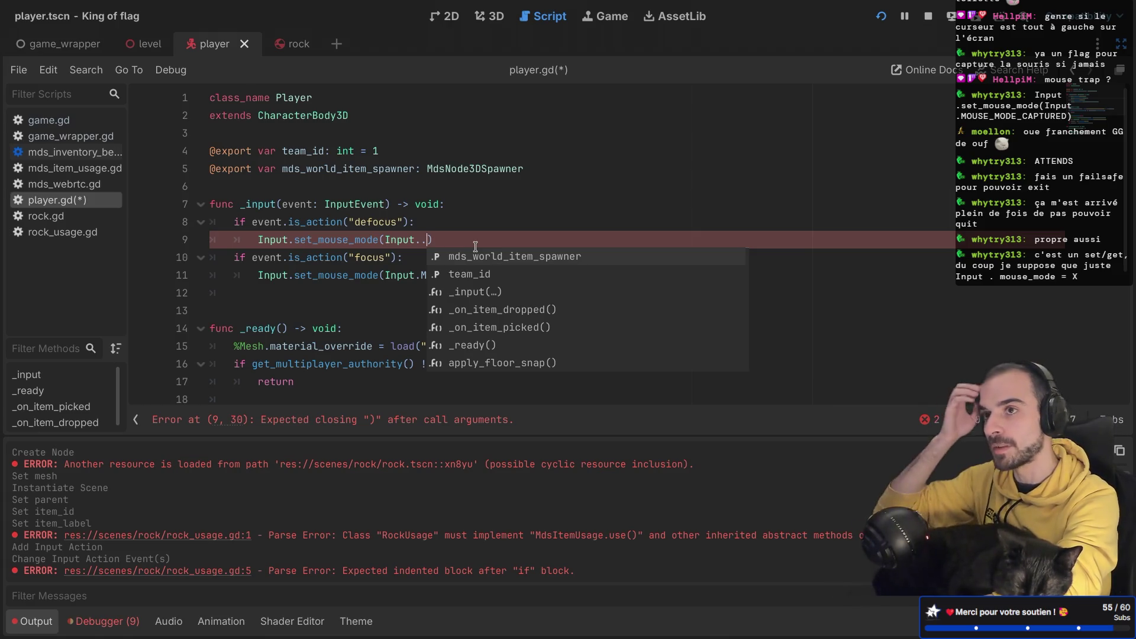
{"action": "type", "text": "."}
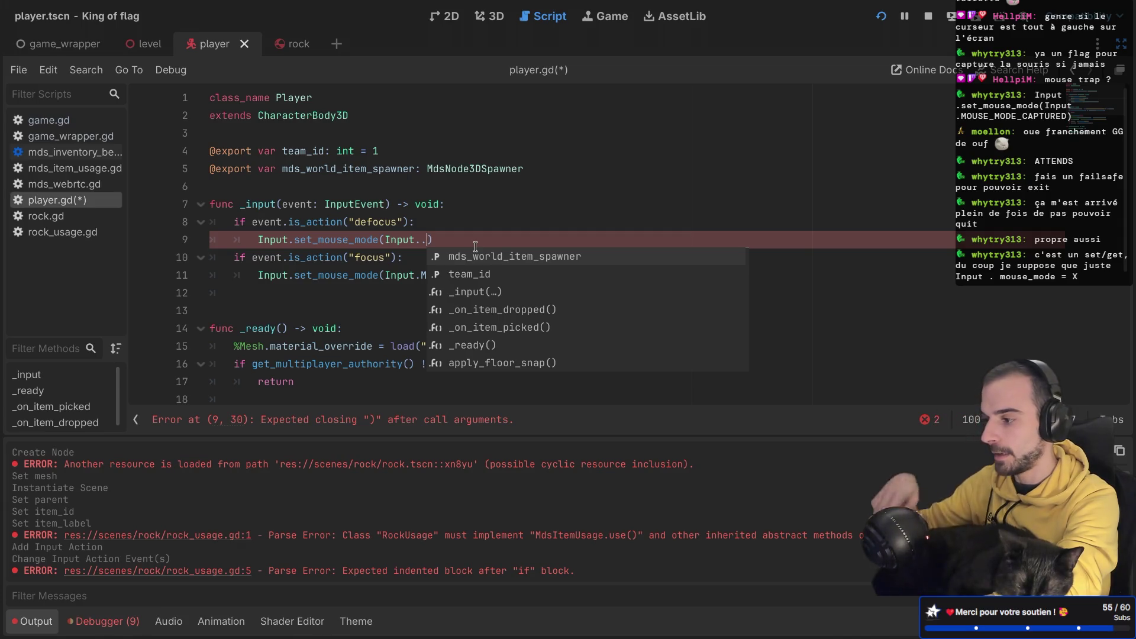
Step: Leave line 9's argument as 'Input.' and open Input's mouse_mode documentation
{"action": "left_click", "coordinate": [426, 246]}
{"action": "left_click", "coordinate": [427, 246]}
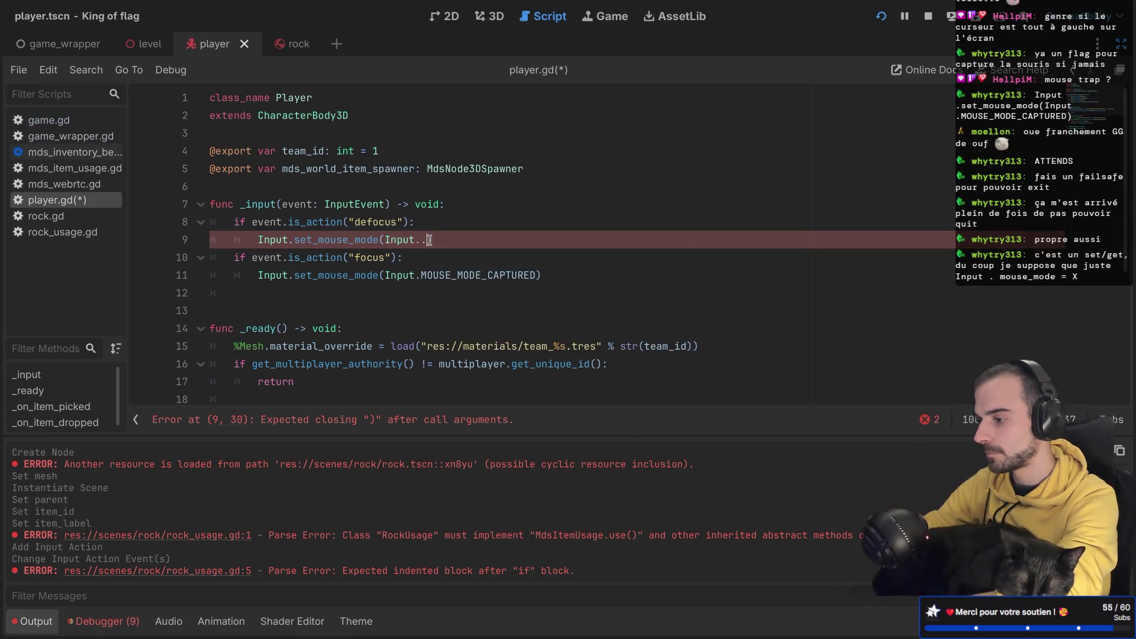
{"action": "key", "text": "BackSpace"}
{"action": "key", "text": "BackSpace"}
{"action": "key", "text": "BackSpace"}
{"action": "type", "text": "t."}
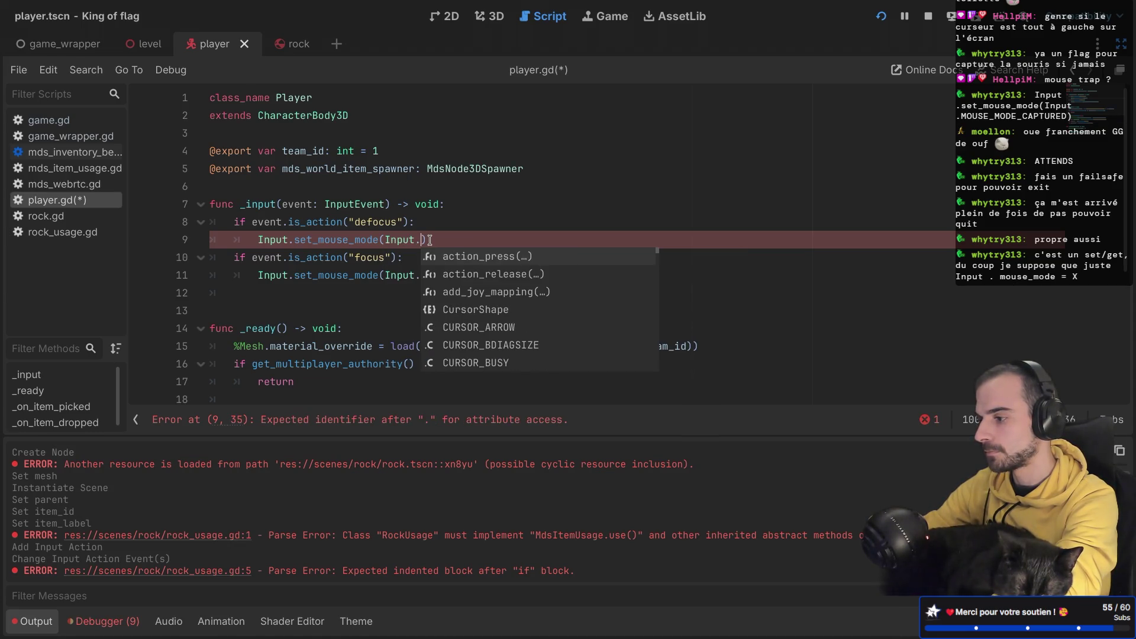
{"action": "left_click", "coordinate": [378, 248], "text": "ctrl"}
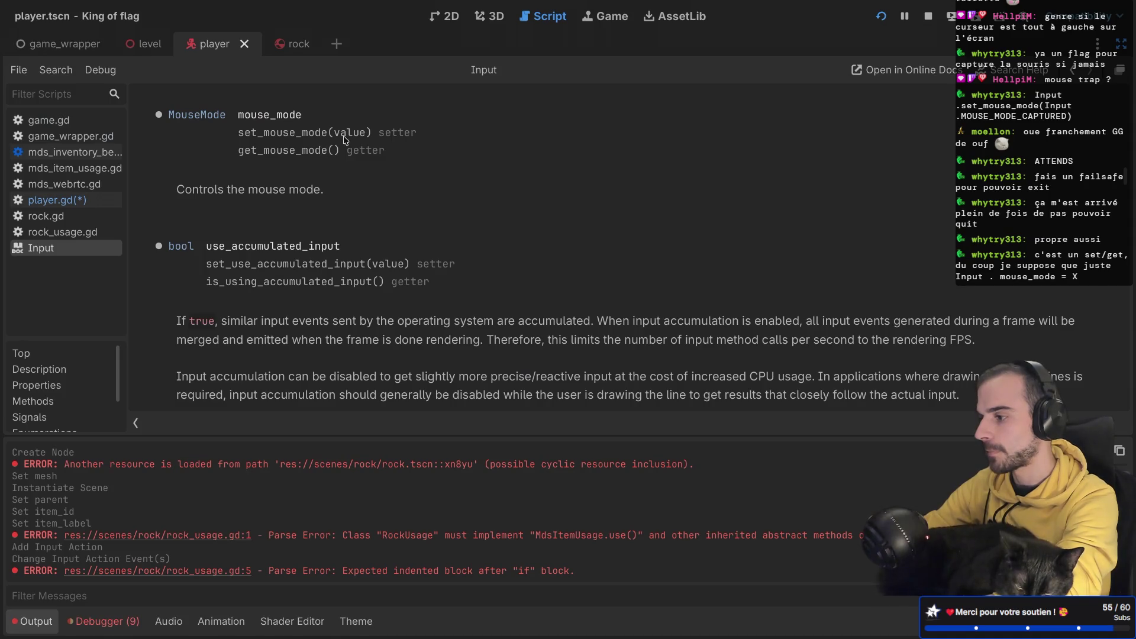
{"action": "left_click", "coordinate": [214, 116]}
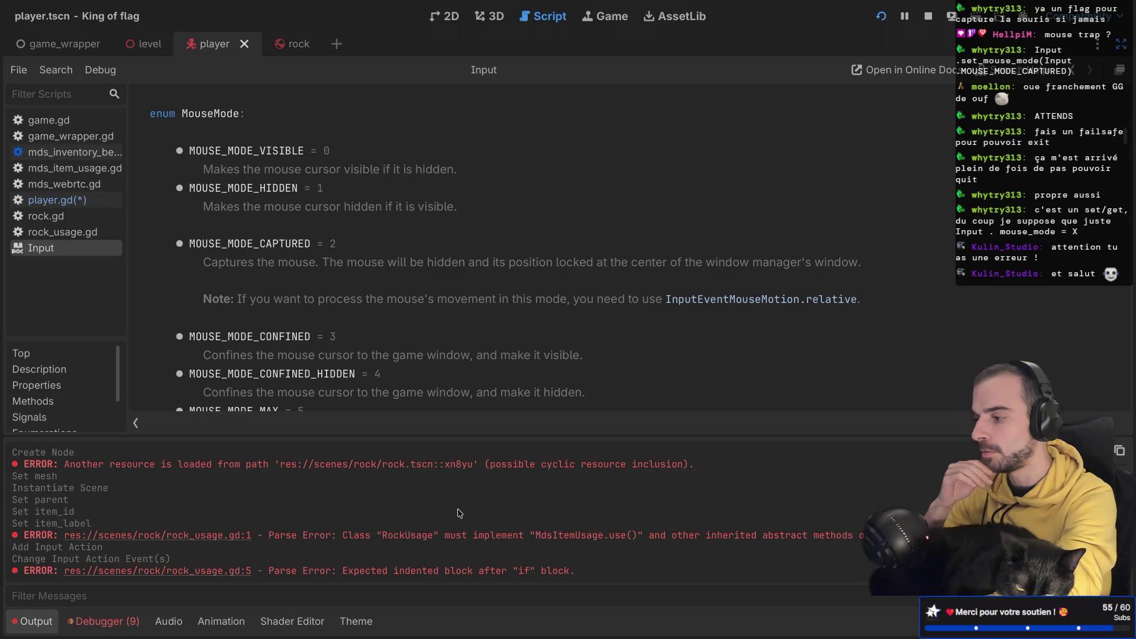
{"action": "scroll", "coordinate": [410, 275], "scroll_direction": "down", "scroll_amount": 2}
{"action": "scroll", "coordinate": [410, 271], "scroll_direction": "down", "scroll_amount": 1}
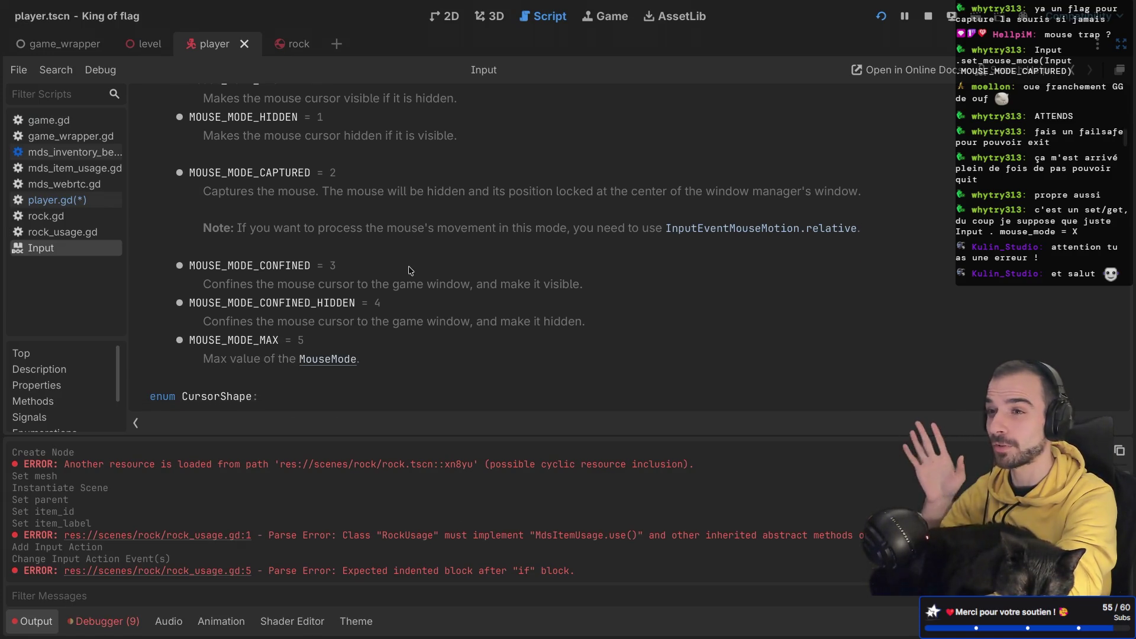
{"action": "scroll", "coordinate": [411, 270], "scroll_direction": "down", "scroll_amount": 1}
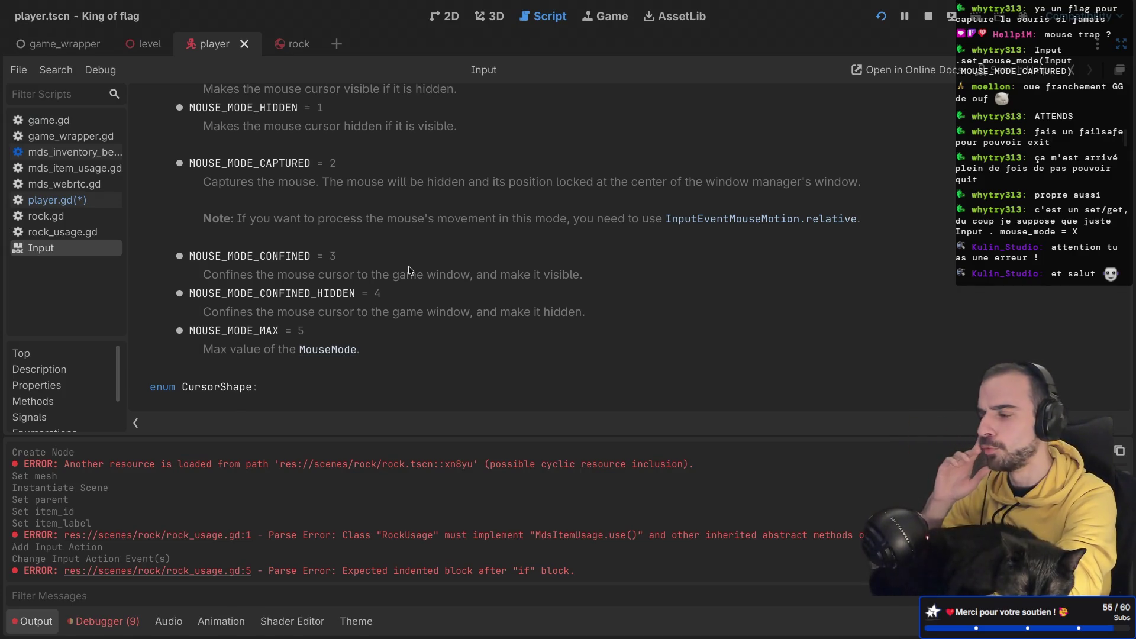
{"action": "scroll", "coordinate": [411, 270], "scroll_direction": "up", "scroll_amount": 3}
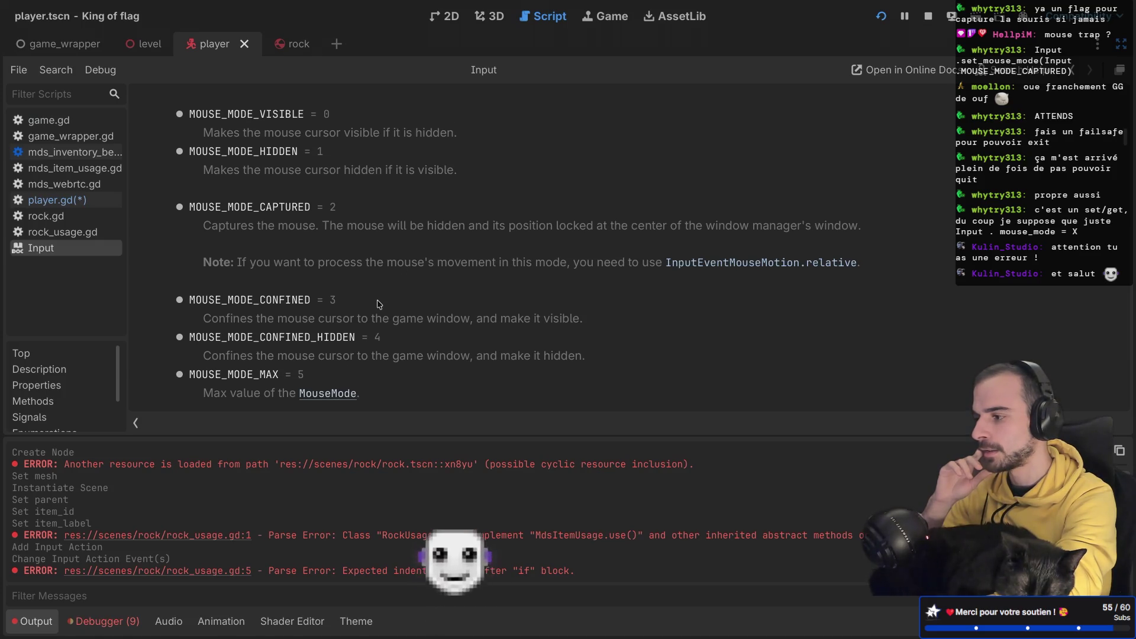
{"action": "scroll", "coordinate": [379, 304], "scroll_direction": "up", "scroll_amount": 3}
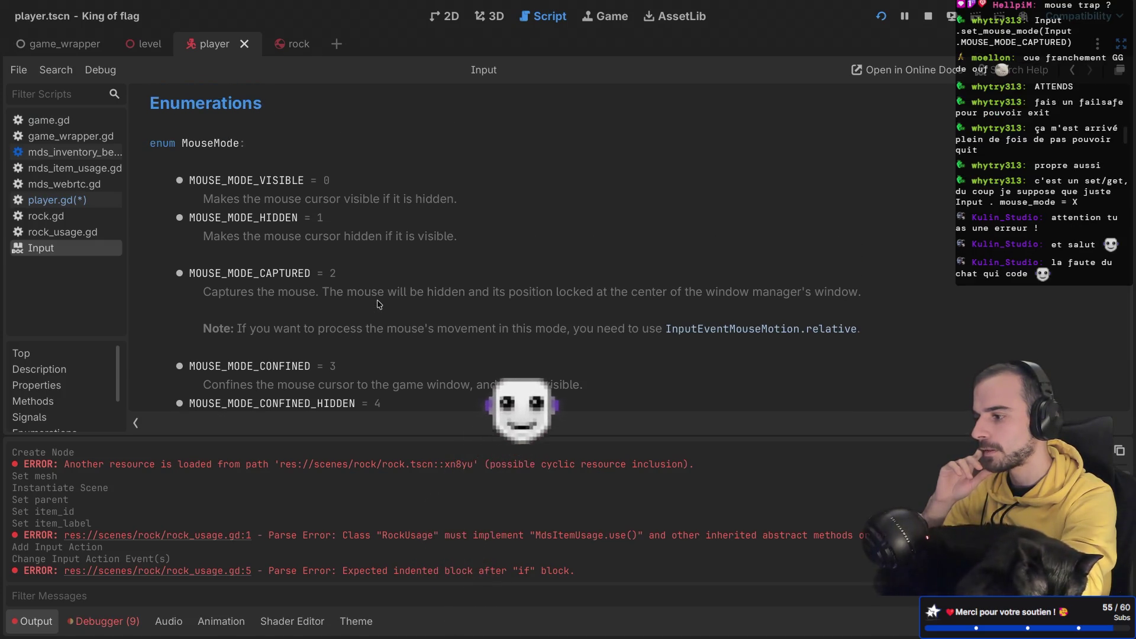
{"action": "double_click", "coordinate": [260, 184]}
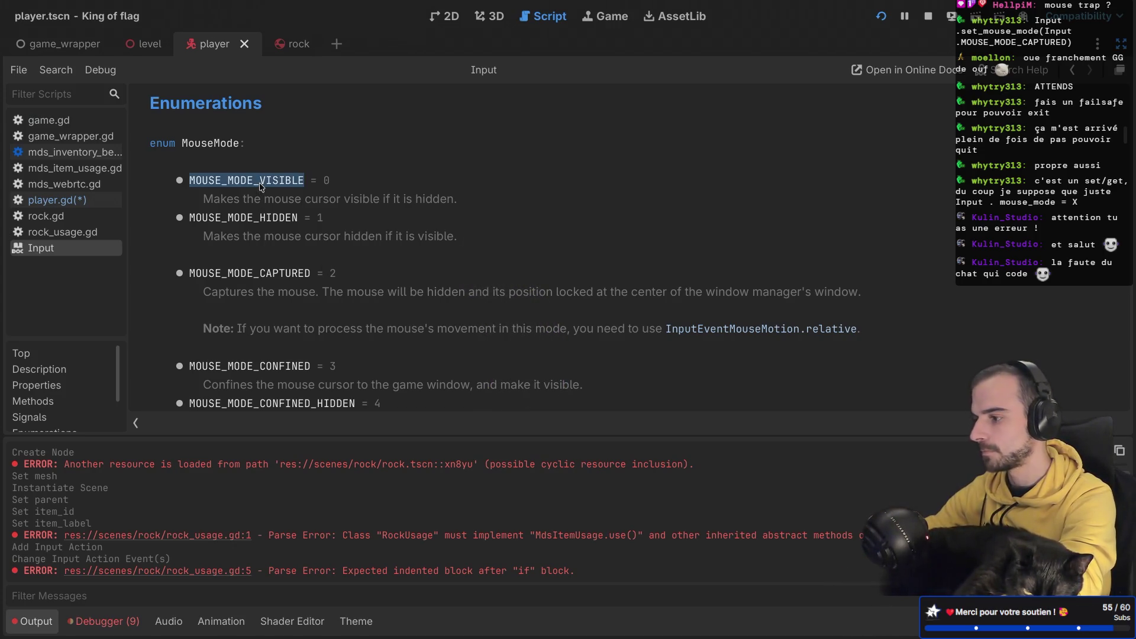
{"action": "scroll", "coordinate": [407, 239], "scroll_direction": "down", "scroll_amount": 1}
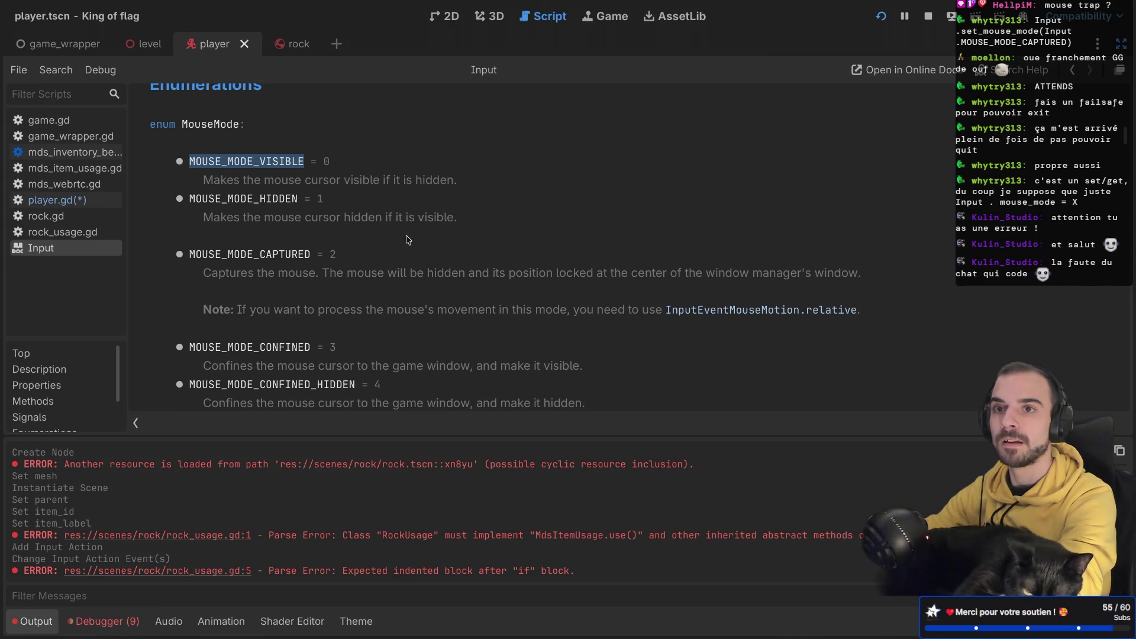
{"action": "scroll", "coordinate": [472, 261], "scroll_direction": "down", "scroll_amount": 3}
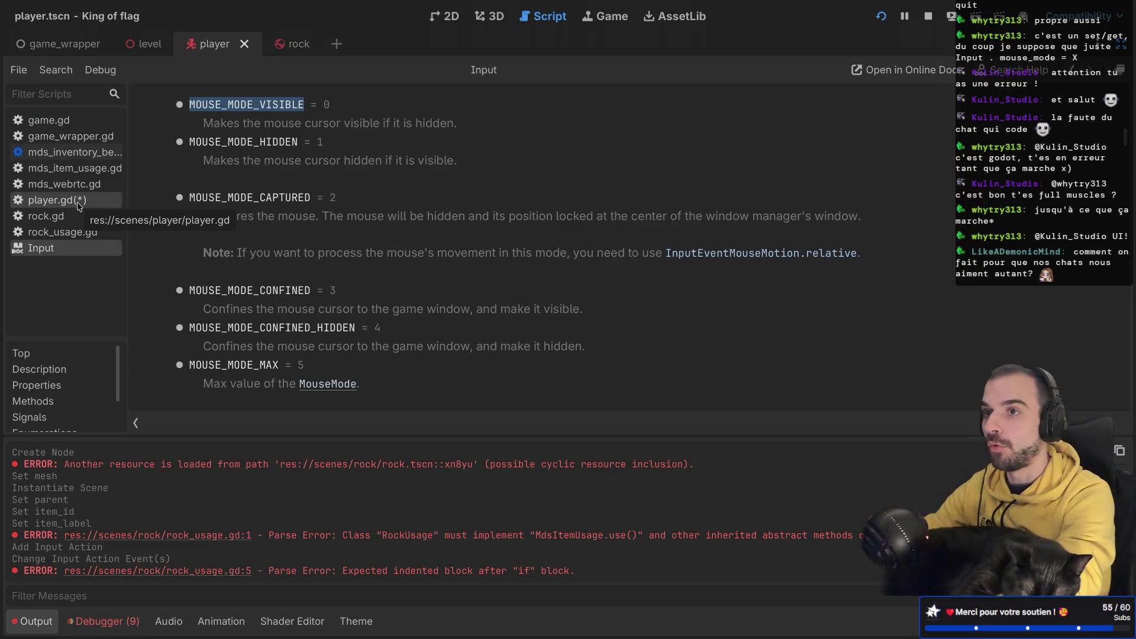
{"action": "left_click", "coordinate": [78, 201]}
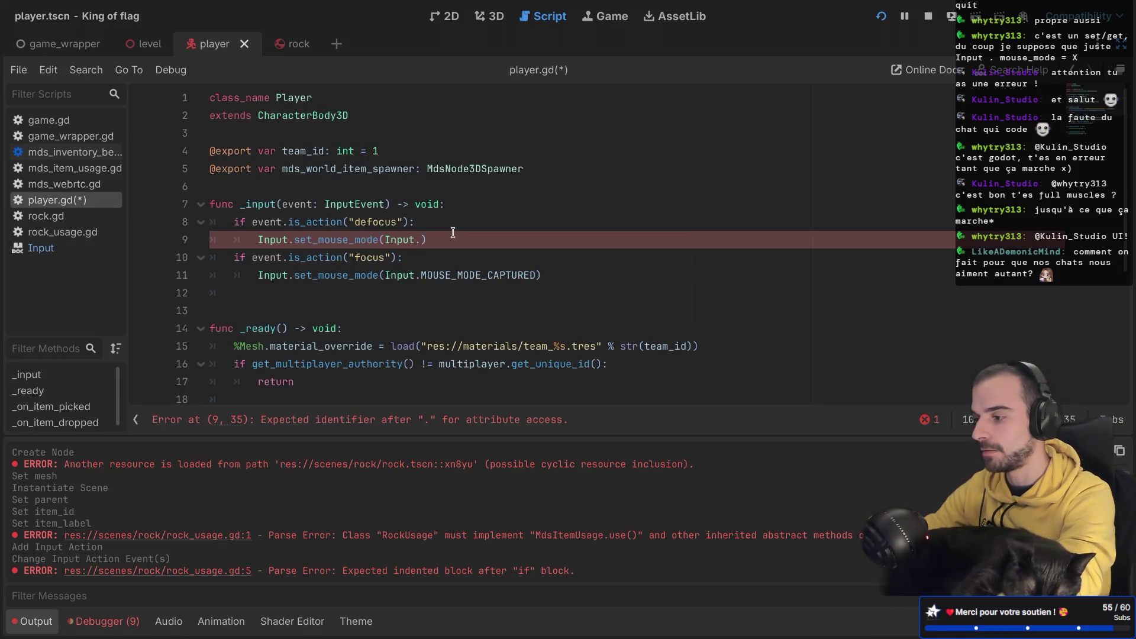
Step: Finish line 9 with MOUSE_MODE_VISIBLE, save player.gd, run the game and create a lobby
{"action": "type", "text": "MOUSE_MODE_VISIBLE"}
{"action": "key", "text": "ctrl+s"}
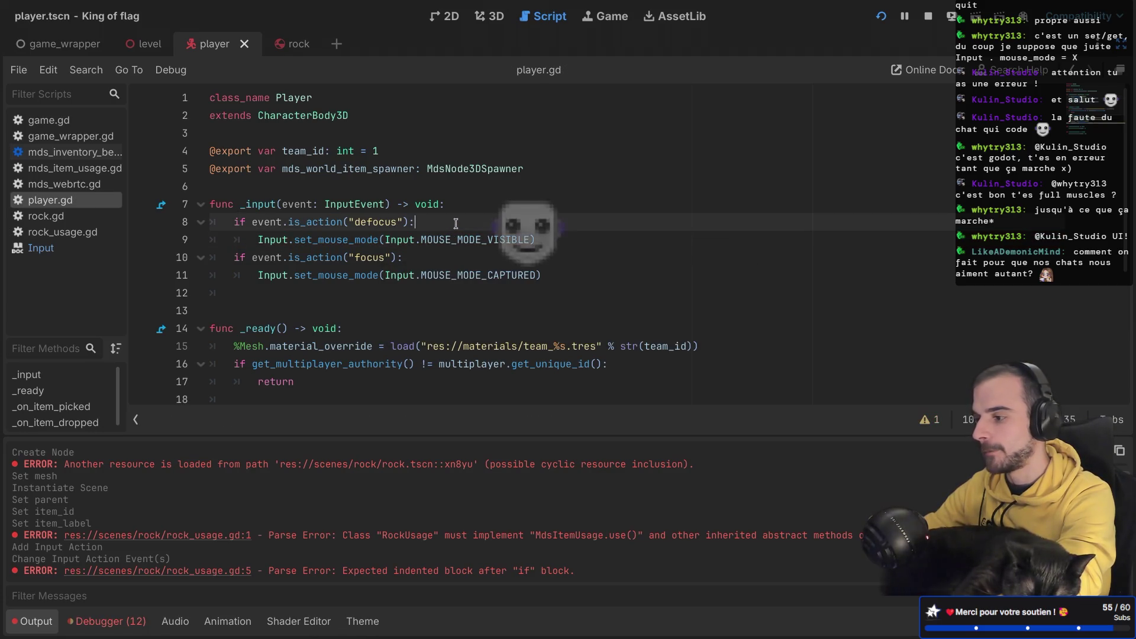
{"action": "left_click", "coordinate": [881, 16]}
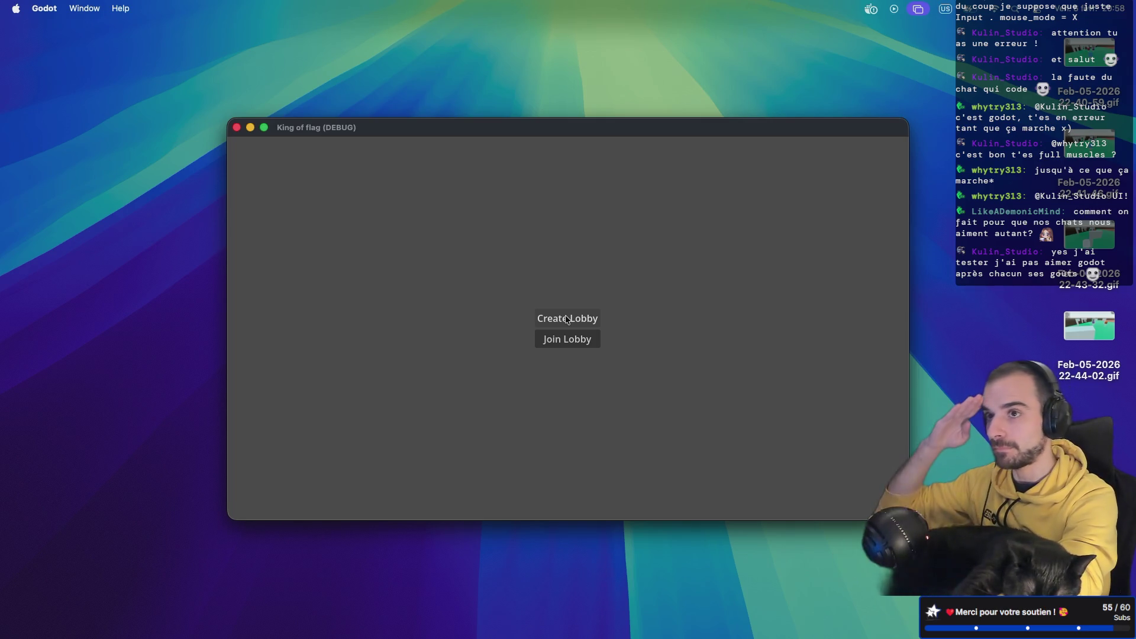
{"action": "left_click", "coordinate": [566, 319]}
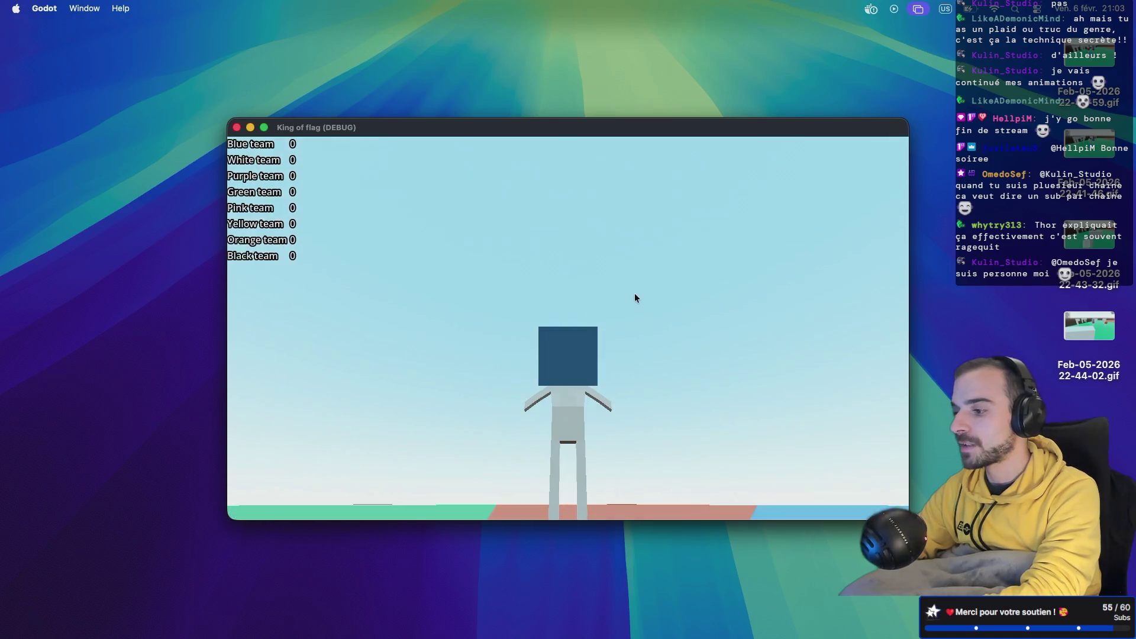
Step: Release the mouse and switch desktops away from the running game
{"action": "key", "text": "ctrl+Right"}
{"action": "key", "text": "ctrl+Right"}
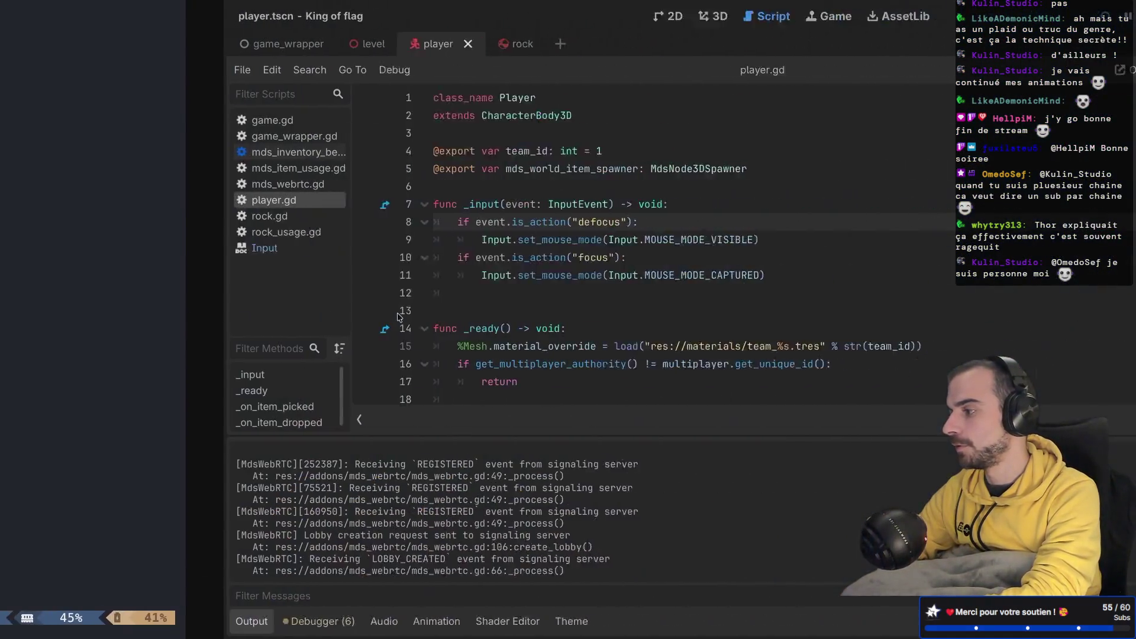
Step: Return to the editor and delete the extra empty line after the focus check
{"action": "key", "text": "ctrl+Left"}
{"action": "scroll", "coordinate": [369, 187], "scroll_direction": "down", "scroll_amount": 1}
{"action": "left_click", "coordinate": [273, 270]}
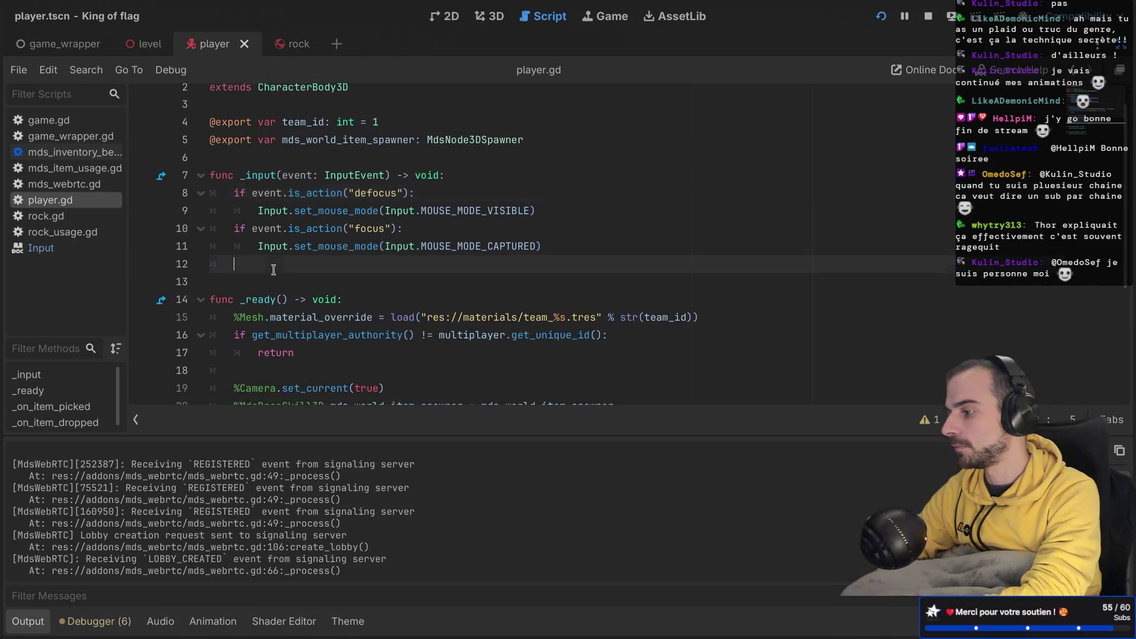
{"action": "key", "text": "BackSpace"}
{"action": "key", "text": "BackSpace"}
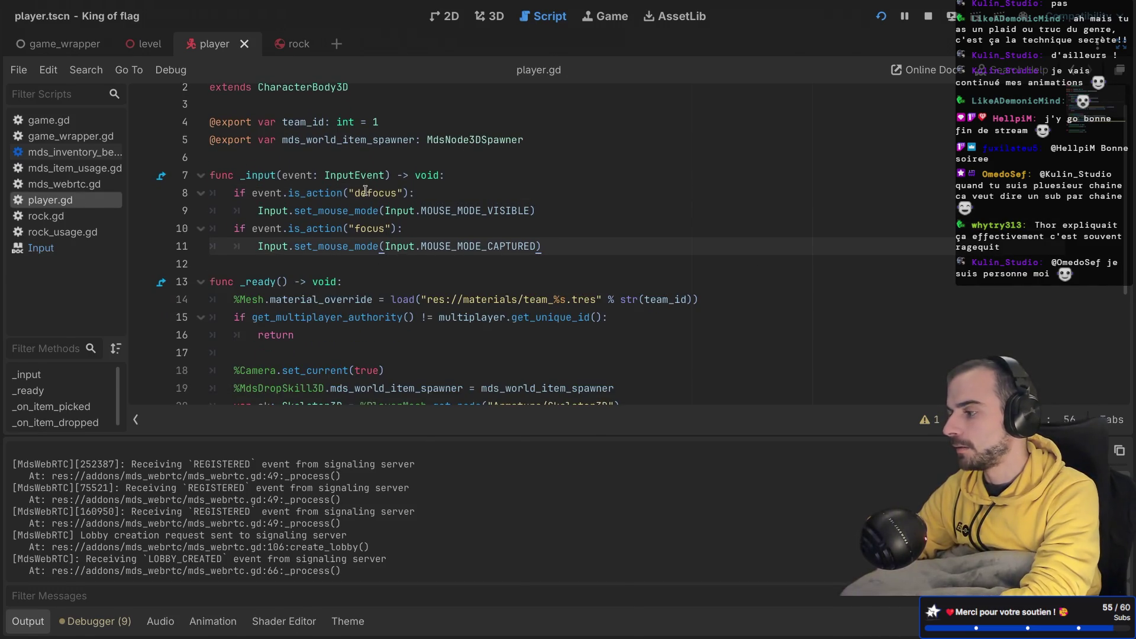
Step: Show the docks, view the rock scene in 3D and open rock_usage.gd
{"action": "key", "text": "ctrl+shift+F11"}
{"action": "scroll", "coordinate": [769, 142], "scroll_direction": "up", "scroll_amount": 1}
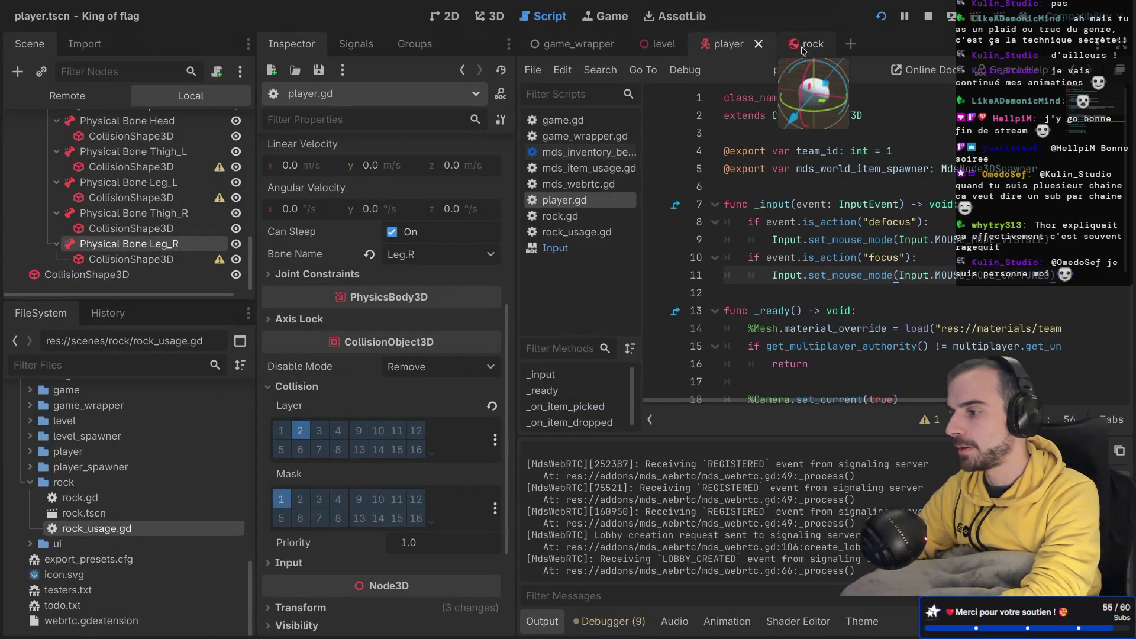
{"action": "left_click", "coordinate": [802, 50]}
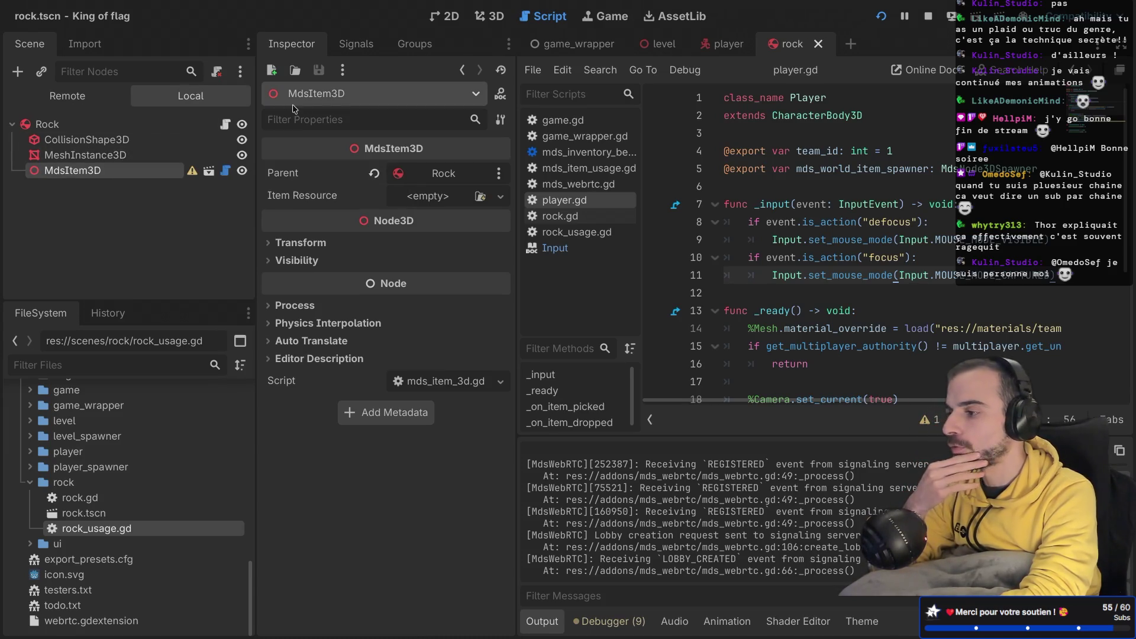
{"action": "left_click", "coordinate": [486, 17]}
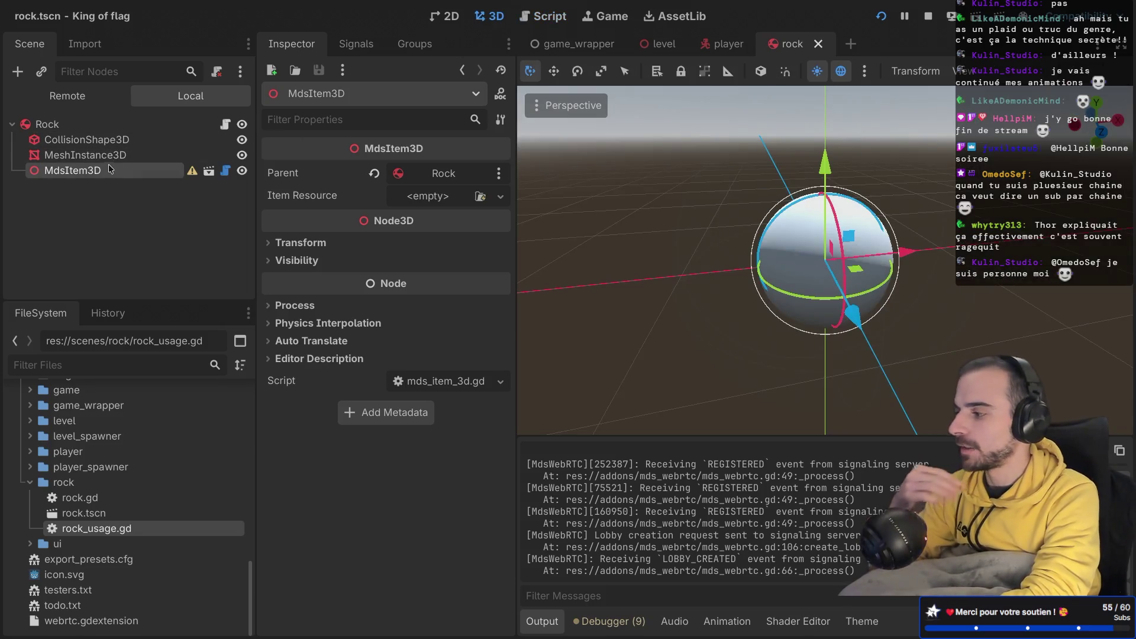
{"action": "double_click", "coordinate": [106, 533]}
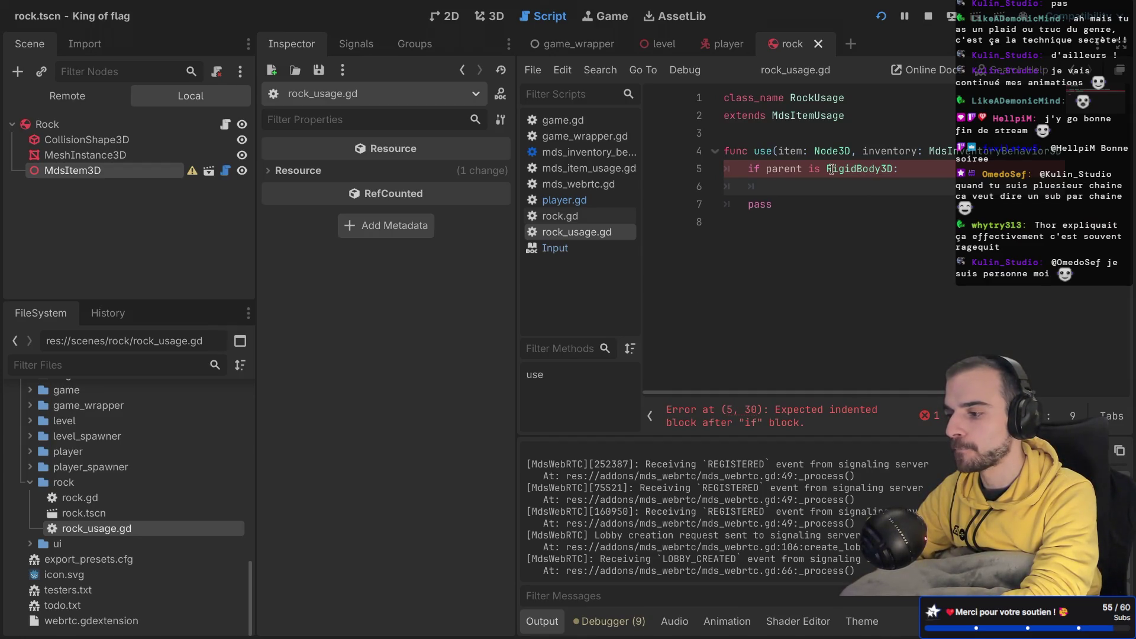
Step: Widen the script list and type 'parent.' on line 6 of rock_usage.gd, then restore the docks
{"action": "mouse_move", "coordinate": [831, 170]}
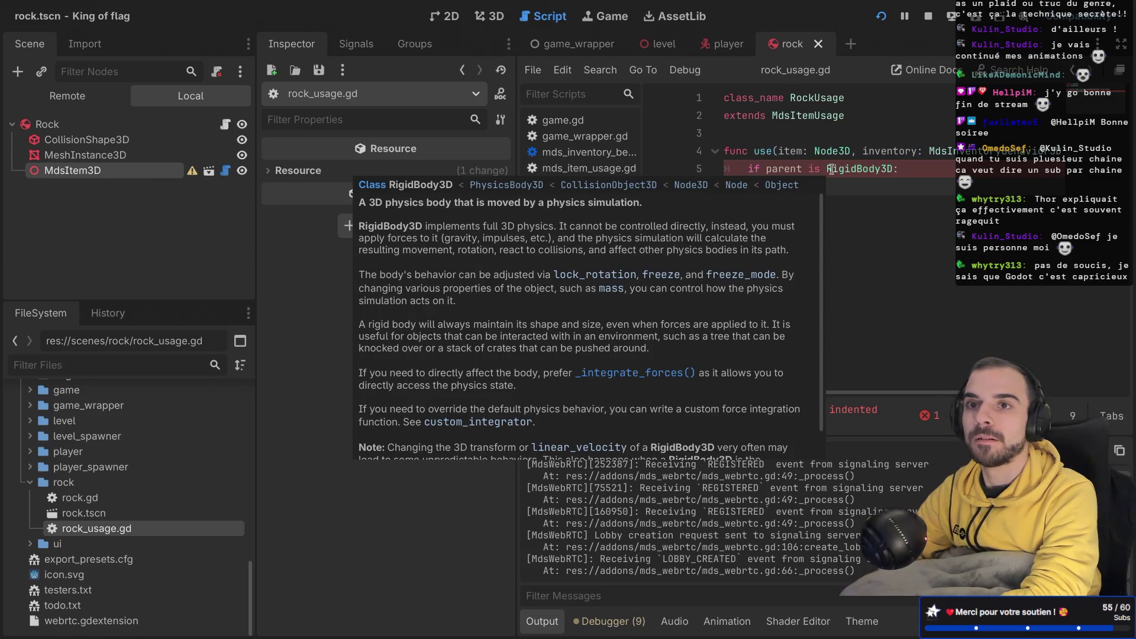
{"action": "key", "text": "ctrl+shift+F11"}
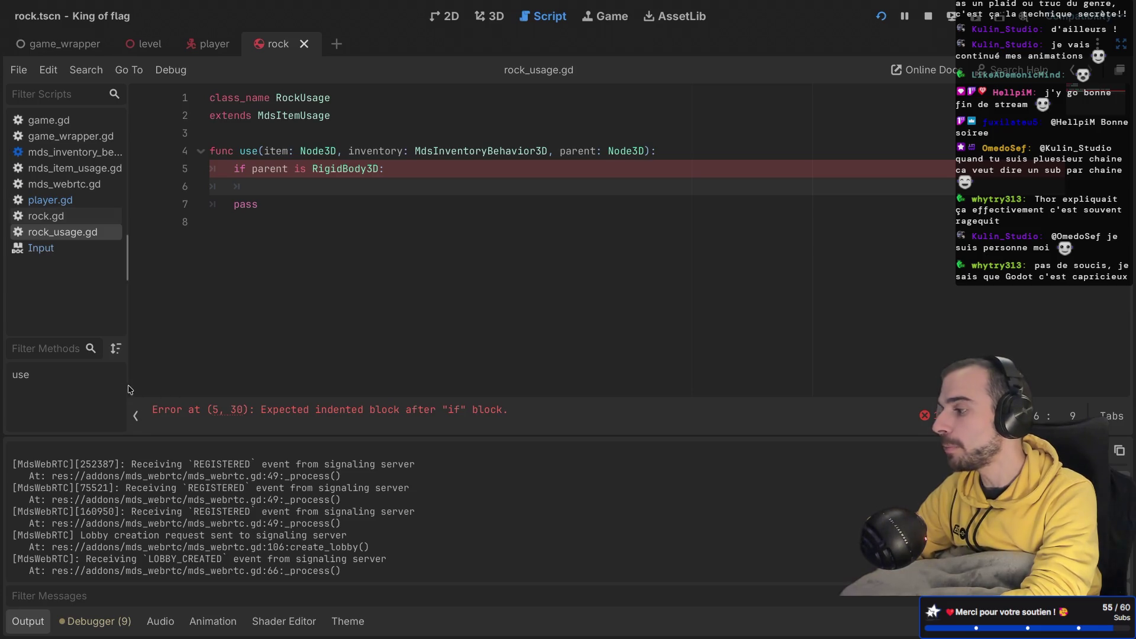
{"action": "left_click_drag", "start_coordinate": [124, 379], "coordinate": [190, 374]}
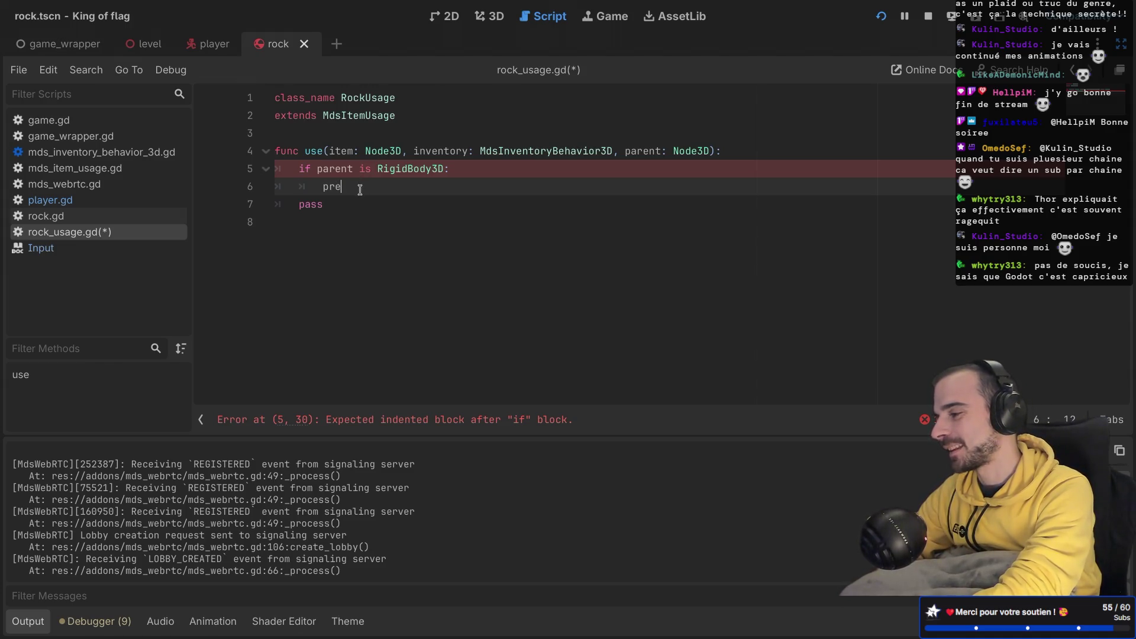
{"action": "key", "text": "BackSpace"}
{"action": "key", "text": "BackSpace"}
{"action": "type", "text": "a"}
{"action": "key", "text": "Return"}
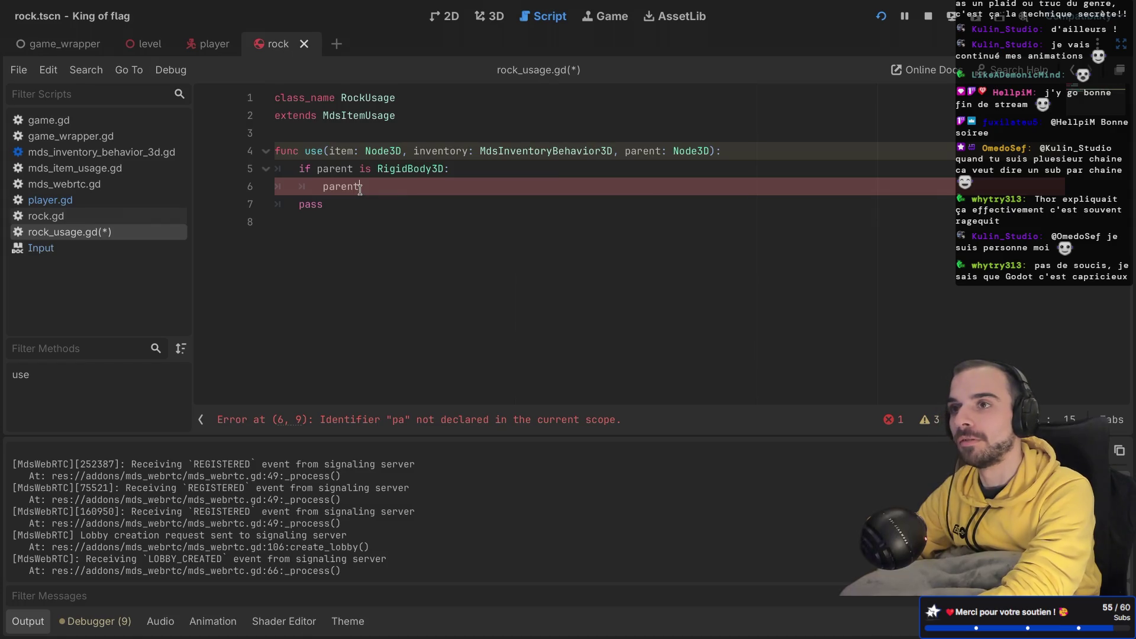
{"action": "type", "text": "."}
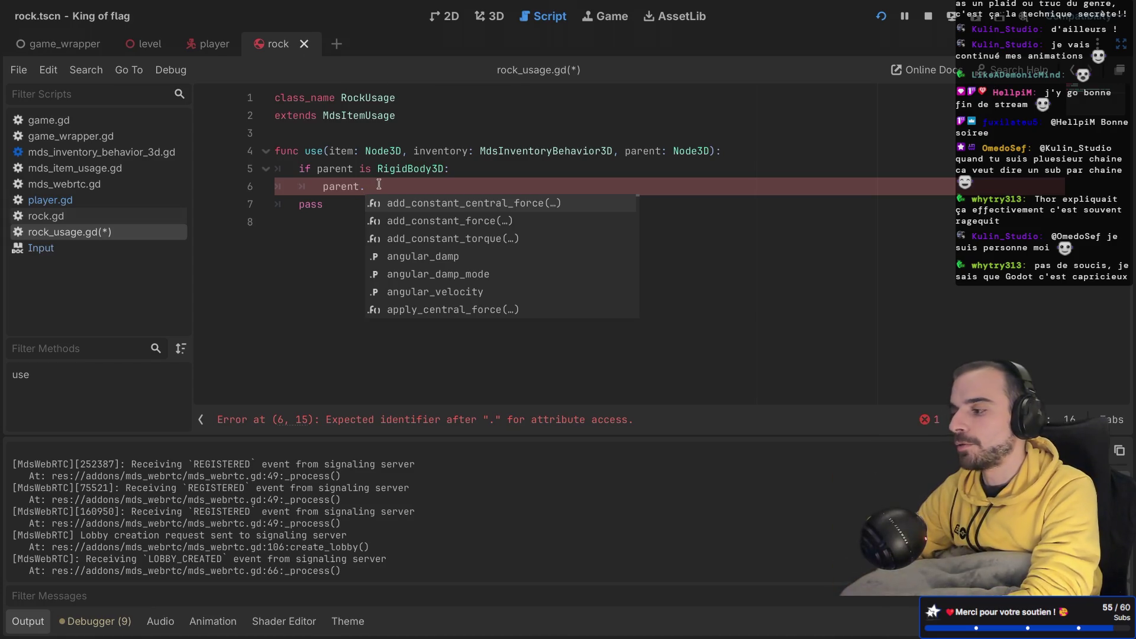
{"action": "key", "text": "ctrl+shift+F11"}
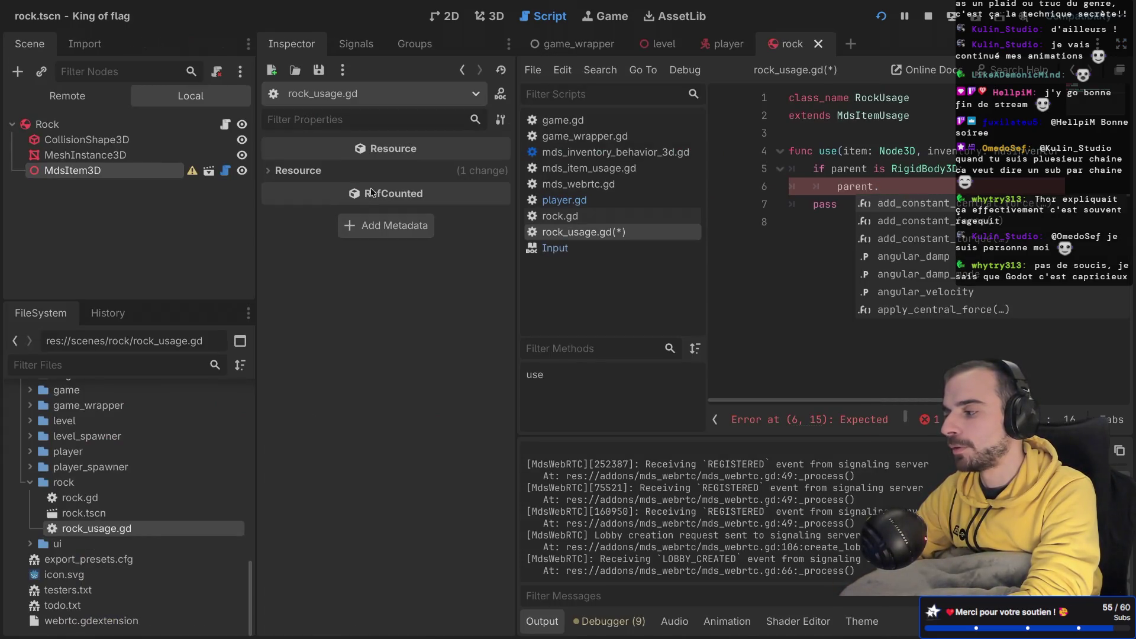
Step: Flip between player and rock scenes, then return to line 4 of rock_usage.gd with docks hidden
{"action": "left_click", "coordinate": [724, 44]}
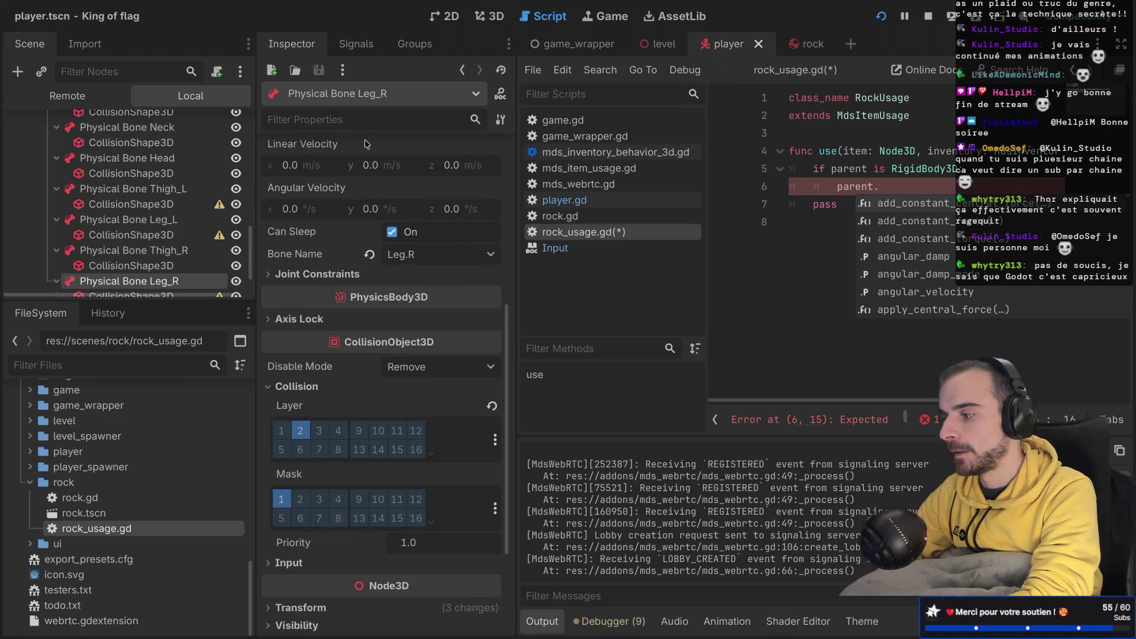
{"action": "scroll", "coordinate": [130, 207], "scroll_direction": "up", "scroll_amount": 10}
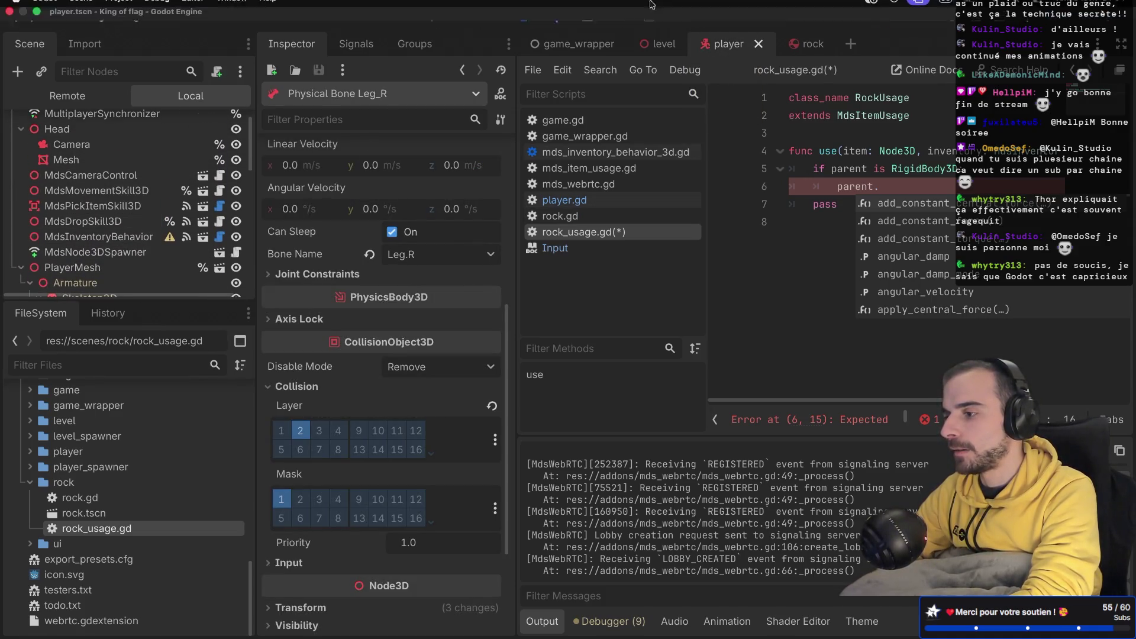
{"action": "left_click", "coordinate": [806, 44]}
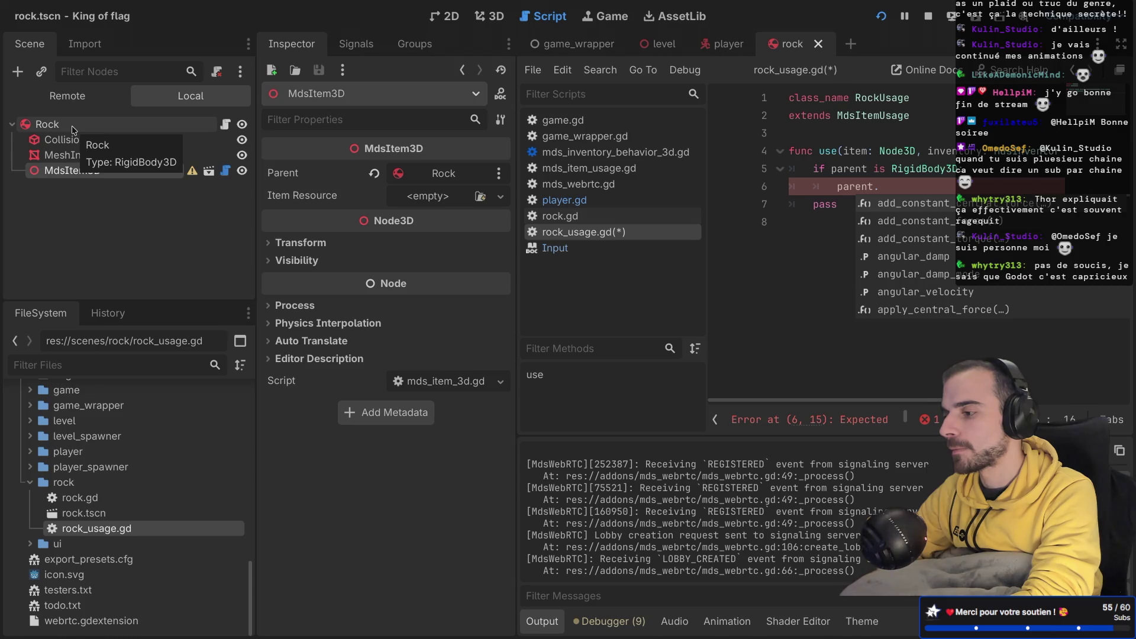
{"action": "key", "text": "ctrl+super+d"}
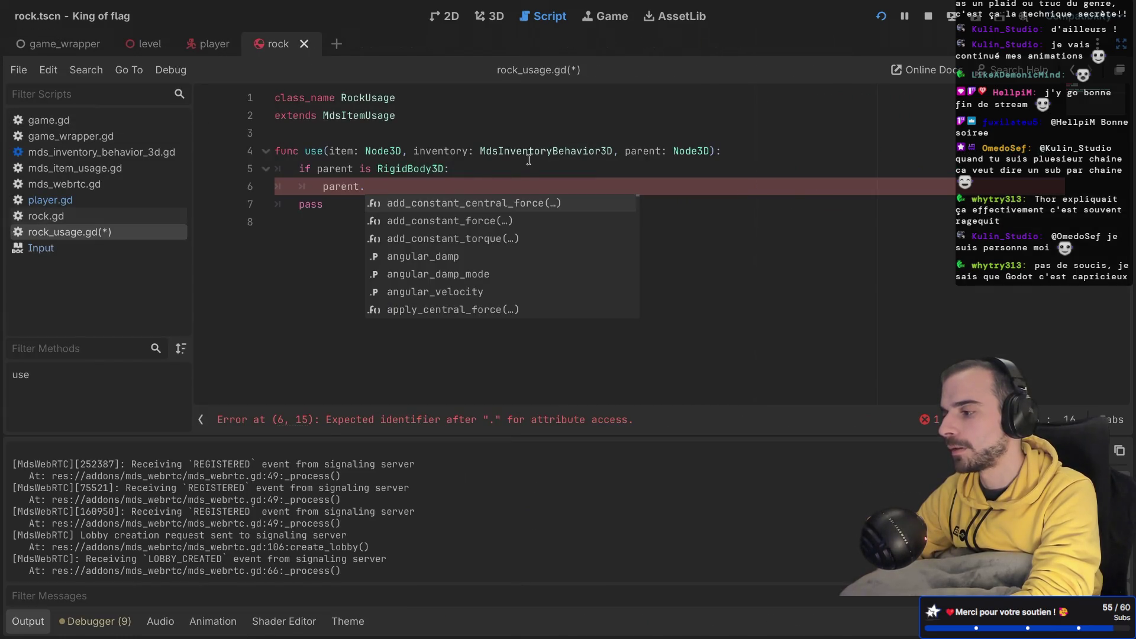
{"action": "left_click", "coordinate": [528, 160]}
{"action": "left_click", "coordinate": [528, 152]}
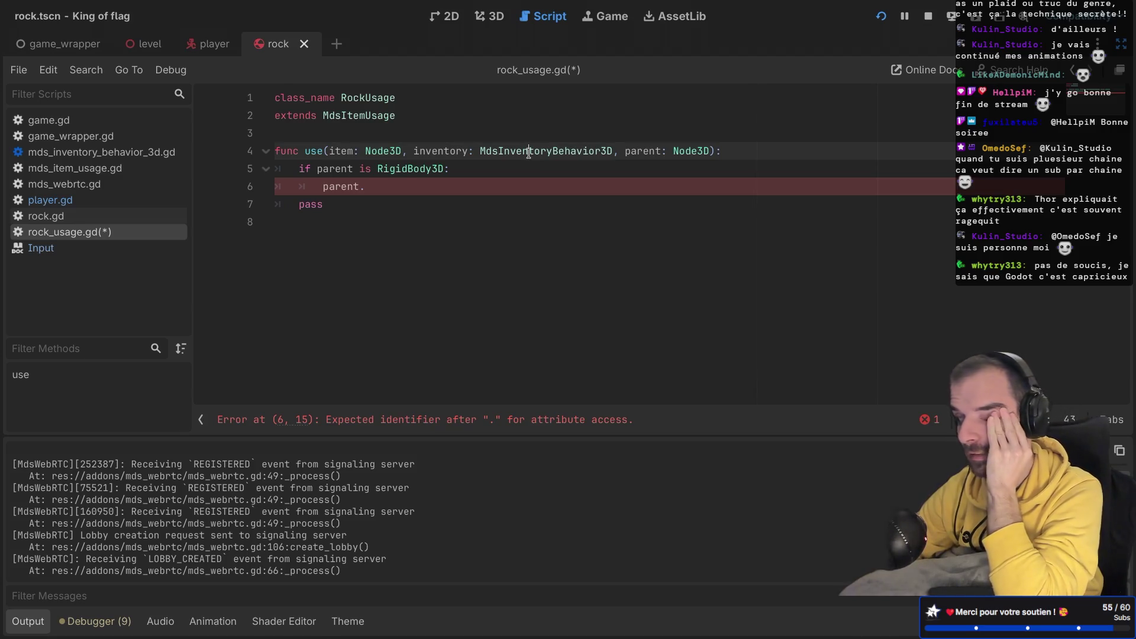
{"action": "left_click", "coordinate": [210, 43]}
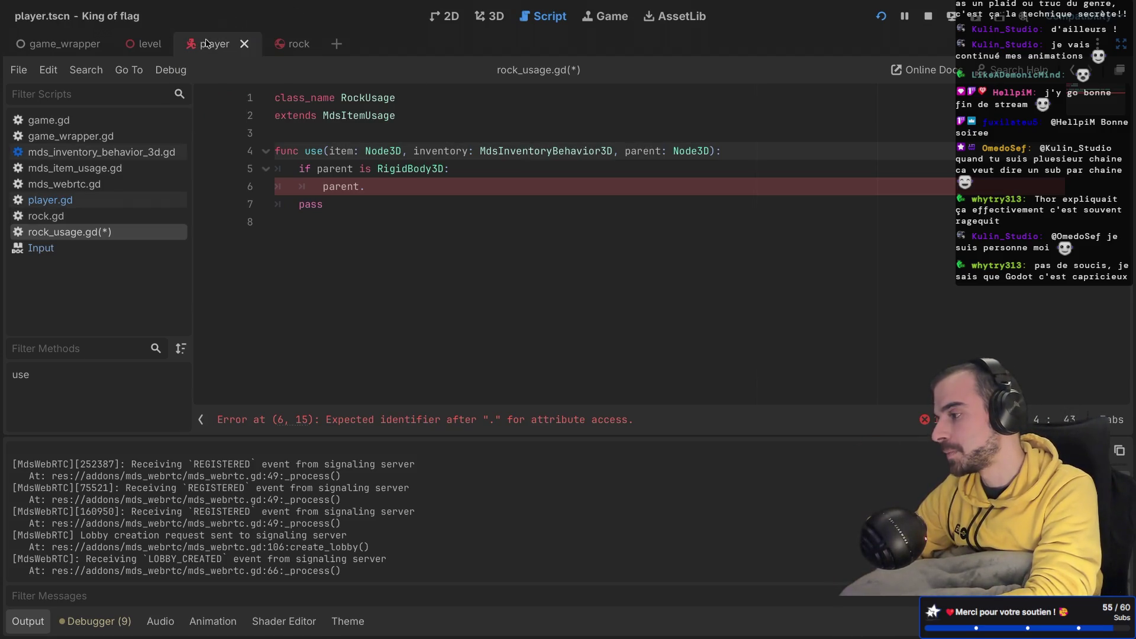
Step: Collapse PlayerMesh and Head, inspect MdsPickItemSkill3D and MdsDropSkill3D, then open mds_pick_item_skill_3d.gd
{"action": "scroll", "coordinate": [118, 237], "scroll_direction": "up", "scroll_amount": 5}
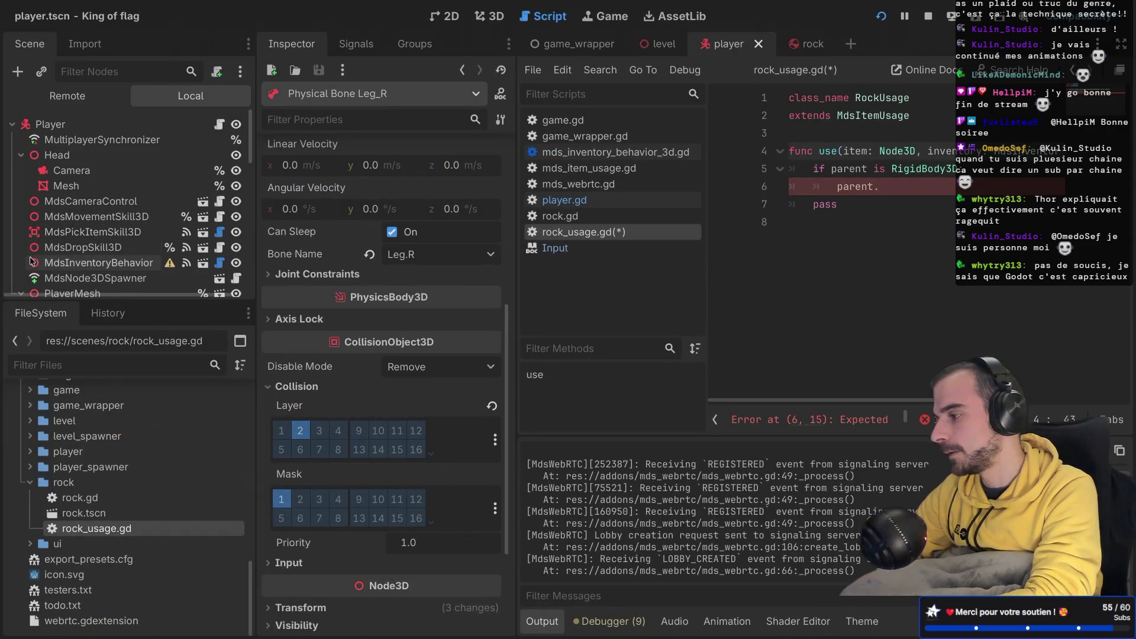
{"action": "scroll", "coordinate": [31, 260], "scroll_direction": "down", "scroll_amount": 1}
{"action": "left_click", "coordinate": [22, 239]}
{"action": "scroll", "coordinate": [47, 178], "scroll_direction": "up", "scroll_amount": 2}
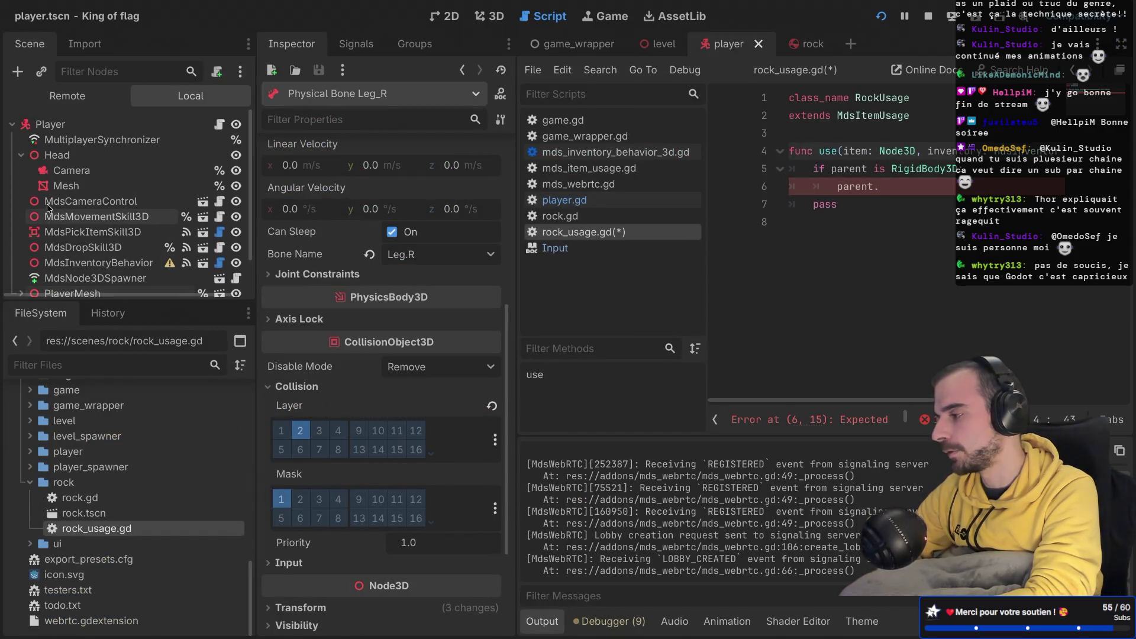
{"action": "left_click", "coordinate": [22, 155]}
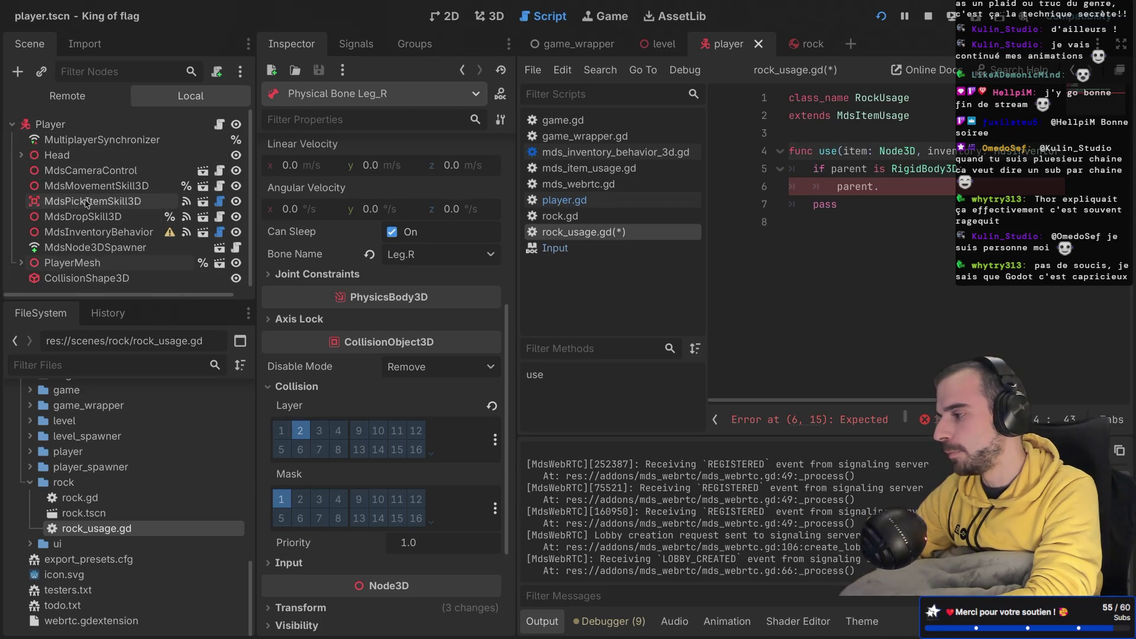
{"action": "left_click", "coordinate": [91, 202]}
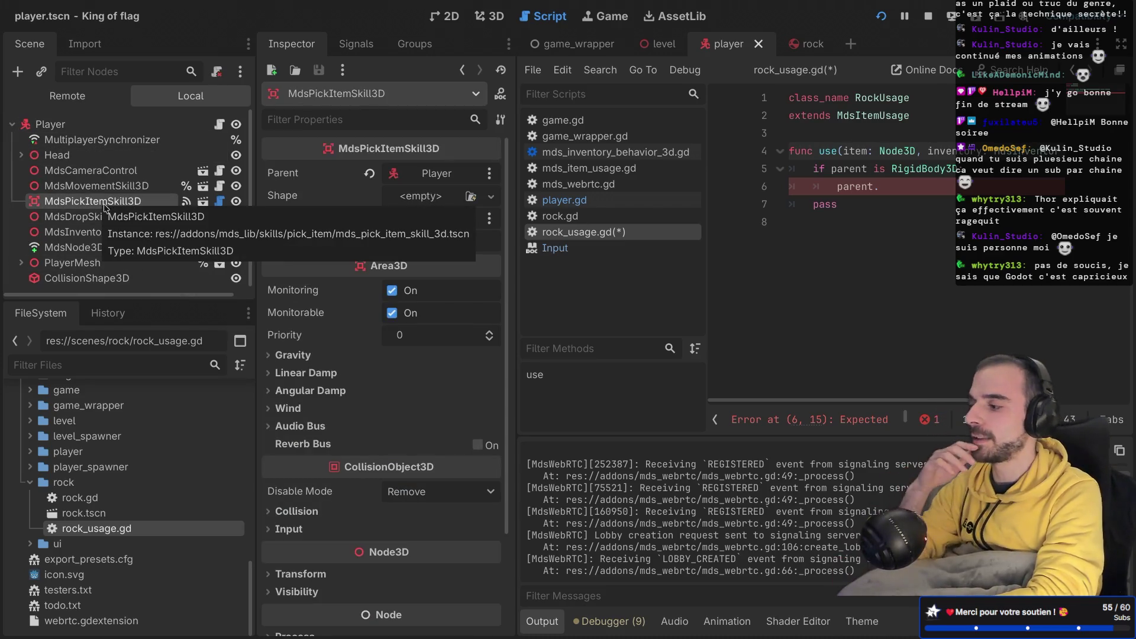
{"action": "left_click", "coordinate": [96, 218]}
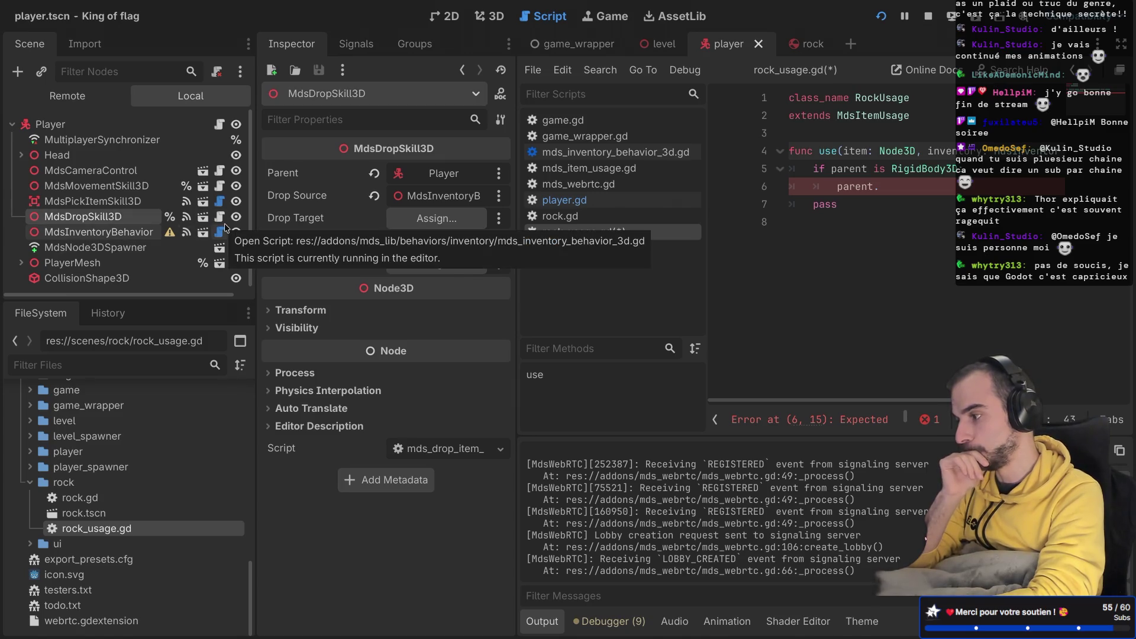
{"action": "left_click", "coordinate": [219, 201]}
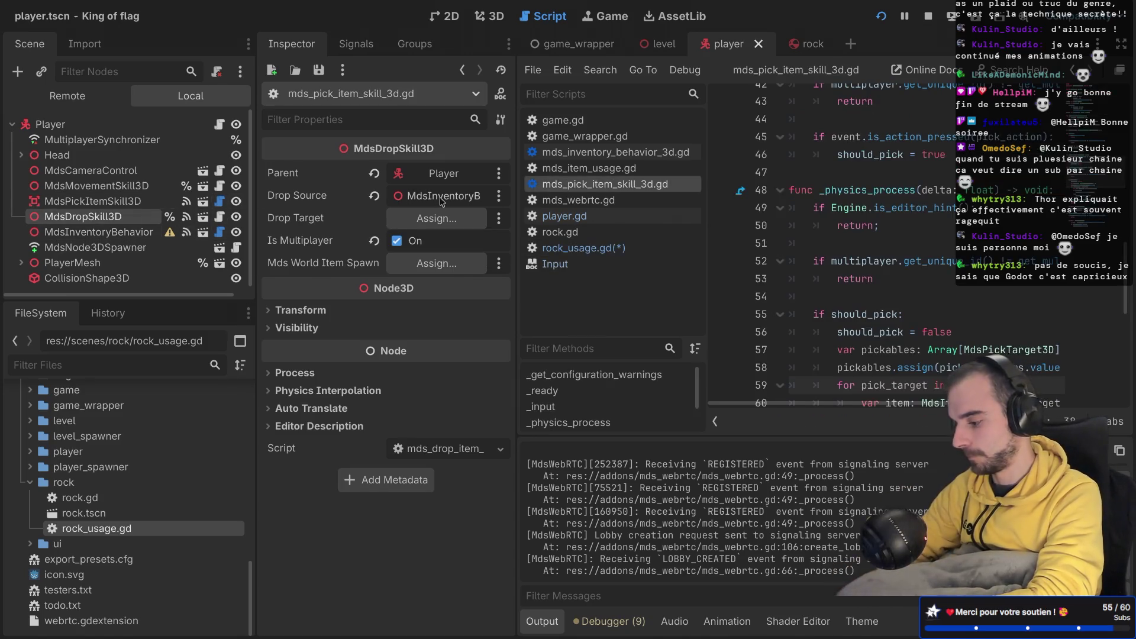
Step: Read the pick_item logic on lines 59–64 of mds_pick_item_skill_3d.gd in distraction-free mode
{"action": "key", "text": "ctrl+shift+F11"}
{"action": "scroll", "coordinate": [534, 191], "scroll_direction": "down", "scroll_amount": 3}
{"action": "scroll", "coordinate": [534, 191], "scroll_direction": "down", "scroll_amount": 1}
{"action": "double_click", "coordinate": [455, 261]}
{"action": "left_click", "coordinate": [451, 299]}
{"action": "left_click", "coordinate": [468, 210]}
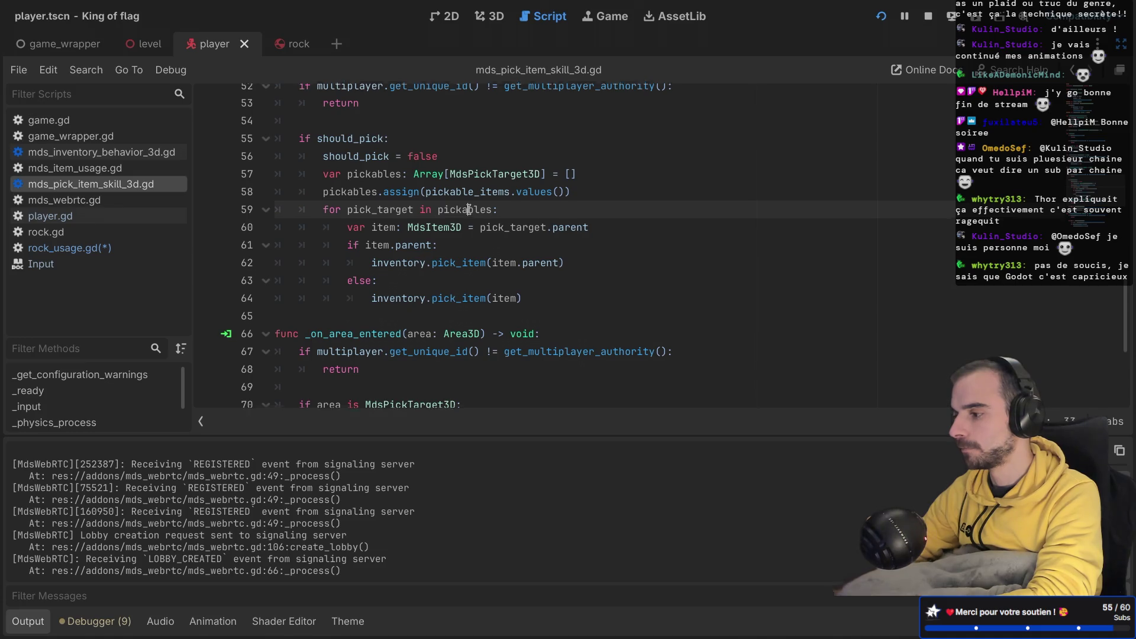
{"action": "scroll", "coordinate": [469, 210], "scroll_direction": "up", "scroll_amount": 5}
{"action": "scroll", "coordinate": [468, 210], "scroll_direction": "up", "scroll_amount": 10}
{"action": "scroll", "coordinate": [469, 210], "scroll_direction": "up", "scroll_amount": 2}
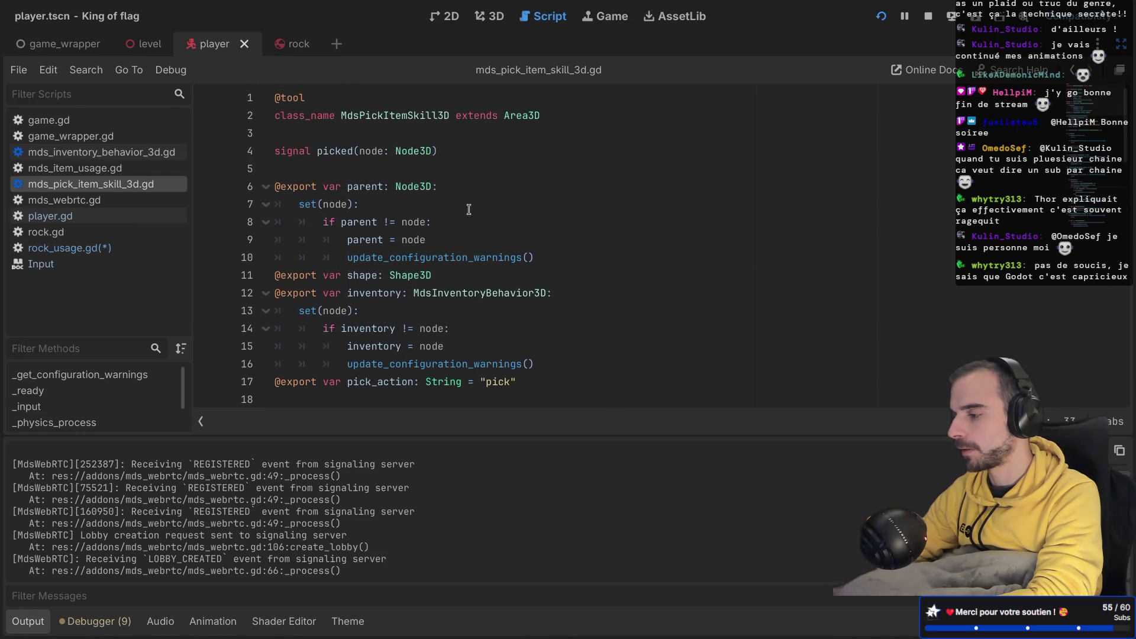
Step: Restore the docks, select MdsInventoryBehavior and open its attached script
{"action": "key", "text": "ctrl+shift+F11"}
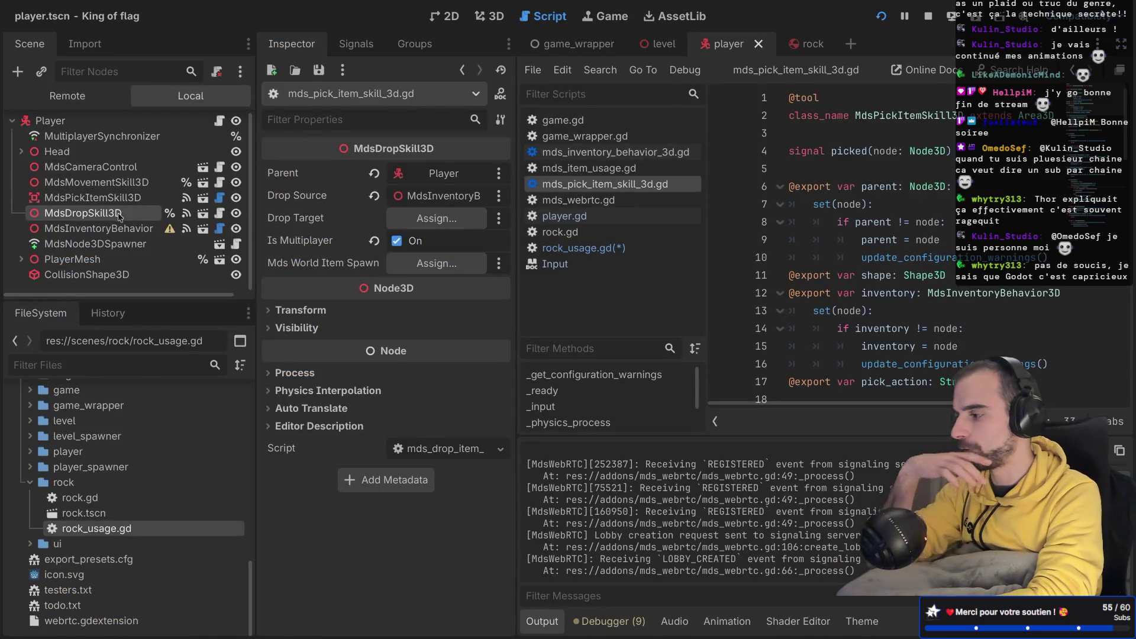
{"action": "left_click", "coordinate": [119, 228]}
{"action": "left_click", "coordinate": [219, 229]}
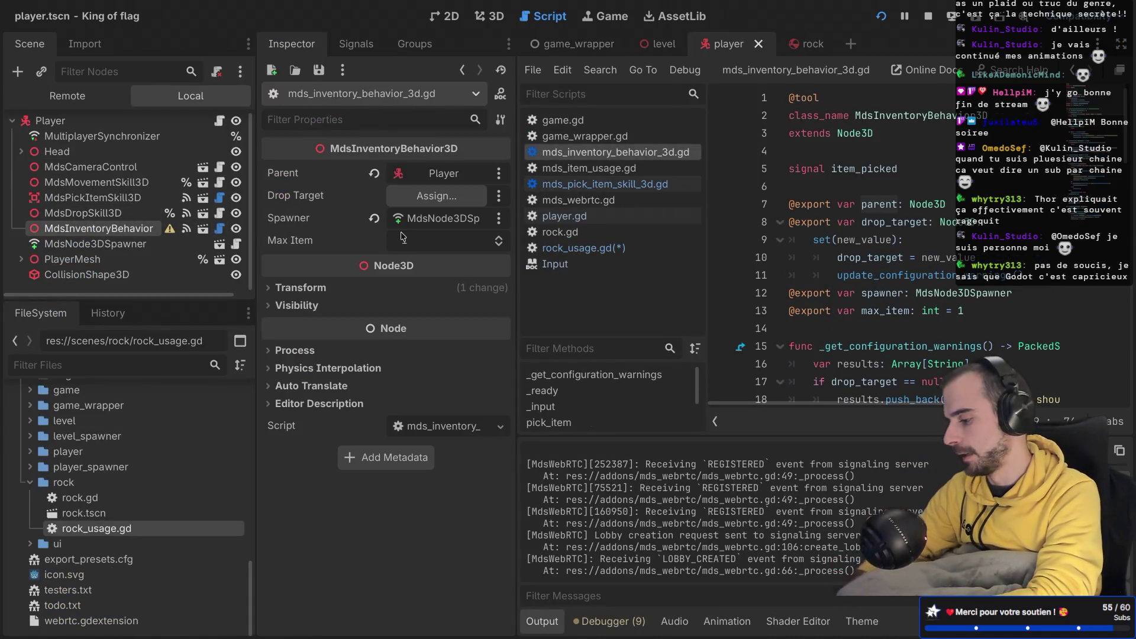
{"action": "key", "text": "ctrl+shift+F11"}
{"action": "scroll", "coordinate": [401, 237], "scroll_direction": "down", "scroll_amount": 4}
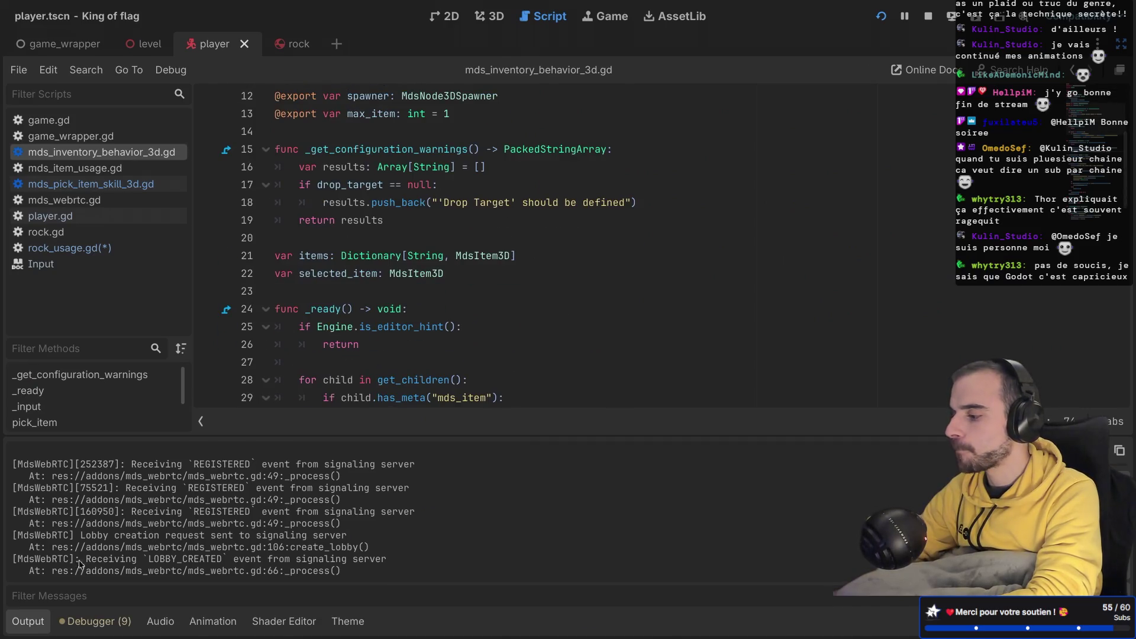
{"action": "left_click", "coordinate": [27, 621]}
{"action": "scroll", "coordinate": [336, 403], "scroll_direction": "down", "scroll_amount": 5}
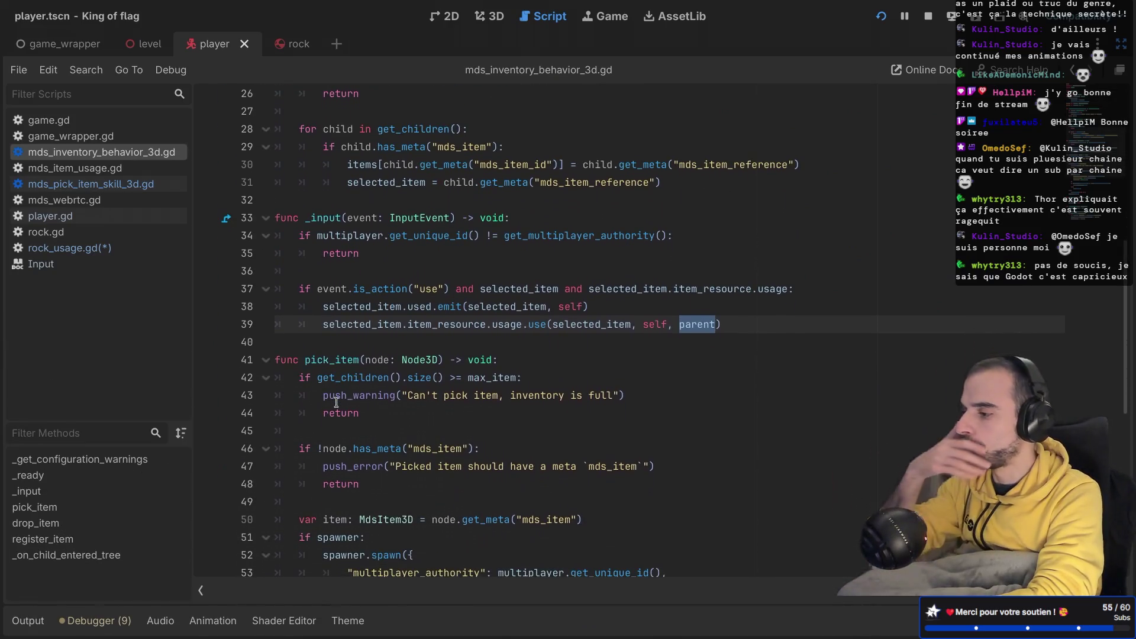
{"action": "scroll", "coordinate": [336, 402], "scroll_direction": "down", "scroll_amount": 2}
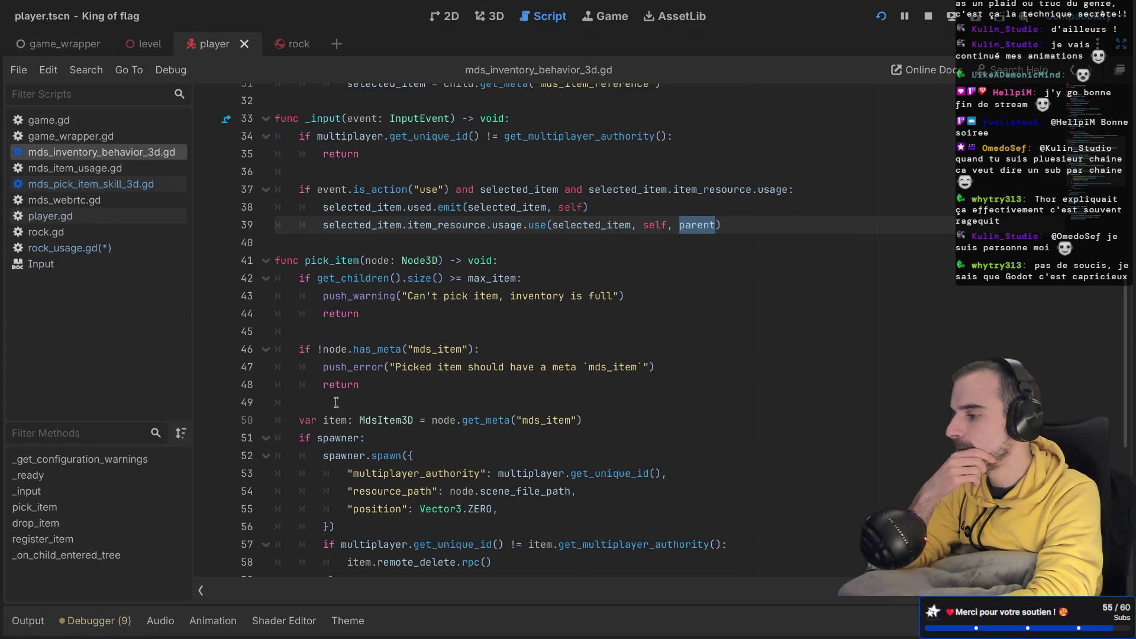
{"action": "scroll", "coordinate": [336, 402], "scroll_direction": "up", "scroll_amount": 1}
{"action": "scroll", "coordinate": [336, 402], "scroll_direction": "down", "scroll_amount": 7}
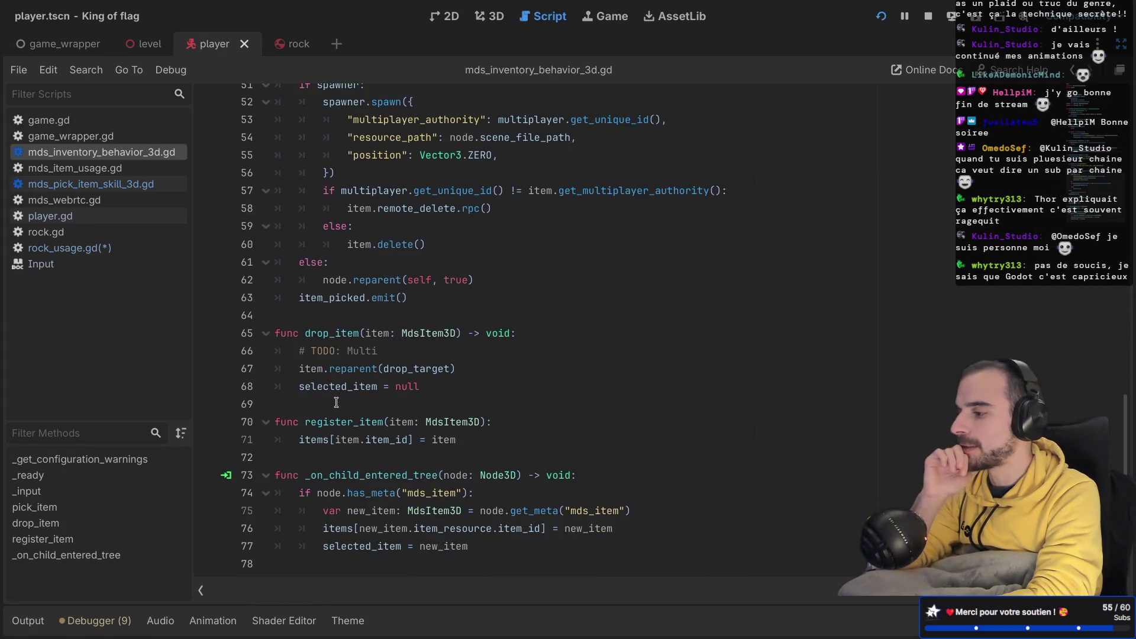
{"action": "mouse_move", "coordinate": [398, 365]}
{"action": "left_mouse_down"}
{"action": "mouse_move", "coordinate": [275, 332]}
{"action": "mouse_move", "coordinate": [305, 351]}
{"action": "mouse_move", "coordinate": [306, 333]}
{"action": "left_mouse_up"}
{"action": "left_click", "coordinate": [329, 355]}
{"action": "left_click", "coordinate": [365, 369]}
{"action": "left_click_drag", "start_coordinate": [299, 370], "coordinate": [384, 385]}
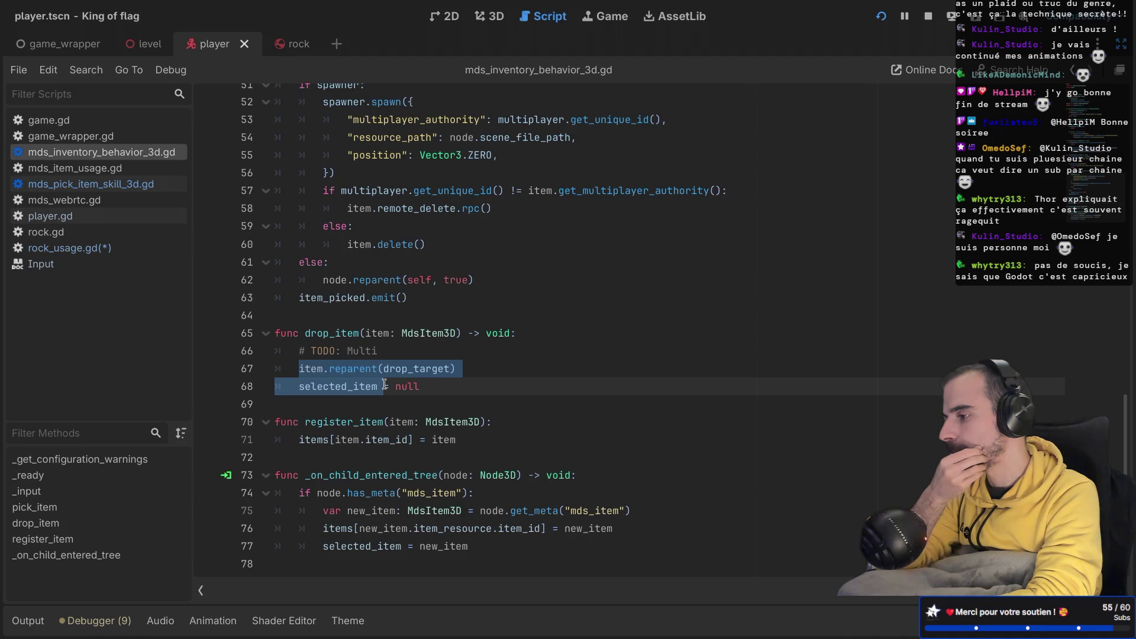
{"action": "scroll", "coordinate": [384, 384], "scroll_direction": "up", "scroll_amount": 15}
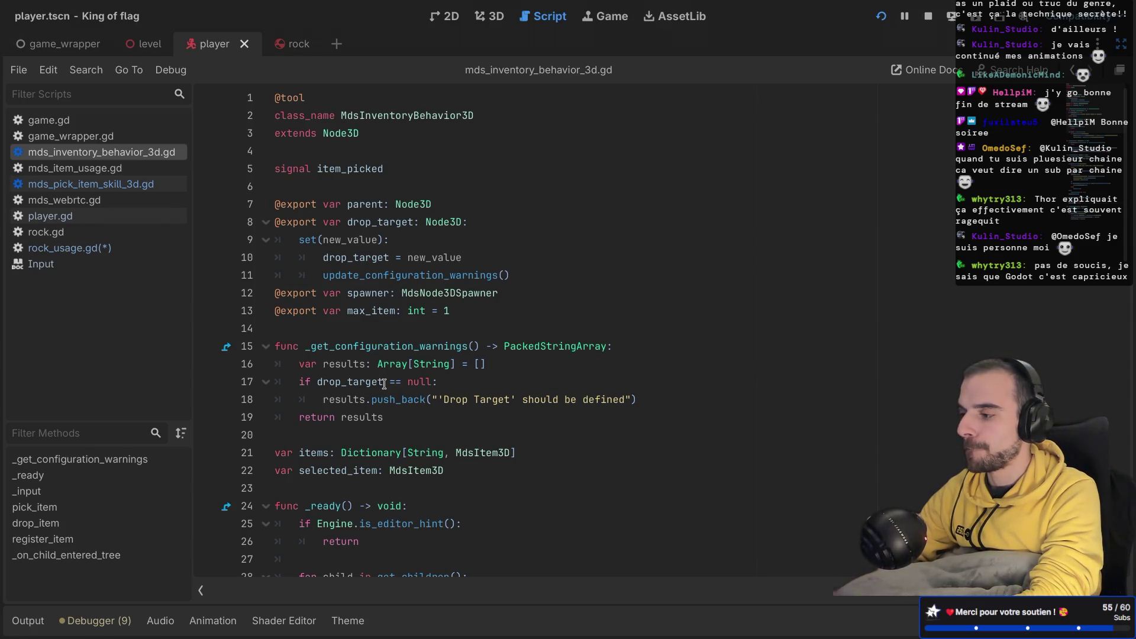
{"action": "double_click", "coordinate": [363, 204]}
{"action": "key", "text": "ctrl+shift+F11"}
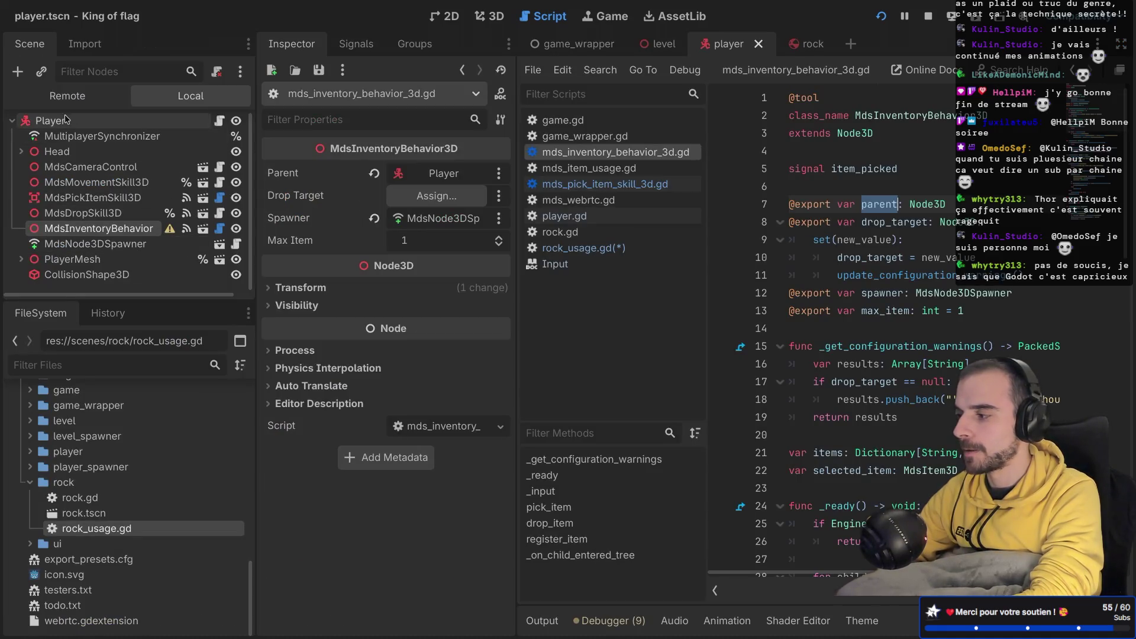
Step: Open the MdsDropSkill3D node's script full-width and scroll through it
{"action": "left_click", "coordinate": [66, 121]}
{"action": "left_click", "coordinate": [83, 213]}
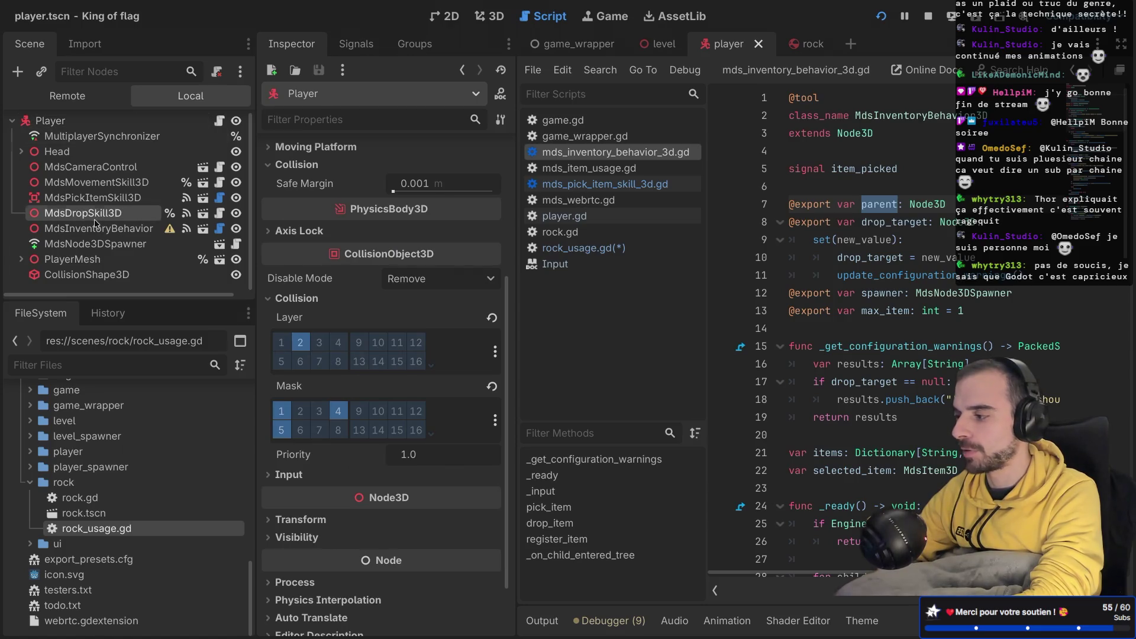
{"action": "left_click", "coordinate": [220, 213]}
{"action": "key", "text": "ctrl+shift+F11"}
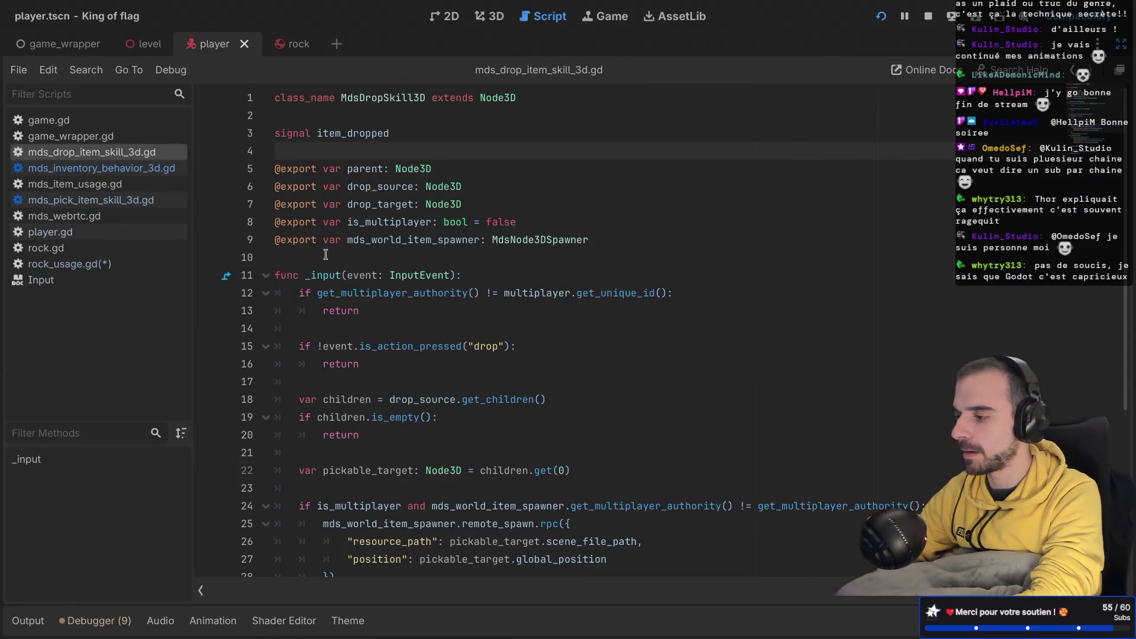
{"action": "scroll", "coordinate": [325, 254], "scroll_direction": "down", "scroll_amount": 2}
{"action": "scroll", "coordinate": [326, 255], "scroll_direction": "down", "scroll_amount": 3}
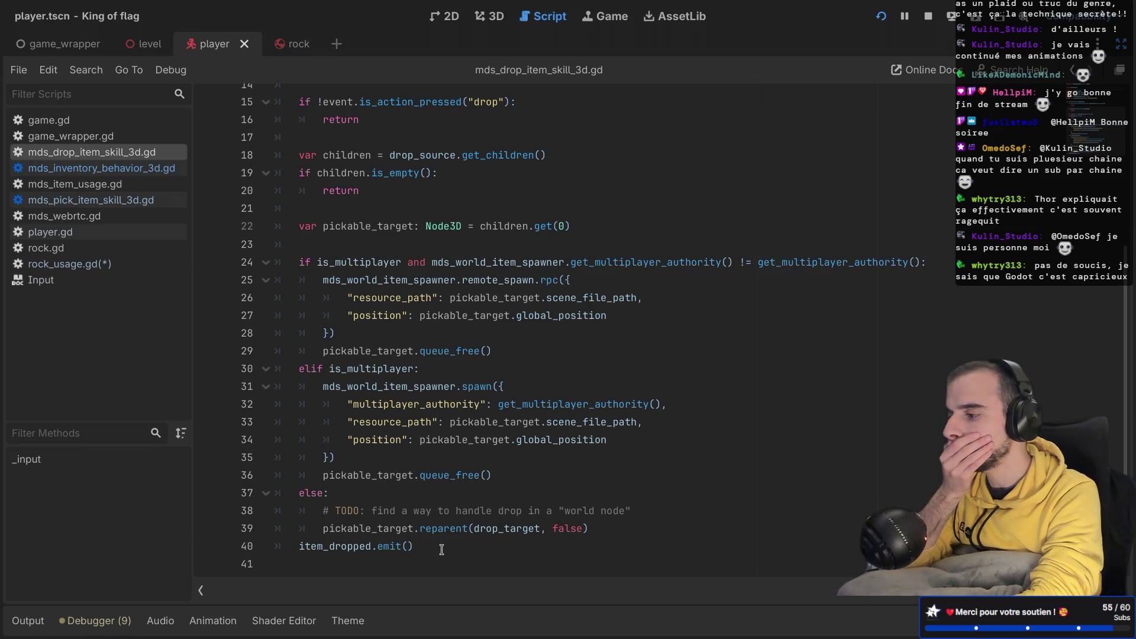
{"action": "scroll", "coordinate": [441, 549], "scroll_direction": "up", "scroll_amount": 3}
{"action": "scroll", "coordinate": [441, 546], "scroll_direction": "down", "scroll_amount": 3}
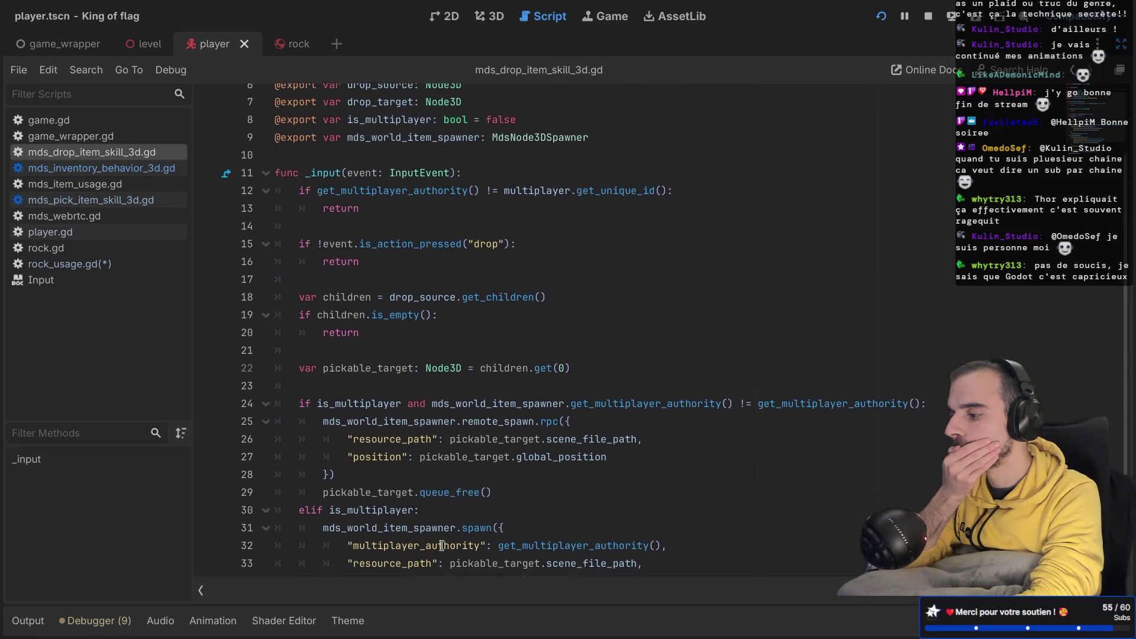
Step: Add a func _ready() after the _input function at the end of the script
{"action": "left_click", "coordinate": [438, 544]}
{"action": "key", "text": "Down"}
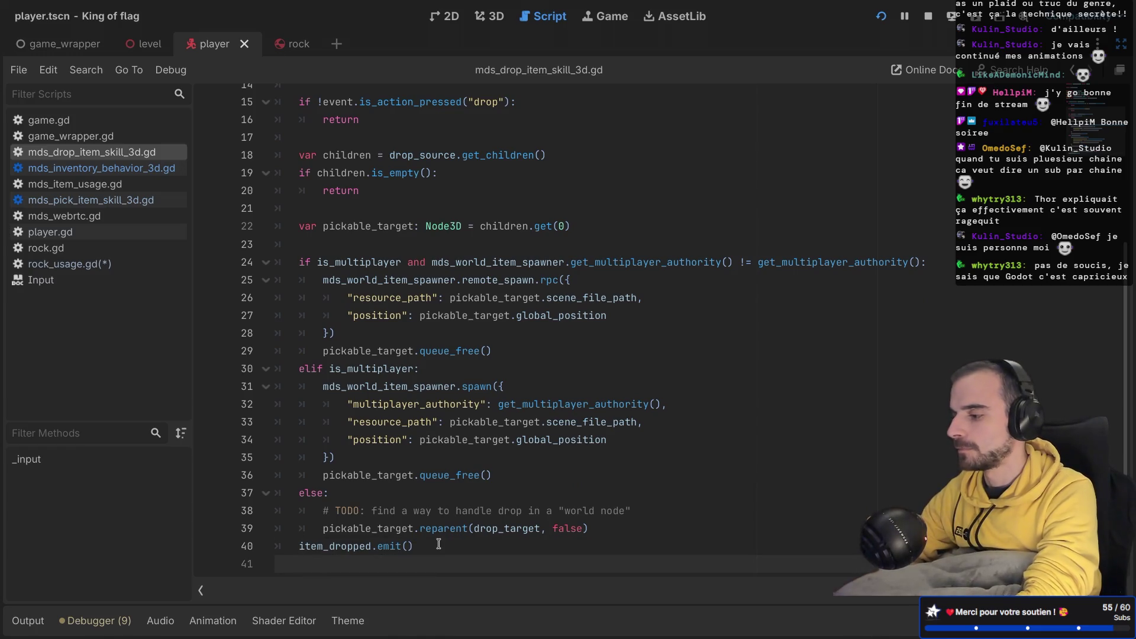
{"action": "key", "text": "Return"}
{"action": "type", "text": "func _rea"}
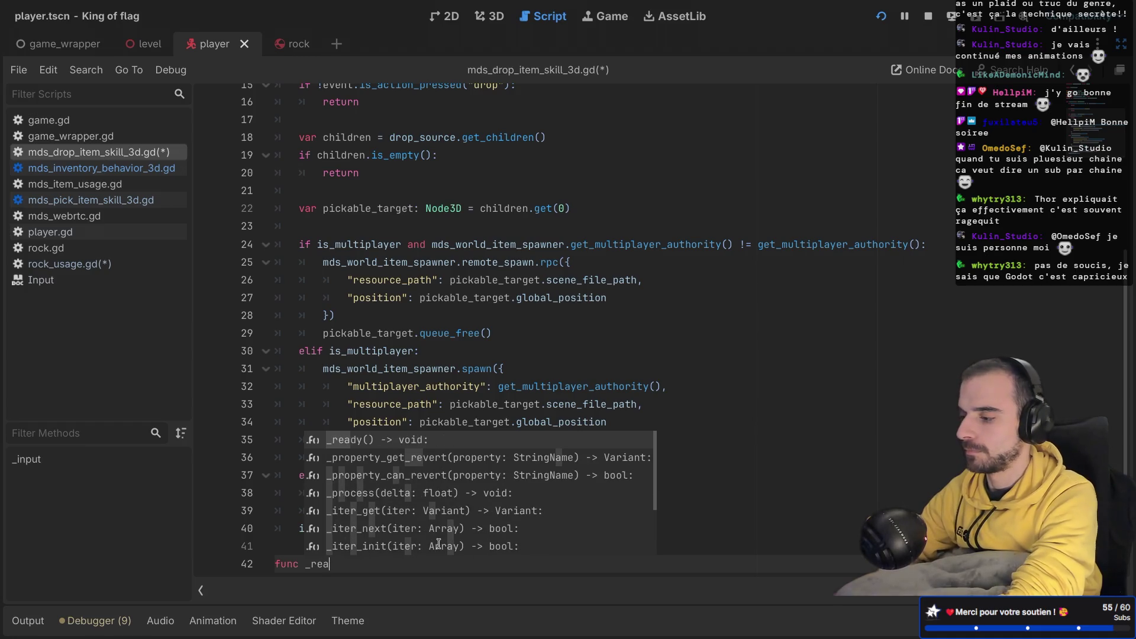
{"action": "key", "text": "Return"}
{"action": "key", "text": "Return"}
{"action": "scroll", "coordinate": [438, 543], "scroll_direction": "up", "scroll_amount": 5}
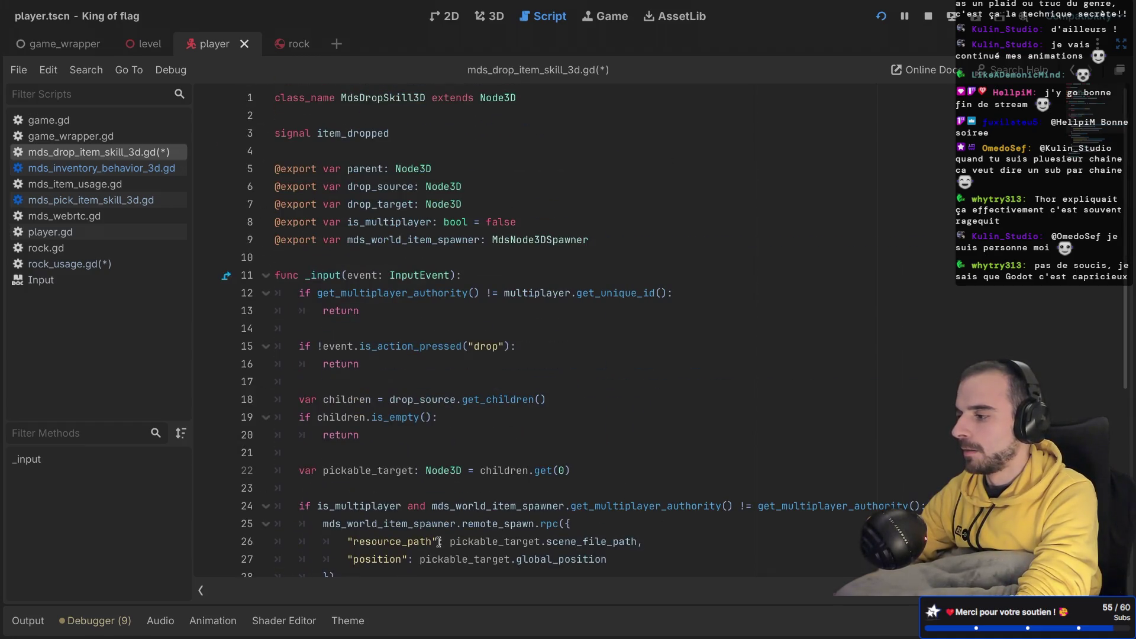
{"action": "double_click", "coordinate": [365, 169]}
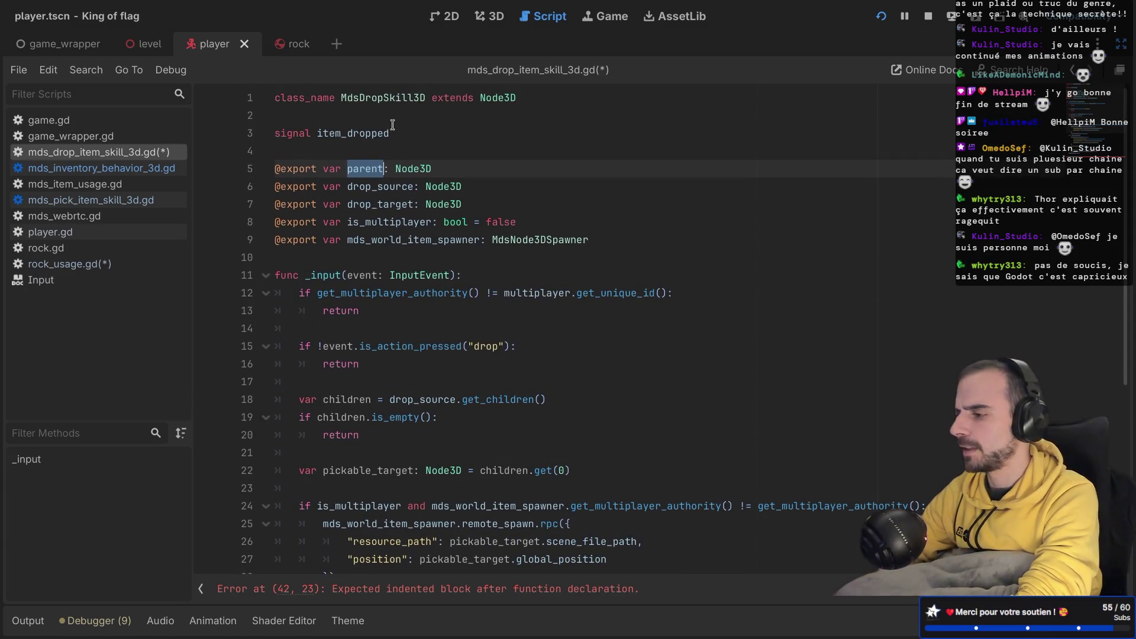
{"action": "scroll", "coordinate": [392, 125], "scroll_direction": "down", "scroll_amount": 5}
{"action": "left_click", "coordinate": [337, 552]}
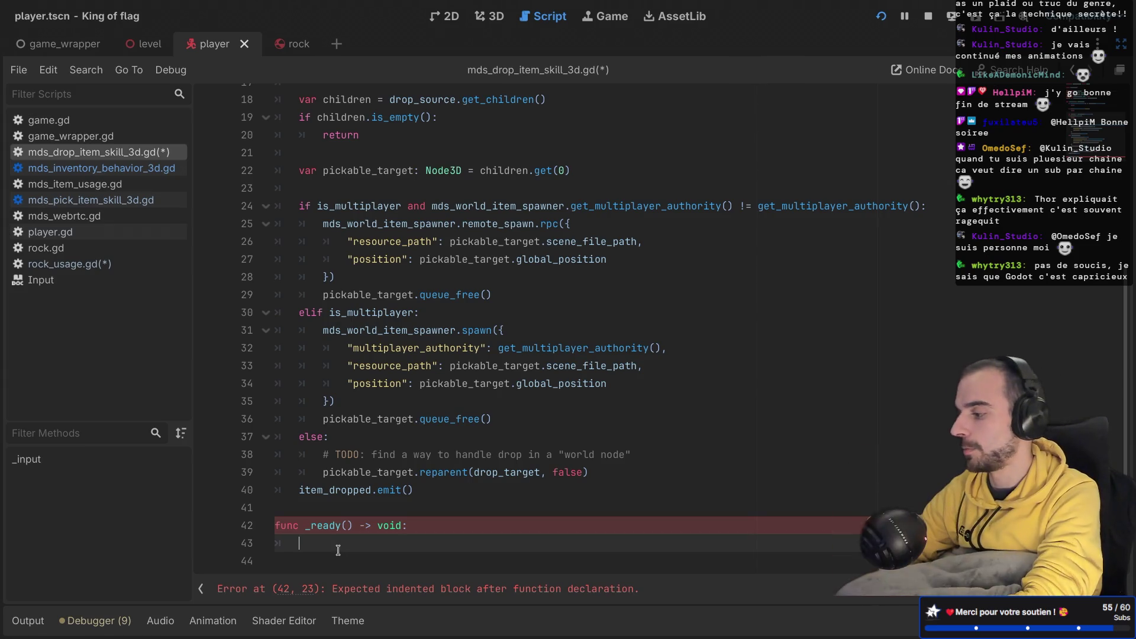
Step: Check the output log and debugger panel, then hide the debugger again
{"action": "left_click", "coordinate": [26, 620]}
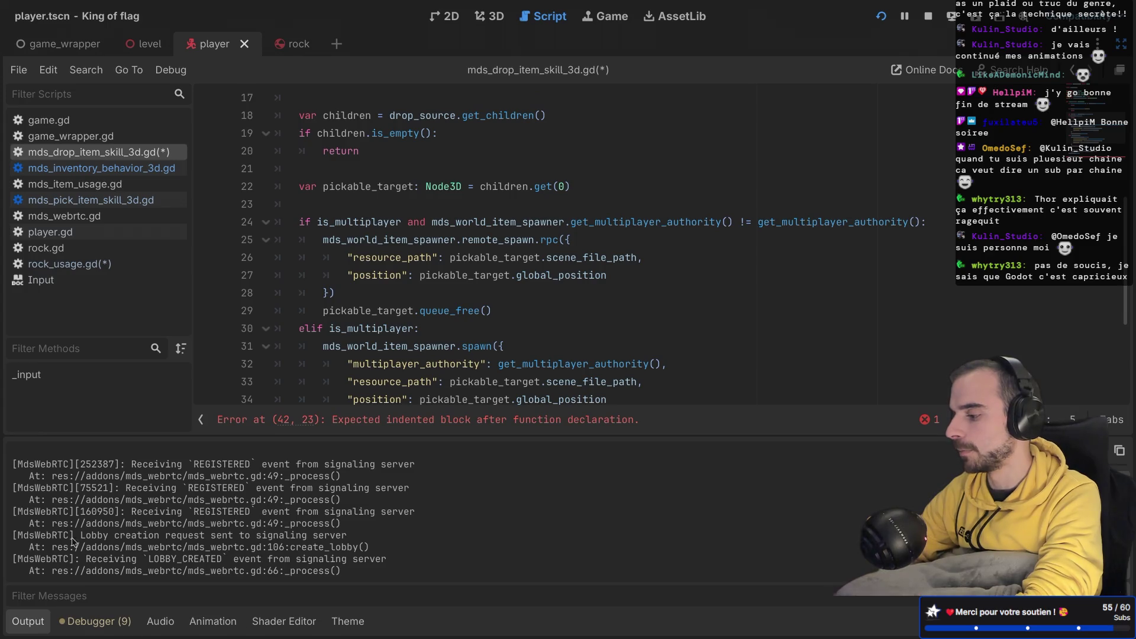
{"action": "left_click", "coordinate": [108, 619]}
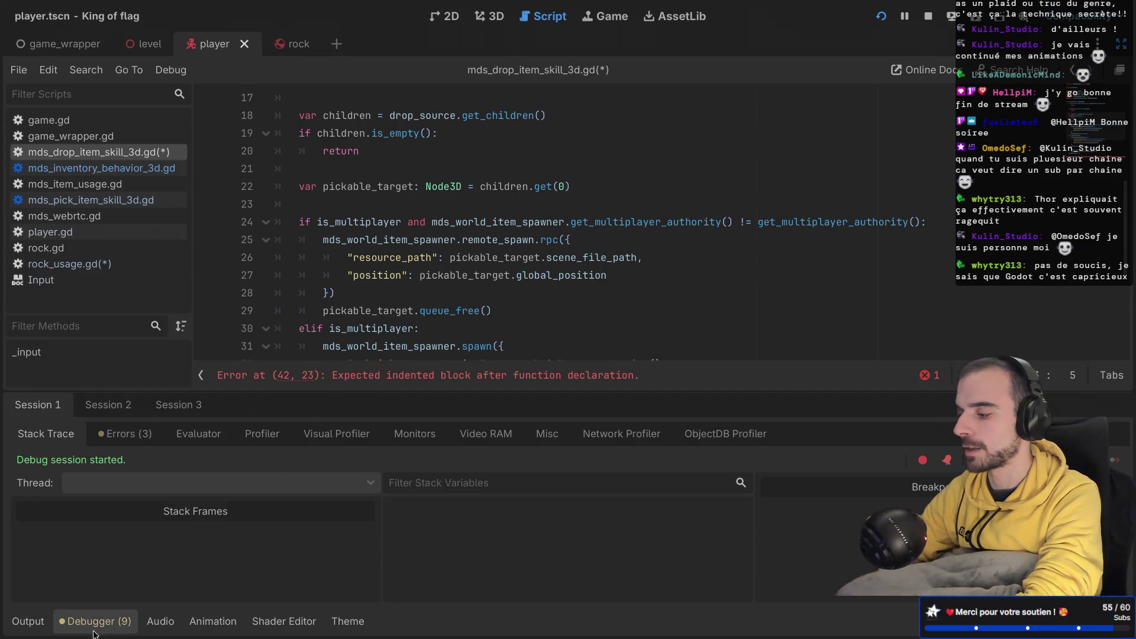
{"action": "left_click", "coordinate": [95, 628]}
{"action": "mouse_move", "coordinate": [482, 342]}
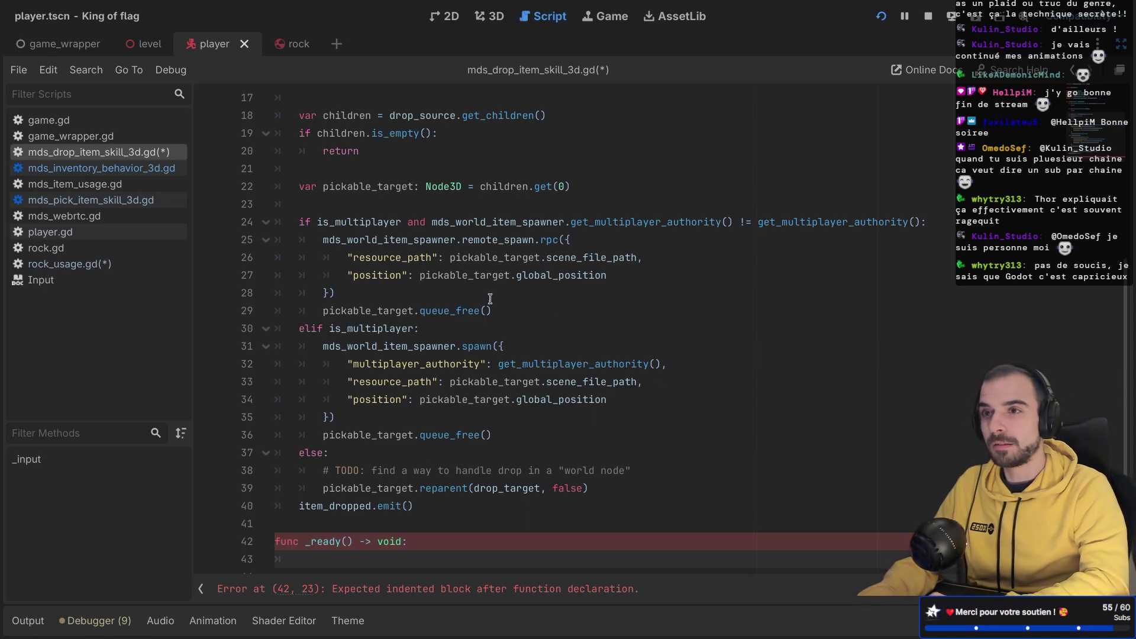
{"action": "scroll", "coordinate": [500, 255], "scroll_direction": "down", "scroll_amount": 1}
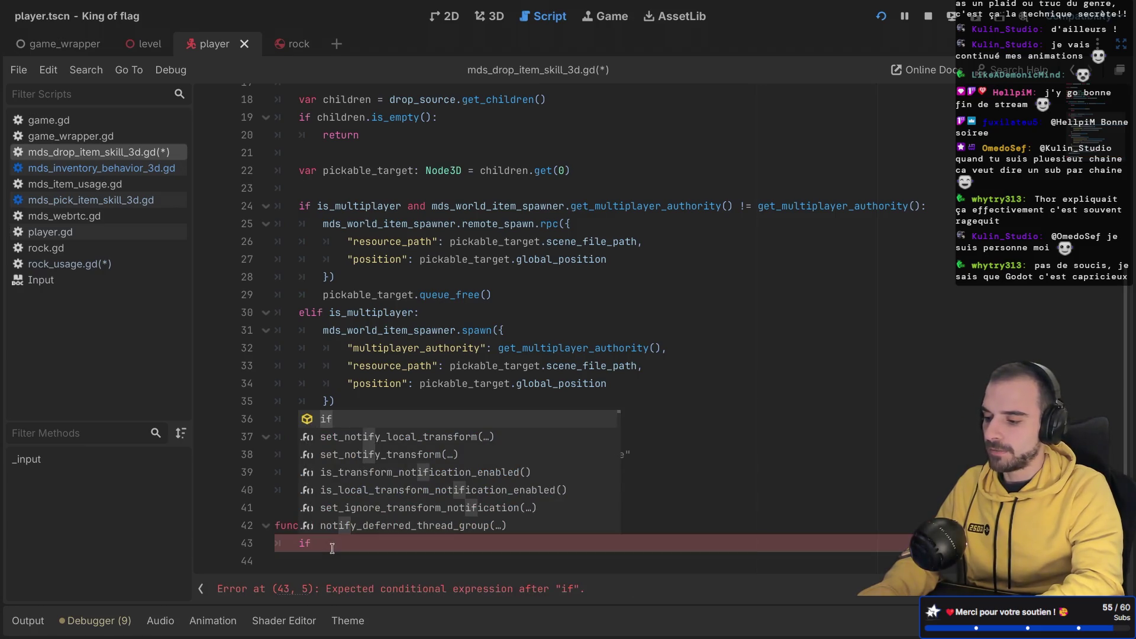
Step: Replace the unfinished if in _ready with a parent.set_meta call
{"action": "key", "text": "Escape"}
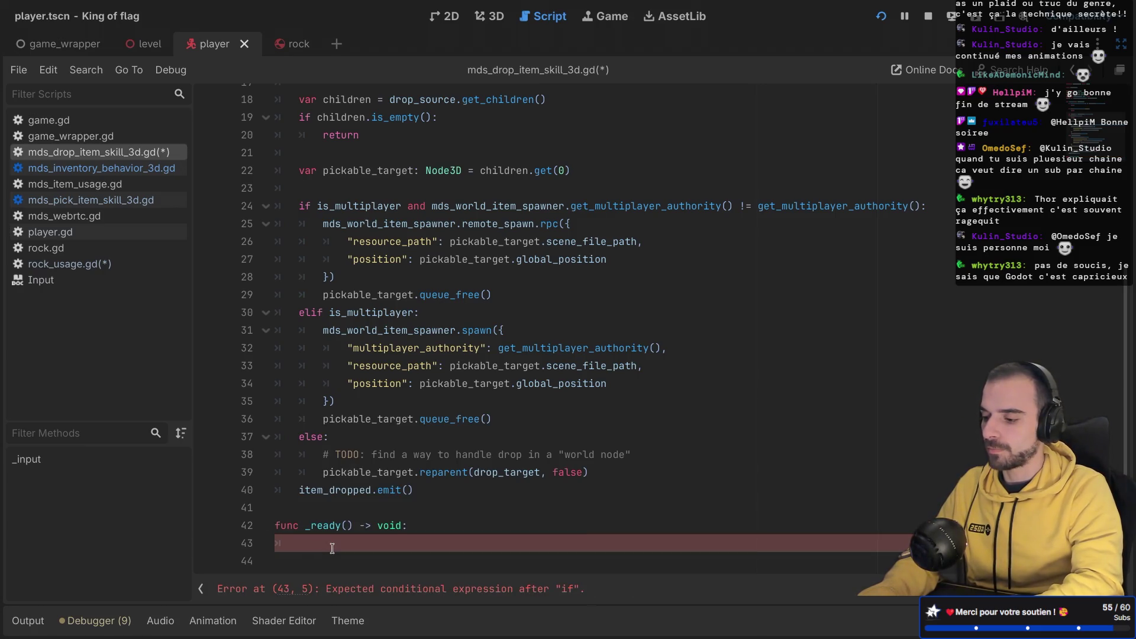
{"action": "key", "text": "BackSpace"}
{"action": "key", "text": "BackSpace"}
{"action": "type", "text": "pa"}
{"action": "key", "text": "Return"}
{"action": "type", "text": "parent.se"}
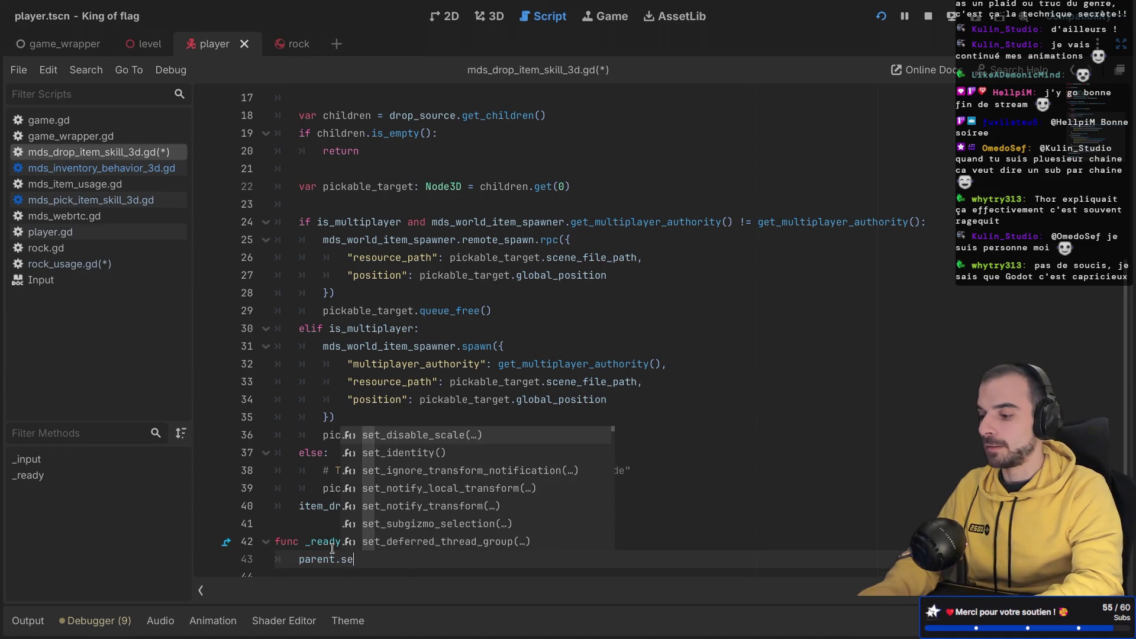
{"action": "key", "text": "BackSpace"}
{"action": "key", "text": "BackSpace"}
{"action": "type", "text": "add_me"}
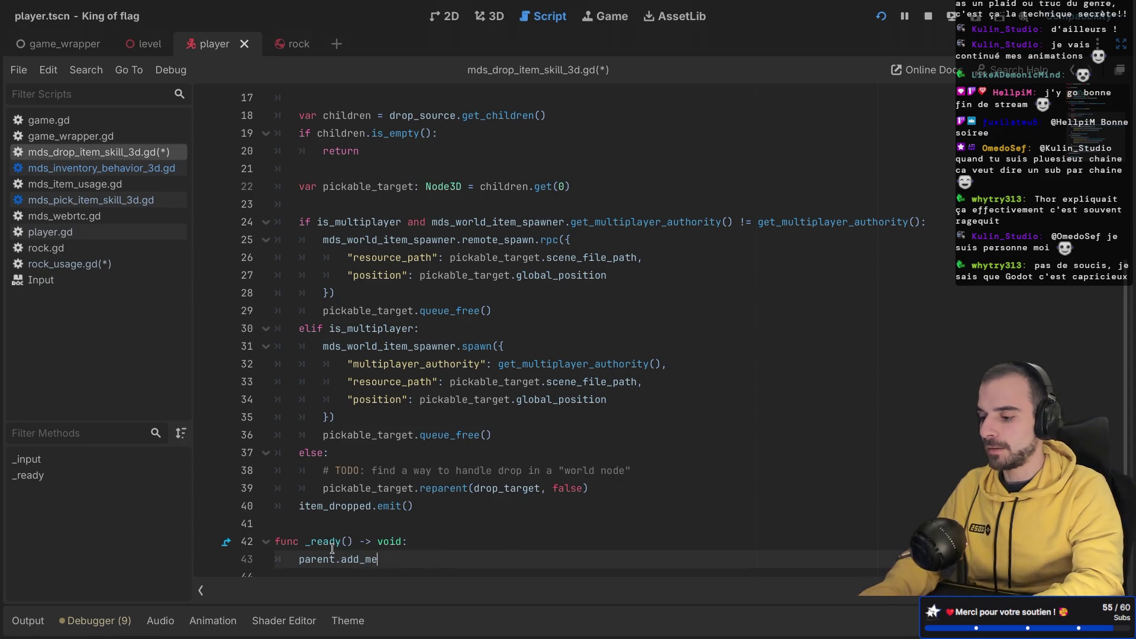
{"action": "key", "text": "BackSpace"}
{"action": "key", "text": "BackSpace"}
{"action": "key", "text": "BackSpace"}
{"action": "type", "text": "set_md"}
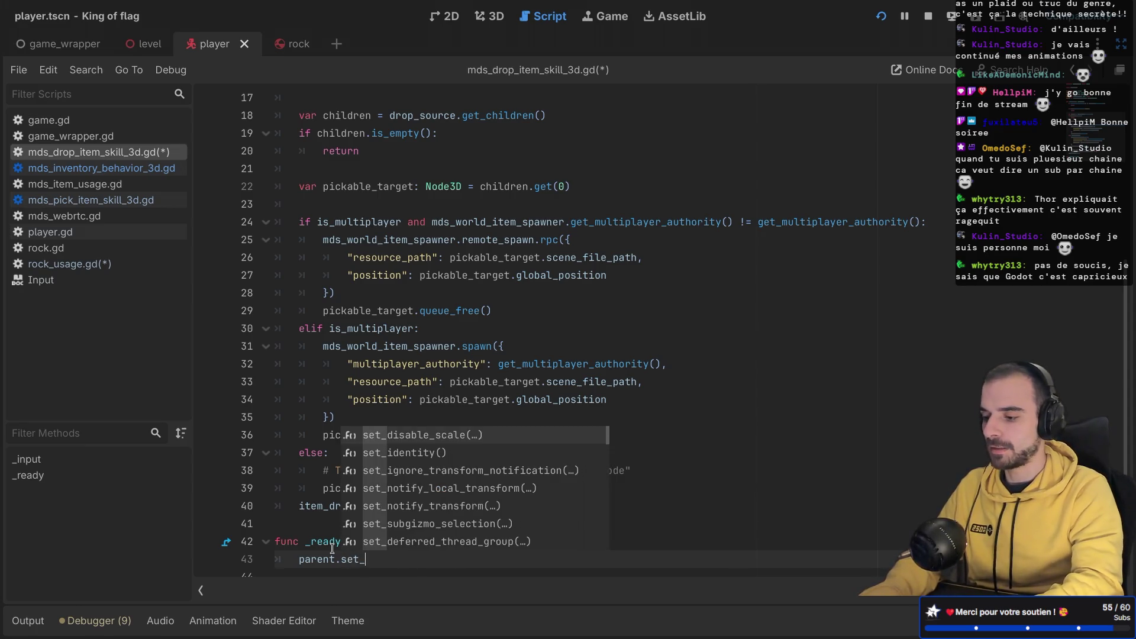
{"action": "key", "text": "BackSpace"}
{"action": "type", "text": "eta"}
{"action": "key", "text": "Return"}
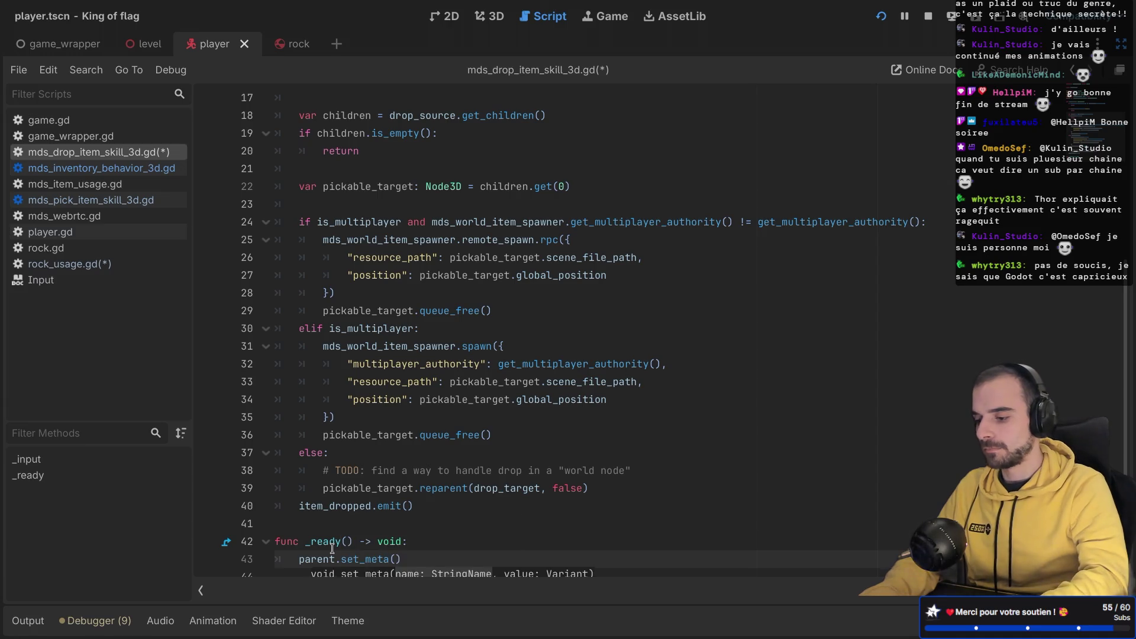
Step: Pass "mds_drop_skill" and self to set_meta and save the script
{"action": "scroll", "coordinate": [515, 426], "scroll_direction": "down", "scroll_amount": 1}
{"action": "type", "text": "mds_drop_skill\","}
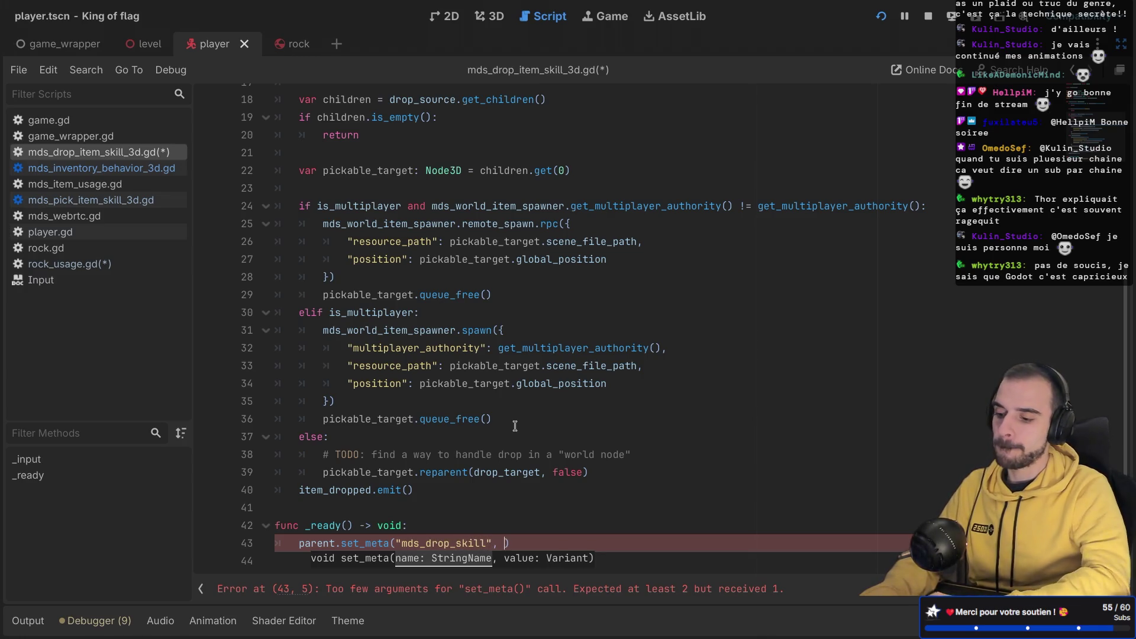
{"action": "scroll", "coordinate": [514, 426], "scroll_direction": "up", "scroll_amount": 6}
{"action": "scroll", "coordinate": [523, 355], "scroll_direction": "down", "scroll_amount": 2}
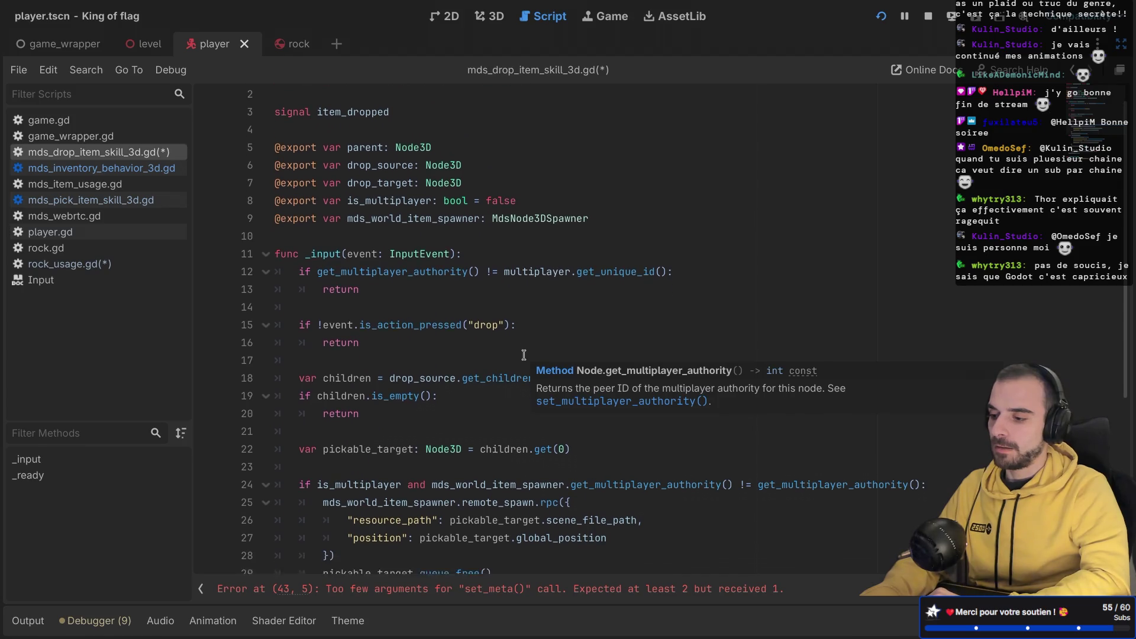
{"action": "type", "text": ", self"}
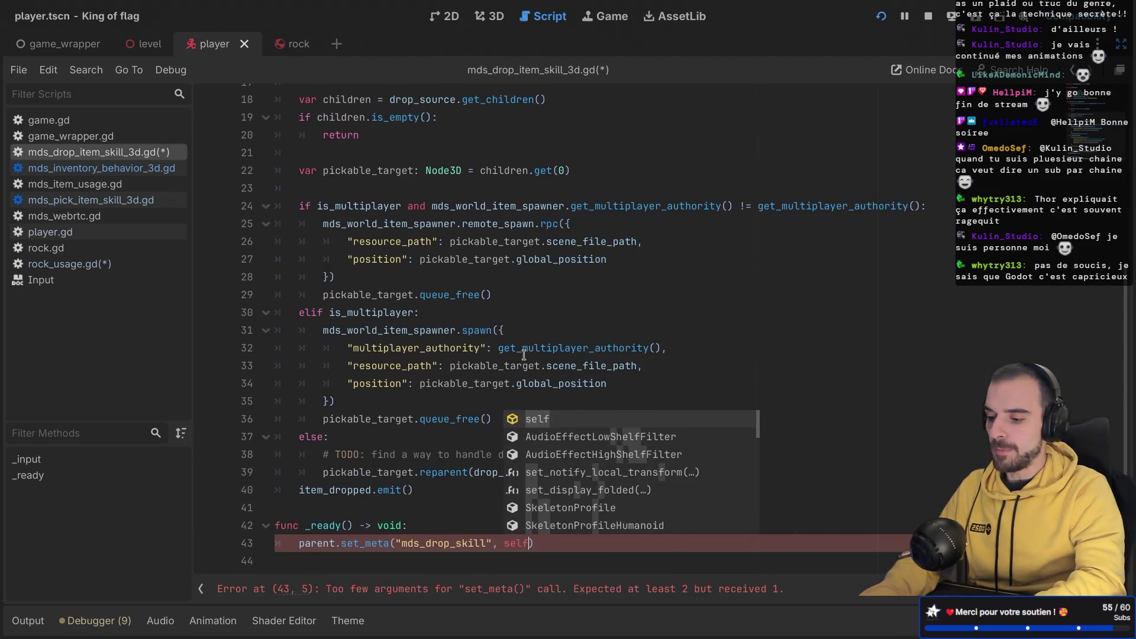
{"action": "key", "text": "Return"}
{"action": "left_click", "coordinate": [431, 366]}
{"action": "key", "text": "ctrl+s"}
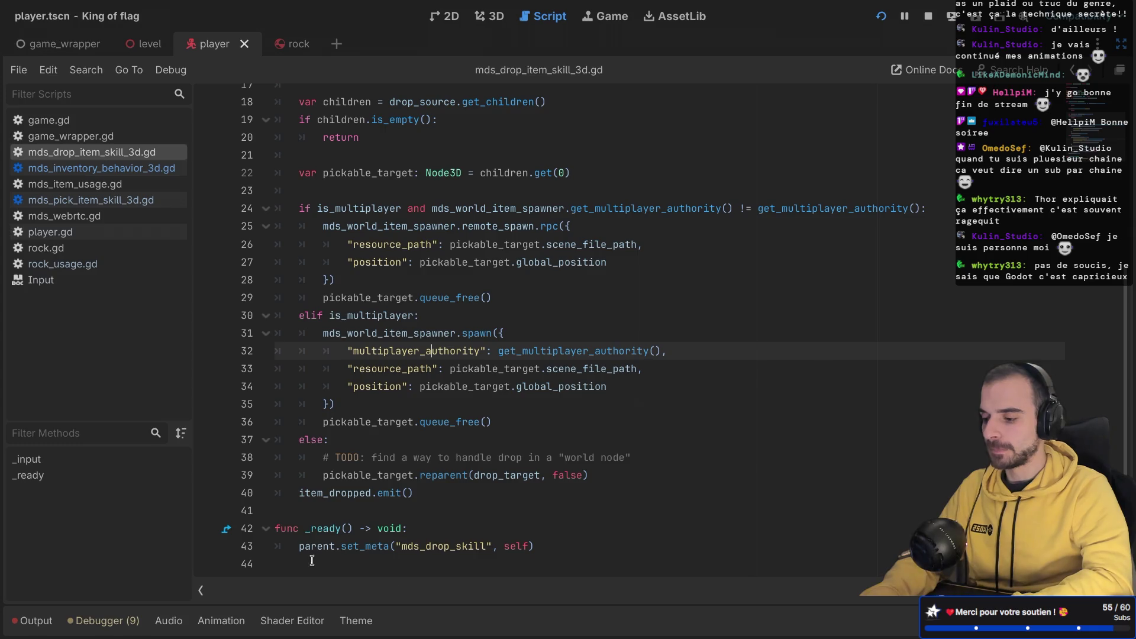
{"action": "left_click_drag", "start_coordinate": [325, 574], "coordinate": [280, 523]}
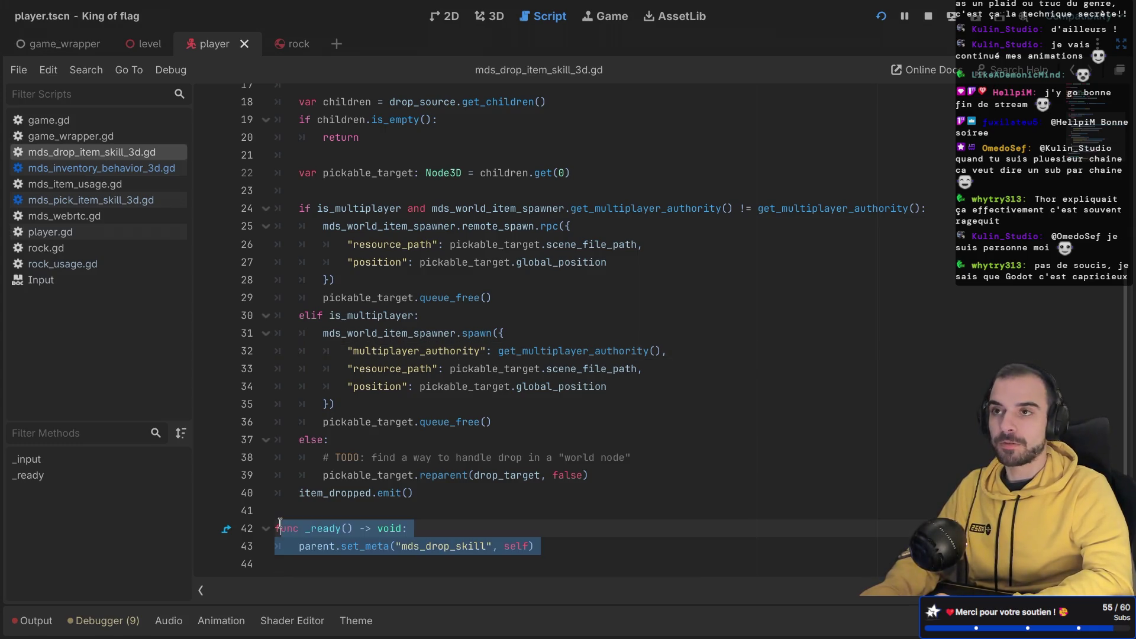
Step: Switch to the rock scene and open rock_usage.gd full-width
{"action": "key", "text": "ctrl+shift+F11"}
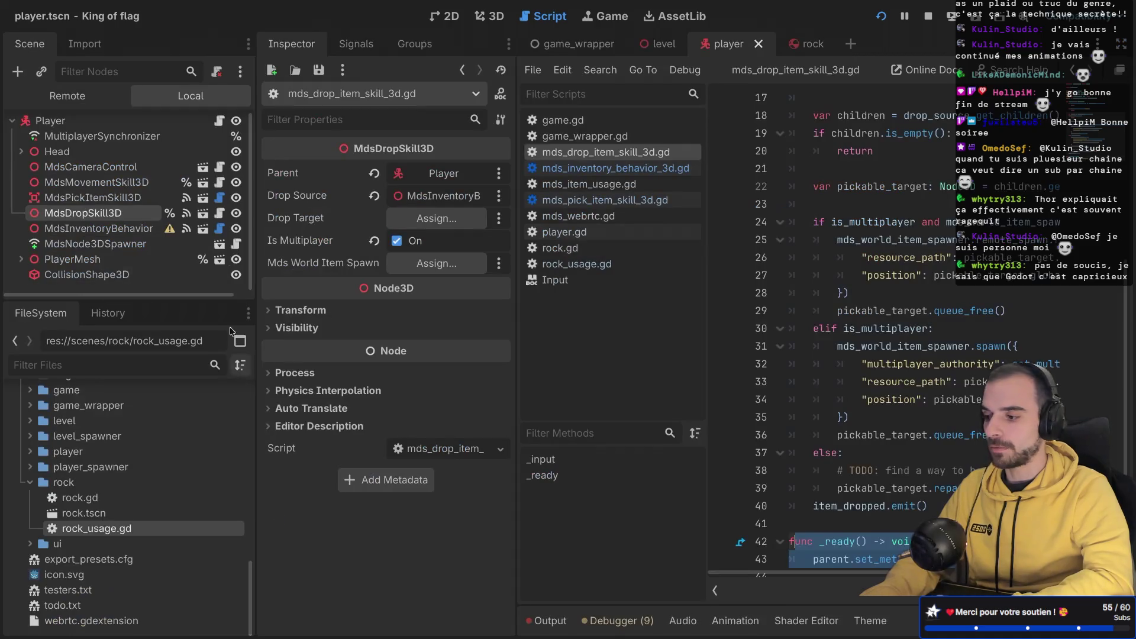
{"action": "left_click", "coordinate": [47, 121]}
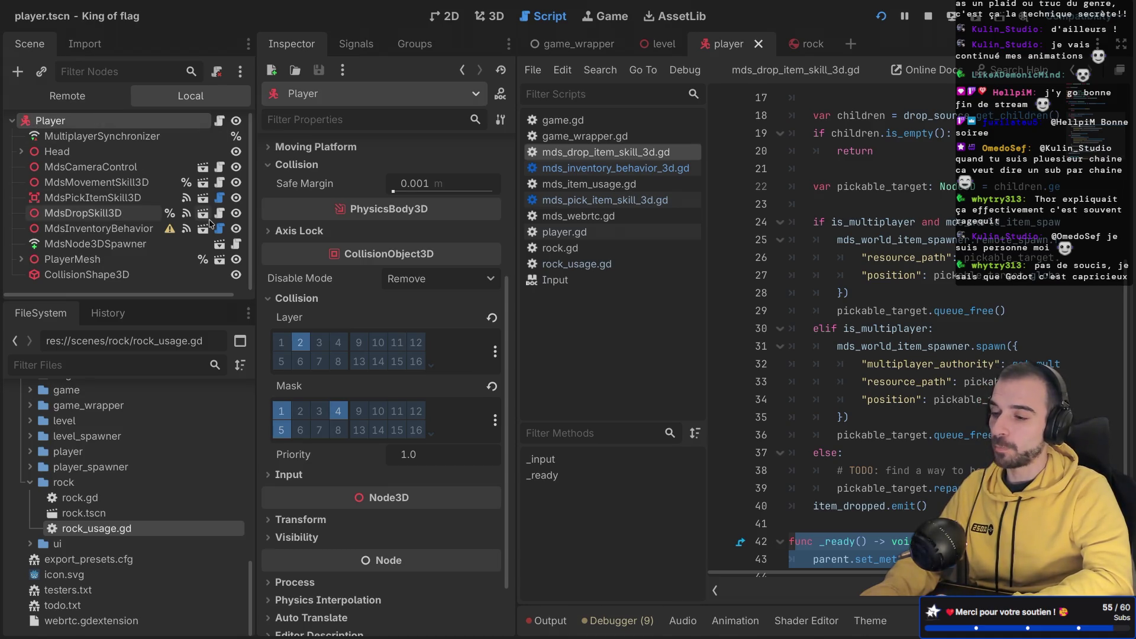
{"action": "left_click", "coordinate": [813, 44]}
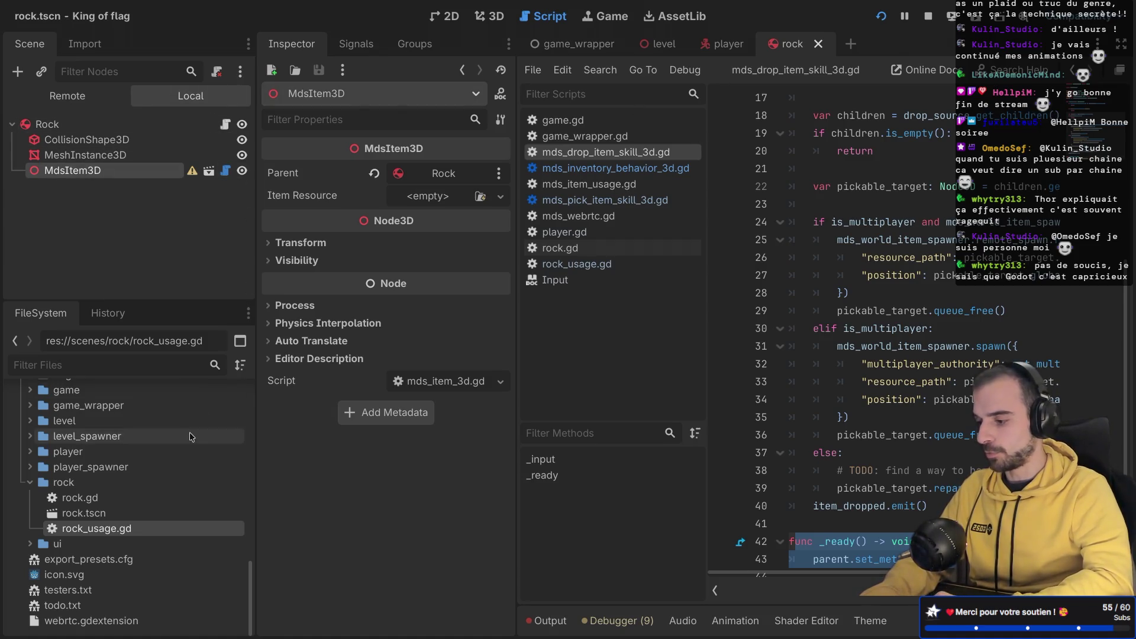
{"action": "double_click", "coordinate": [136, 533]}
{"action": "key", "text": "ctrl+shift+F11"}
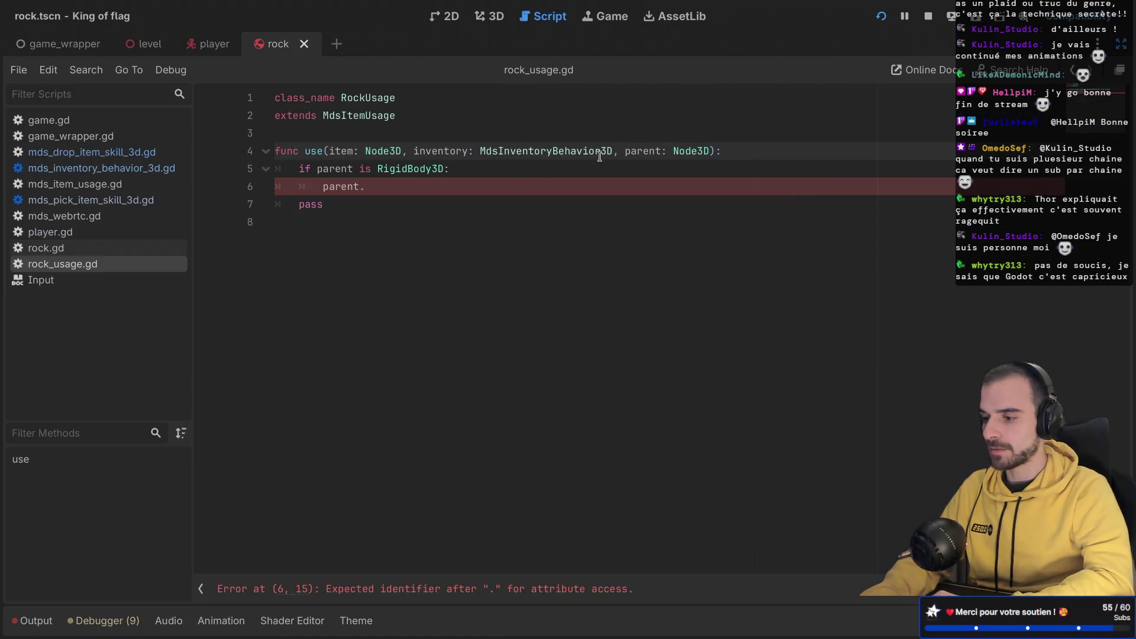
Step: Add 'var player: Player = inventory.parent' to the use function and save
{"action": "double_click", "coordinate": [515, 148]}
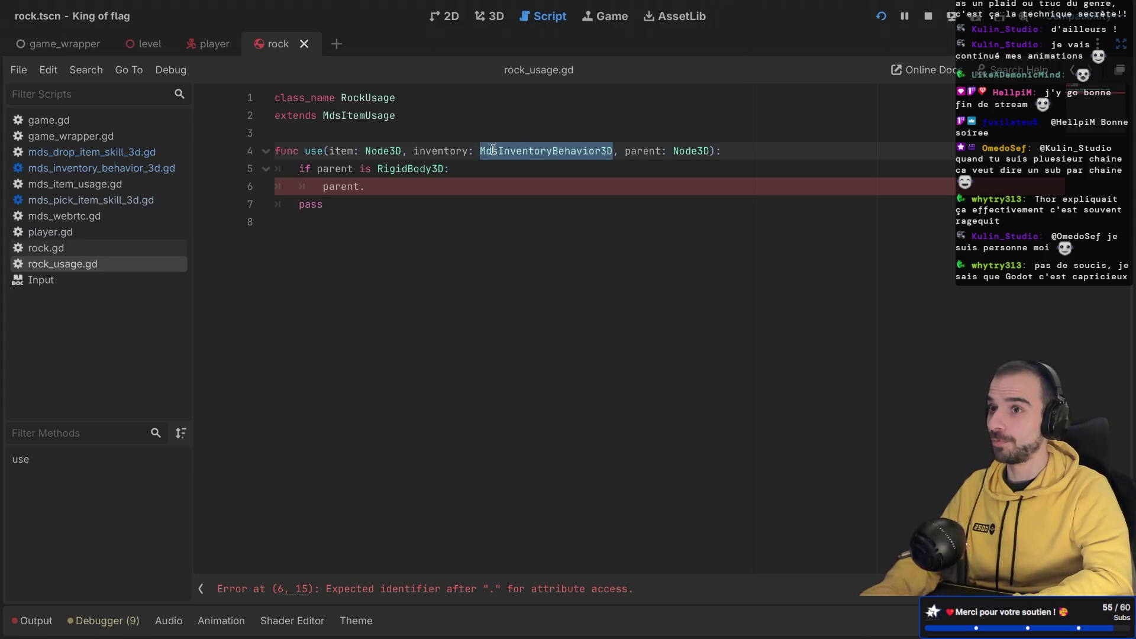
{"action": "left_click", "coordinate": [733, 151]}
{"action": "key", "text": "Return"}
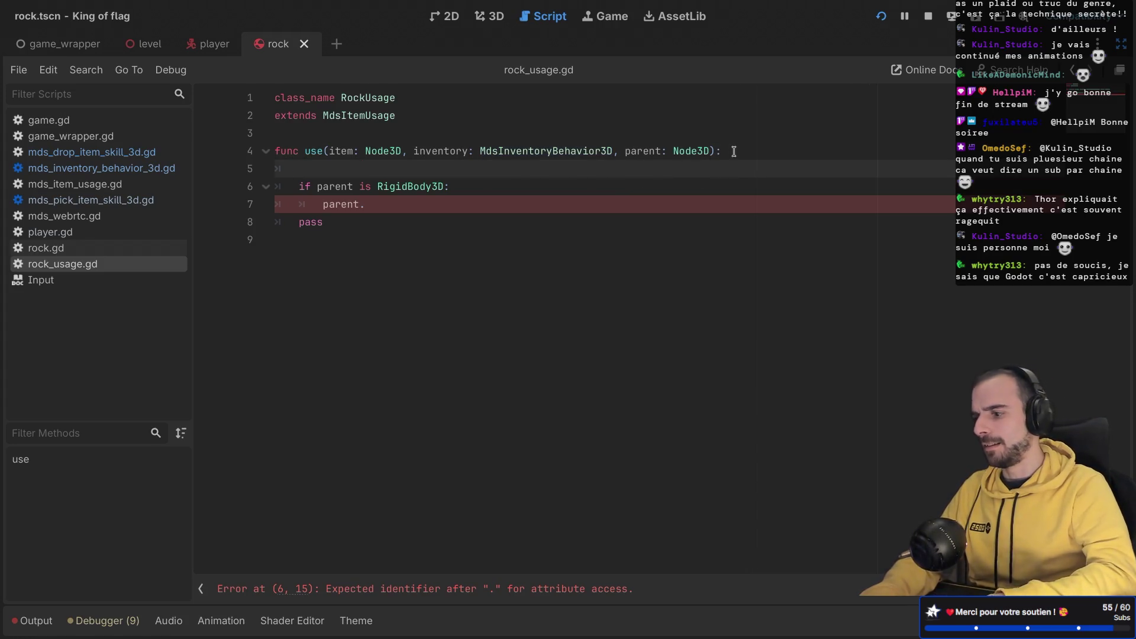
{"action": "key", "text": "Return"}
{"action": "key", "text": "Up"}
{"action": "type", "text": "const"}
{"action": "key", "text": "BackSpace"}
{"action": "key", "text": "BackSpace"}
{"action": "key", "text": "BackSpace"}
{"action": "type", "text": "var play"}
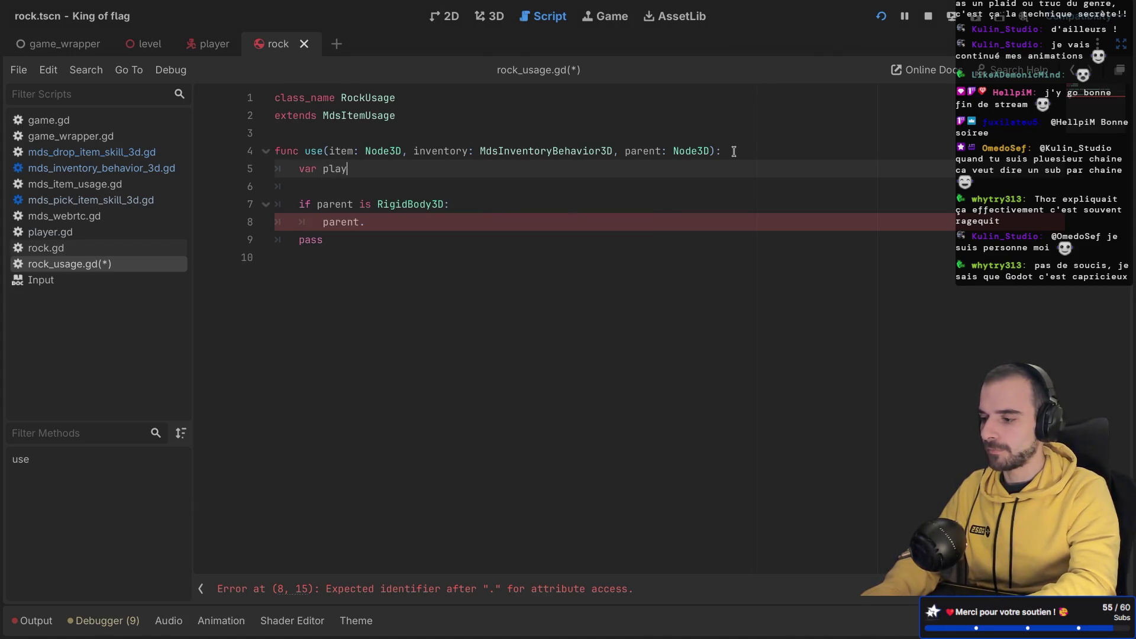
{"action": "type", "text": "er: Player = "}
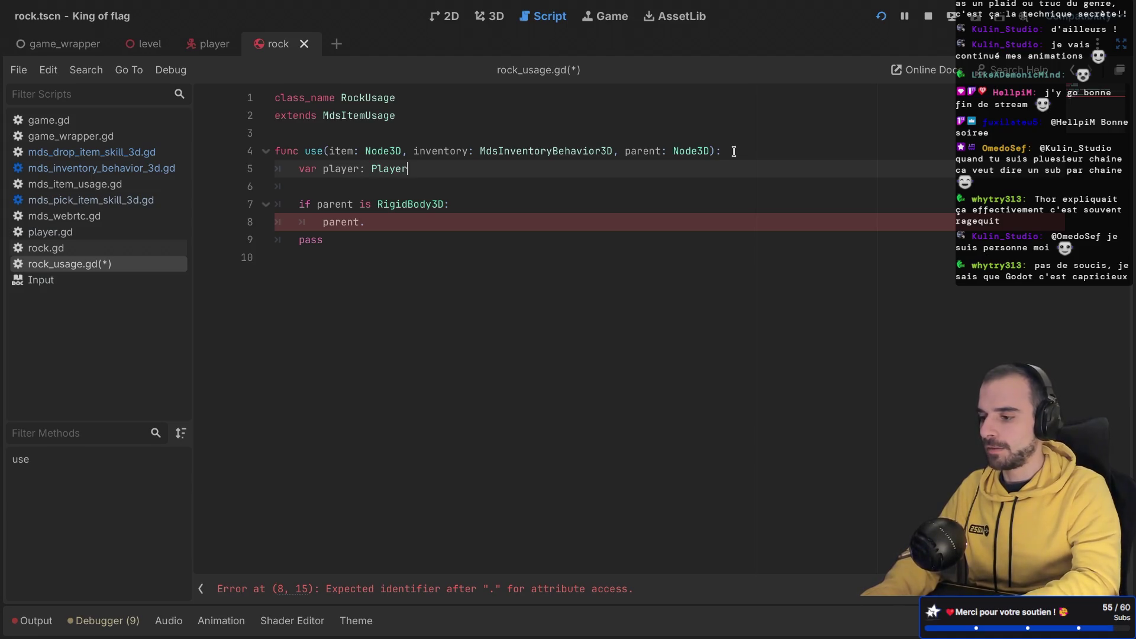
{"action": "type", "text": "inv"}
{"action": "key", "text": "Return"}
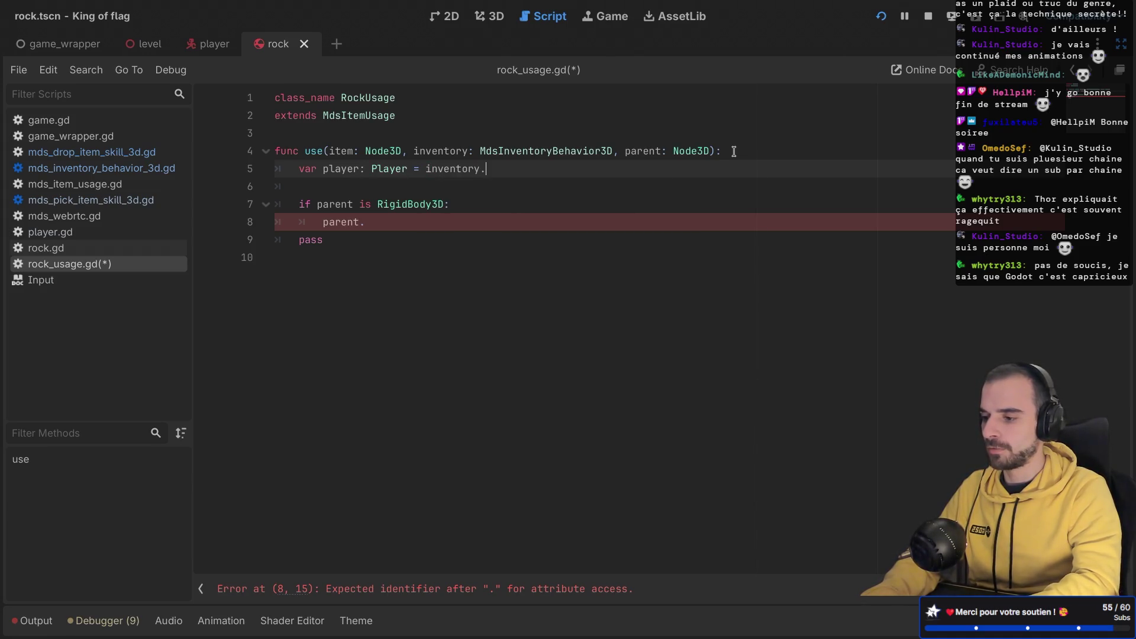
{"action": "type", "text": "p"}
{"action": "key", "text": "Return"}
{"action": "key", "text": "ctrl+s"}
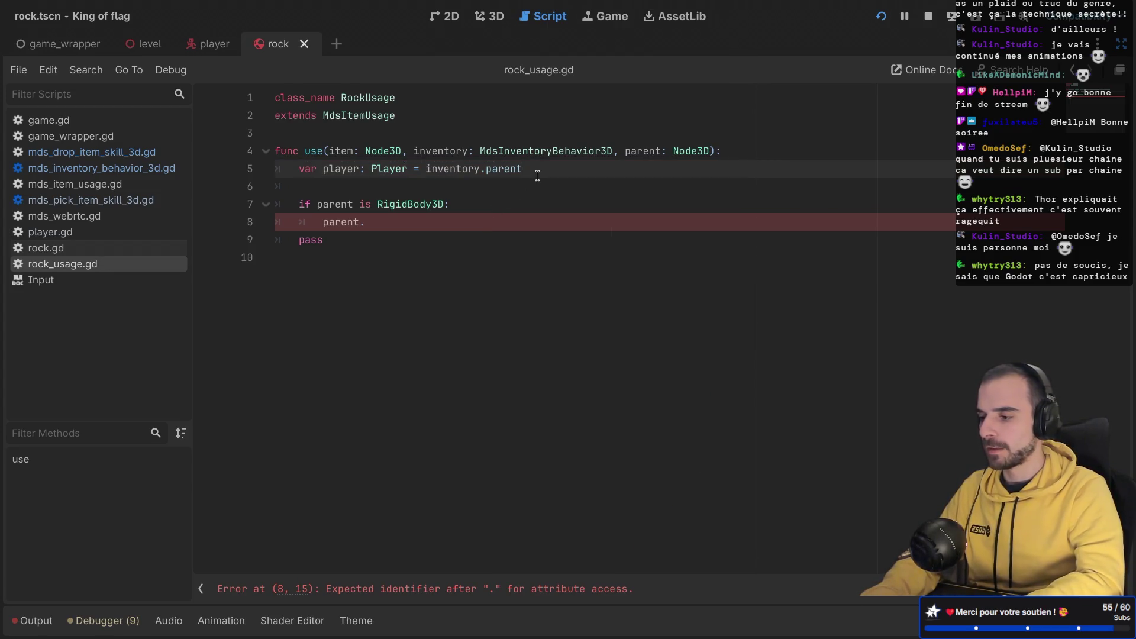
Step: Add 'var drop_skill: MdsDropSkill3D = player.get_meta("mds_drop_skill")', save, and jump to MdsDropSkill3D's definition
{"action": "key", "text": "Return"}
{"action": "type", "text": "var drop_skill: Md"}
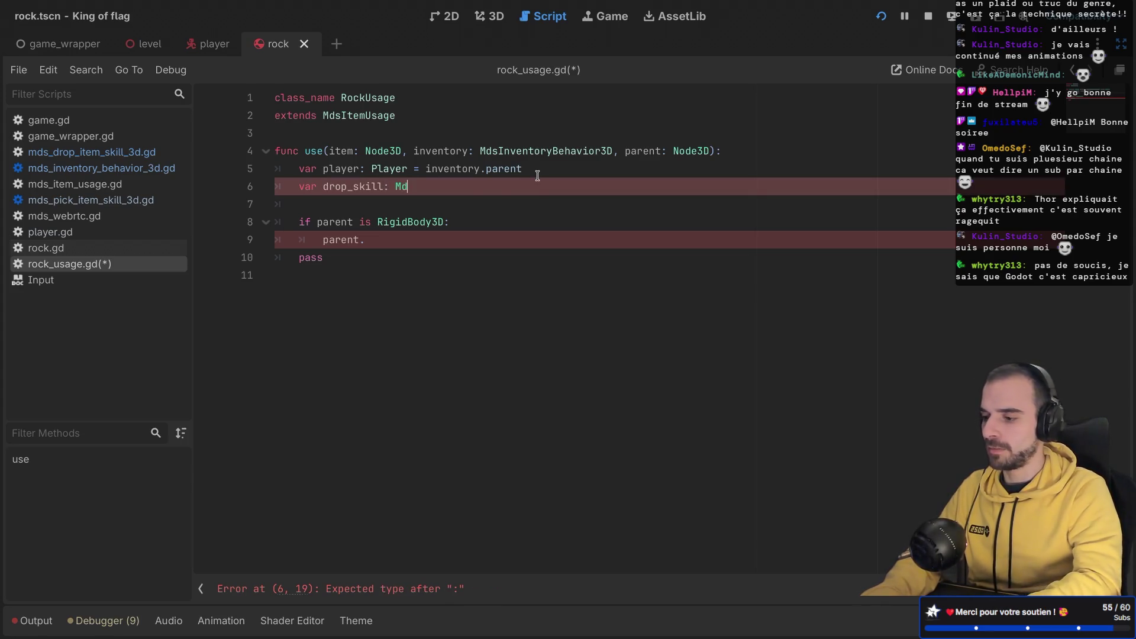
{"action": "type", "text": "sDrop"}
{"action": "key", "text": "Return"}
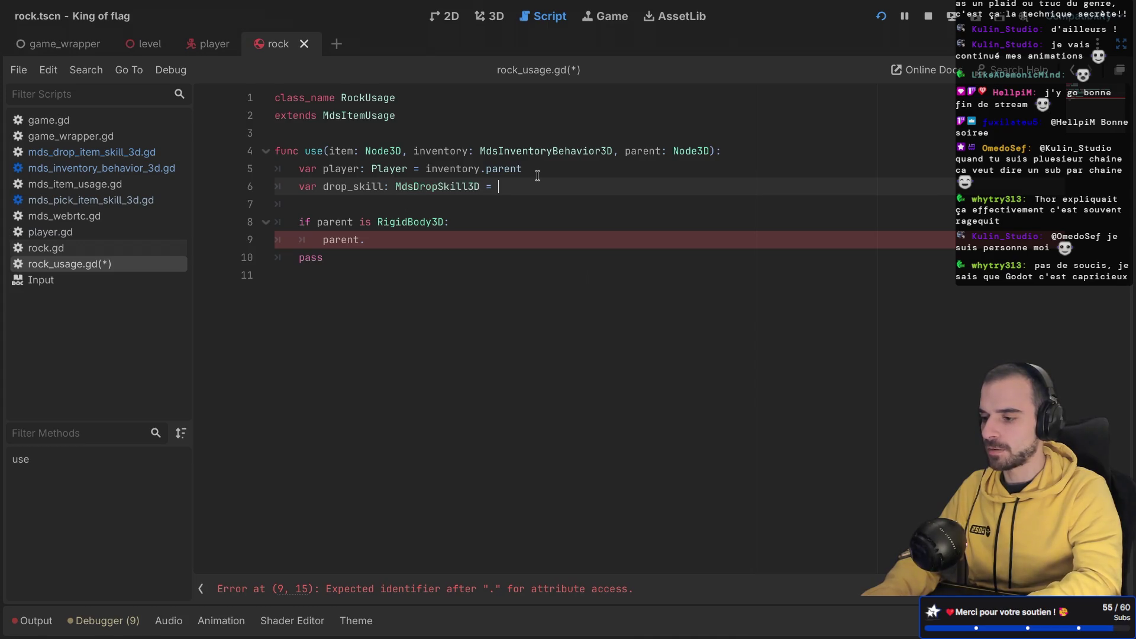
{"action": "type", "text": "play.g"}
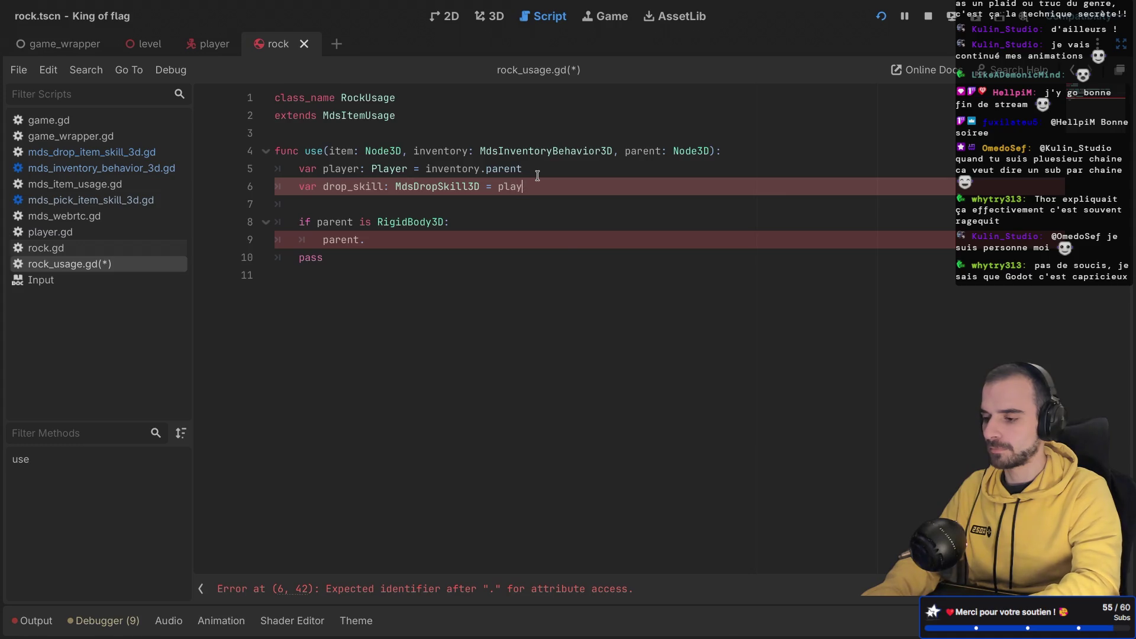
{"action": "key", "text": "Return"}
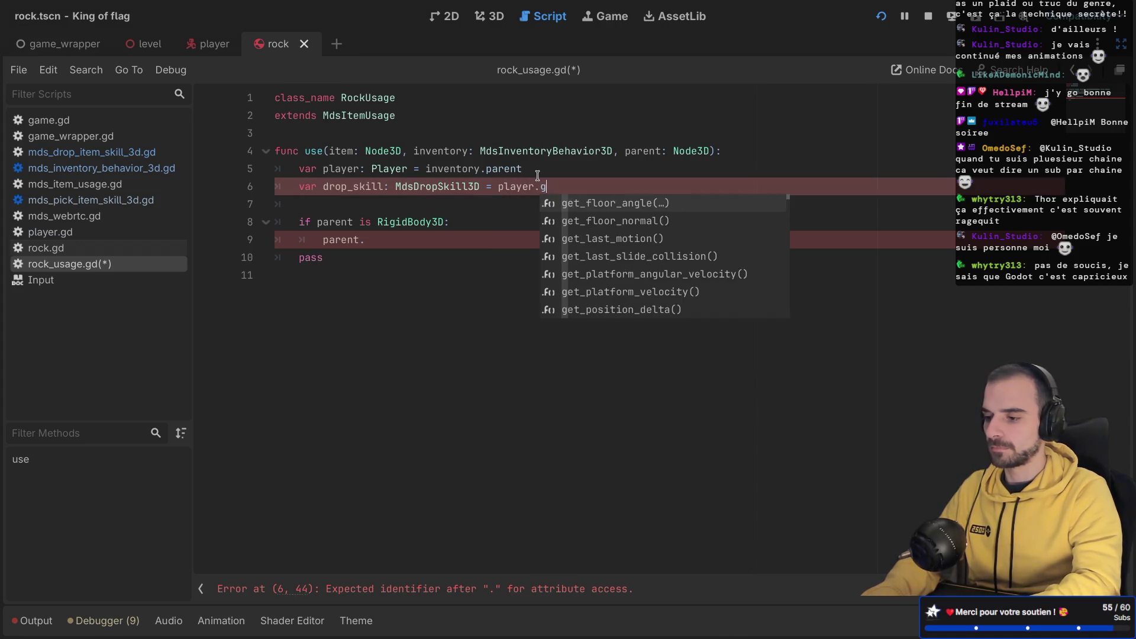
{"action": "type", "text": "get_me"}
{"action": "key", "text": "Return"}
{"action": "type", "text": "\""}
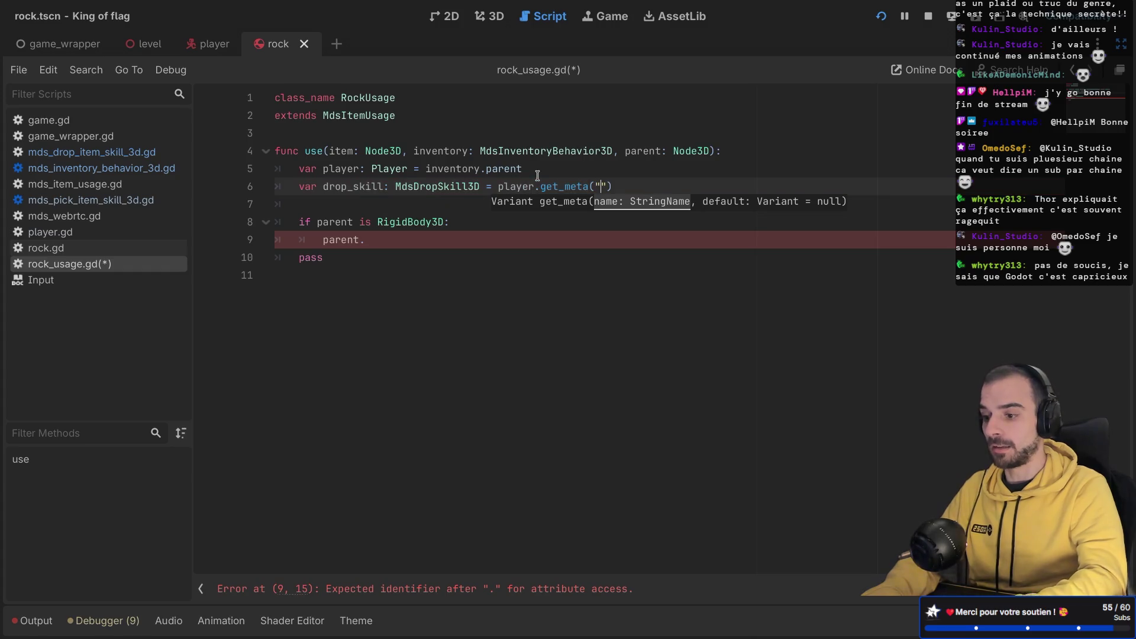
{"action": "type", "text": "mds_drop_ski"}
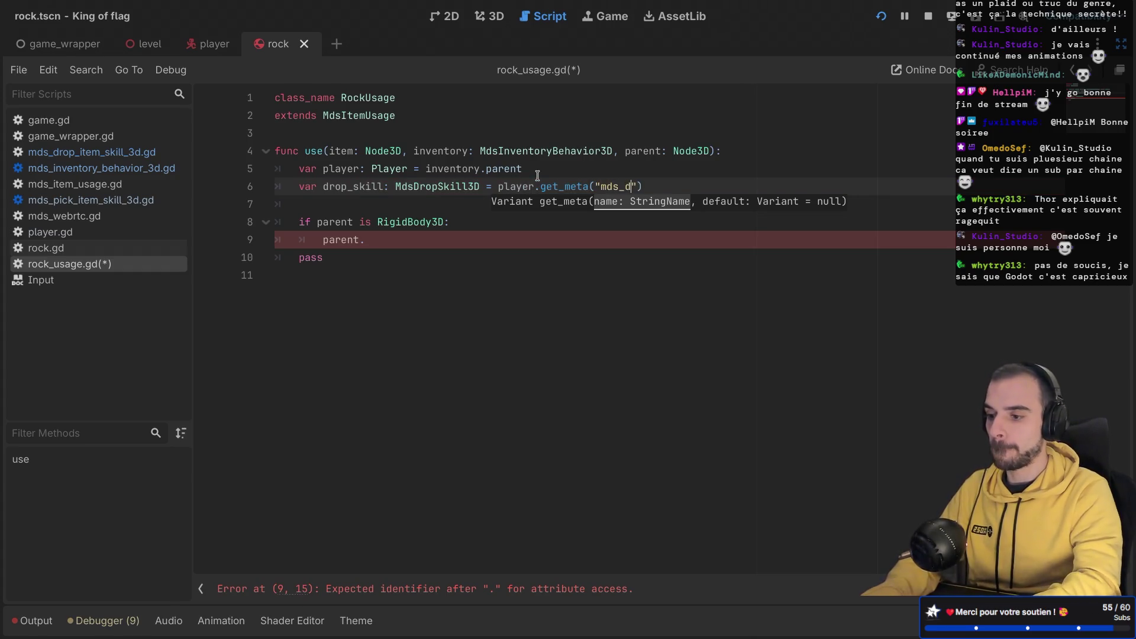
{"action": "type", "text": "ll"}
{"action": "left_click", "coordinate": [567, 152]}
{"action": "key", "text": "ctrl+s"}
{"action": "left_click", "coordinate": [332, 185]}
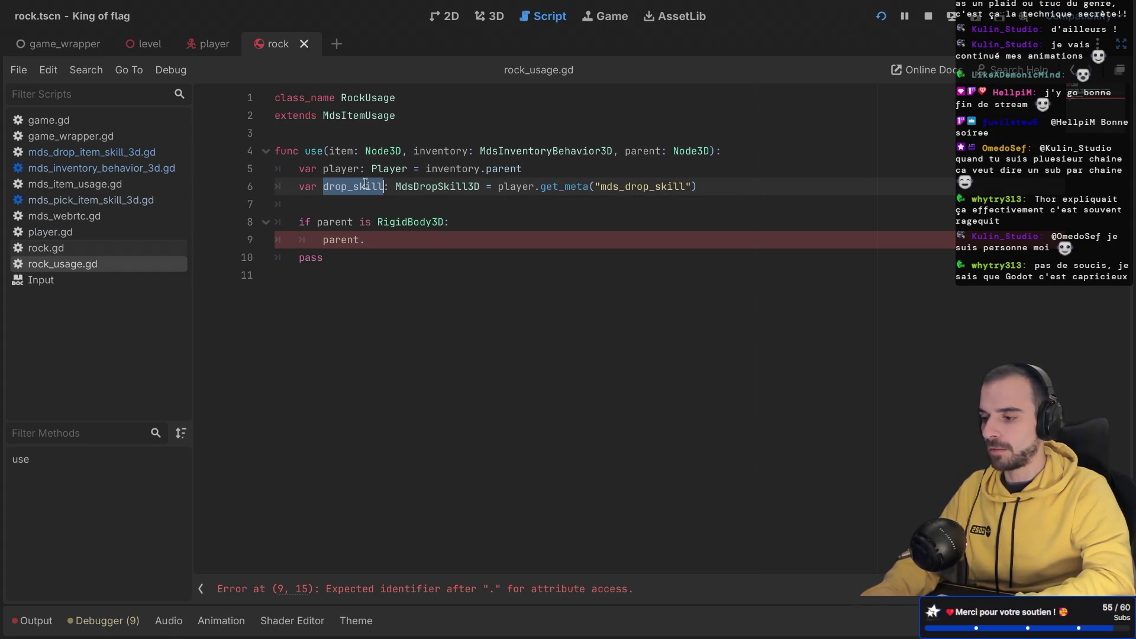
{"action": "left_click", "coordinate": [431, 188], "text": "ctrl"}
{"action": "mouse_move", "coordinate": [463, 351]}
{"action": "scroll", "coordinate": [463, 351], "scroll_direction": "up", "scroll_amount": 5}
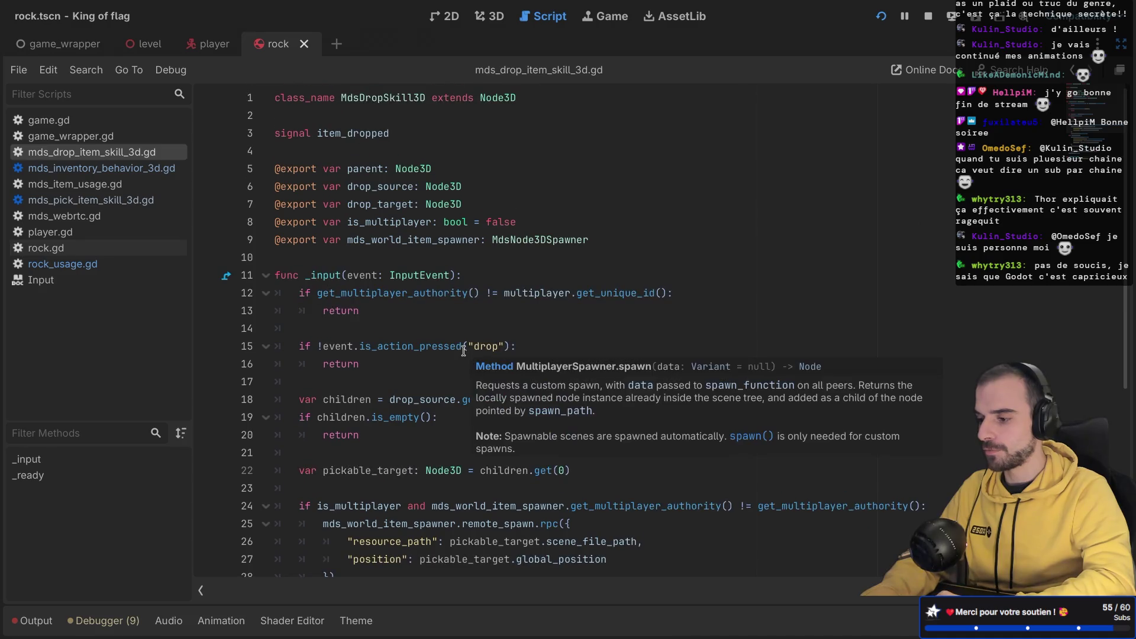
{"action": "scroll", "coordinate": [463, 351], "scroll_direction": "down", "scroll_amount": 2}
{"action": "scroll", "coordinate": [463, 351], "scroll_direction": "down", "scroll_amount": 3}
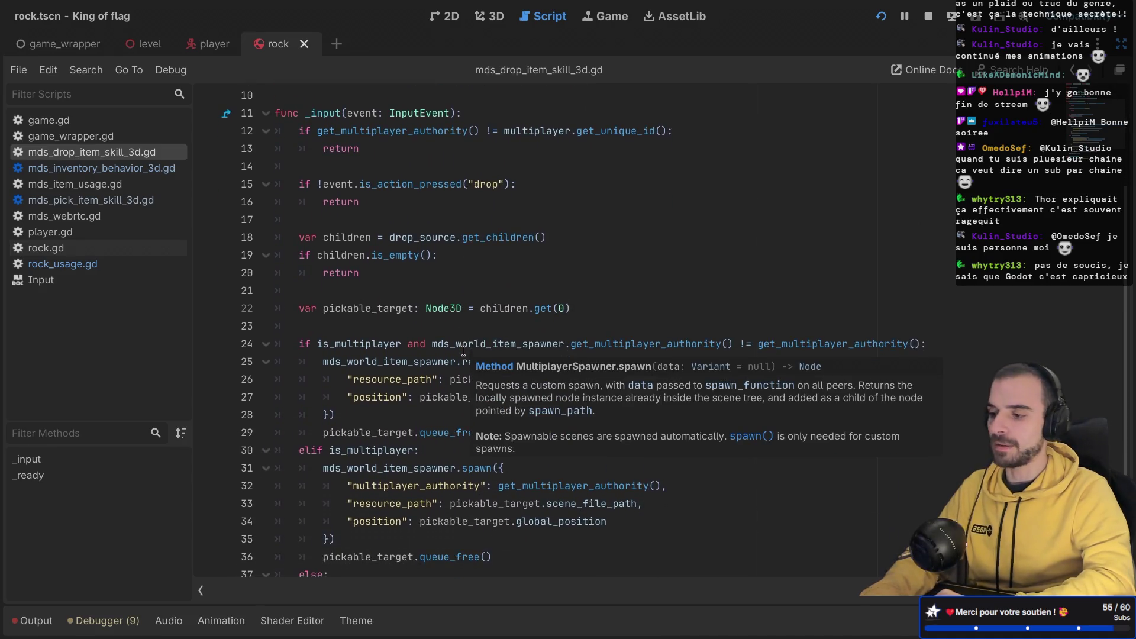
{"action": "scroll", "coordinate": [423, 230], "scroll_direction": "up", "scroll_amount": 2}
{"action": "left_click", "coordinate": [334, 173]}
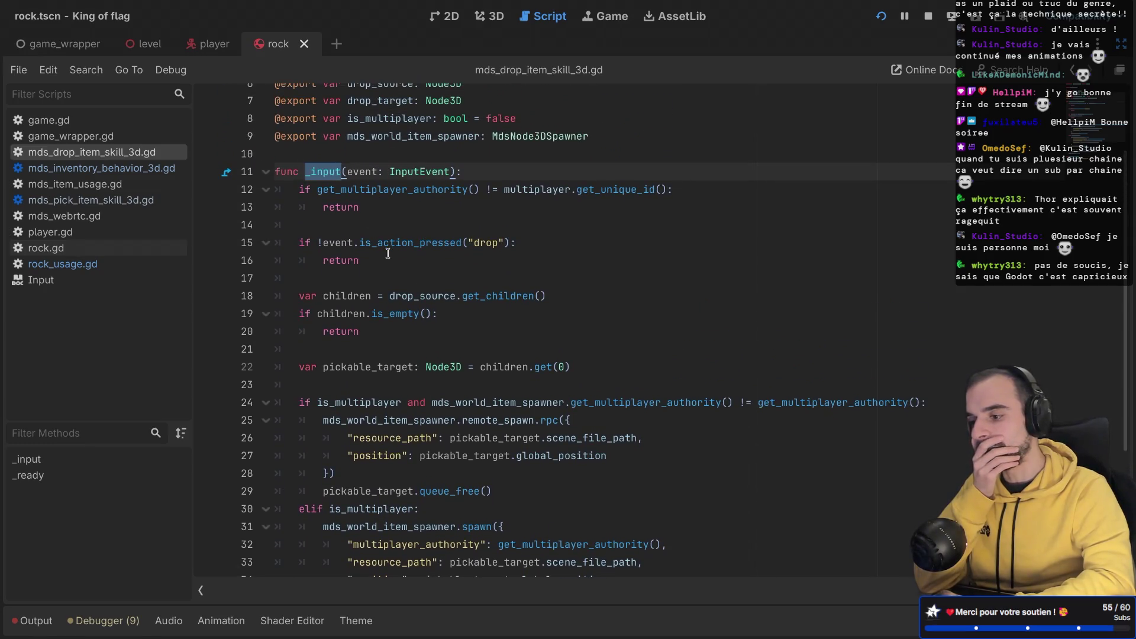
{"action": "scroll", "coordinate": [387, 253], "scroll_direction": "down", "scroll_amount": 4}
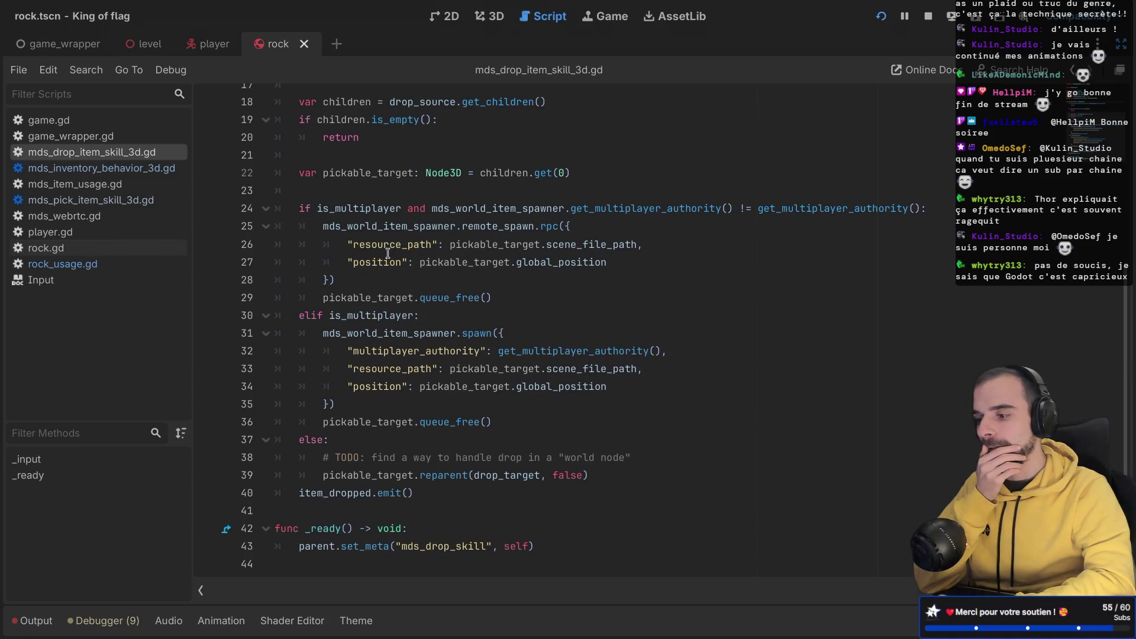
{"action": "mouse_move", "coordinate": [400, 488]}
{"action": "left_mouse_down"}
{"action": "mouse_move", "coordinate": [343, 244]}
{"action": "mouse_move", "coordinate": [278, 208]}
{"action": "left_mouse_up"}
{"action": "left_click", "coordinate": [331, 226]}
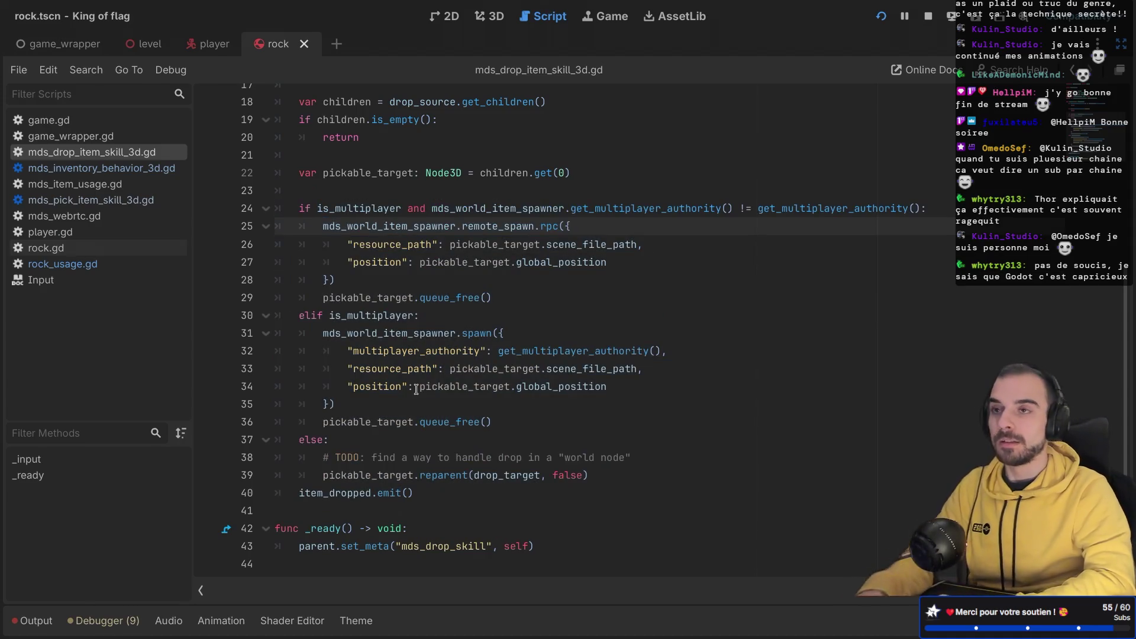
{"action": "left_click", "coordinate": [423, 333]}
{"action": "left_click", "coordinate": [354, 208]}
{"action": "double_click", "coordinate": [511, 209]}
{"action": "double_click", "coordinate": [366, 172]}
{"action": "left_click", "coordinate": [468, 172]}
{"action": "double_click", "coordinate": [456, 172]}
{"action": "mouse_move", "coordinate": [456, 172]}
{"action": "scroll", "coordinate": [433, 204], "scroll_direction": "up", "scroll_amount": 2}
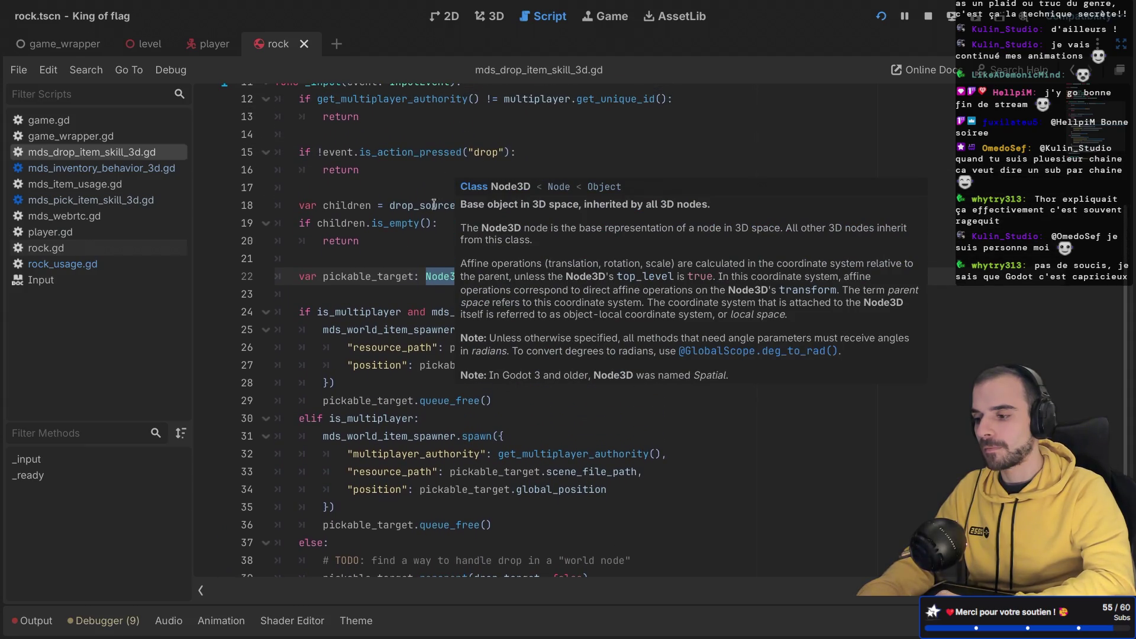
{"action": "left_click", "coordinate": [367, 276]}
{"action": "left_click", "coordinate": [435, 277]}
{"action": "mouse_move", "coordinate": [450, 279]}
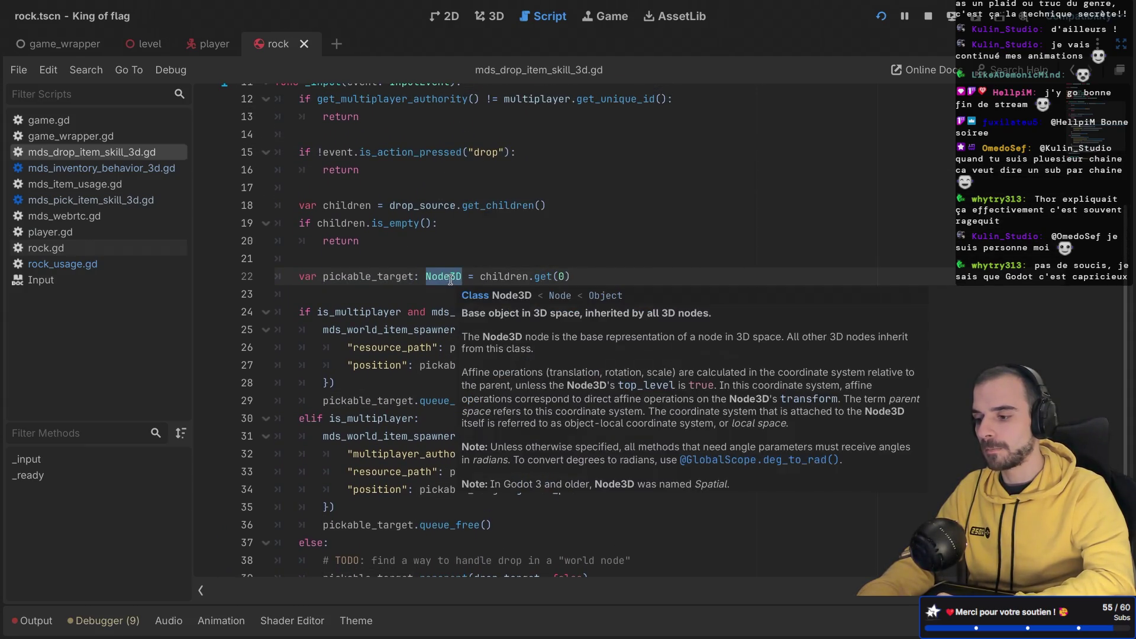
{"action": "left_click", "coordinate": [391, 380]}
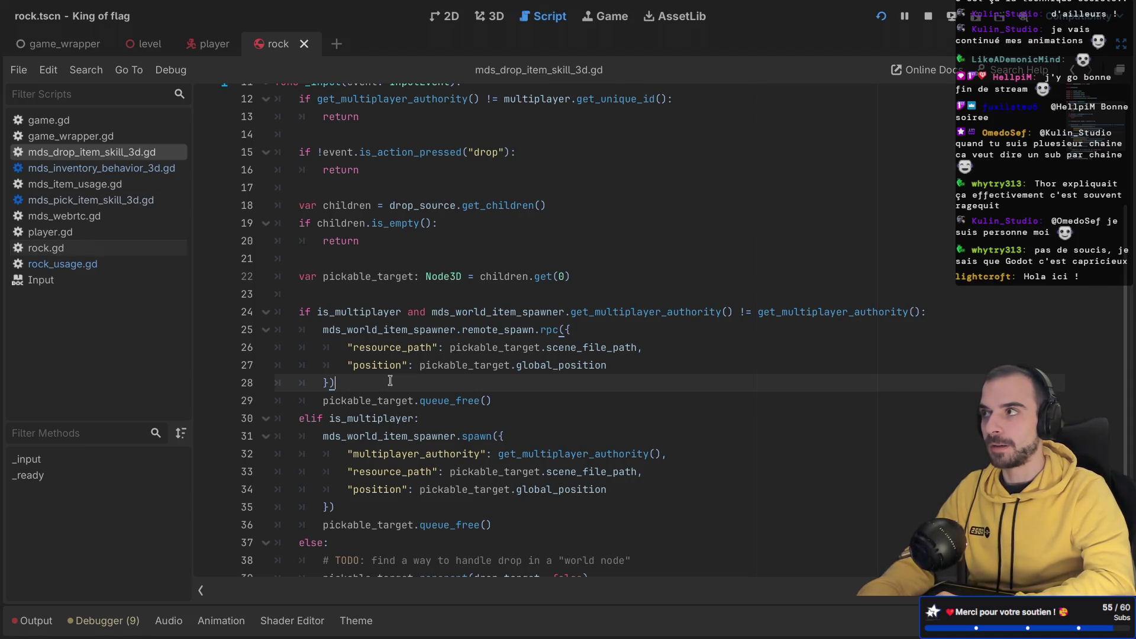
{"action": "scroll", "coordinate": [395, 302], "scroll_direction": "up", "scroll_amount": 2}
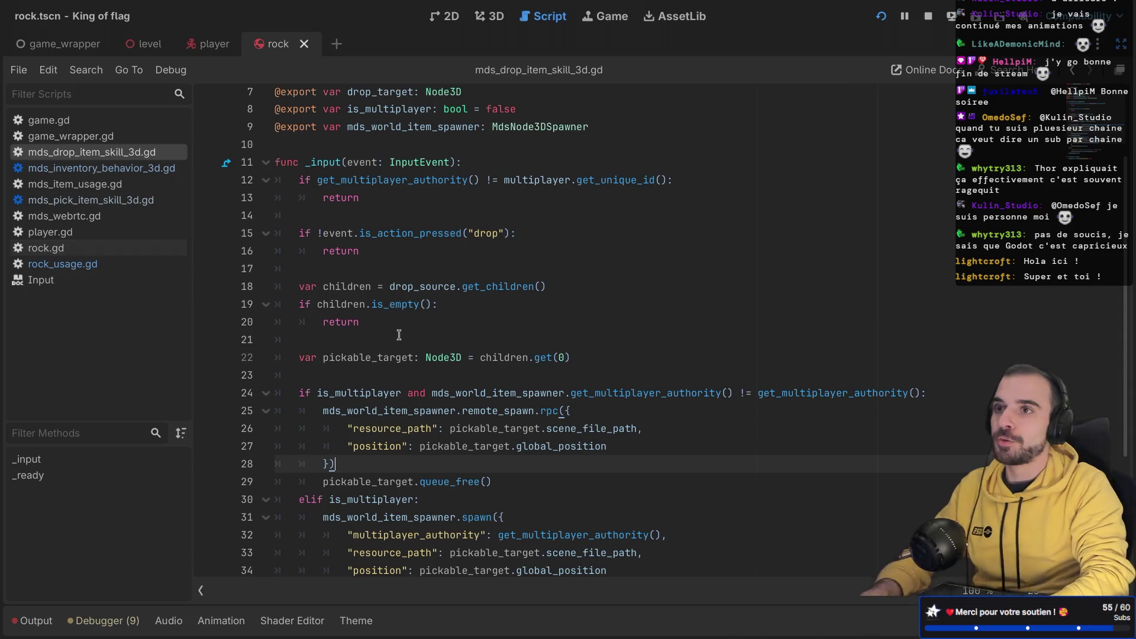
{"action": "scroll", "coordinate": [408, 273], "scroll_direction": "down", "scroll_amount": 3}
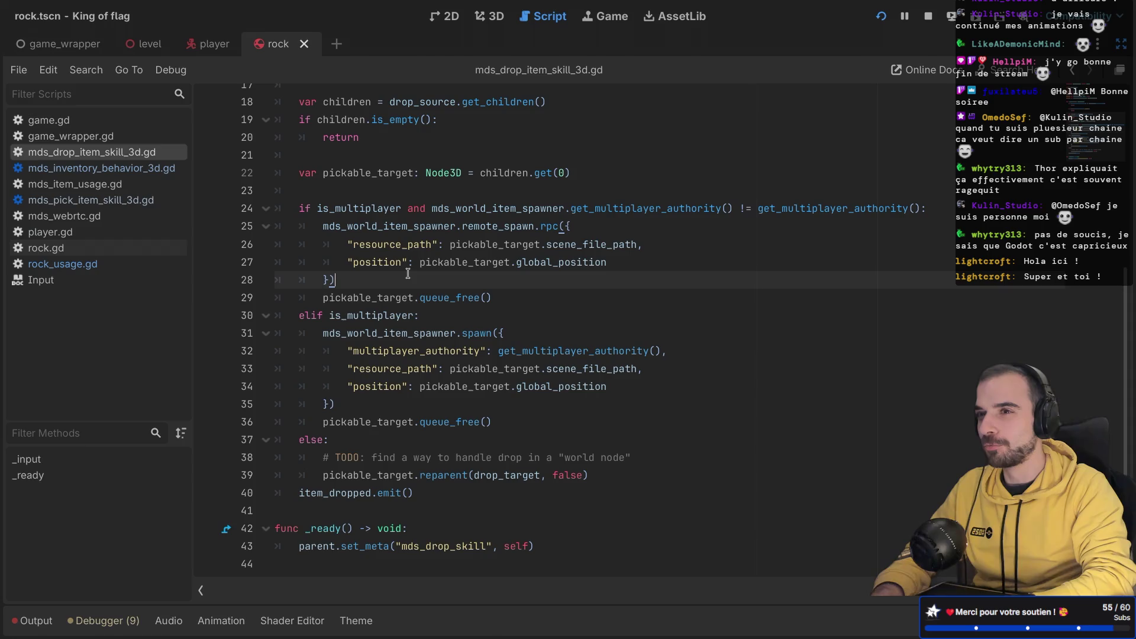
Step: Add a blank line after the _ready body in mds_drop_item_skill_3d.gd
{"action": "left_click", "coordinate": [300, 511]}
{"action": "key", "text": "Return"}
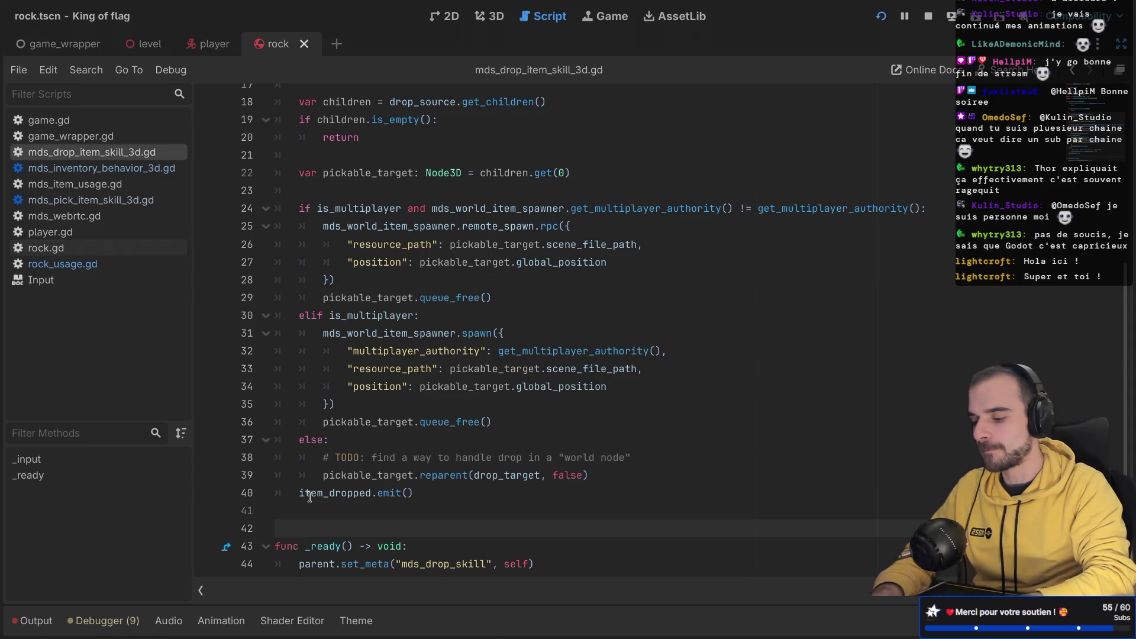
{"action": "key", "text": "BackSpace"}
{"action": "left_click", "coordinate": [570, 538]}
{"action": "key", "text": "Return"}
{"action": "key", "text": "Return"}
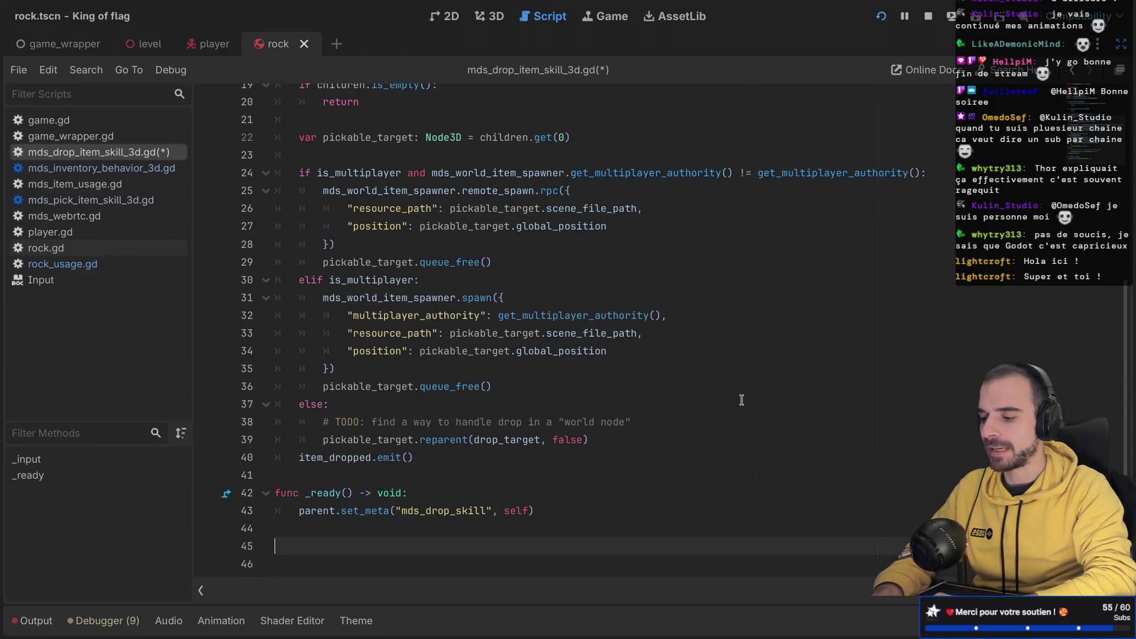
Step: Highlight uses of is_multiplayer, mds_world_item_spawner and pickable_target in the drop block
{"action": "scroll", "coordinate": [742, 399], "scroll_direction": "up", "scroll_amount": 2}
{"action": "double_click", "coordinate": [368, 258]}
{"action": "double_click", "coordinate": [515, 260]}
{"action": "mouse_move", "coordinate": [515, 262]}
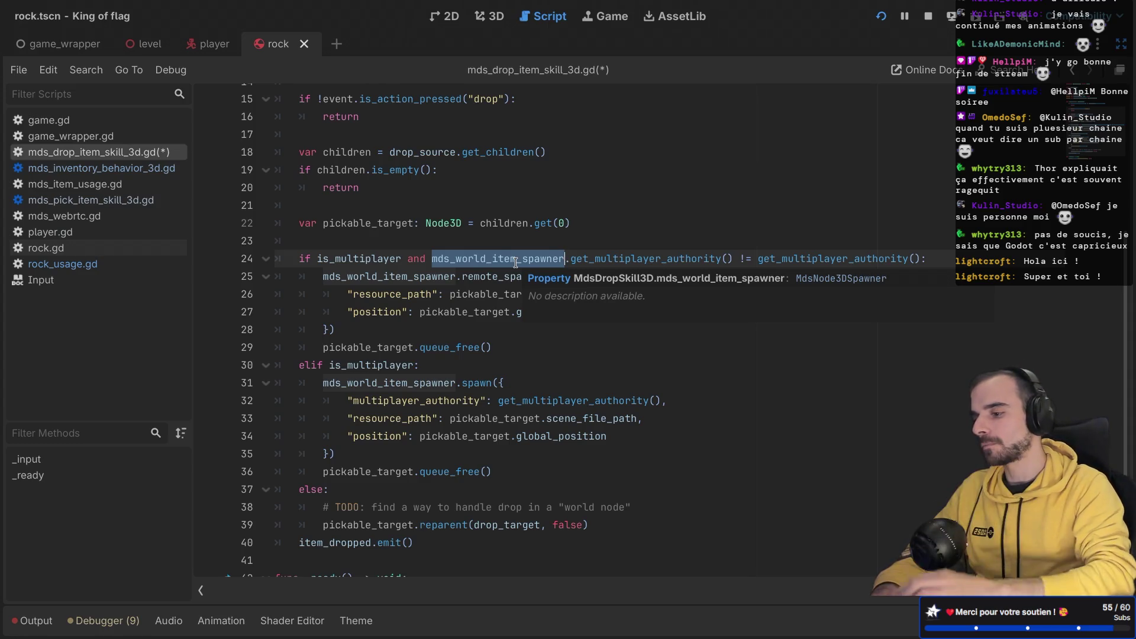
{"action": "scroll", "coordinate": [515, 262], "scroll_direction": "up", "scroll_amount": 3}
{"action": "scroll", "coordinate": [408, 348], "scroll_direction": "down", "scroll_amount": 4}
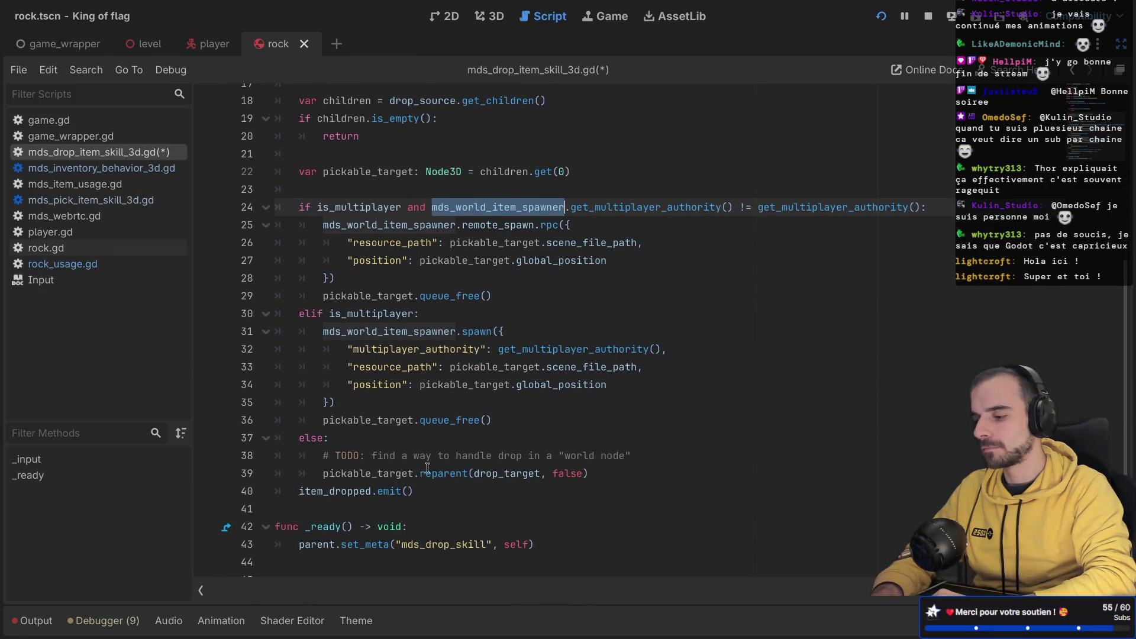
{"action": "double_click", "coordinate": [343, 492]}
{"action": "double_click", "coordinate": [368, 473]}
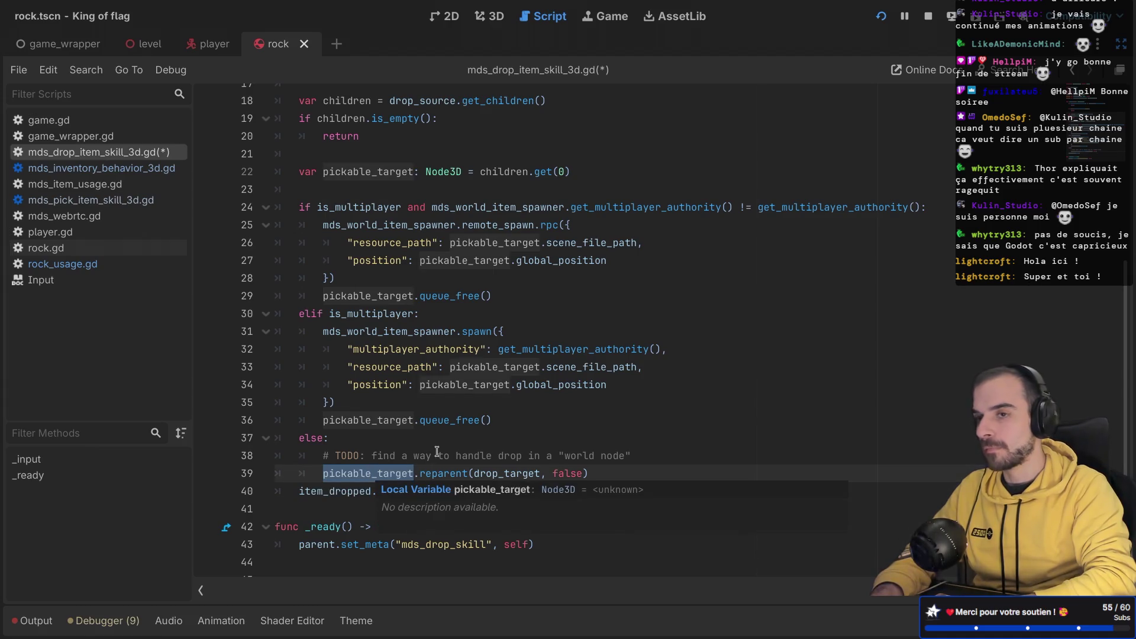
Step: Select and study the drop logic on lines 26–40, then open mds_inventory_behavior_3d.gd
{"action": "left_click_drag", "start_coordinate": [433, 494], "coordinate": [272, 208]}
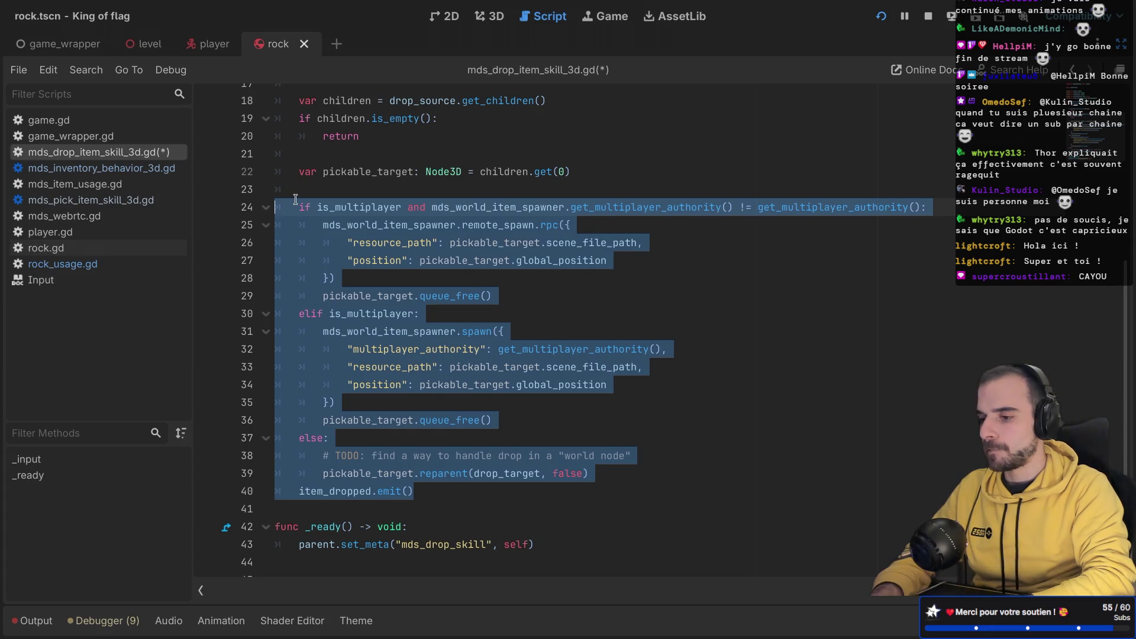
{"action": "scroll", "coordinate": [295, 200], "scroll_direction": "up", "scroll_amount": 5}
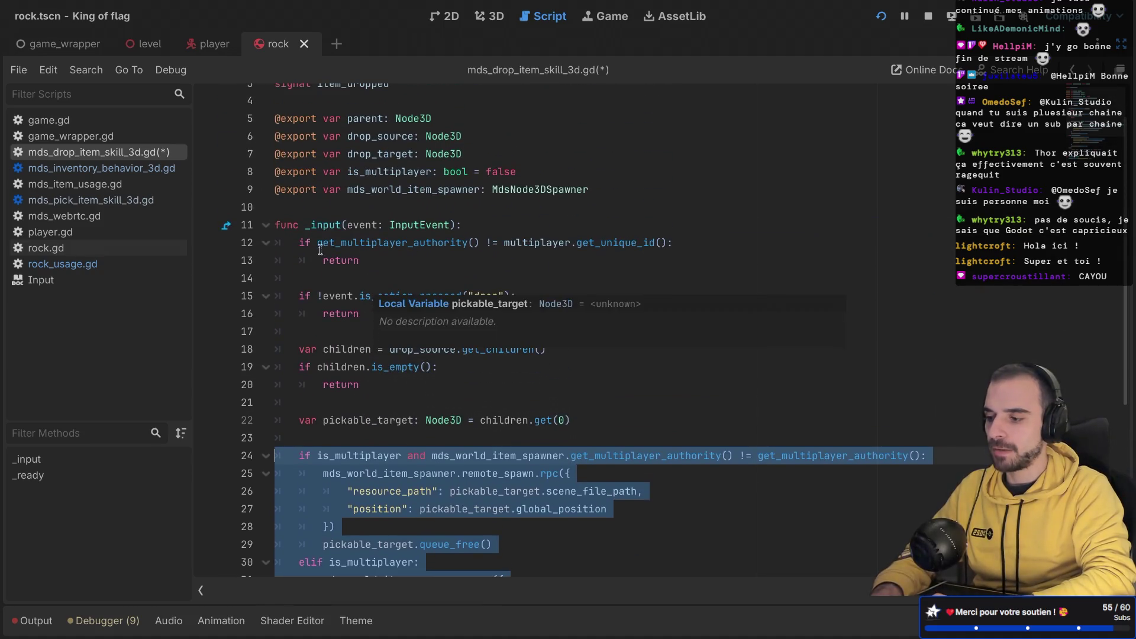
{"action": "scroll", "coordinate": [355, 255], "scroll_direction": "down", "scroll_amount": 5}
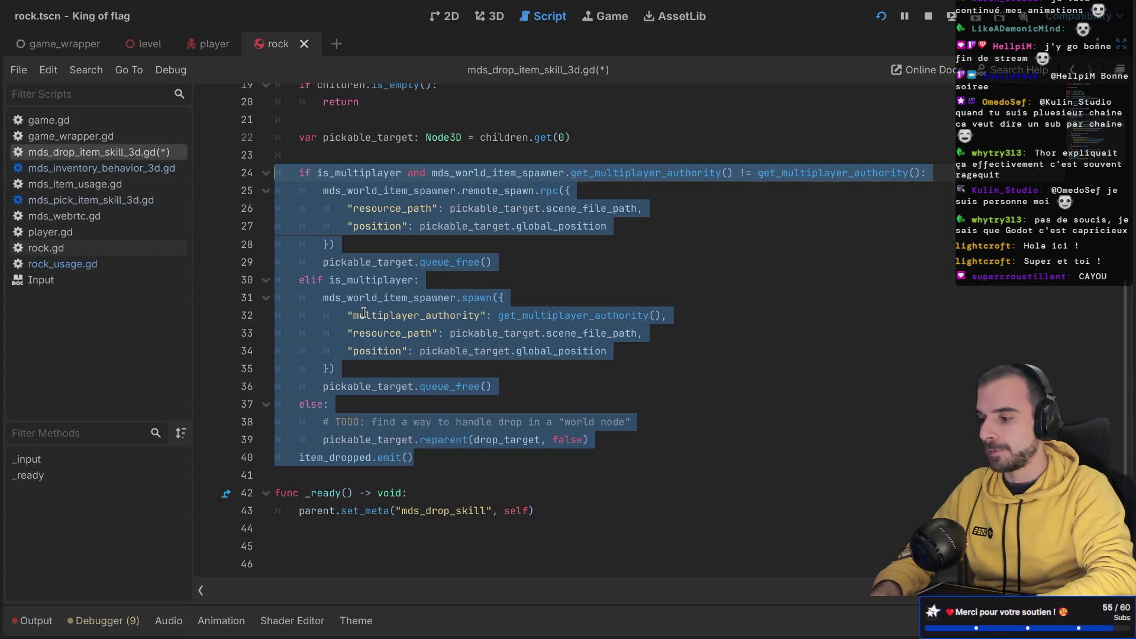
{"action": "scroll", "coordinate": [363, 313], "scroll_direction": "up", "scroll_amount": 3}
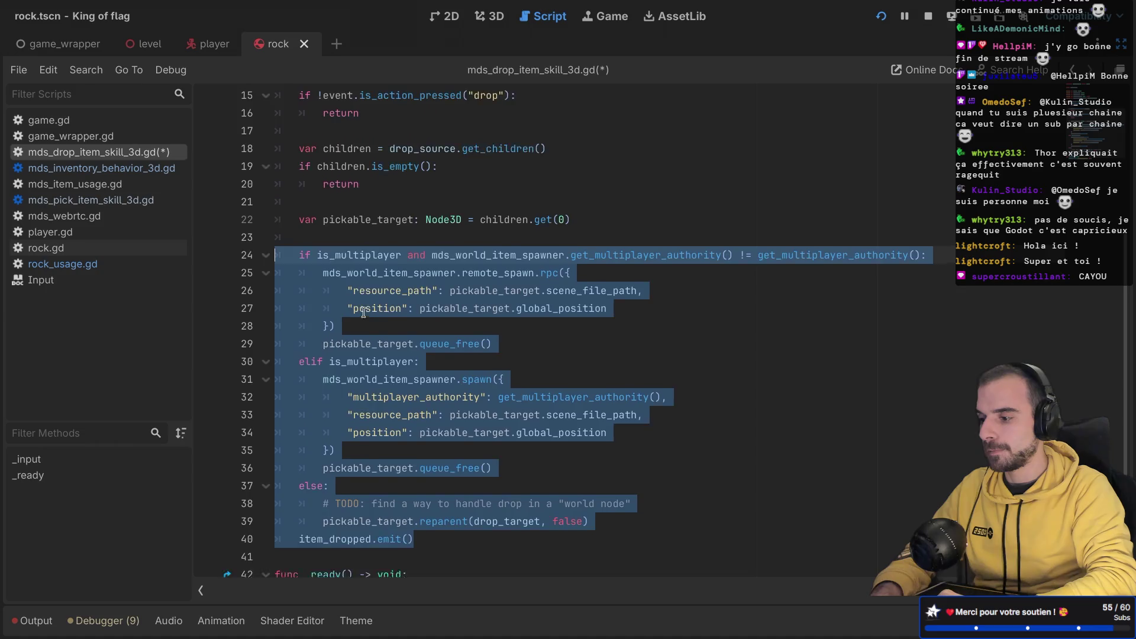
{"action": "scroll", "coordinate": [364, 313], "scroll_direction": "down", "scroll_amount": 1}
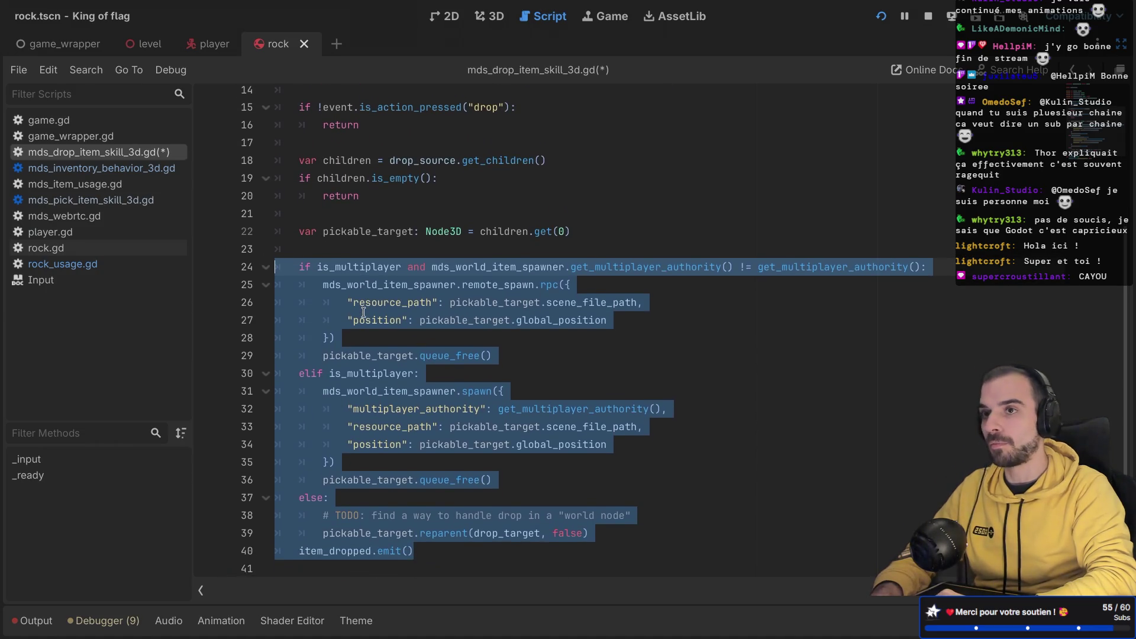
{"action": "left_click", "coordinate": [136, 168]}
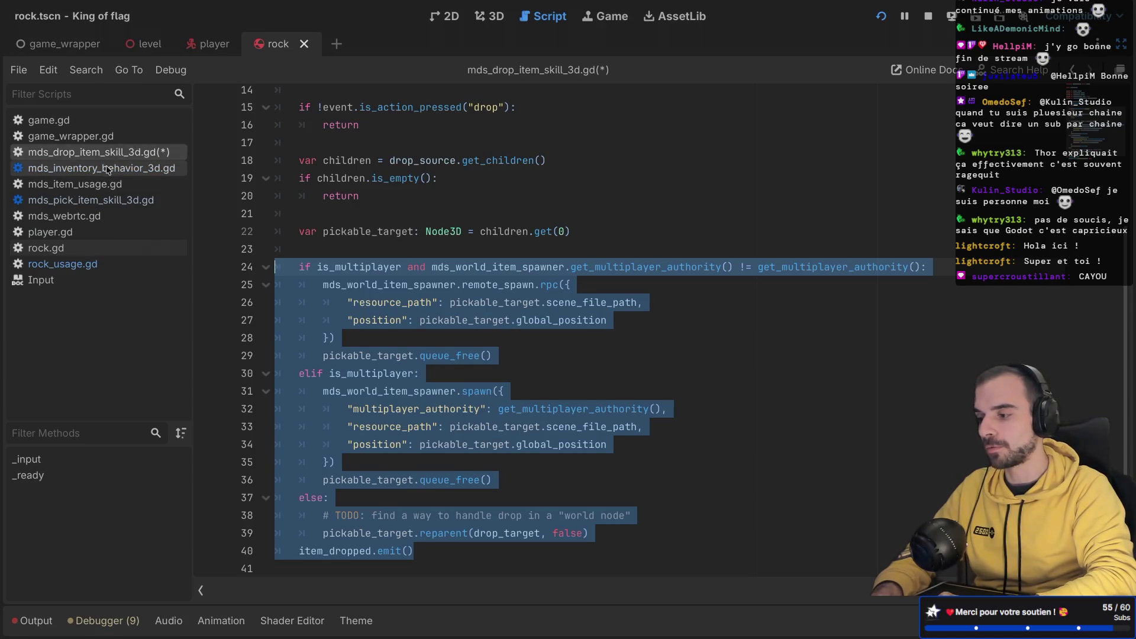
{"action": "scroll", "coordinate": [375, 233], "scroll_direction": "down", "scroll_amount": 10}
{"action": "scroll", "coordinate": [375, 233], "scroll_direction": "down", "scroll_amount": 5}
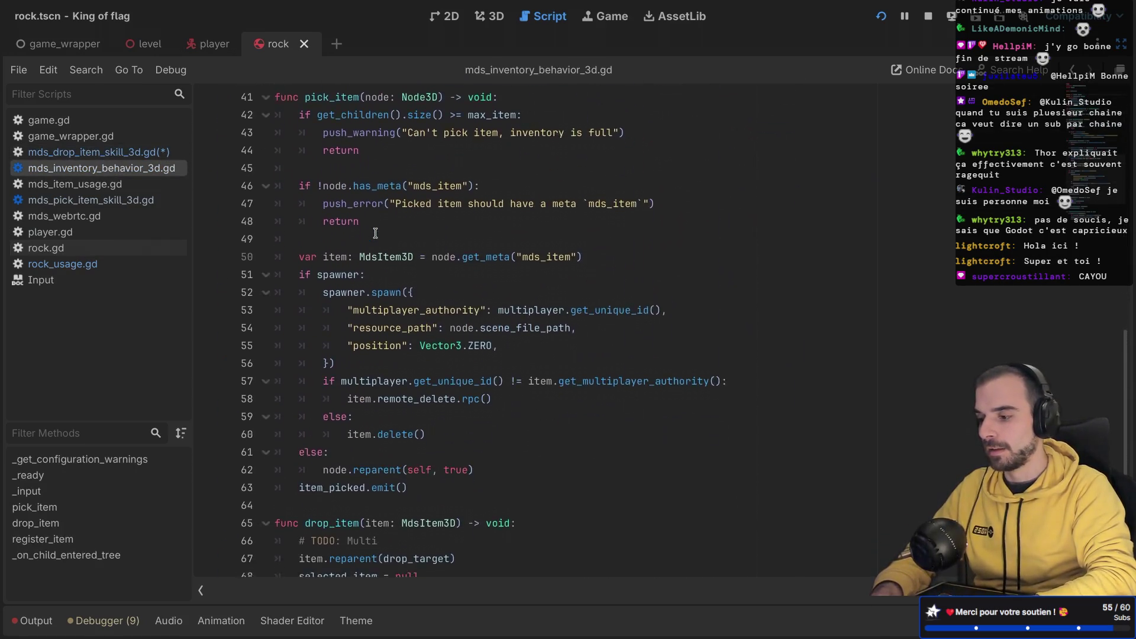
{"action": "left_click", "coordinate": [109, 215]}
{"action": "left_click", "coordinate": [110, 200]}
{"action": "scroll", "coordinate": [401, 290], "scroll_direction": "down", "scroll_amount": 8}
{"action": "scroll", "coordinate": [402, 289], "scroll_direction": "down", "scroll_amount": 10}
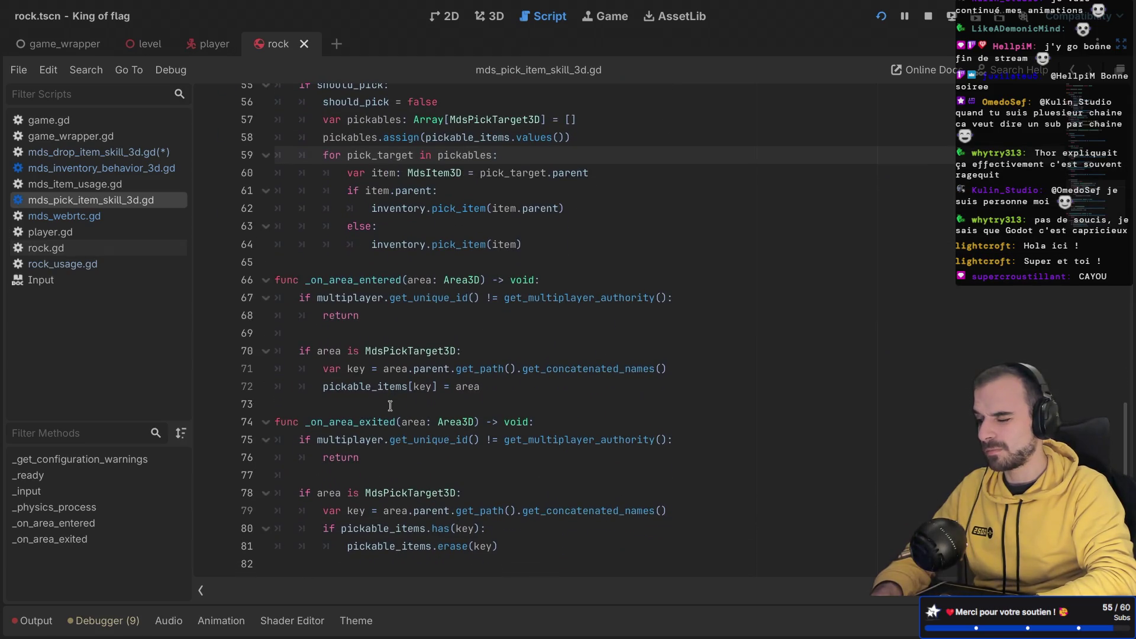
{"action": "scroll", "coordinate": [390, 406], "scroll_direction": "up", "scroll_amount": 8}
{"action": "scroll", "coordinate": [389, 405], "scroll_direction": "down", "scroll_amount": 3}
{"action": "scroll", "coordinate": [390, 406], "scroll_direction": "down", "scroll_amount": 3}
{"action": "left_click", "coordinate": [354, 246]}
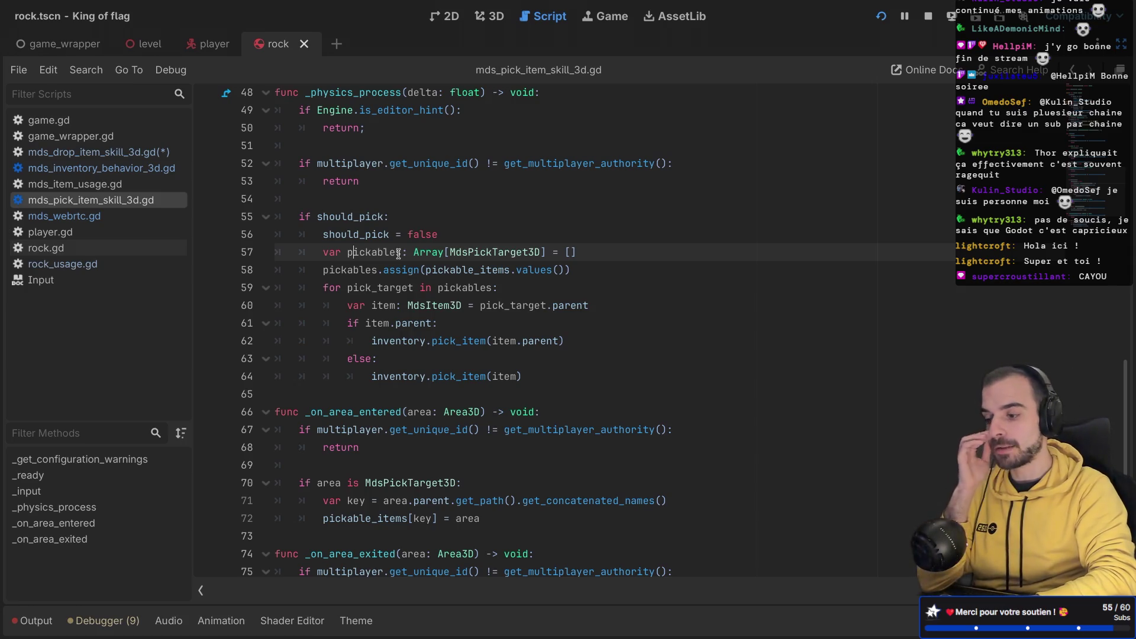
{"action": "left_click_drag", "start_coordinate": [364, 343], "coordinate": [486, 341]}
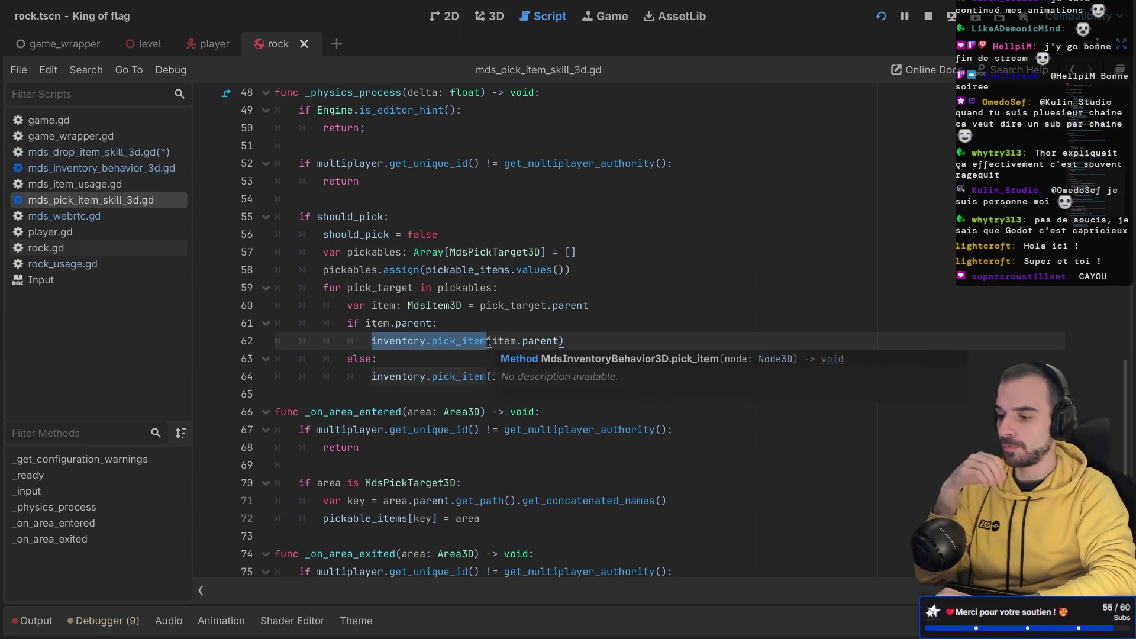
{"action": "left_click", "coordinate": [95, 152]}
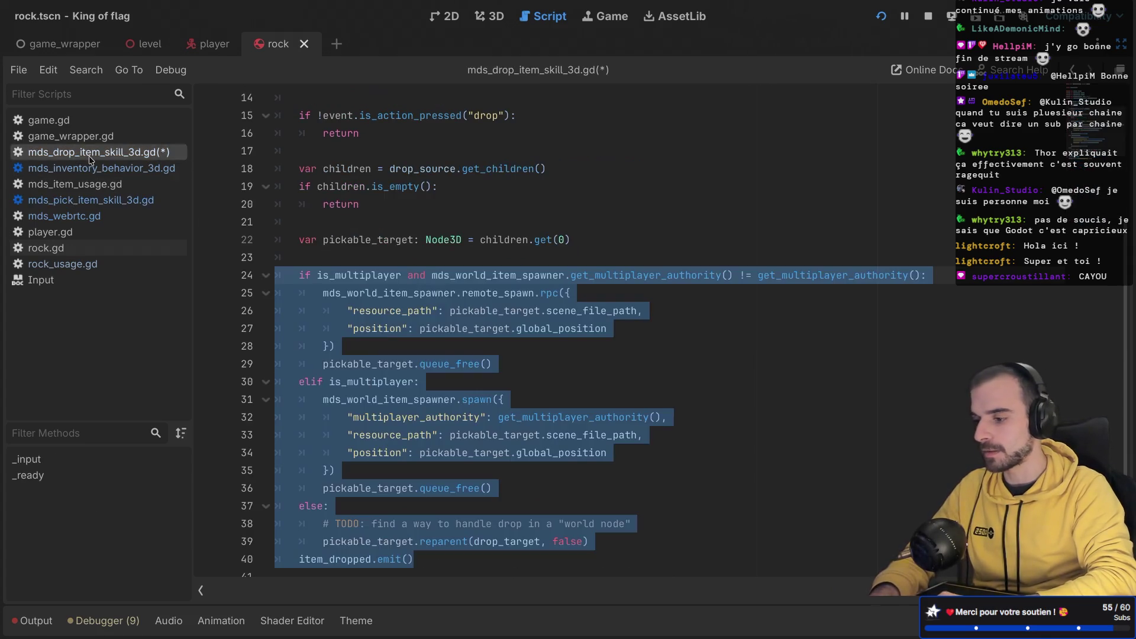
Step: Select the multiplayer drop block on lines 24–40, then show drop_item in mds_inventory_behavior_3d.gd
{"action": "left_click_drag", "start_coordinate": [278, 257], "coordinate": [468, 434]}
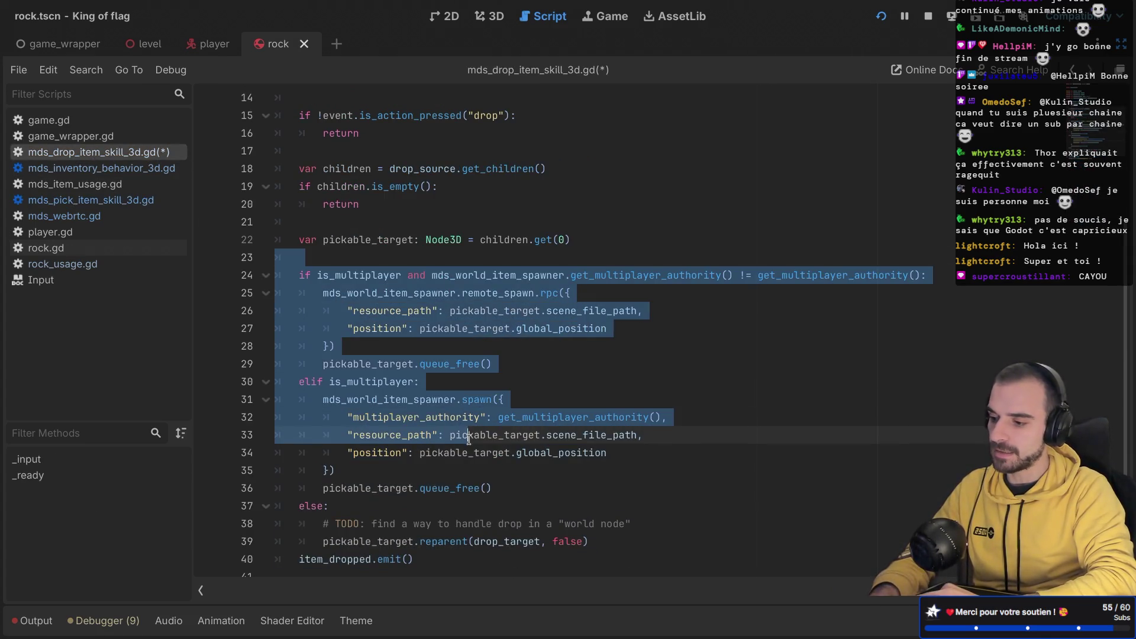
{"action": "scroll", "coordinate": [468, 438], "scroll_direction": "down", "scroll_amount": 2}
{"action": "left_click", "coordinate": [432, 494]}
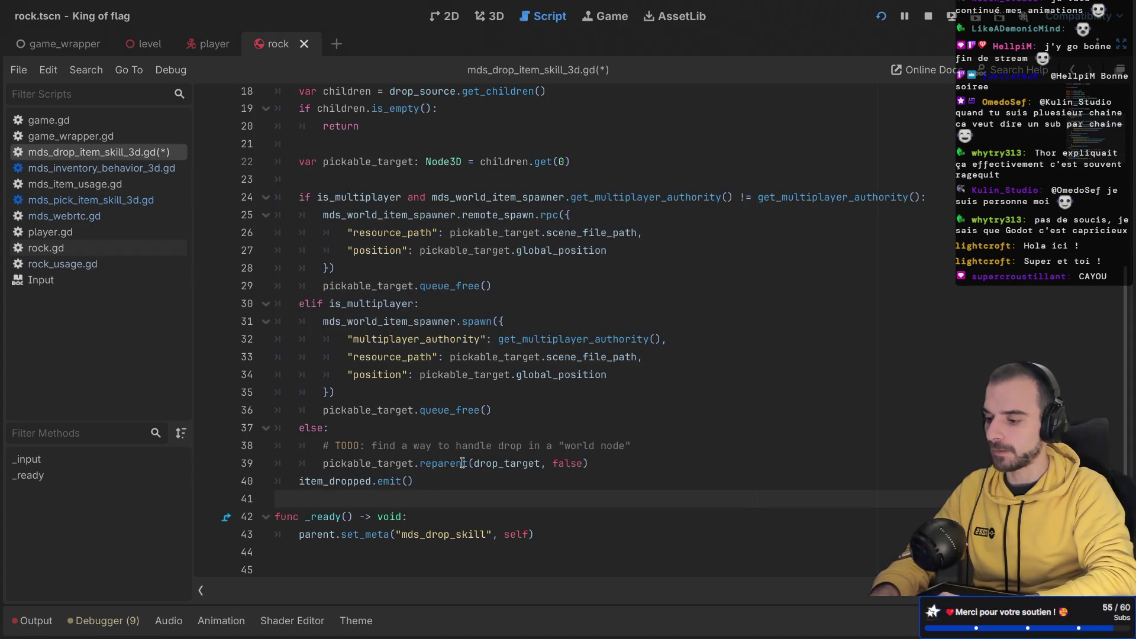
{"action": "mouse_move", "coordinate": [424, 484]}
{"action": "left_mouse_down"}
{"action": "mouse_move", "coordinate": [331, 248]}
{"action": "mouse_move", "coordinate": [275, 199]}
{"action": "left_mouse_up"}
{"action": "key", "text": "ctrl+c"}
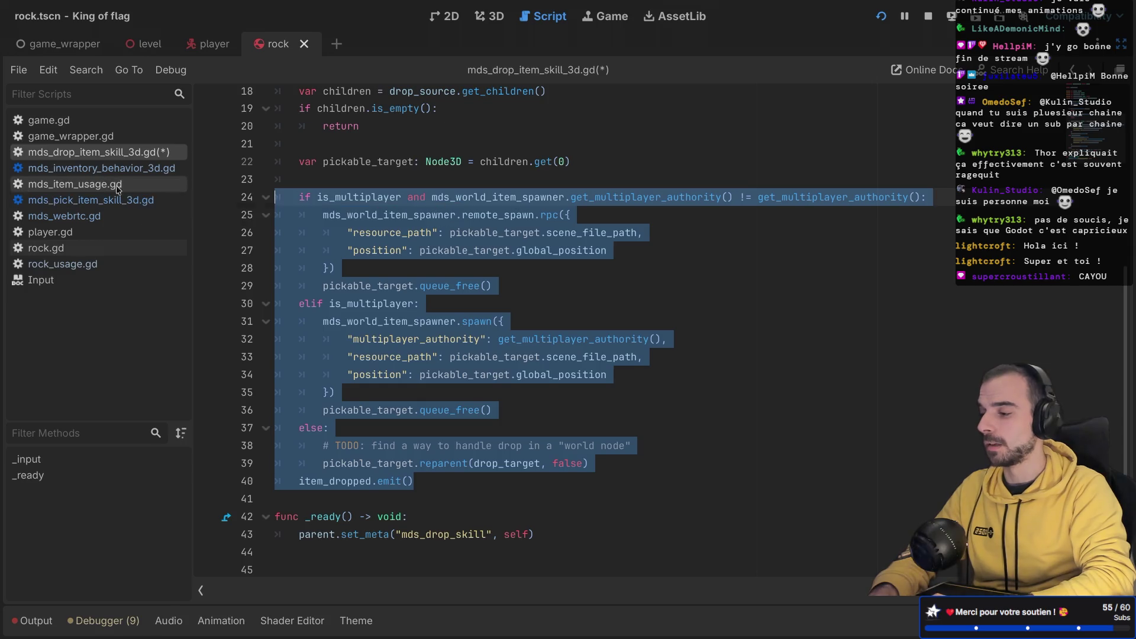
{"action": "left_click", "coordinate": [102, 170]}
{"action": "scroll", "coordinate": [355, 385], "scroll_direction": "down", "scroll_amount": 3}
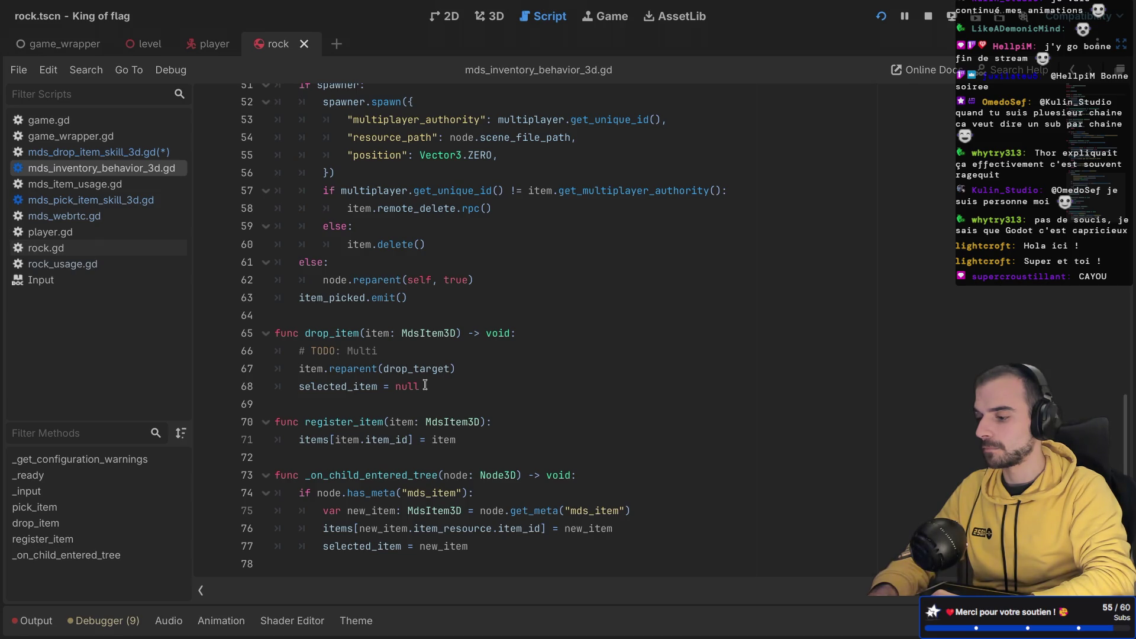
Step: Paste the drop block into drop_item, delete the old TODO and reparent lines, and save
{"action": "left_click", "coordinate": [542, 328]}
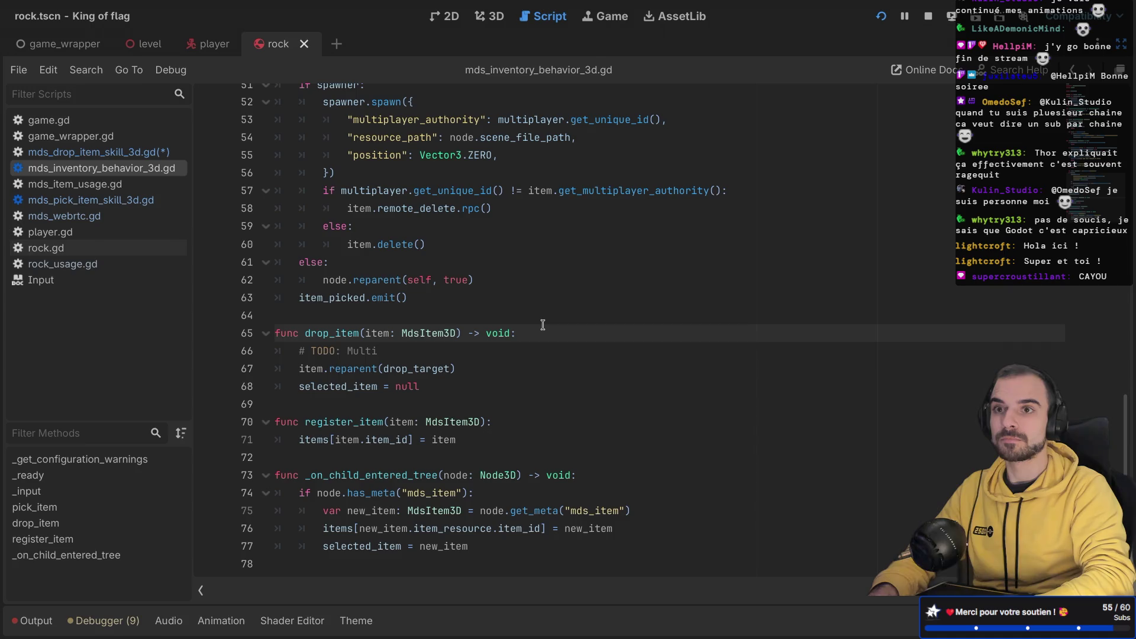
{"action": "key", "text": "Return"}
{"action": "key", "text": "ctrl+v"}
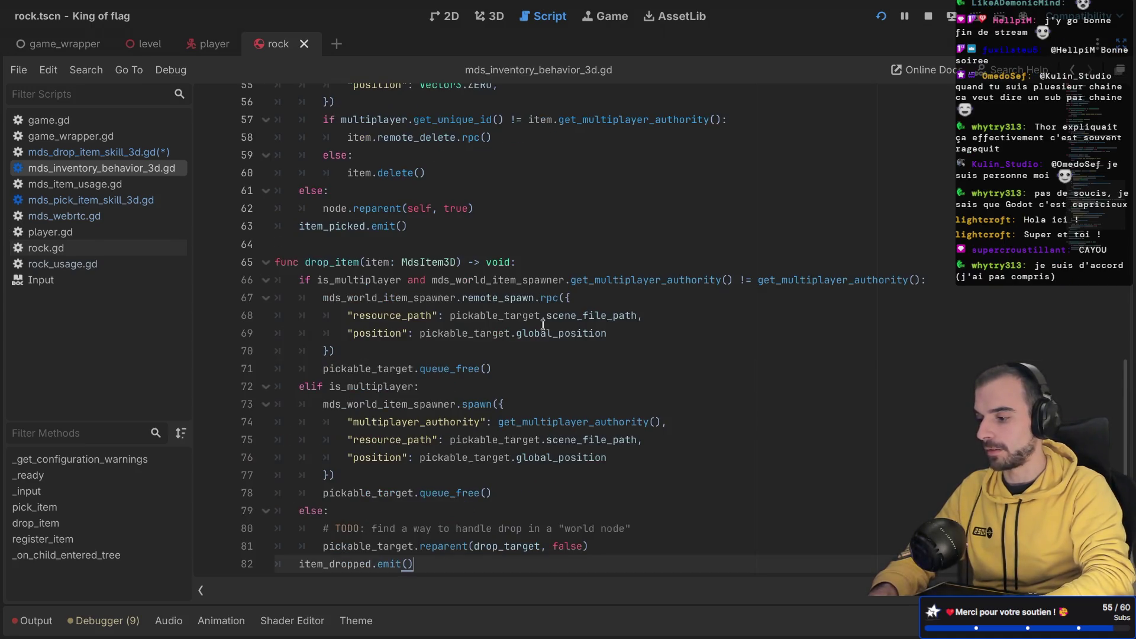
{"action": "scroll", "coordinate": [451, 283], "scroll_direction": "down", "scroll_amount": 4}
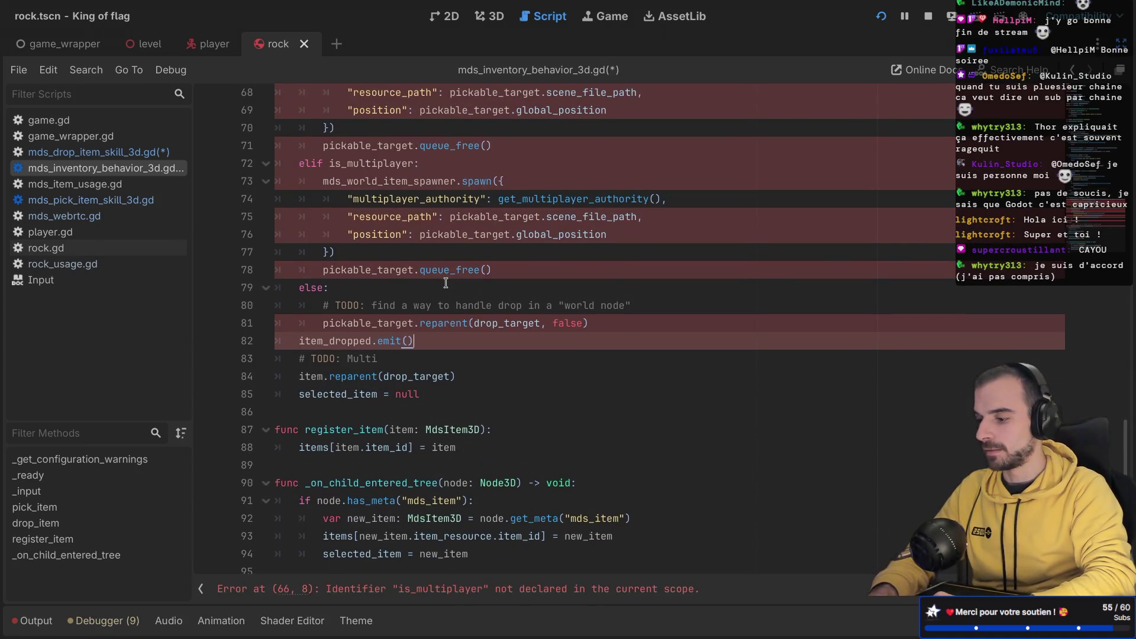
{"action": "scroll", "coordinate": [445, 283], "scroll_direction": "up", "scroll_amount": 2}
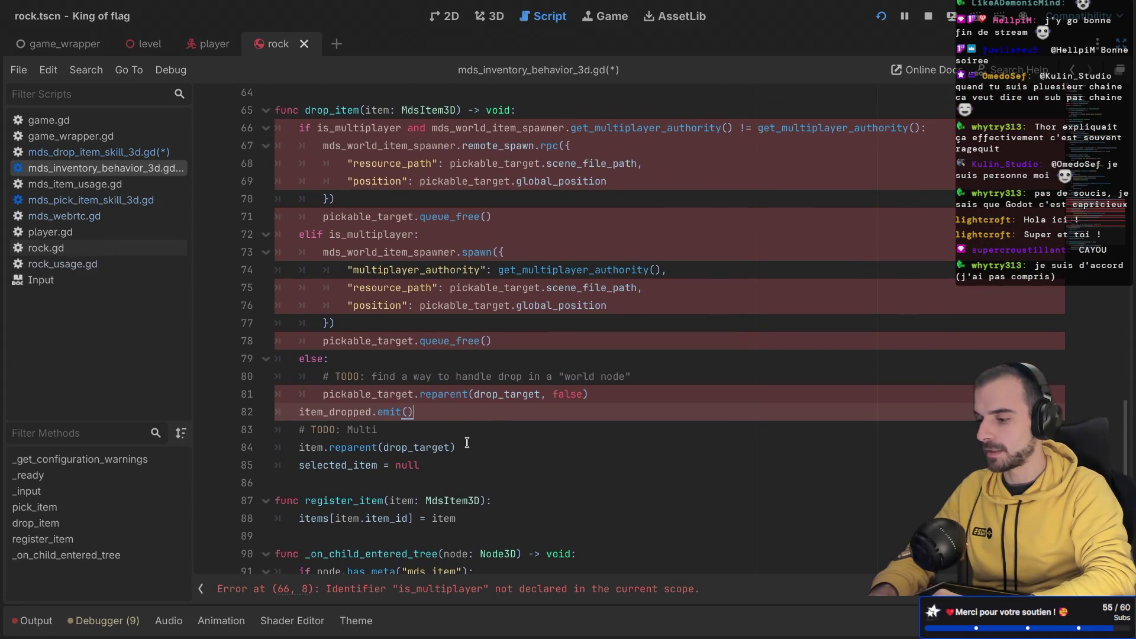
{"action": "left_click_drag", "start_coordinate": [465, 446], "coordinate": [470, 419]}
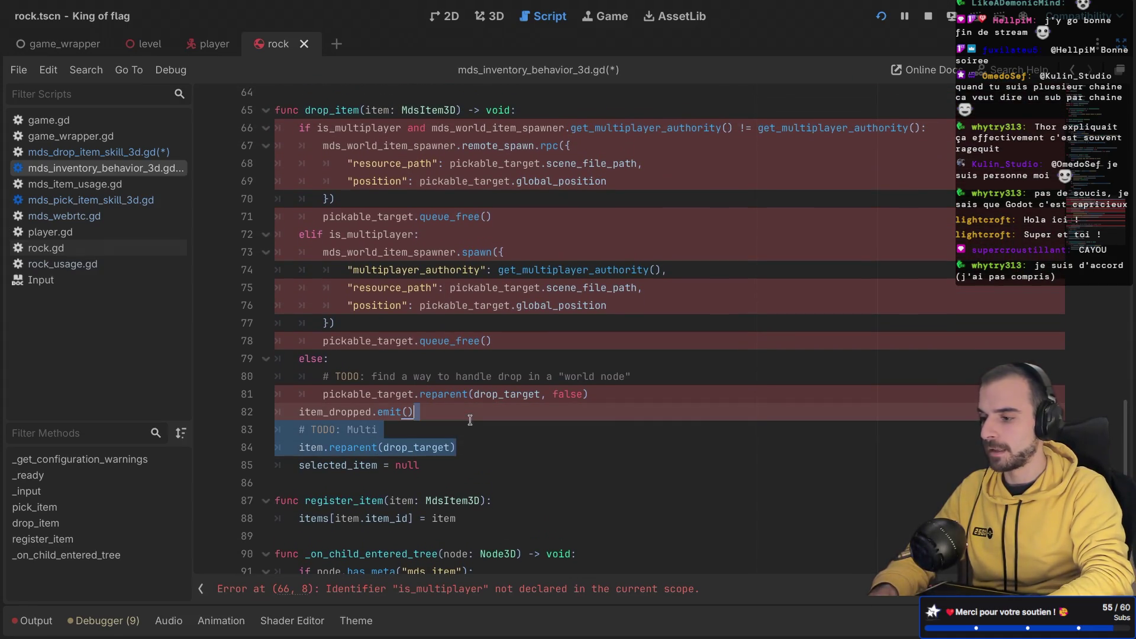
{"action": "key", "text": "BackSpace"}
{"action": "key", "text": "ctrl+s"}
Step: Remove drop_item's item parameter and save
{"action": "scroll", "coordinate": [464, 231], "scroll_direction": "up", "scroll_amount": 2}
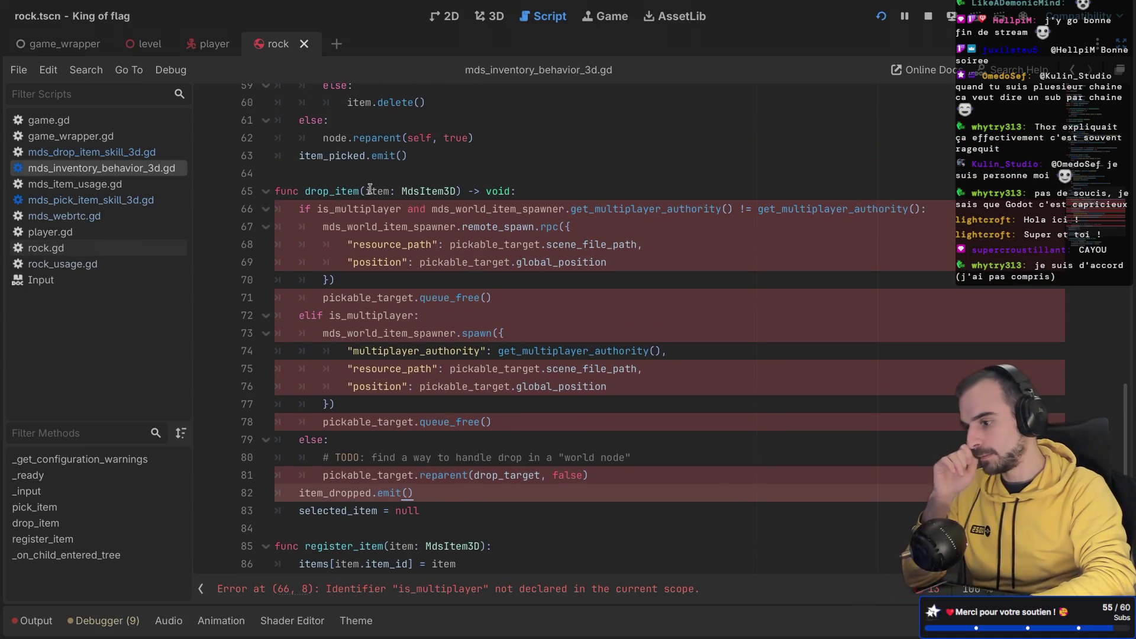
{"action": "left_click_drag", "start_coordinate": [456, 190], "coordinate": [375, 189]}
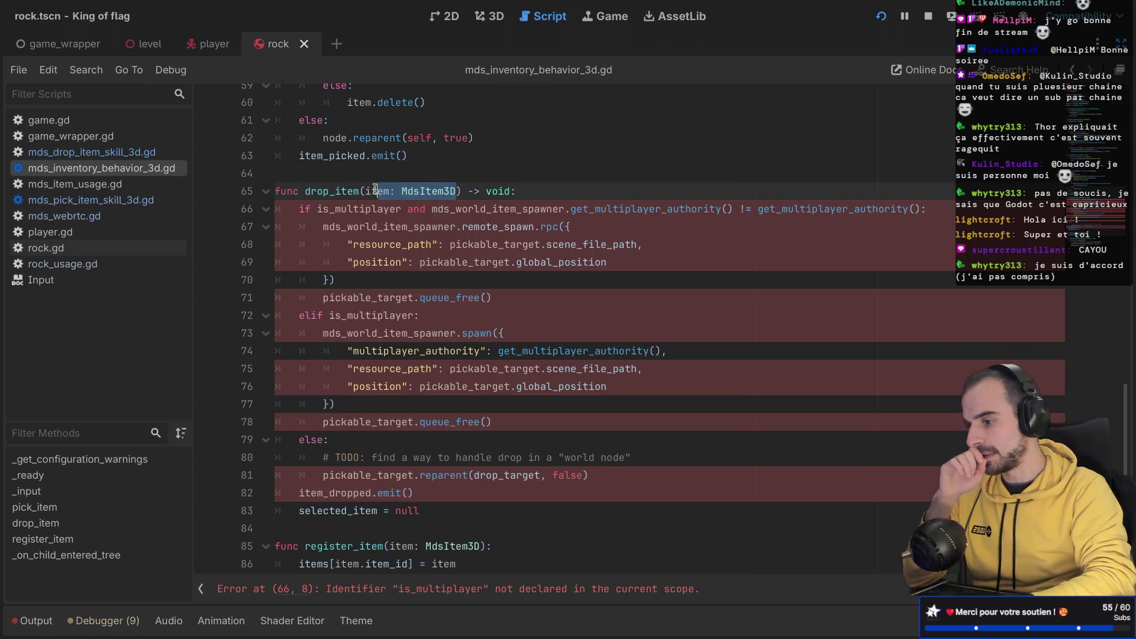
{"action": "key", "text": "BackSpace"}
{"action": "key", "text": "BackSpace"}
{"action": "key", "text": "BackSpace"}
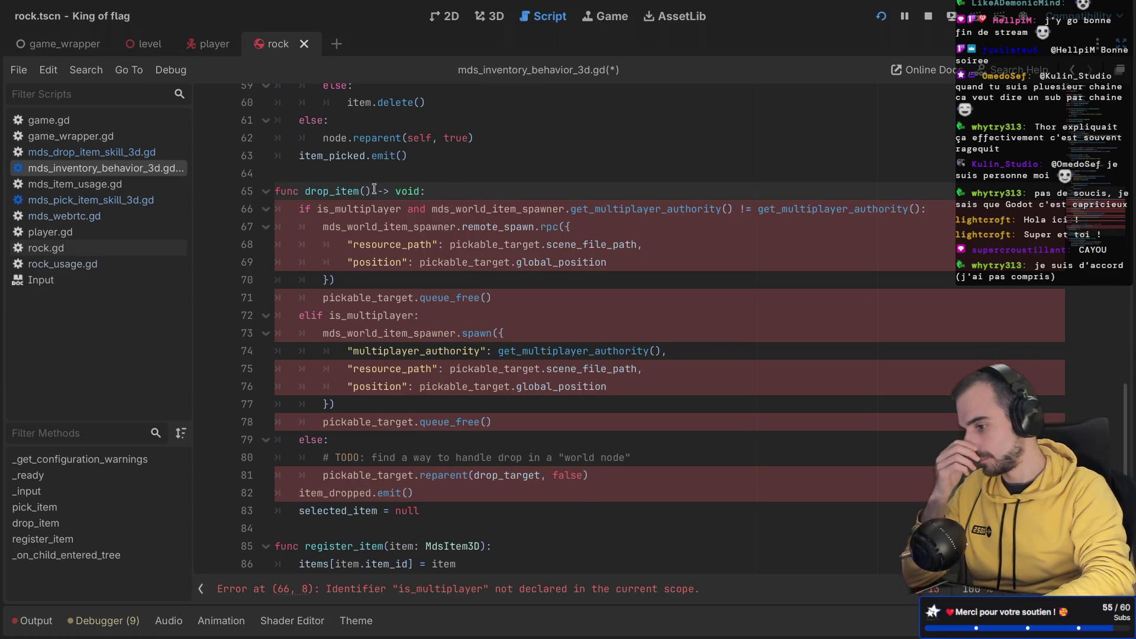
{"action": "key", "text": "ctrl+s"}
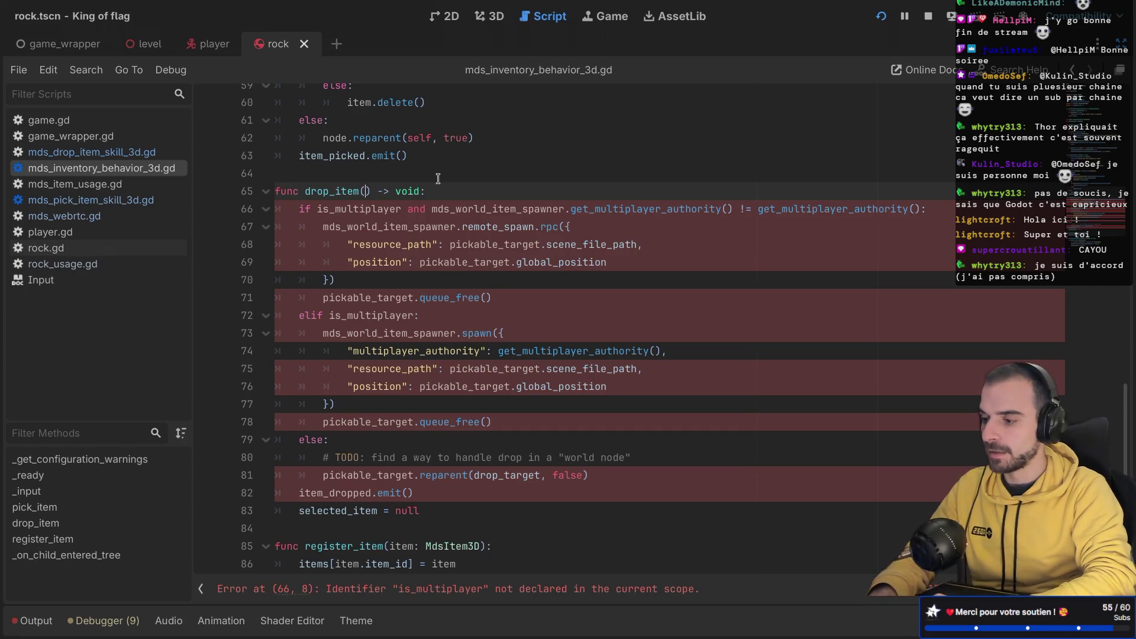
Step: Replace is_multiplayer on lines 66 and 72 and mds_world_item_spawner on line 66 with spawner, then save
{"action": "double_click", "coordinate": [349, 207]}
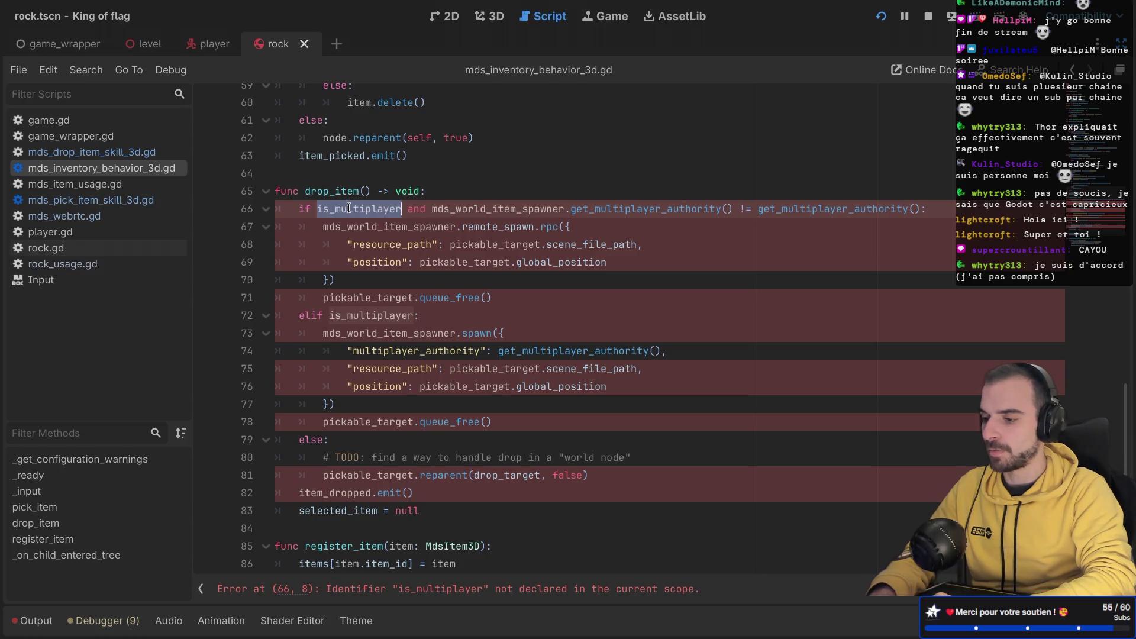
{"action": "scroll", "coordinate": [349, 208], "scroll_direction": "up", "scroll_amount": 5}
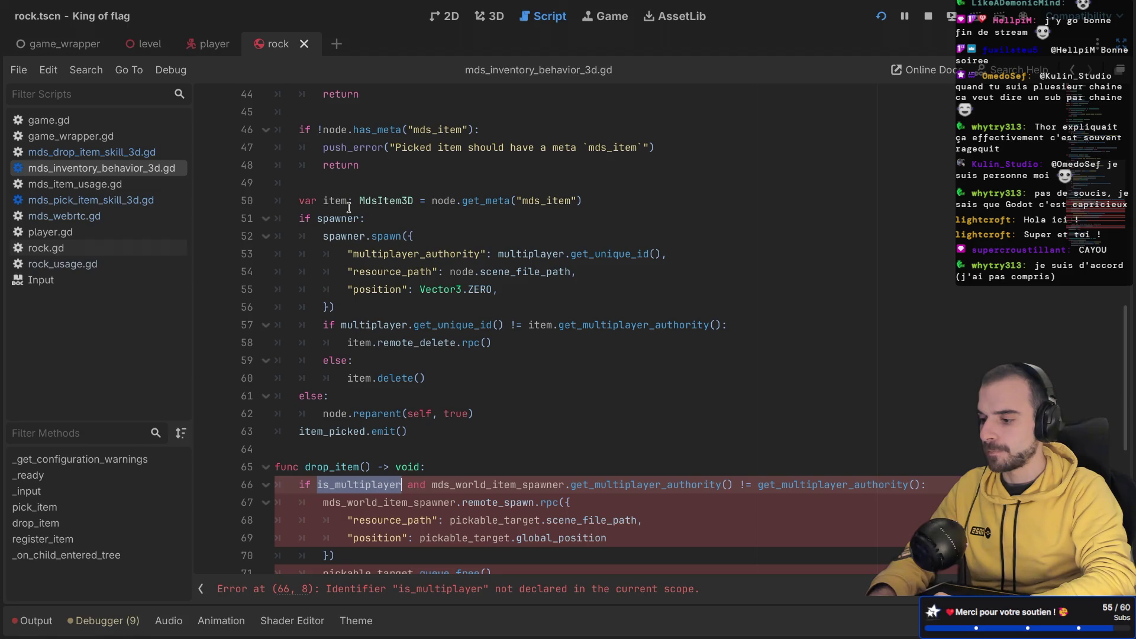
{"action": "scroll", "coordinate": [349, 208], "scroll_direction": "down", "scroll_amount": 1}
{"action": "scroll", "coordinate": [349, 208], "scroll_direction": "up", "scroll_amount": 15}
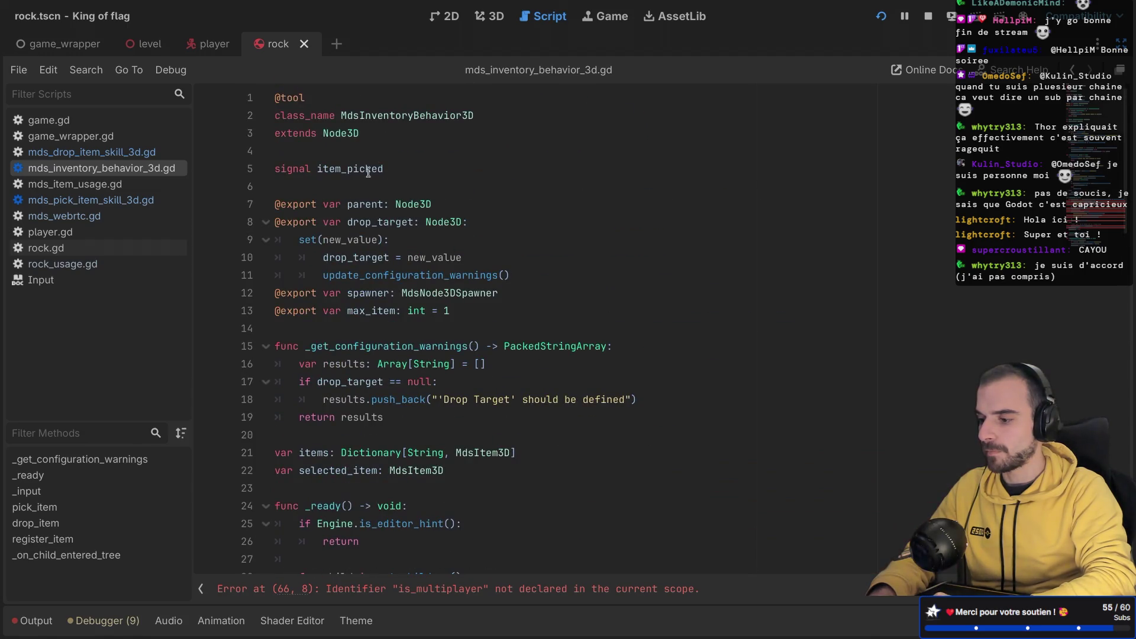
{"action": "left_click", "coordinate": [366, 292]}
{"action": "scroll", "coordinate": [366, 292], "scroll_direction": "down", "scroll_amount": 18}
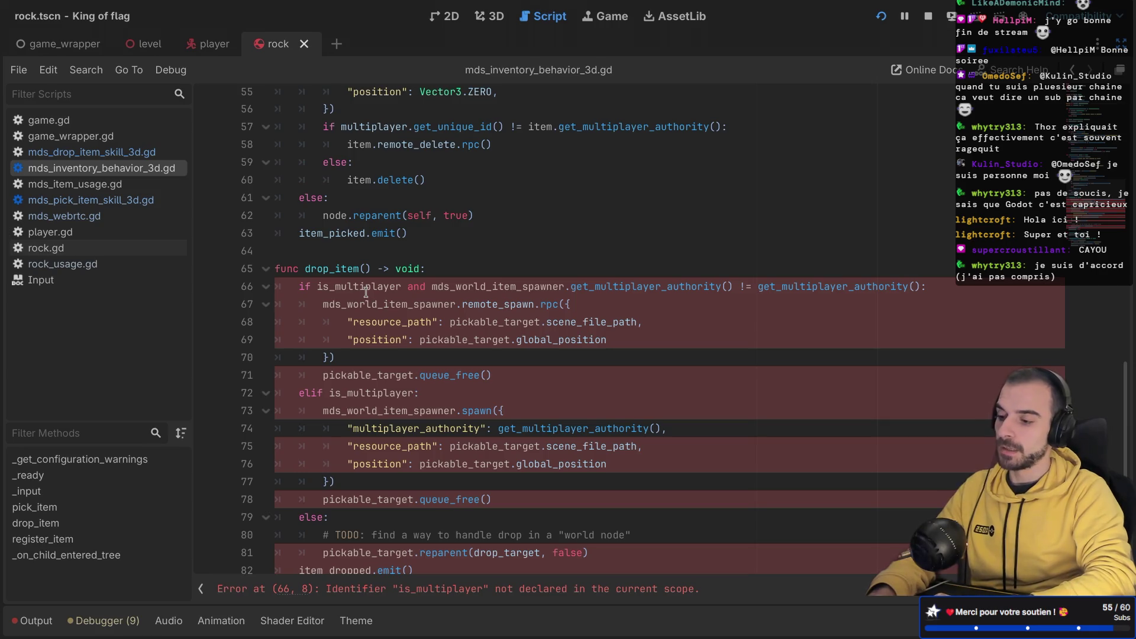
{"action": "double_click", "coordinate": [367, 289]}
{"action": "type", "text": "spawner"}
{"action": "double_click", "coordinate": [361, 392]}
{"action": "type", "text": "spawner"}
{"action": "double_click", "coordinate": [394, 286]}
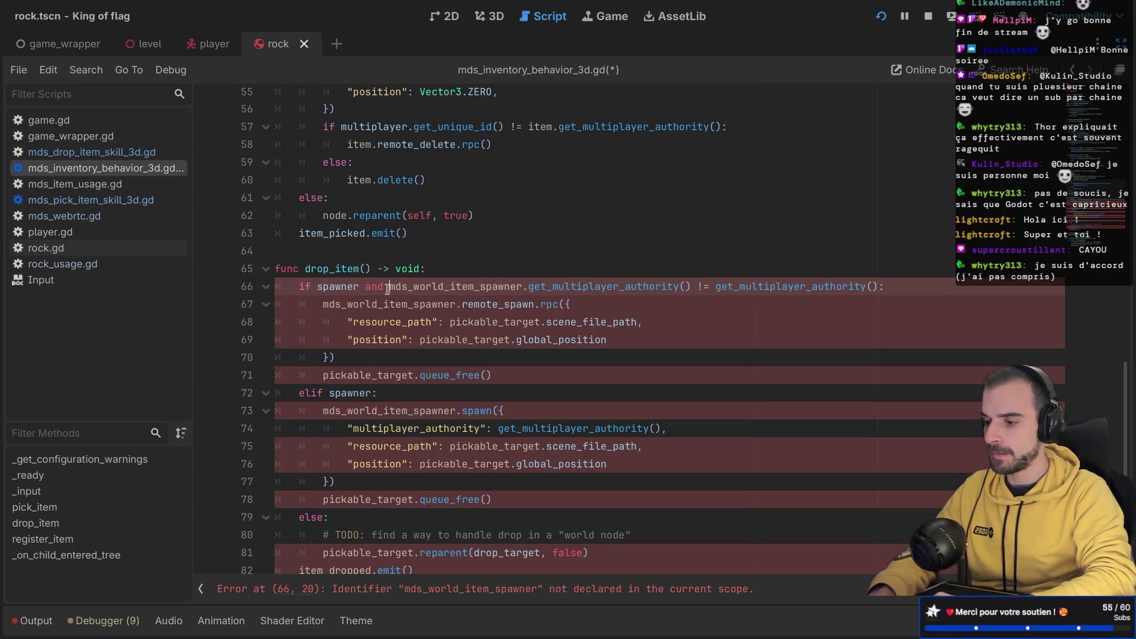
{"action": "type", "text": "spawner"}
{"action": "key", "text": "ctrl+s"}
Step: Replace mds_world_item_spawner on line 67 with spawner as well
{"action": "scroll", "coordinate": [419, 294], "scroll_direction": "down", "scroll_amount": 2}
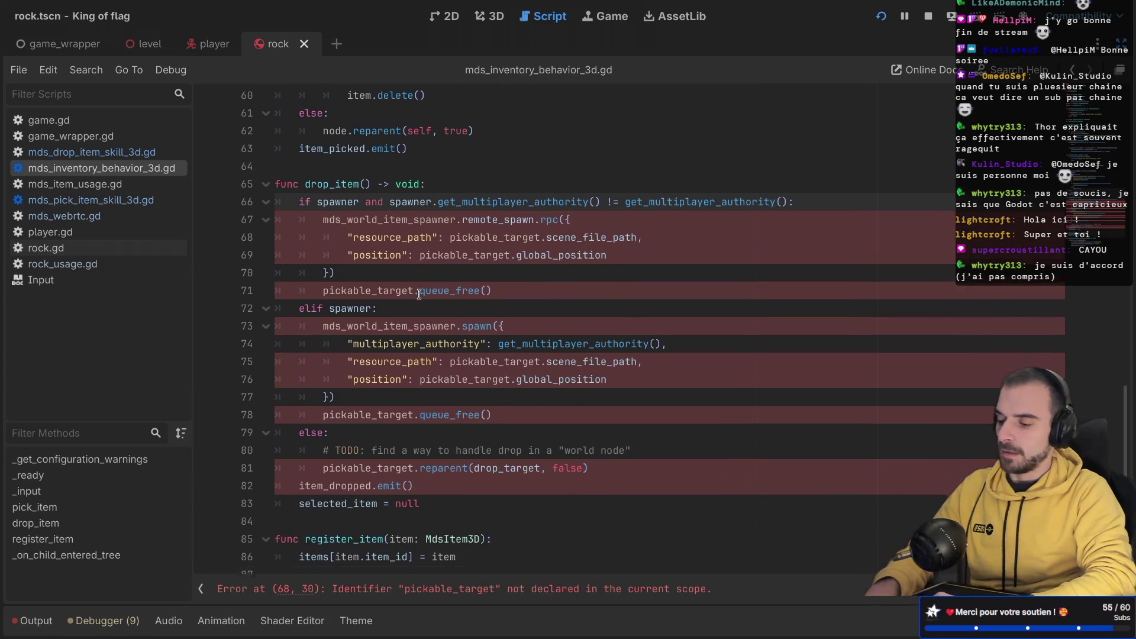
{"action": "scroll", "coordinate": [419, 294], "scroll_direction": "down", "scroll_amount": 2}
{"action": "scroll", "coordinate": [418, 293], "scroll_direction": "up", "scroll_amount": 3}
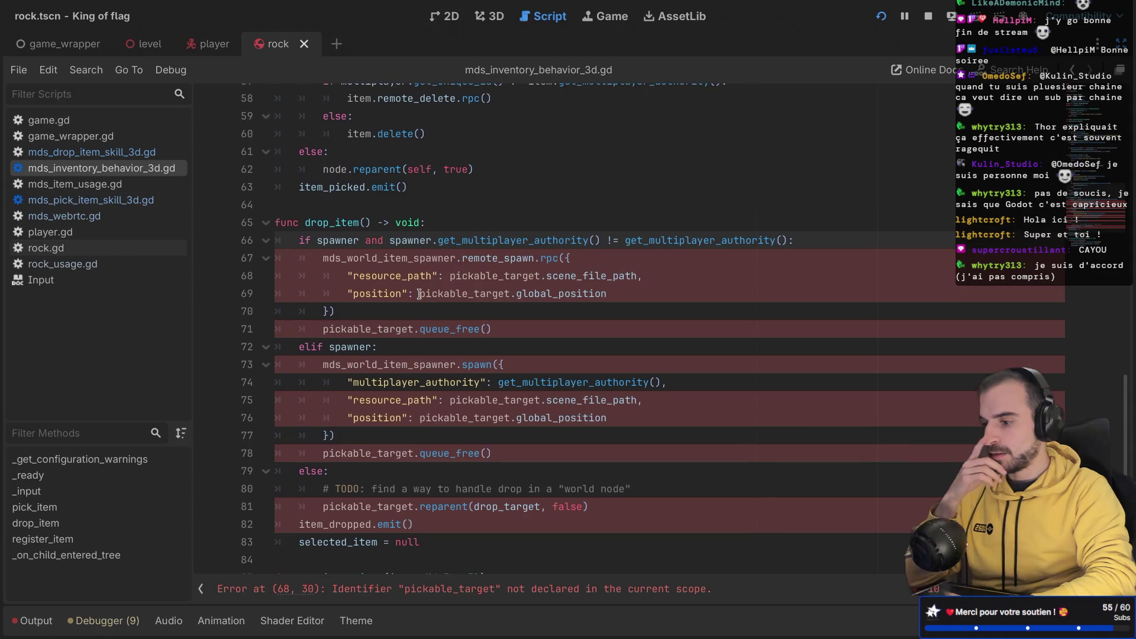
{"action": "double_click", "coordinate": [346, 238]}
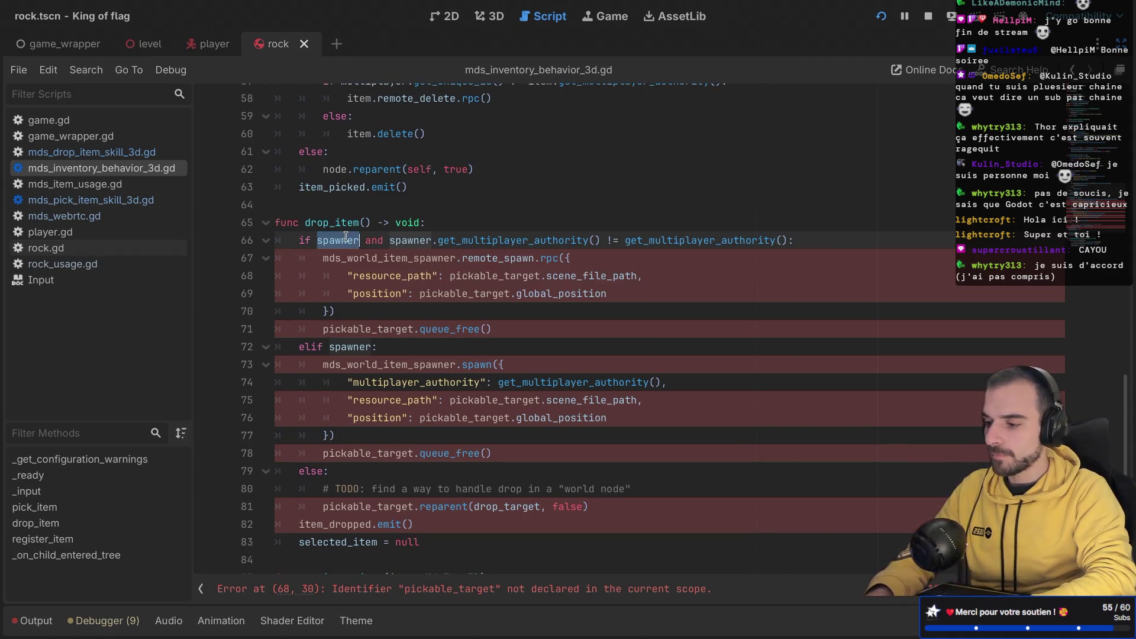
{"action": "key", "text": "ctrl+c"}
{"action": "double_click", "coordinate": [355, 257]}
{"action": "key", "text": "ctrl+v"}
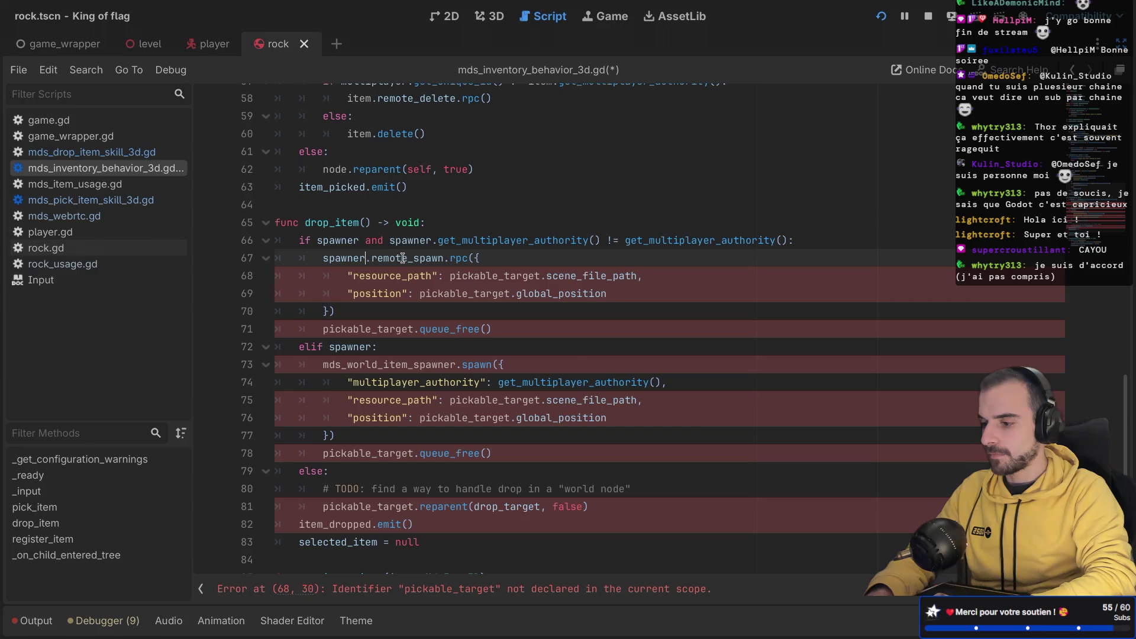
{"action": "key", "text": "ctrl+Home"}
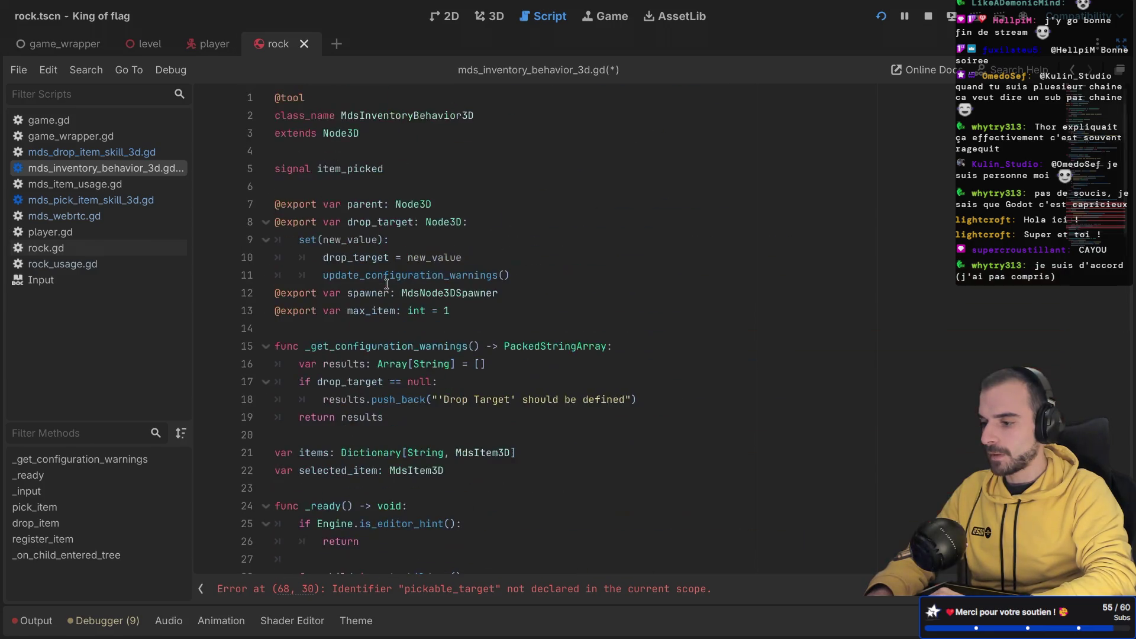
Step: Look up the MdsNode3DSpawner script definition, then return to the inventory behavior script
{"action": "left_click", "coordinate": [428, 292], "text": "ctrl"}
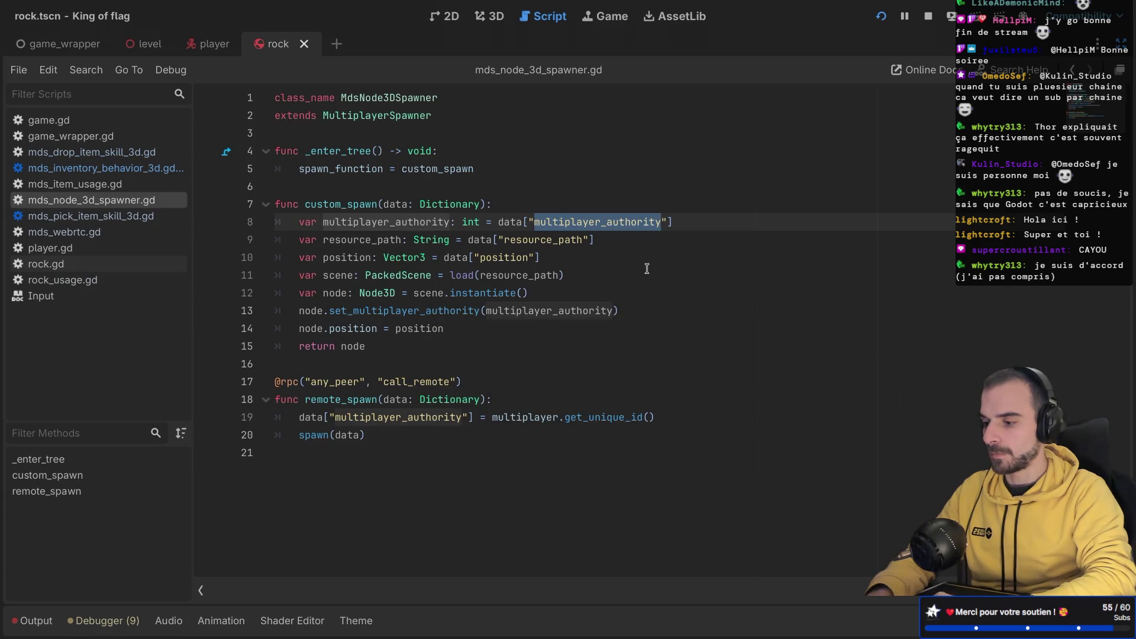
{"action": "key", "text": "alt+Left"}
{"action": "scroll", "coordinate": [640, 280], "scroll_direction": "down", "scroll_amount": 15}
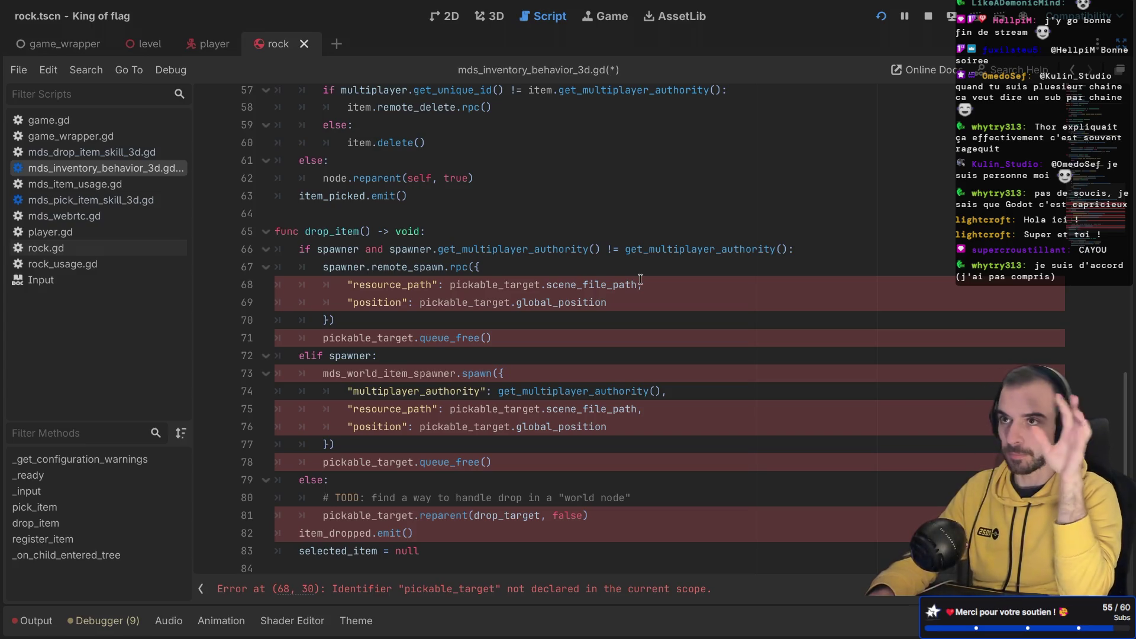
Step: Inspect the player scene's MultiplayerSynchronizer and MdsNode3DSpawner (Spawn Path MdsInventoryBehavior, Spawn Limit 0)
{"action": "left_click", "coordinate": [1120, 43]}
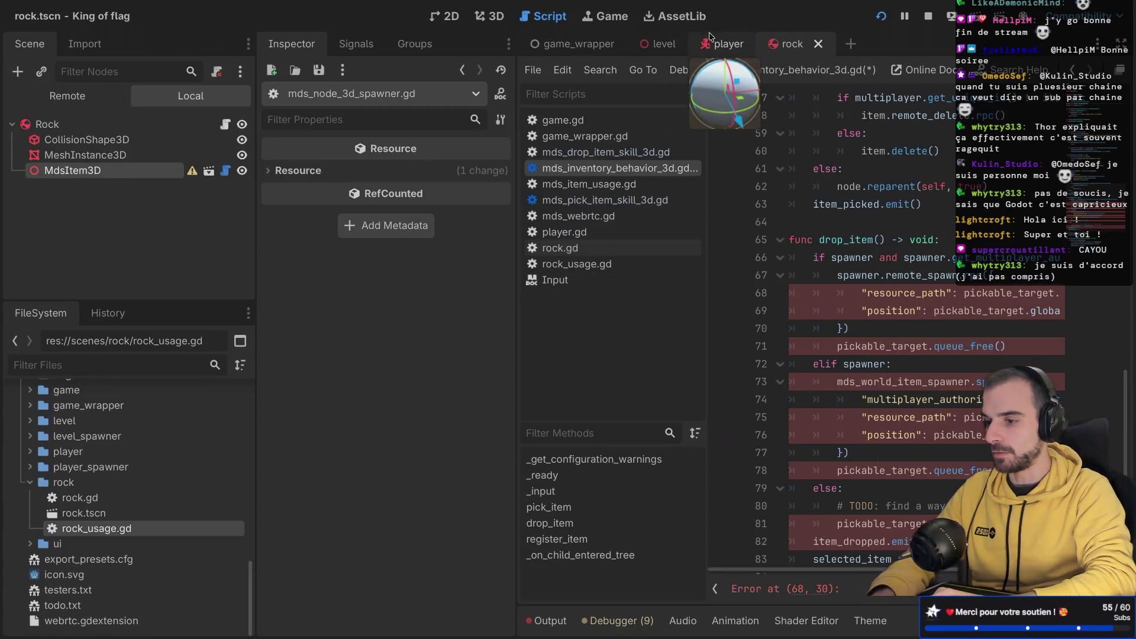
{"action": "left_click", "coordinate": [725, 44]}
{"action": "left_click", "coordinate": [127, 141]}
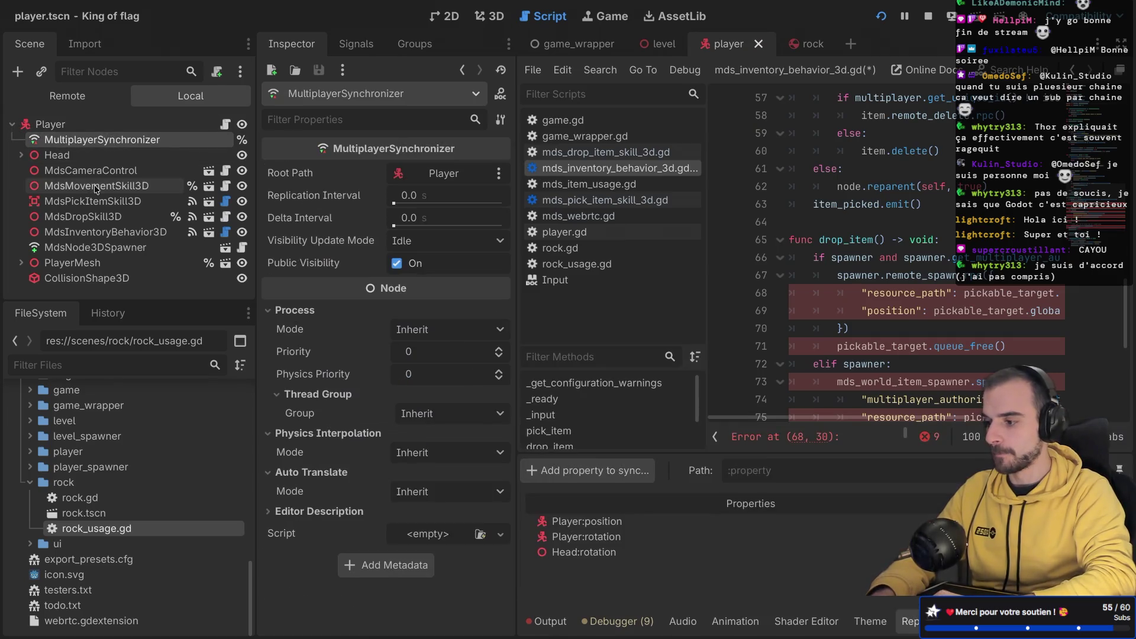
{"action": "left_click", "coordinate": [96, 249]}
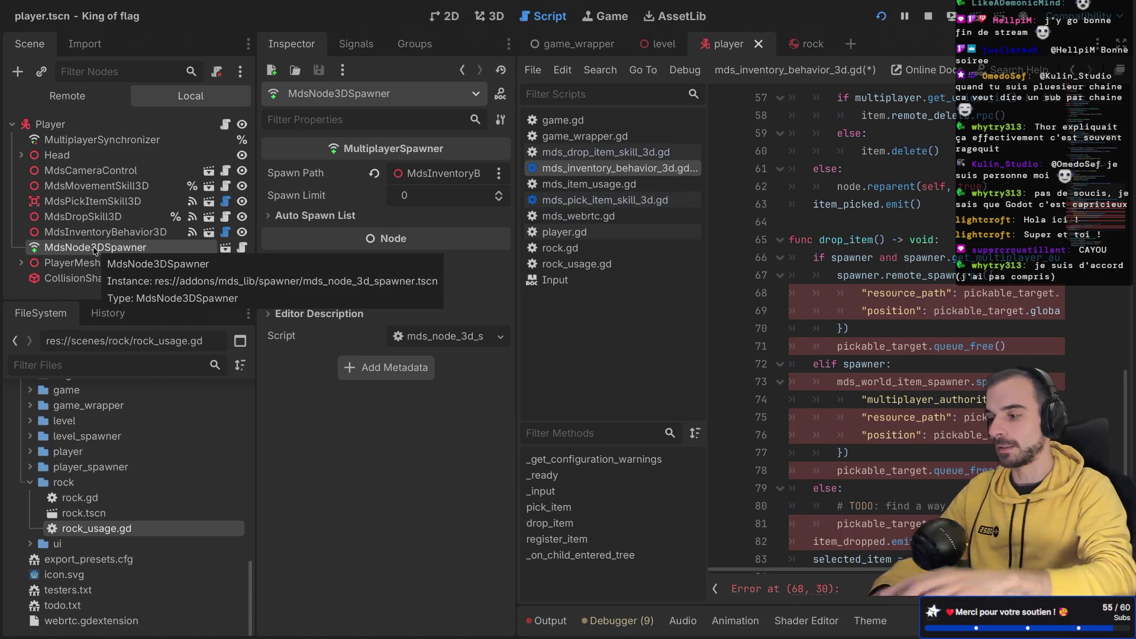
{"action": "key", "text": "ctrl+shift+F11"}
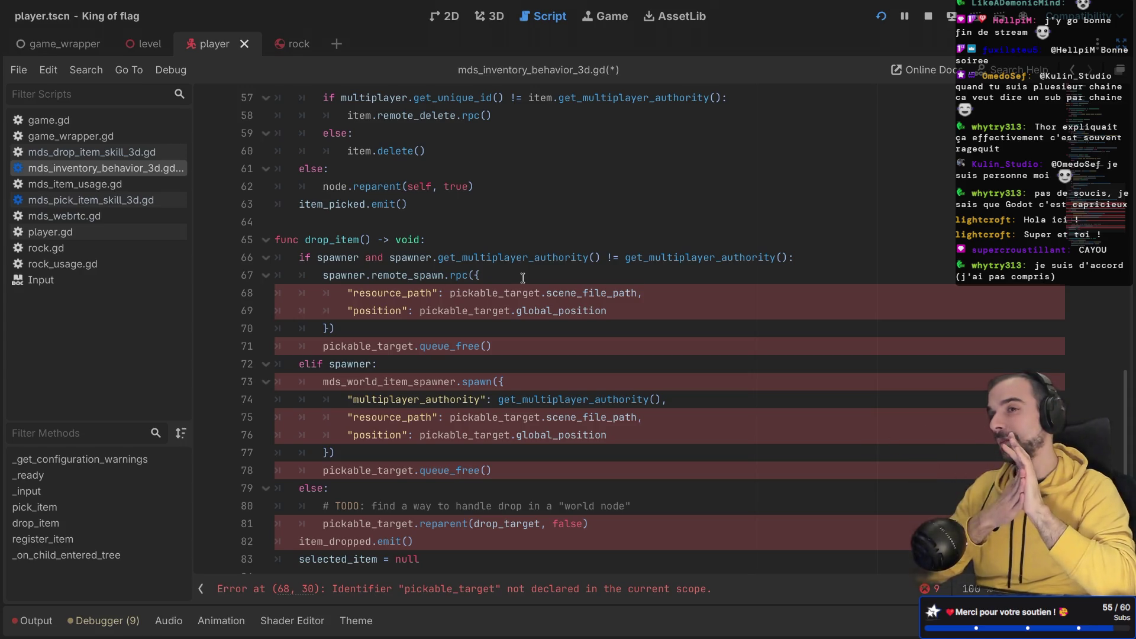
Step: Replace pickable_target with selected_item on lines 68 and 69 of drop_item
{"action": "scroll", "coordinate": [426, 286], "scroll_direction": "down", "scroll_amount": 3}
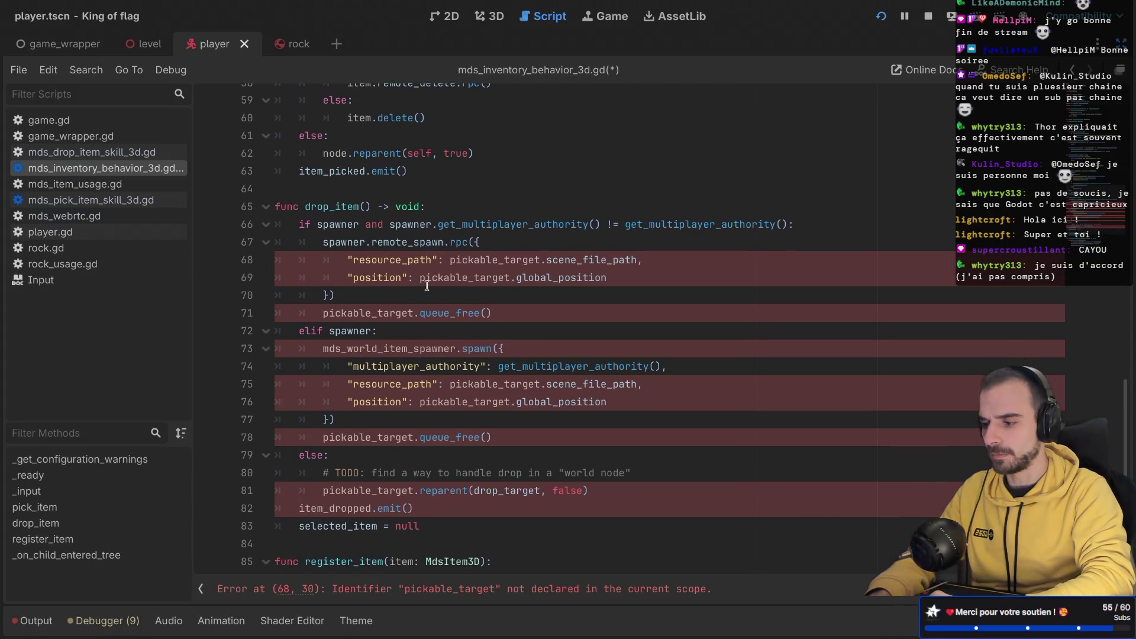
{"action": "double_click", "coordinate": [477, 243]}
{"action": "type", "text": "s"}
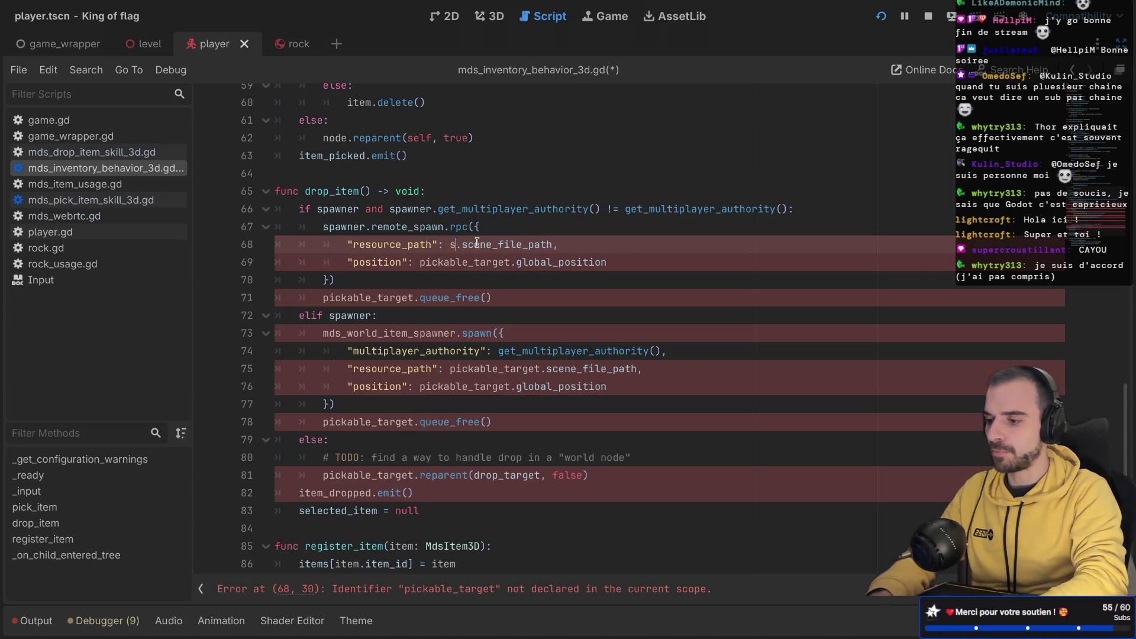
{"action": "key", "text": "Return"}
{"action": "double_click", "coordinate": [477, 243]}
{"action": "key", "text": "ctrl+c"}
{"action": "double_click", "coordinate": [453, 264]}
{"action": "key", "text": "ctrl+v"}
Step: Replace the remaining pickable_target uses on lines 71, 75, 76, 78 and 81 with selected_item
{"action": "scroll", "coordinate": [436, 311], "scroll_direction": "down", "scroll_amount": 1}
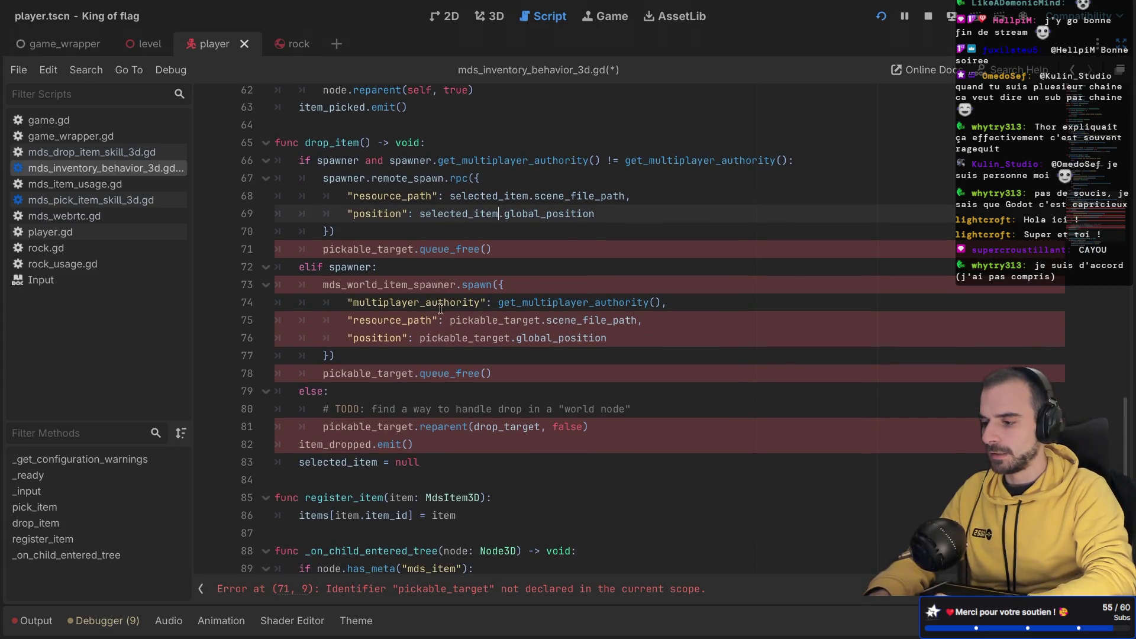
{"action": "double_click", "coordinate": [481, 323]}
{"action": "key", "text": "ctrl+v"}
{"action": "double_click", "coordinate": [476, 337]}
{"action": "key", "text": "ctrl+v"}
{"action": "double_click", "coordinate": [367, 249]}
{"action": "key", "text": "ctrl+v"}
{"action": "double_click", "coordinate": [368, 374]}
{"action": "key", "text": "ctrl+v"}
{"action": "double_click", "coordinate": [358, 427]}
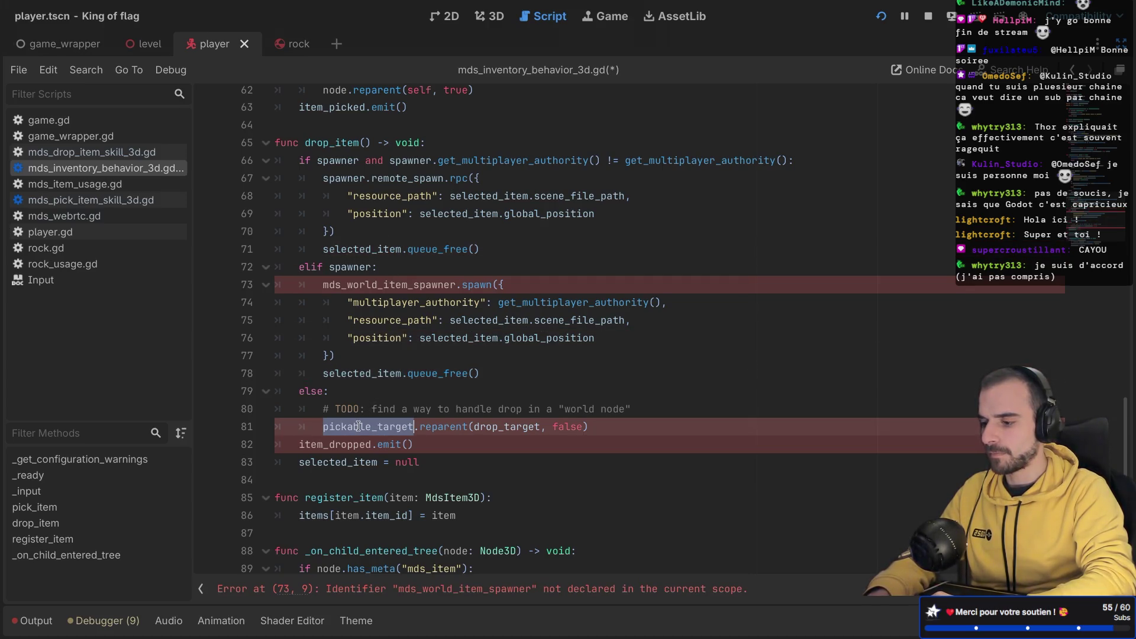
{"action": "key", "text": "ctrl+v"}
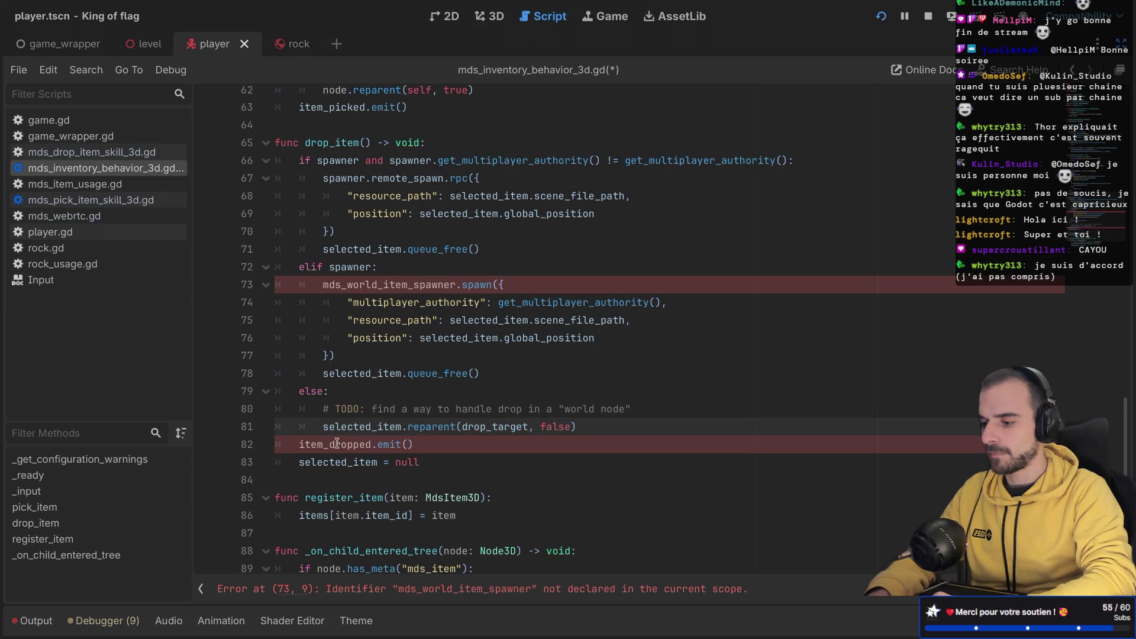
Step: Change mds_world_item_spawner on line 73 to spawner
{"action": "double_click", "coordinate": [334, 444]}
{"action": "left_click", "coordinate": [437, 449]}
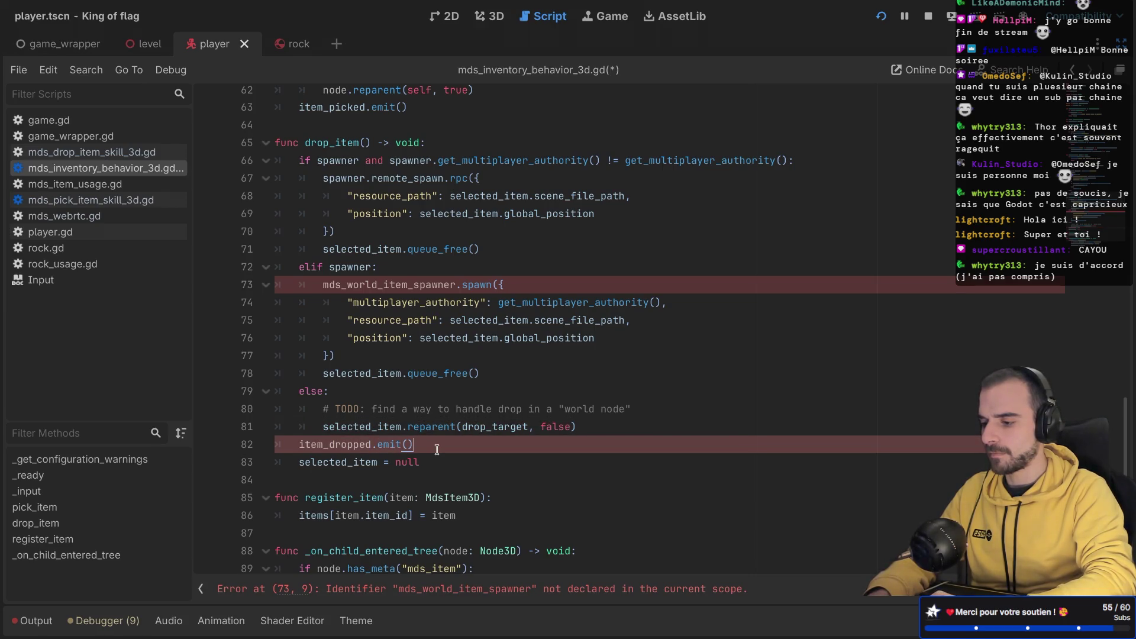
{"action": "double_click", "coordinate": [336, 161]}
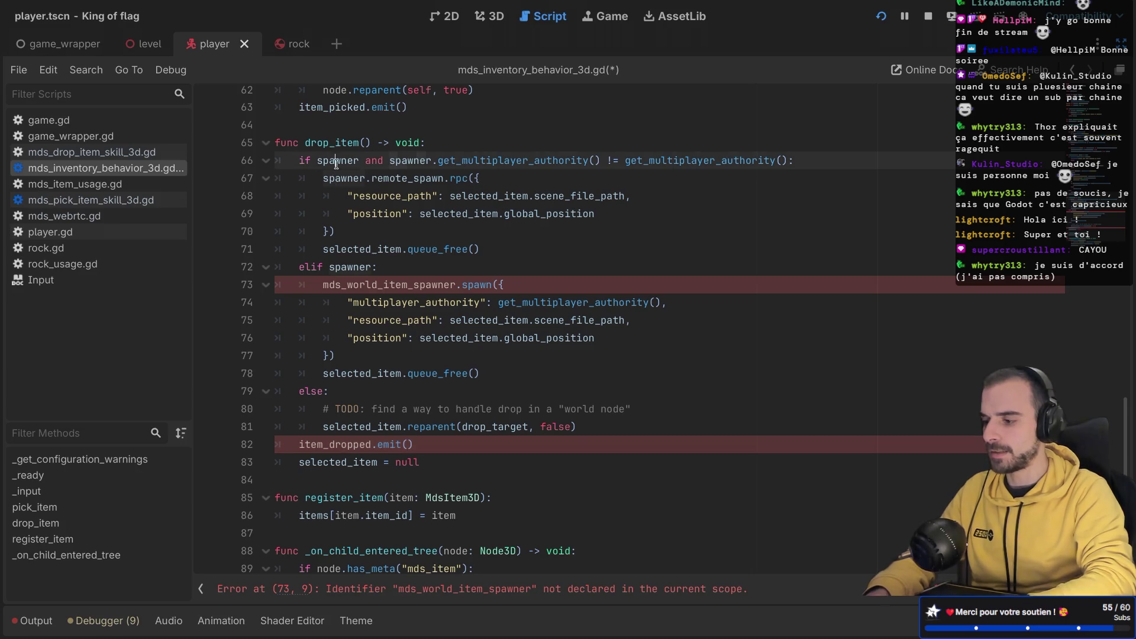
{"action": "key", "text": "ctrl+c"}
{"action": "double_click", "coordinate": [343, 285]}
{"action": "key", "text": "ctrl+v"}
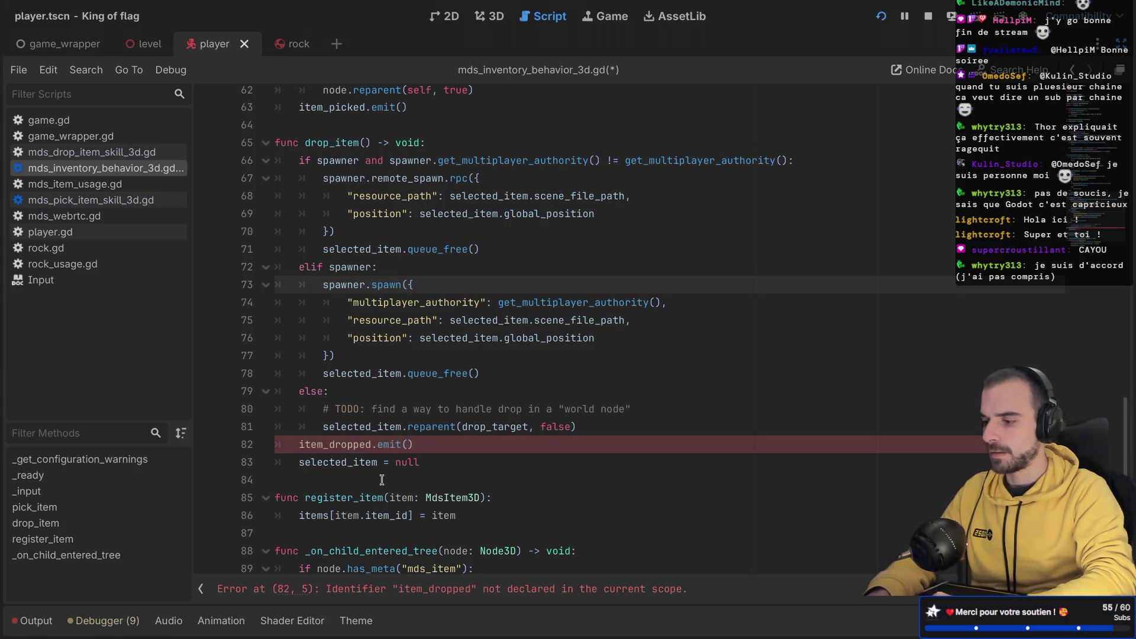
Step: Declare signal item_dropped by duplicating the item_picked line, and save the script
{"action": "double_click", "coordinate": [335, 444]}
{"action": "left_click", "coordinate": [437, 449]}
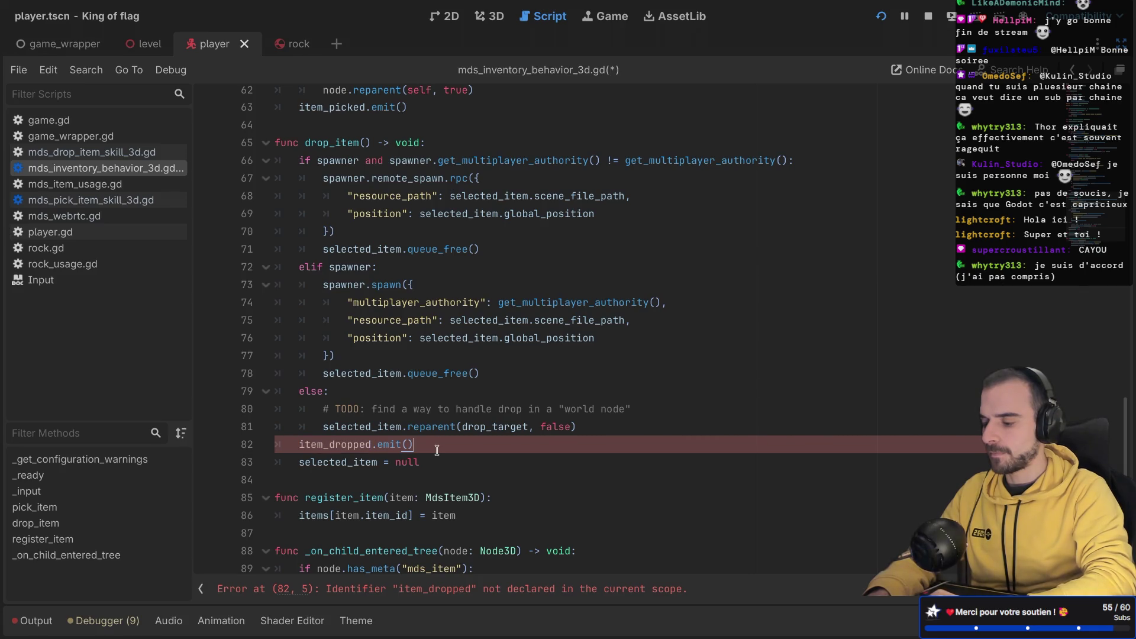
{"action": "scroll", "coordinate": [437, 449], "scroll_direction": "up", "scroll_amount": 20}
{"action": "left_click", "coordinate": [384, 170]}
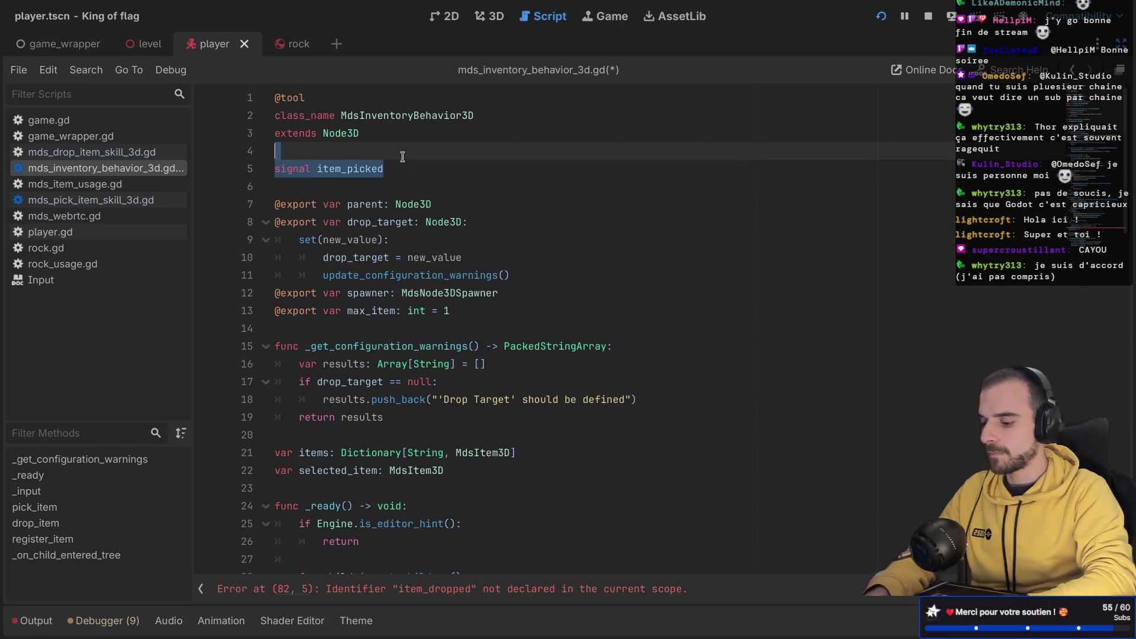
{"action": "key", "text": "ctrl+shift+d"}
{"action": "key", "text": "BackSpace"}
{"action": "key", "text": "BackSpace"}
{"action": "key", "text": "BackSpace"}
{"action": "type", "text": "dropped"}
{"action": "key", "text": "ctrl+s"}
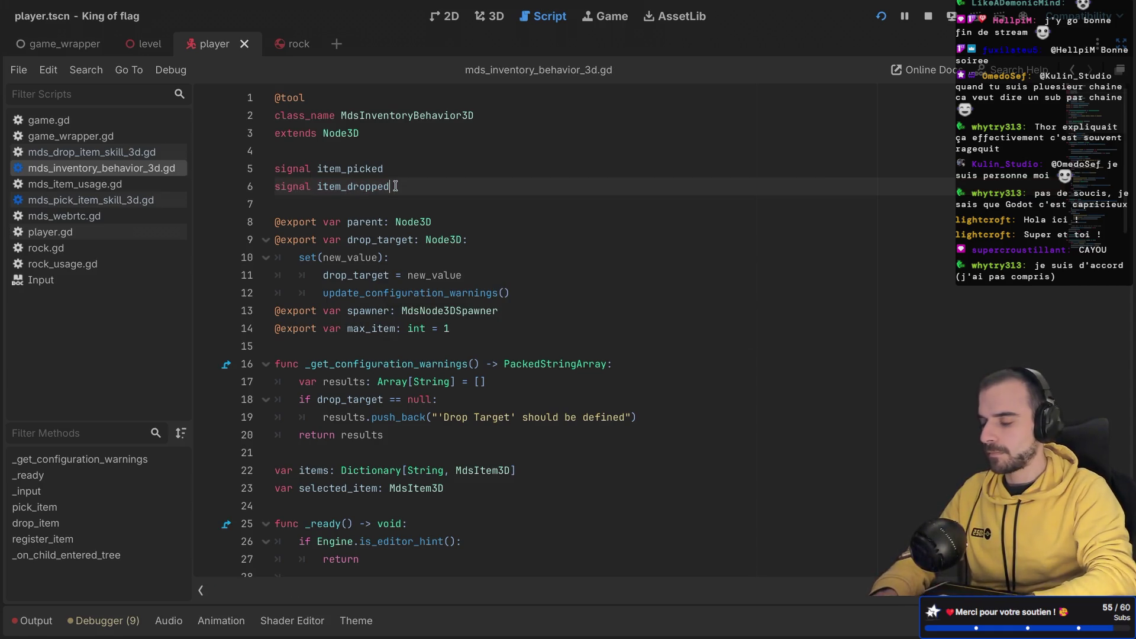
{"action": "key", "text": "ctrl+shift+F11"}
{"action": "left_click", "coordinate": [163, 202]}
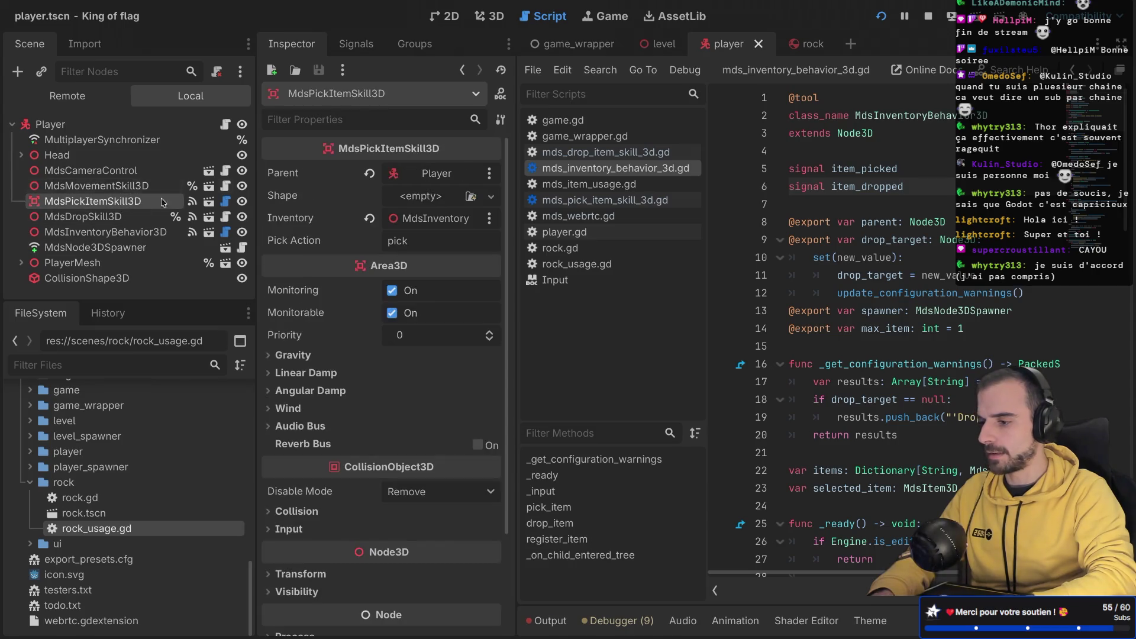
Step: Disconnect MdsDropSkill3D's item_dropped from the player's _on_item_dropped handler
{"action": "left_click", "coordinate": [359, 46]}
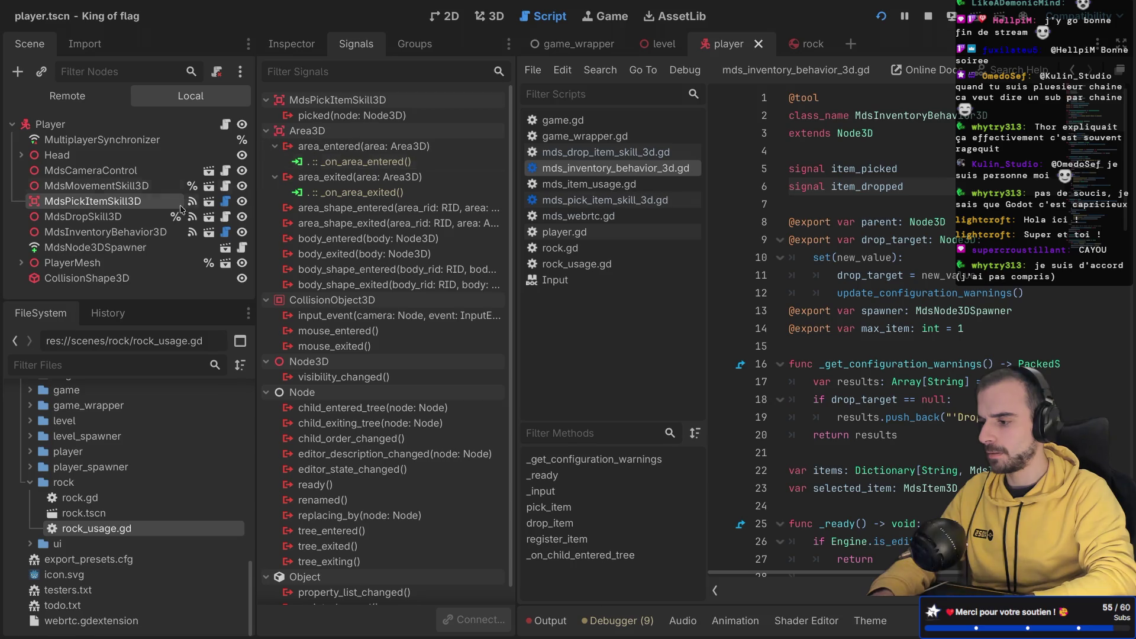
{"action": "left_click", "coordinate": [119, 216]}
{"action": "double_click", "coordinate": [368, 131]}
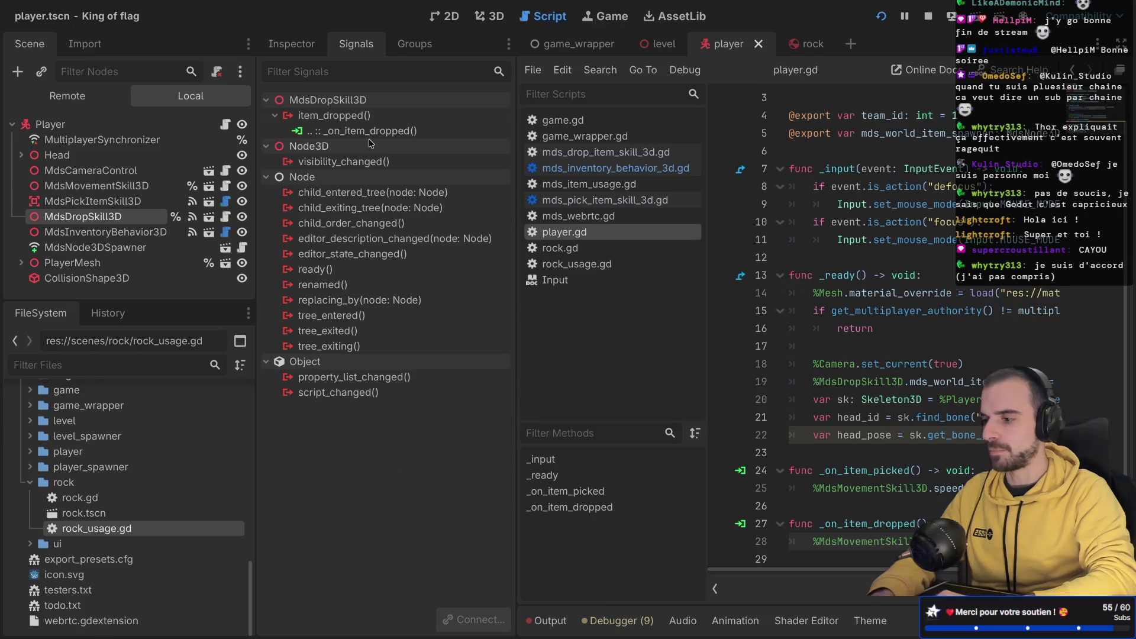
{"action": "right_click", "coordinate": [358, 132]}
{"action": "left_click", "coordinate": [407, 179]}
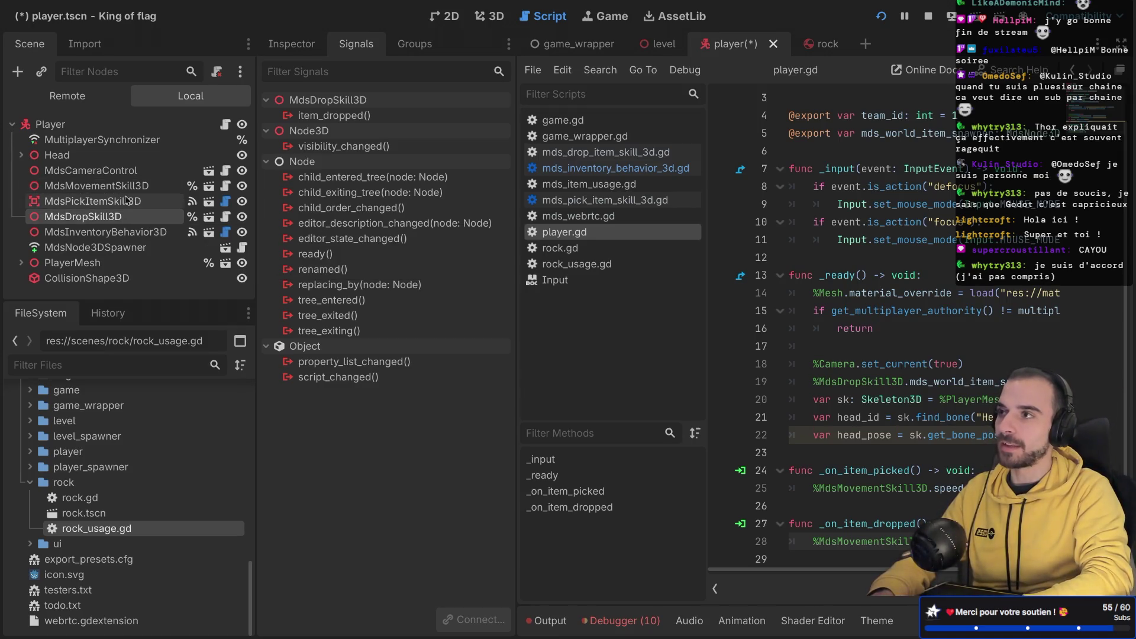
Step: Connect MdsInventoryBehavior3D's item_dropped to _on_item_dropped and save the player scene
{"action": "left_click", "coordinate": [105, 236]}
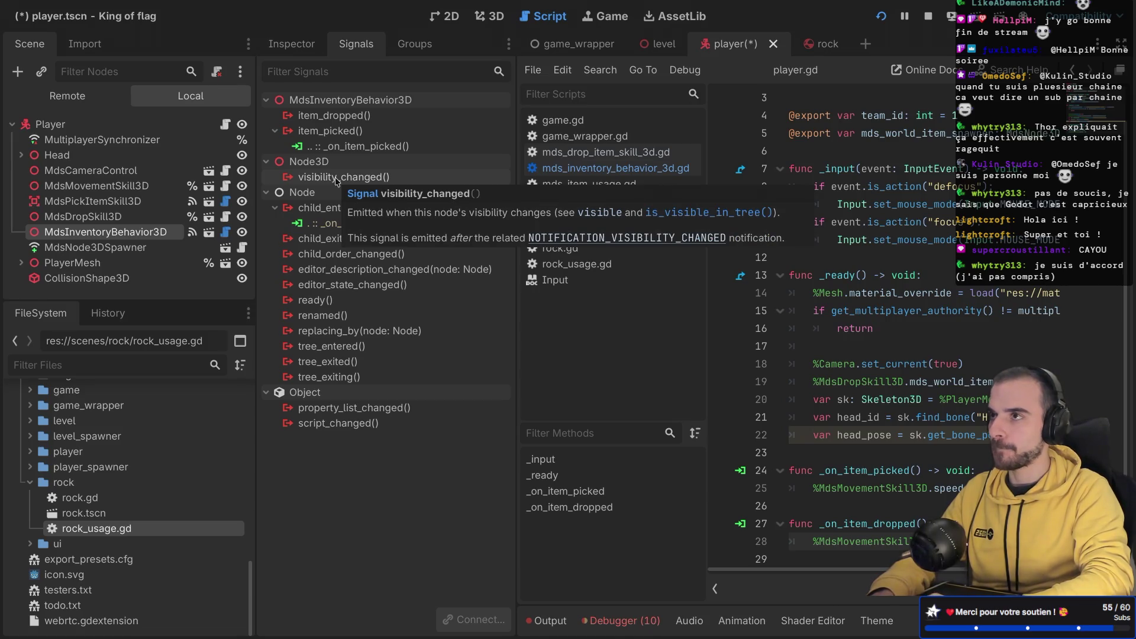
{"action": "double_click", "coordinate": [332, 115]}
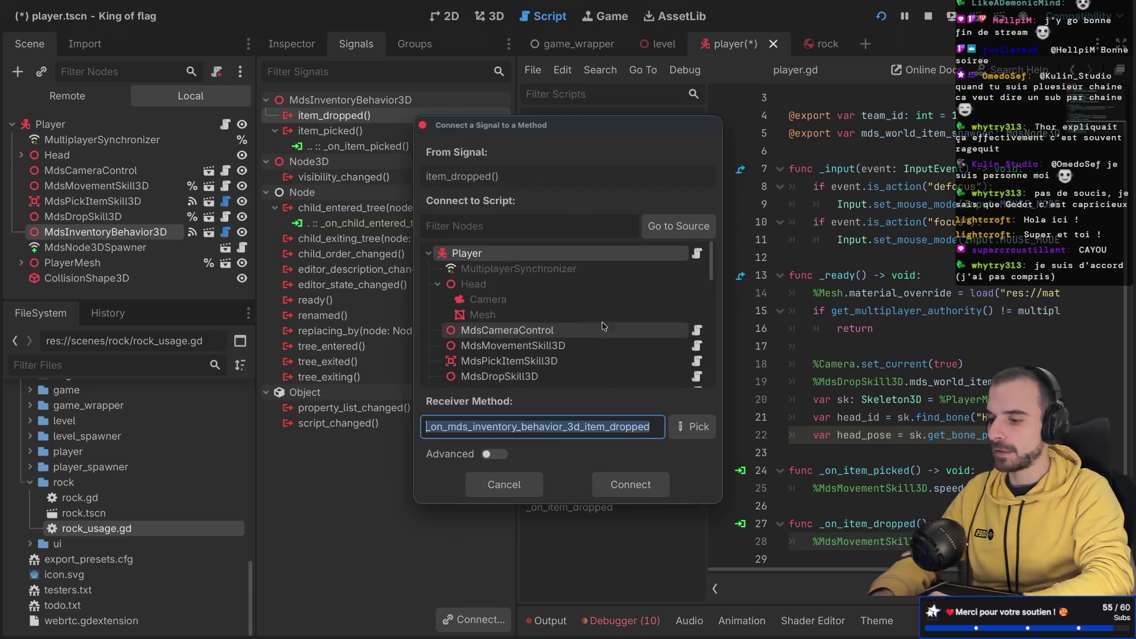
{"action": "left_click", "coordinate": [696, 427]}
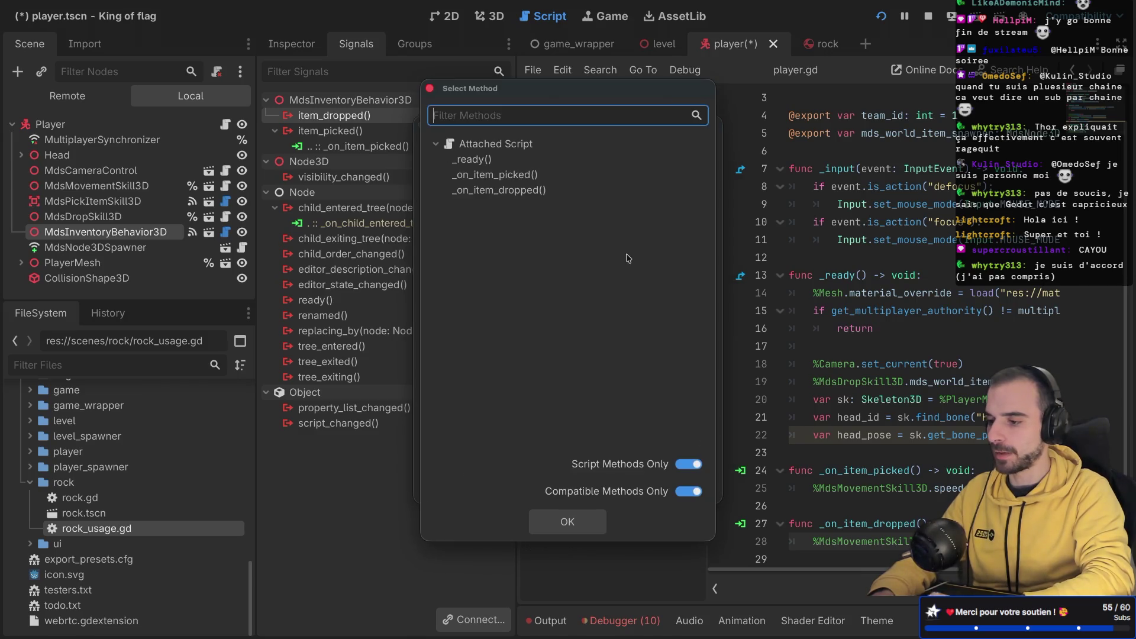
{"action": "left_click", "coordinate": [496, 190]}
{"action": "left_click", "coordinate": [603, 514]}
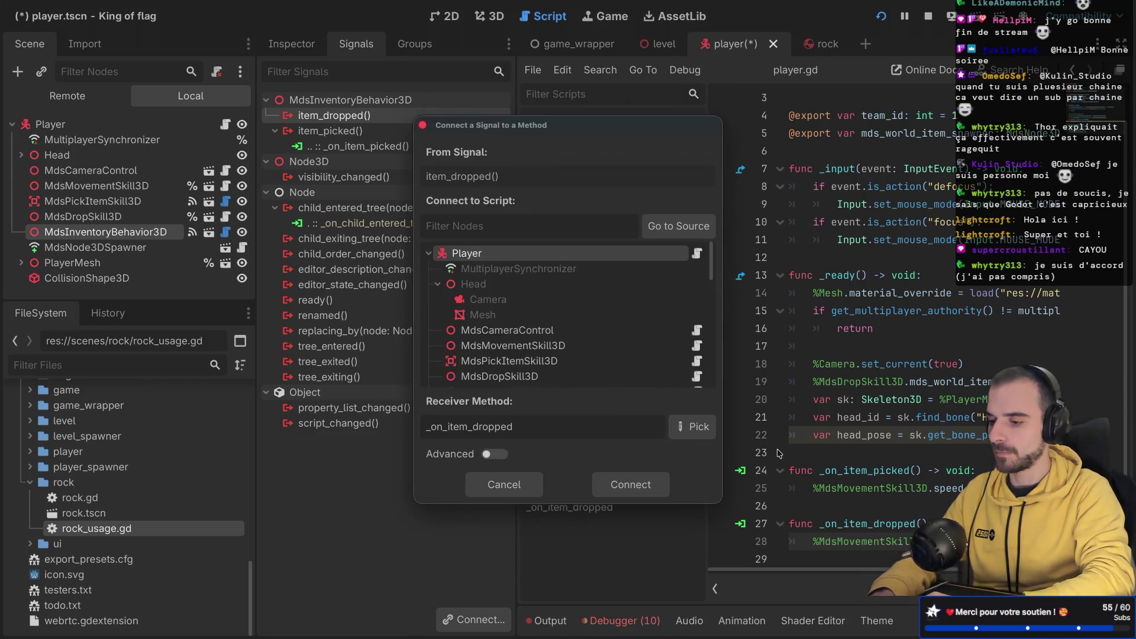
{"action": "left_click", "coordinate": [649, 491]}
{"action": "key", "text": "ctrl+s"}
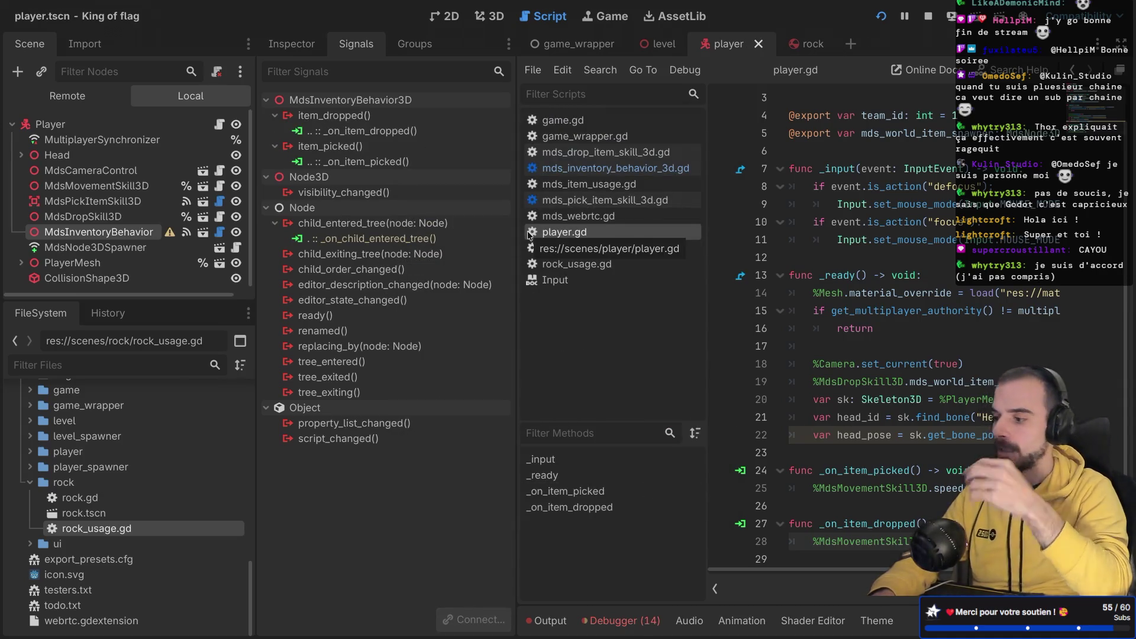
{"action": "scroll", "coordinate": [70, 228], "scroll_direction": "down", "scroll_amount": 1}
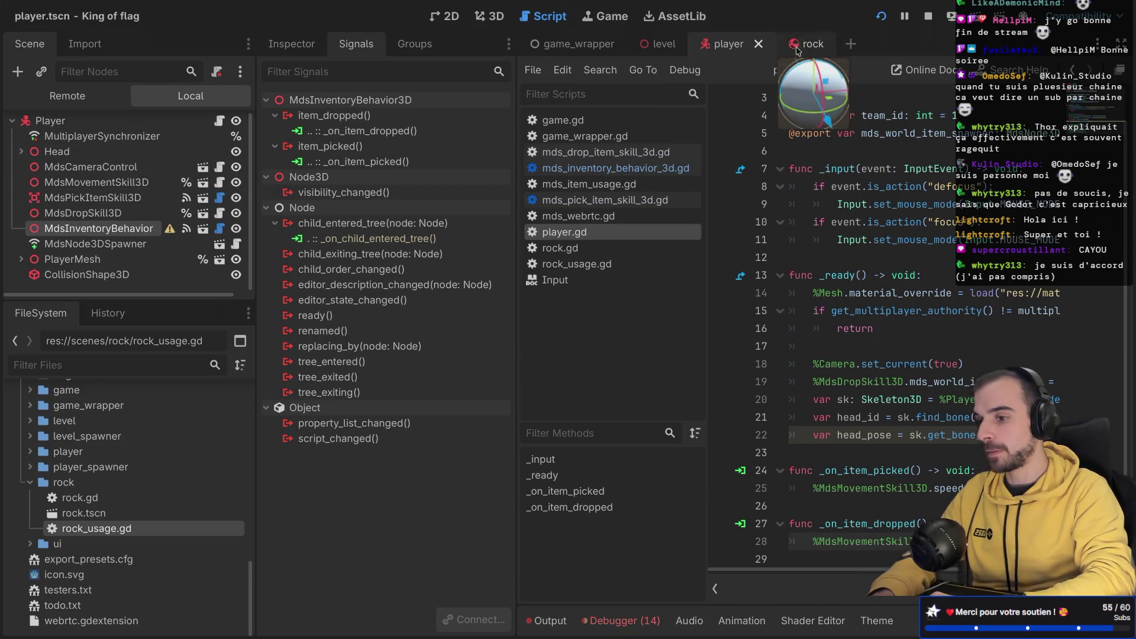
{"action": "key", "text": "ctrl+shift+F11"}
Step: Open rock_usage.gd from the rock scene in the full-window code editor
{"action": "scroll", "coordinate": [468, 258], "scroll_direction": "up", "scroll_amount": 1}
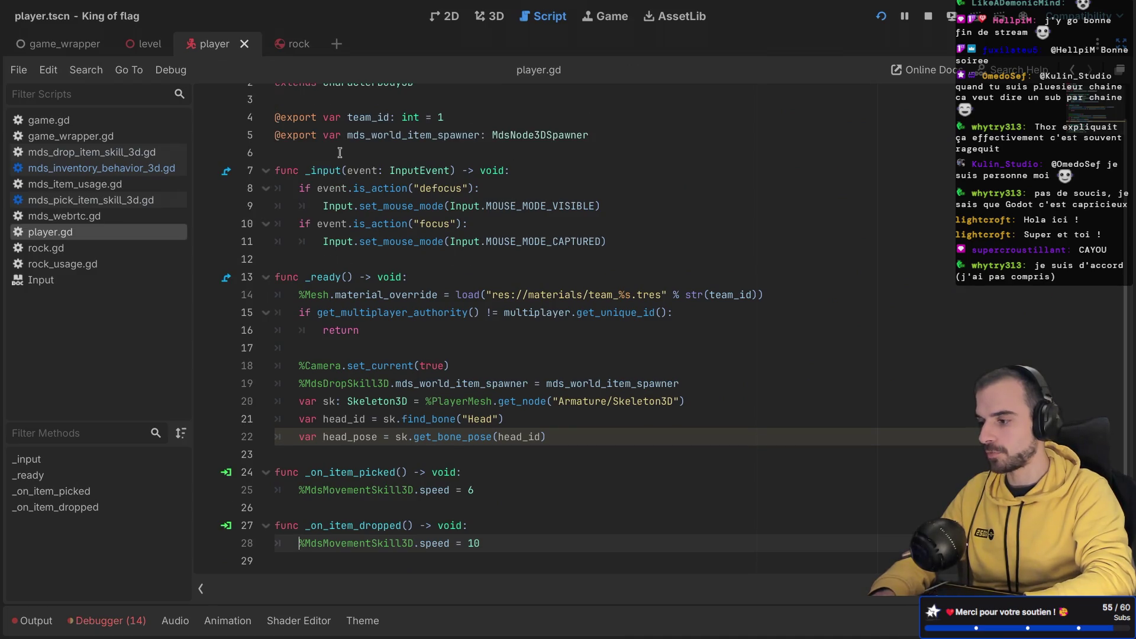
{"action": "mouse_move", "coordinate": [334, 247]}
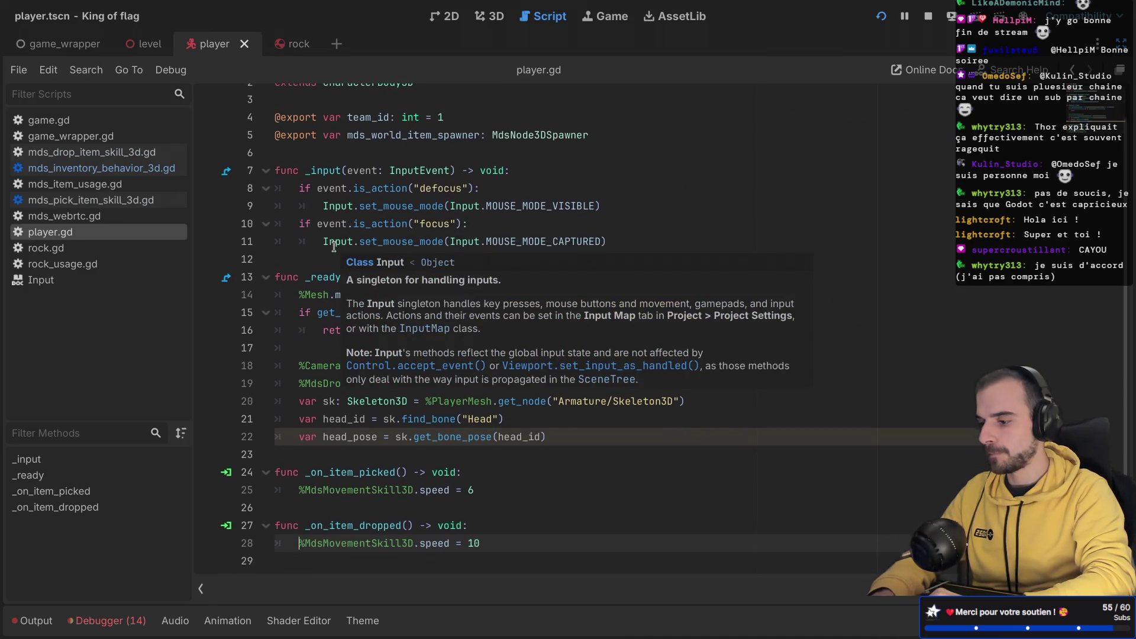
{"action": "scroll", "coordinate": [334, 247], "scroll_direction": "up", "scroll_amount": 2}
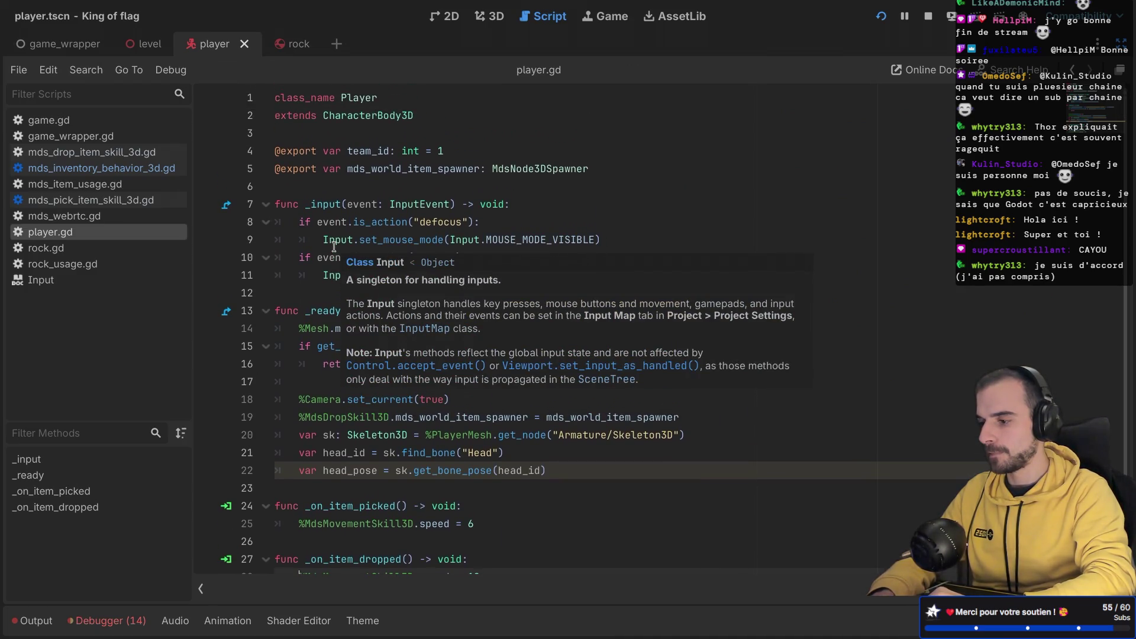
{"action": "left_click", "coordinate": [299, 44]}
{"action": "key", "text": "ctrl+shift+F11"}
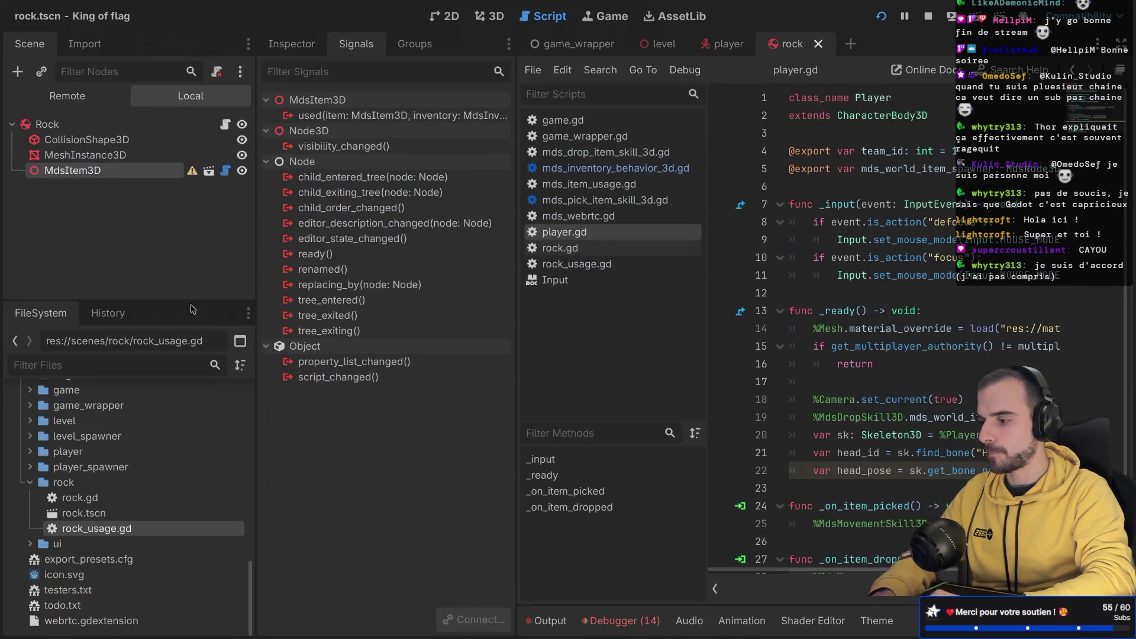
{"action": "double_click", "coordinate": [107, 529]}
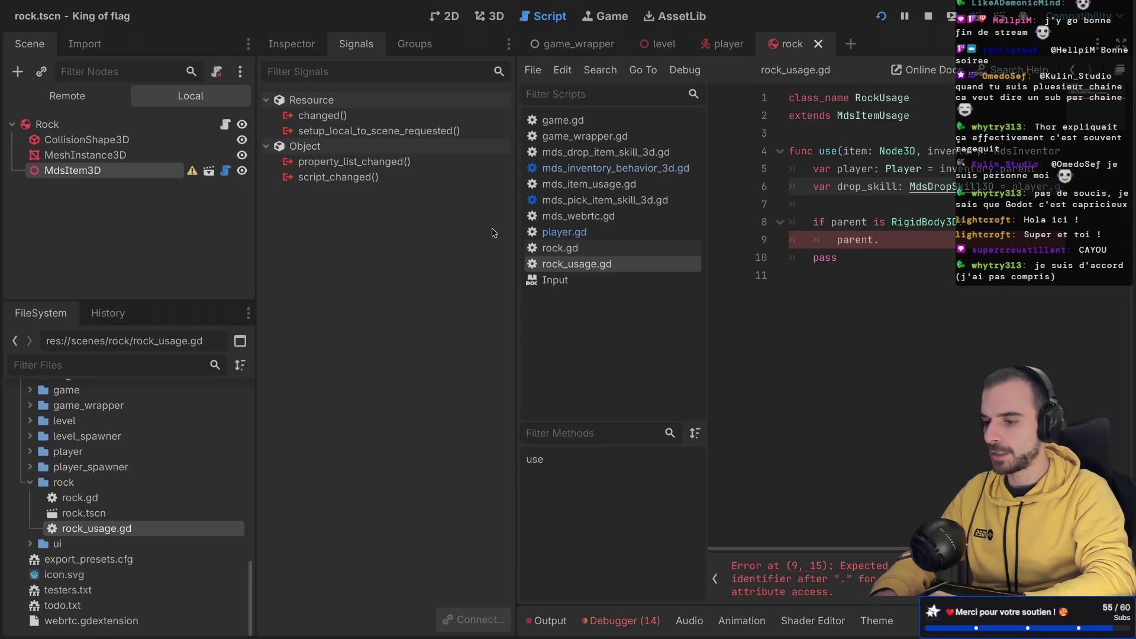
{"action": "key", "text": "ctrl+shift+F11"}
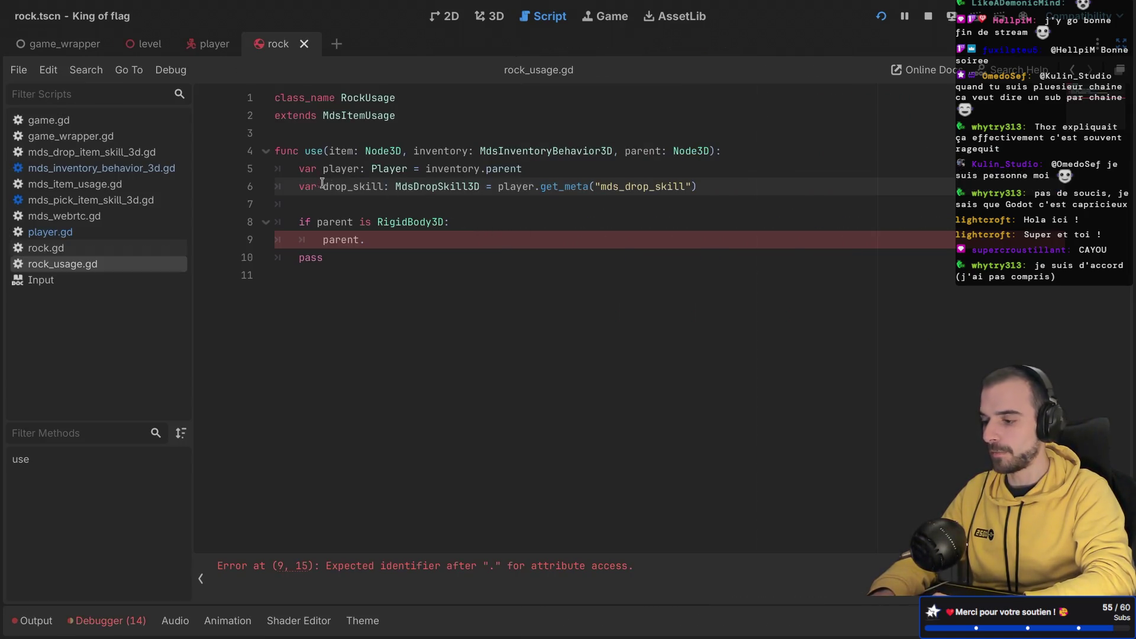
Step: Delete the player and drop_skill variable lines, leaving an empty line 5
{"action": "double_click", "coordinate": [642, 185]}
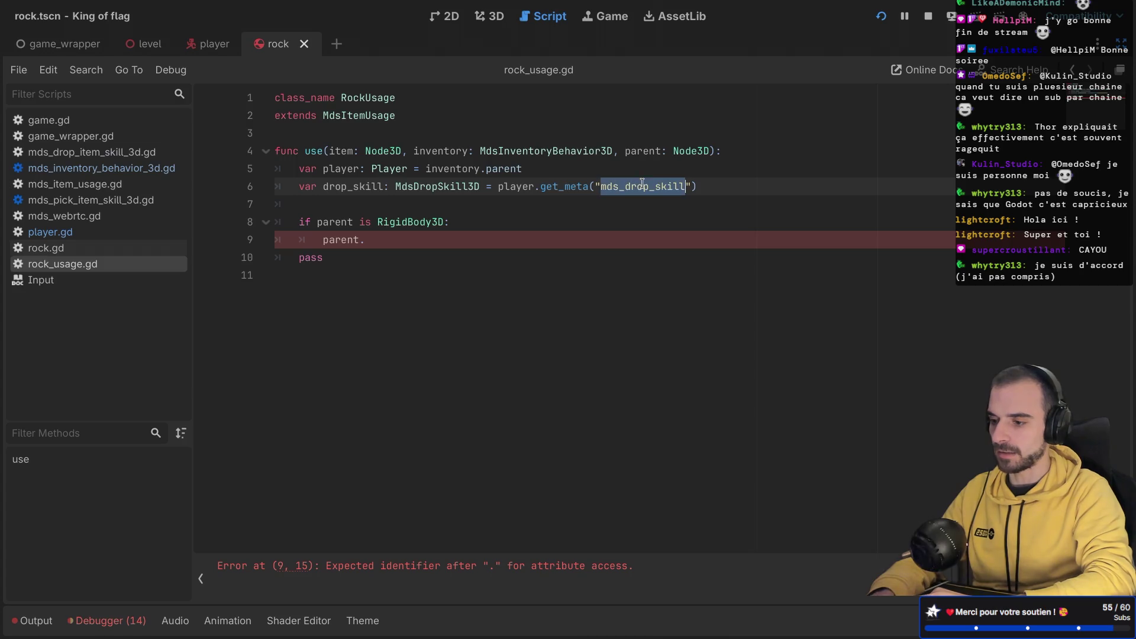
{"action": "left_click_drag", "start_coordinate": [733, 181], "coordinate": [752, 158]}
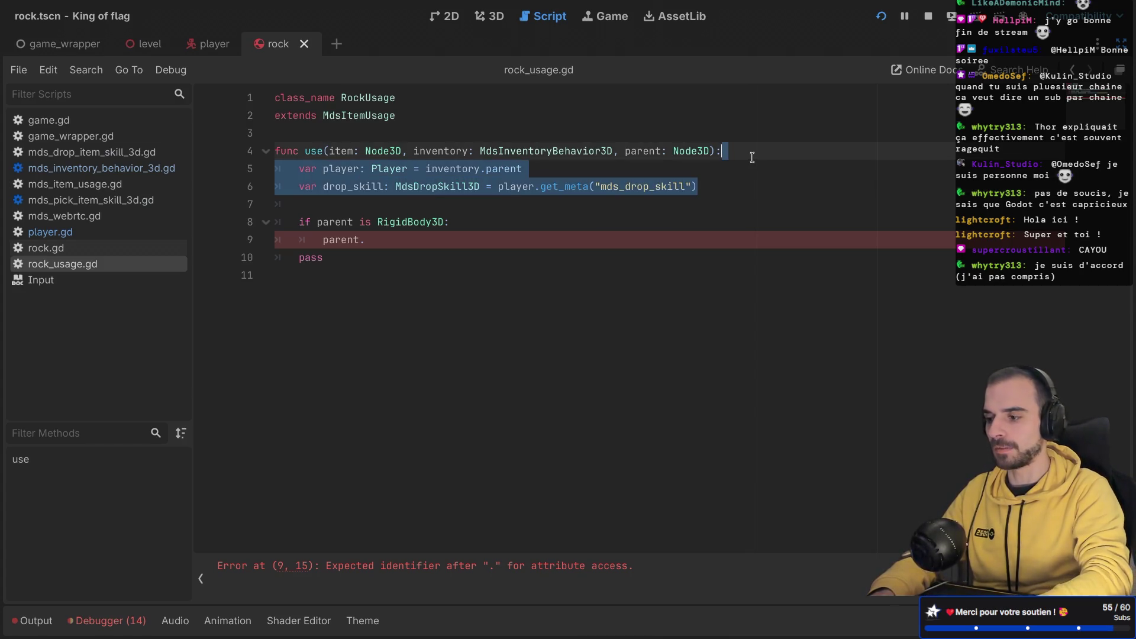
{"action": "key", "text": "BackSpace"}
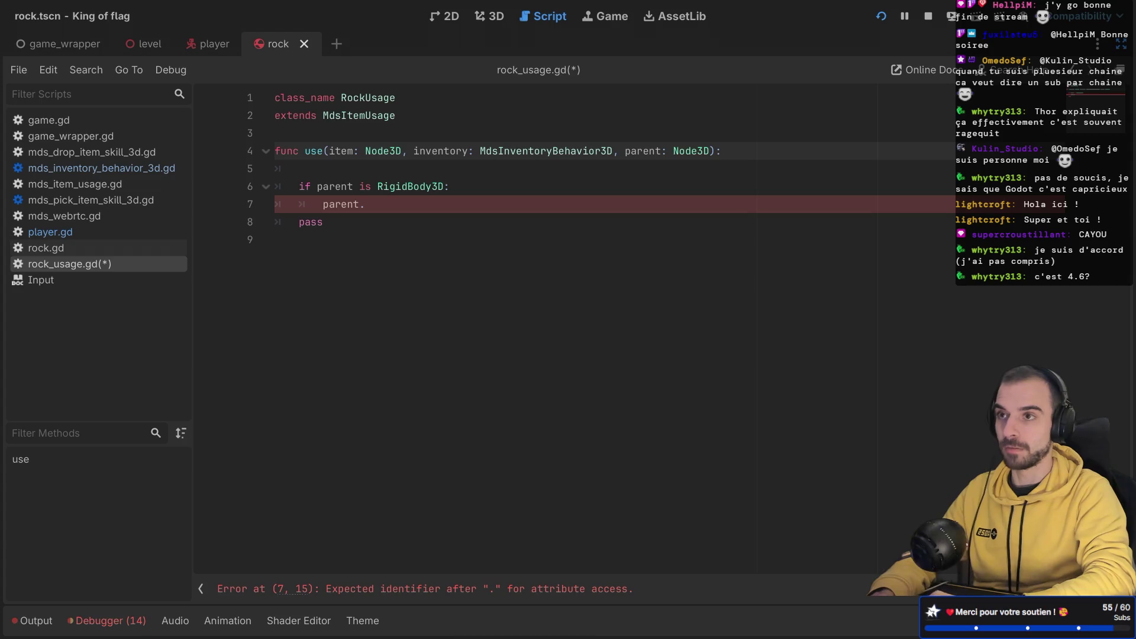
{"action": "left_click", "coordinate": [304, 170]}
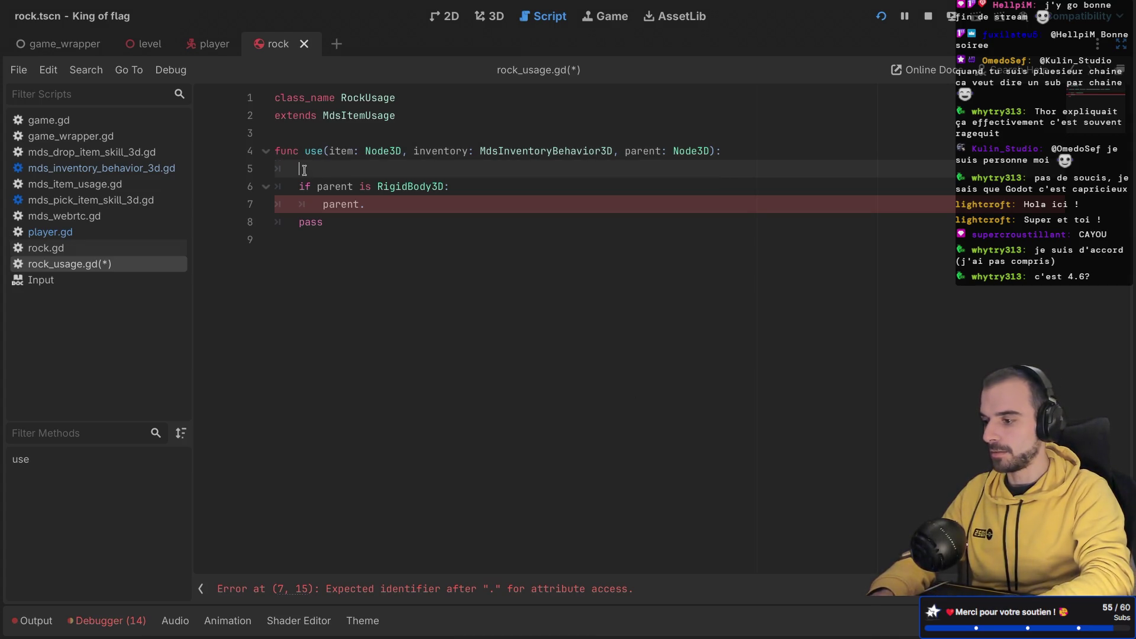
{"action": "key", "text": "Return"}
{"action": "left_click", "coordinate": [304, 170]}
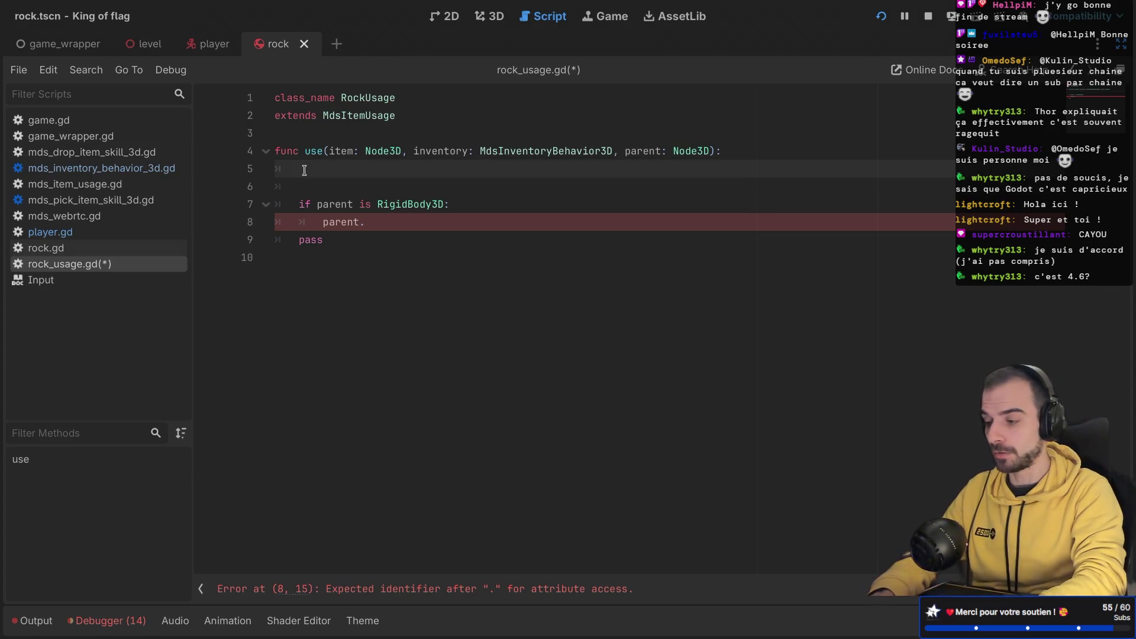
{"action": "type", "text": "pa"}
Step: Write inventory.drop_item() in use(), save, and remove the unfinished if parent block
{"action": "key", "text": "BackSpace"}
{"action": "key", "text": "BackSpace"}
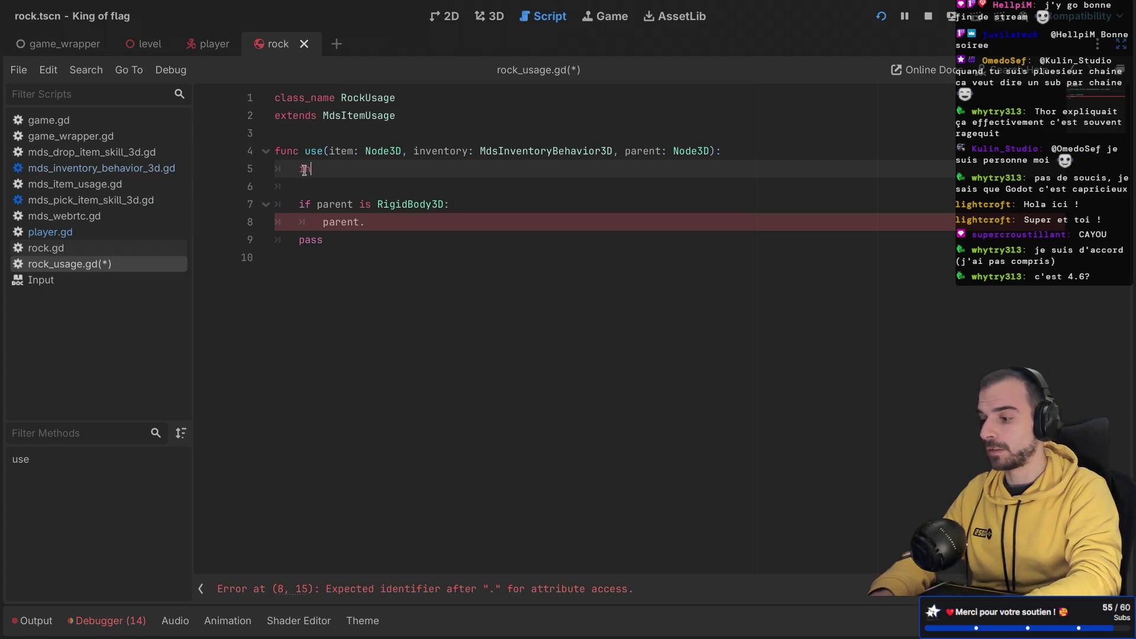
{"action": "key", "text": "Return"}
{"action": "type", "text": "."}
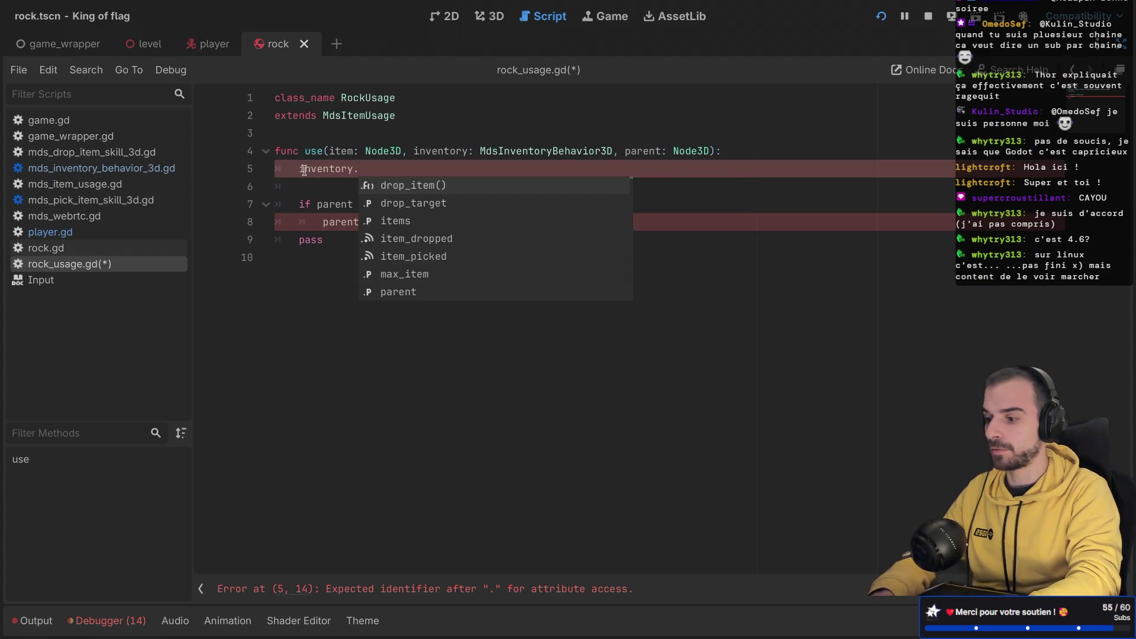
{"action": "key", "text": "Return"}
{"action": "key", "text": "ctrl+s"}
{"action": "left_click_drag", "start_coordinate": [367, 222], "coordinate": [272, 204]}
{"action": "key", "text": "BackSpace"}
{"action": "key", "text": "BackSpace"}
{"action": "key", "text": "BackSpace"}
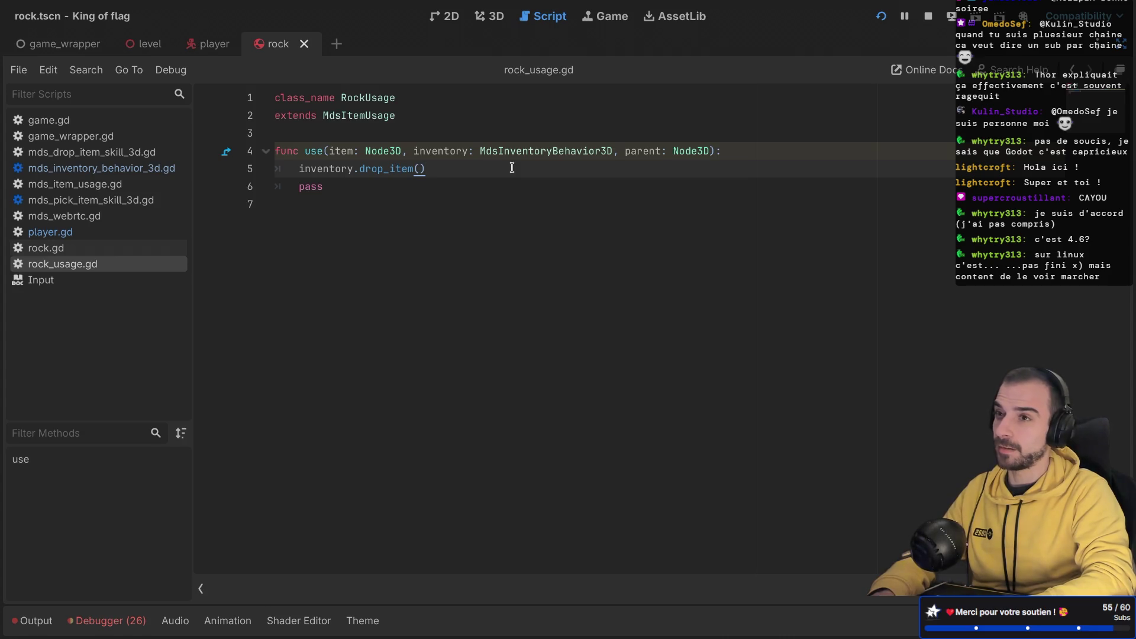
Step: Place a Rock instance into the level scene's 3D view and save the level
{"action": "left_click", "coordinate": [145, 44]}
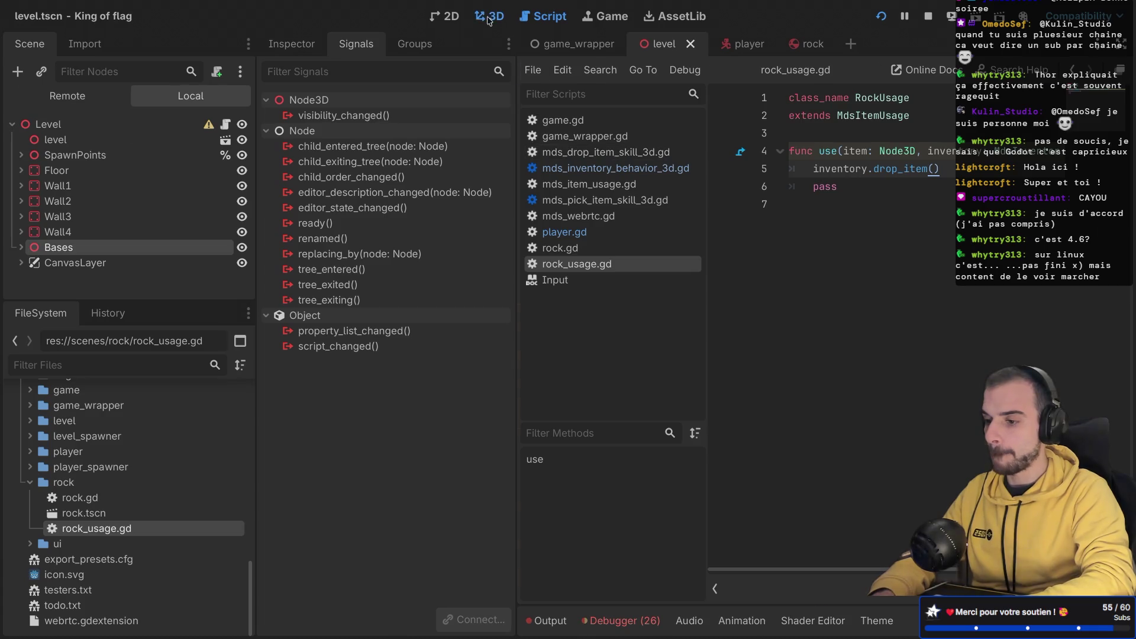
{"action": "left_click", "coordinate": [489, 16]}
{"action": "scroll", "coordinate": [821, 360], "scroll_direction": "up", "scroll_amount": 10}
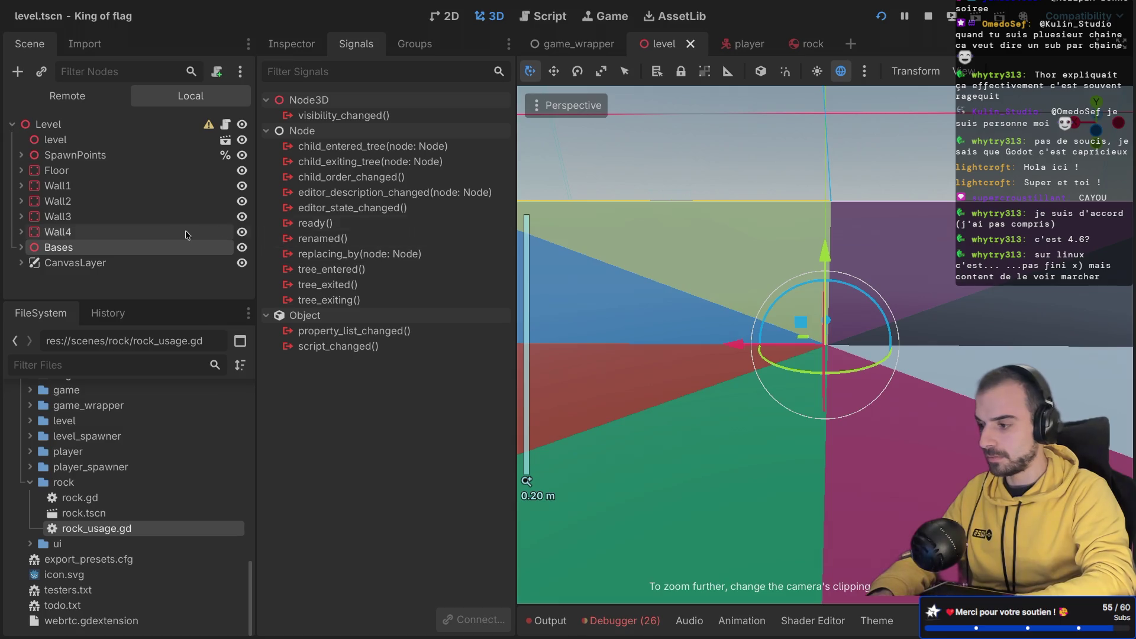
{"action": "mouse_move", "coordinate": [83, 513]}
{"action": "left_mouse_down"}
{"action": "mouse_move", "coordinate": [695, 376]}
{"action": "mouse_move", "coordinate": [702, 363]}
{"action": "left_mouse_up"}
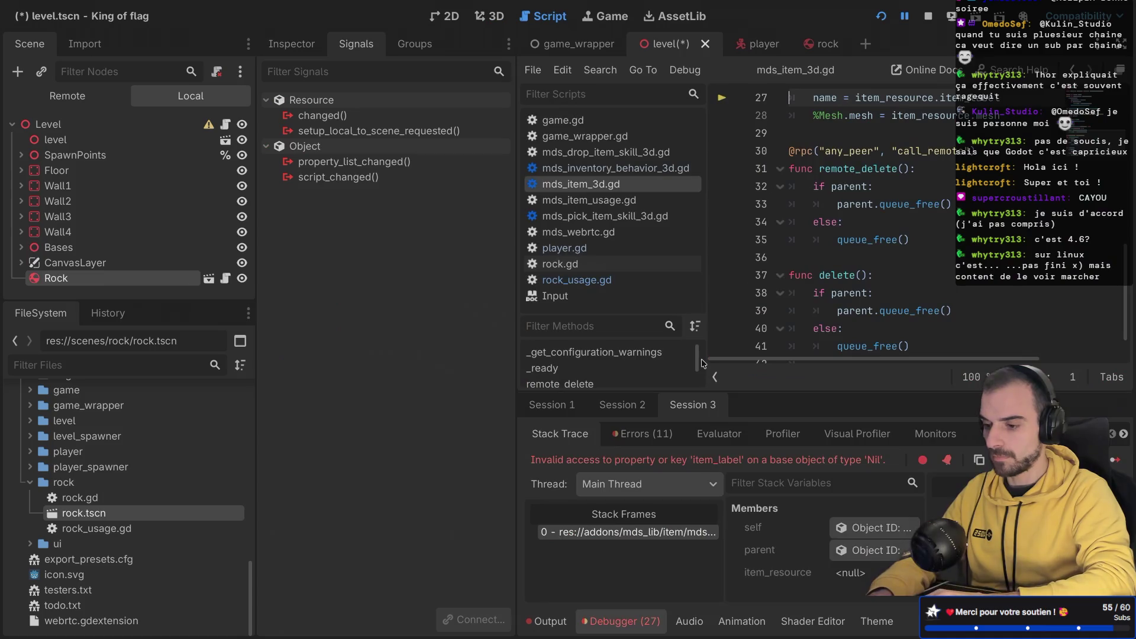
{"action": "scroll", "coordinate": [823, 212], "scroll_direction": "up", "scroll_amount": 6}
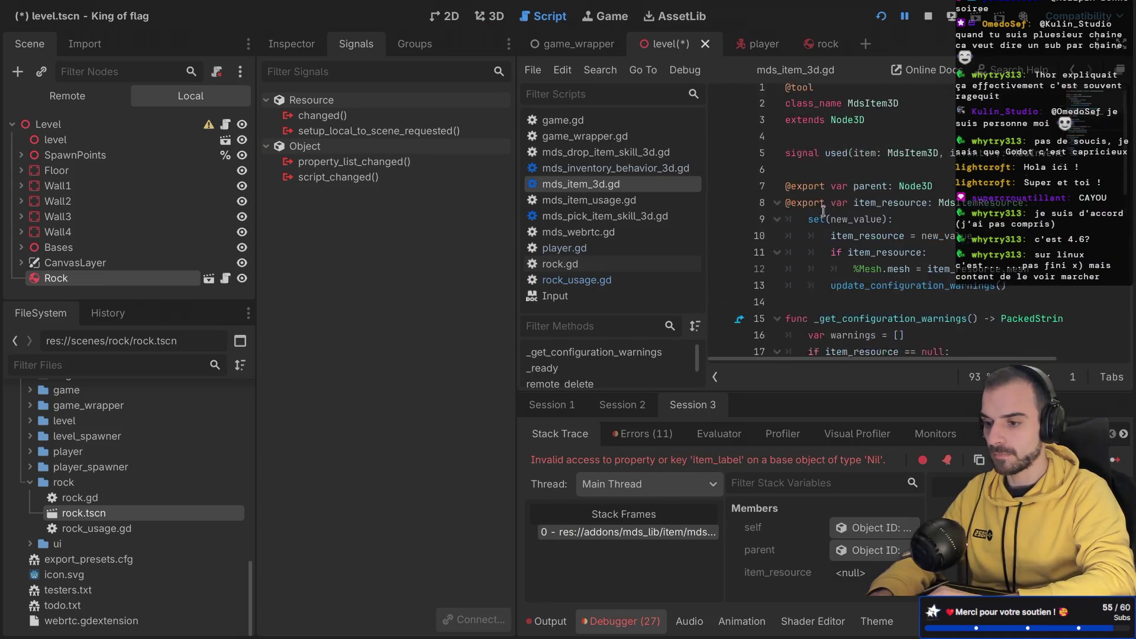
{"action": "scroll", "coordinate": [823, 211], "scroll_direction": "up", "scroll_amount": 3}
{"action": "key", "text": "ctrl+s"}
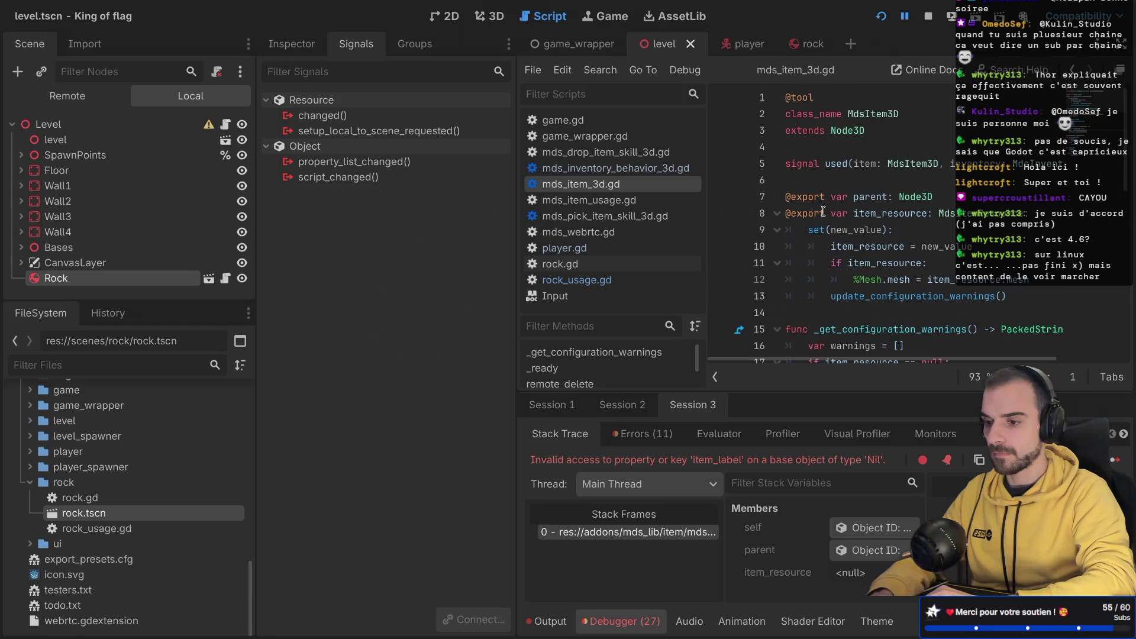
{"action": "scroll", "coordinate": [823, 211], "scroll_direction": "down", "scroll_amount": 5}
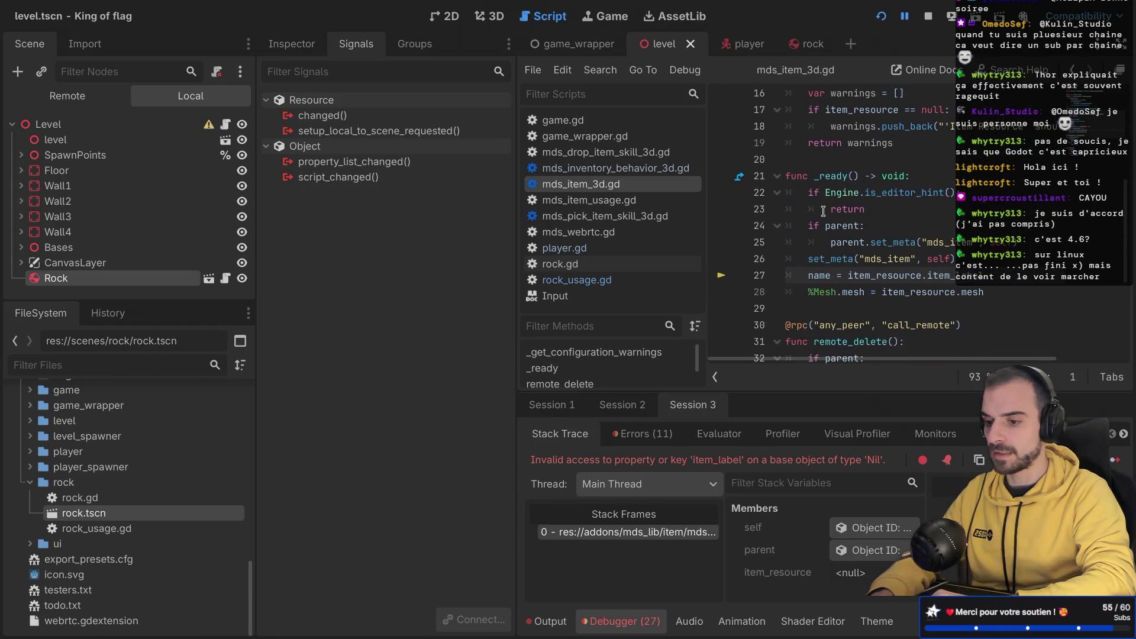
Step: Check the rock scene, its rock.gd script and the rock.tres item resource properties
{"action": "double_click", "coordinate": [108, 514]}
{"action": "double_click", "coordinate": [101, 496]}
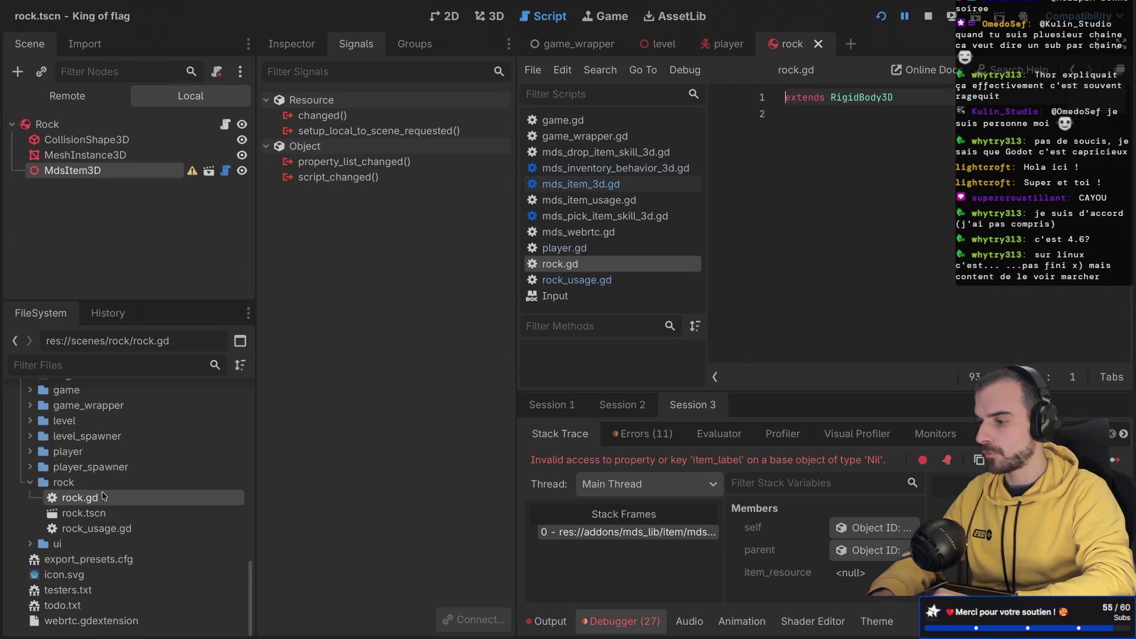
{"action": "scroll", "coordinate": [61, 440], "scroll_direction": "up", "scroll_amount": 2}
{"action": "scroll", "coordinate": [62, 440], "scroll_direction": "up", "scroll_amount": 5}
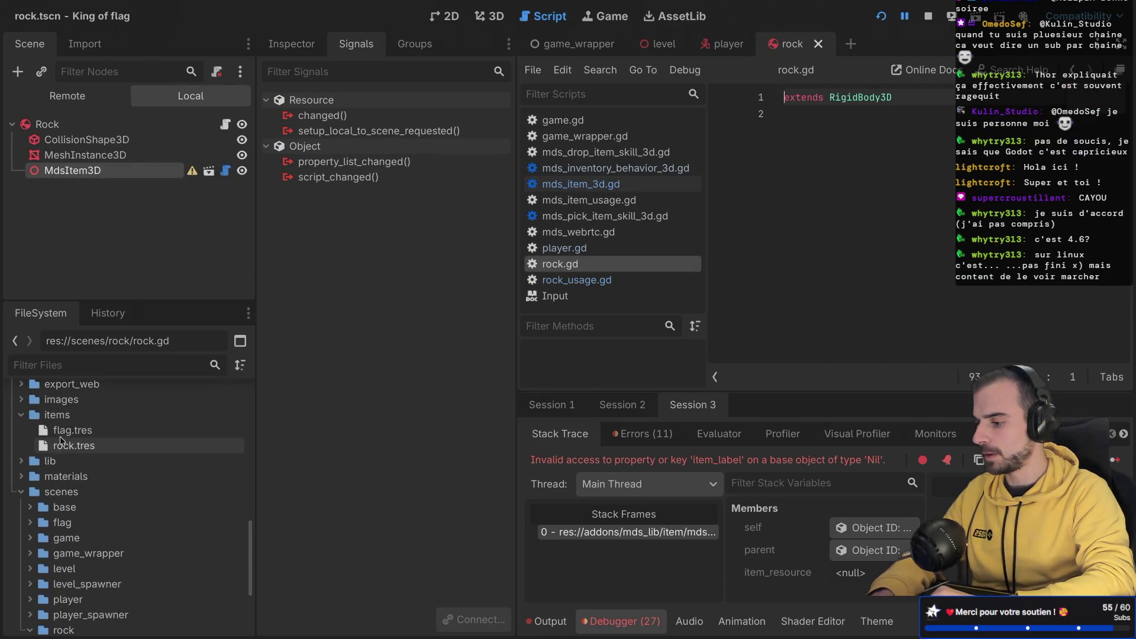
{"action": "left_click", "coordinate": [78, 453]}
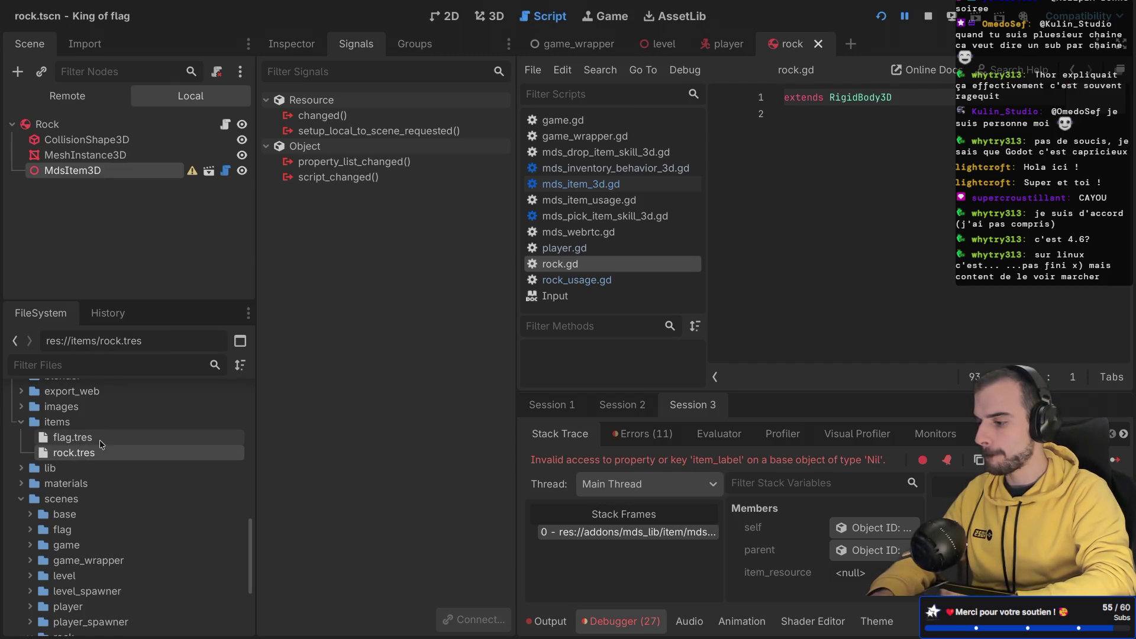
{"action": "left_click", "coordinate": [292, 44]}
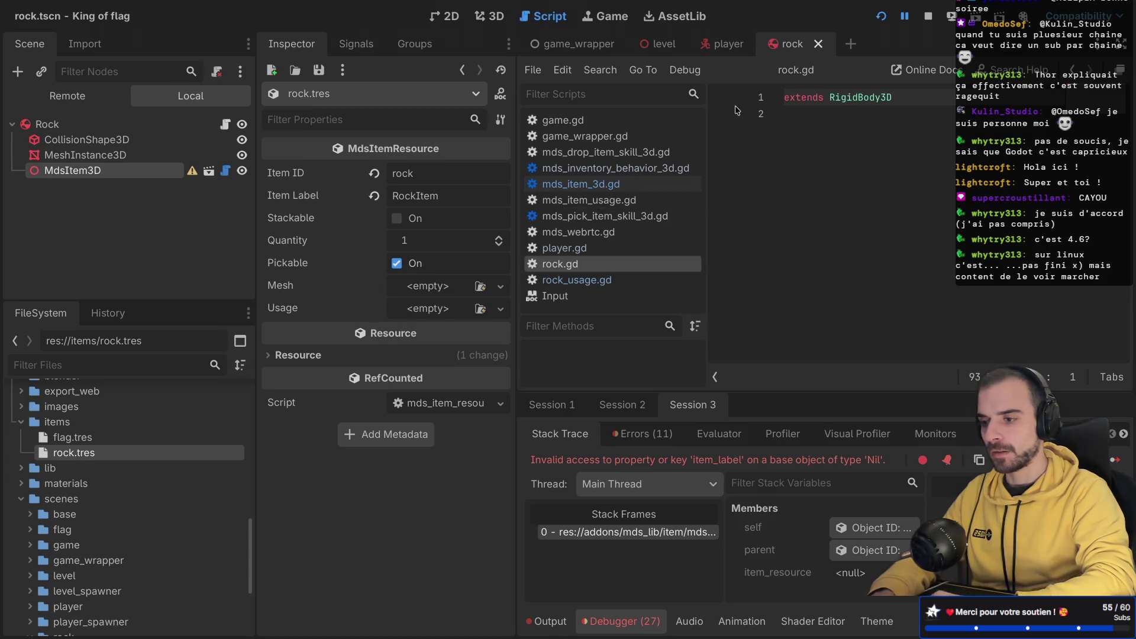
{"action": "left_click", "coordinate": [486, 16]}
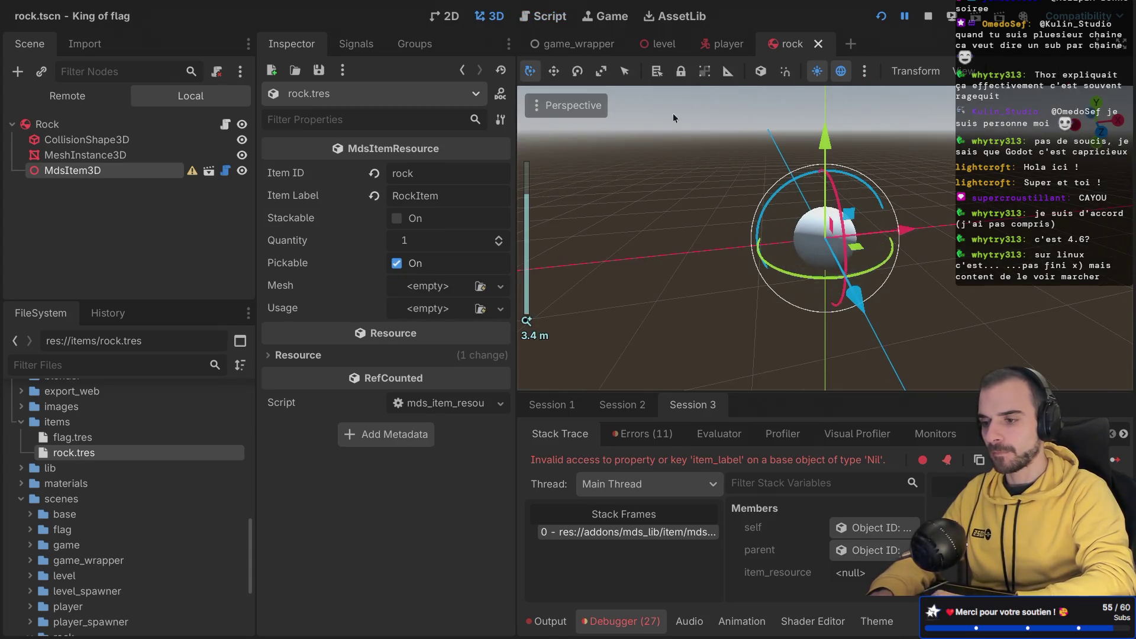
Step: Jump from the level's MdsItem3D._ready debugger error to mds_item_3d.gd line 27
{"action": "left_click", "coordinate": [652, 45]}
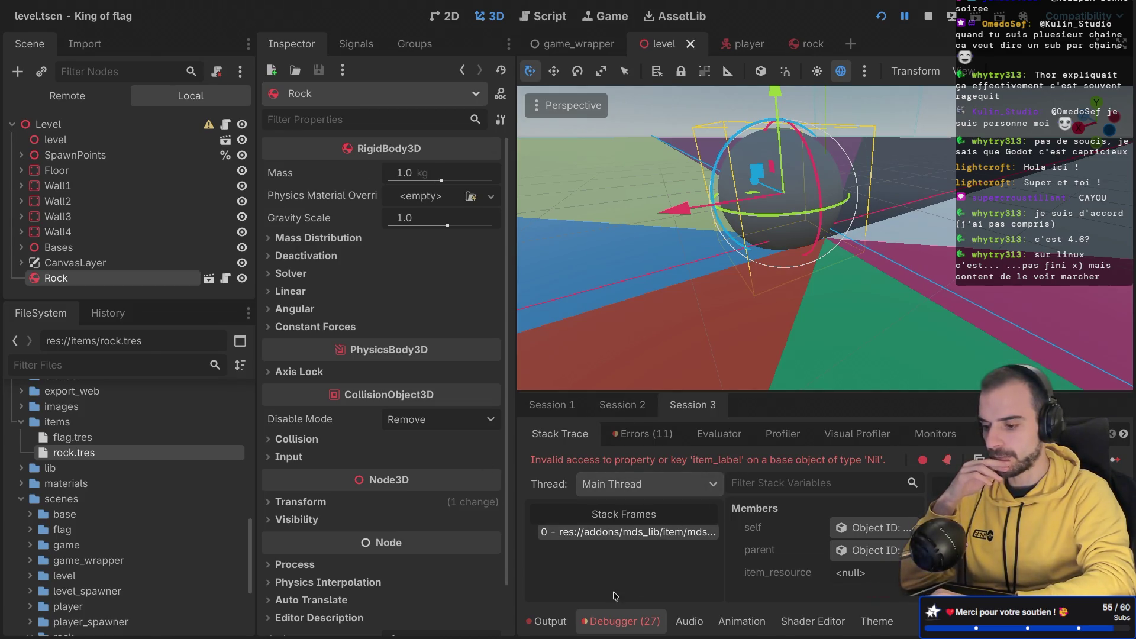
{"action": "left_click", "coordinate": [644, 434]}
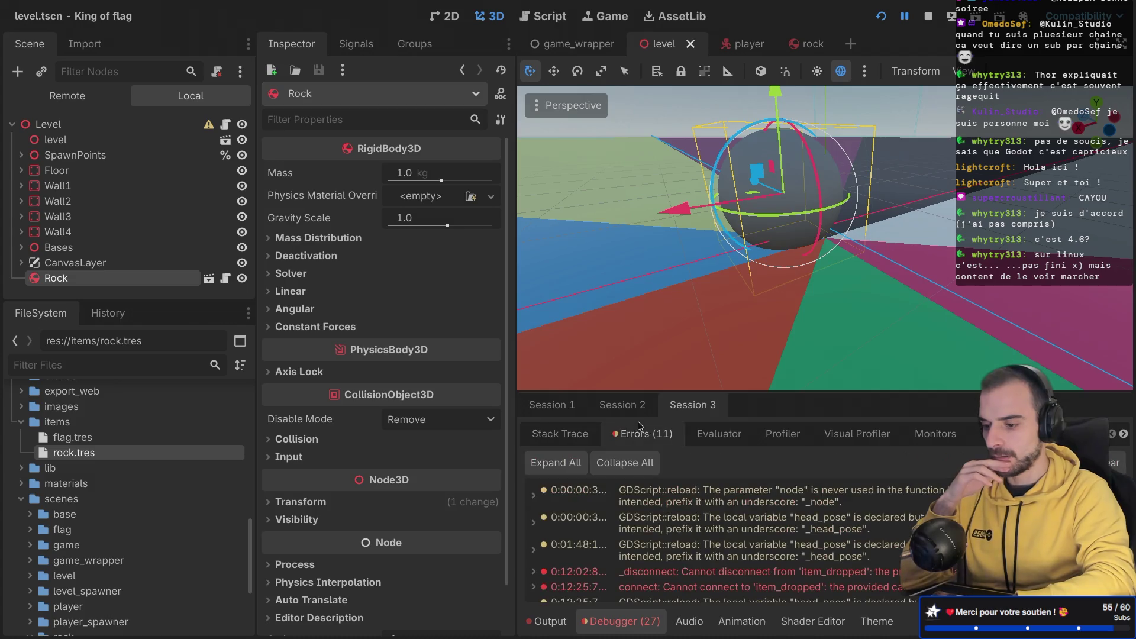
{"action": "scroll", "coordinate": [678, 550], "scroll_direction": "down", "scroll_amount": 2}
{"action": "scroll", "coordinate": [678, 552], "scroll_direction": "down", "scroll_amount": 3}
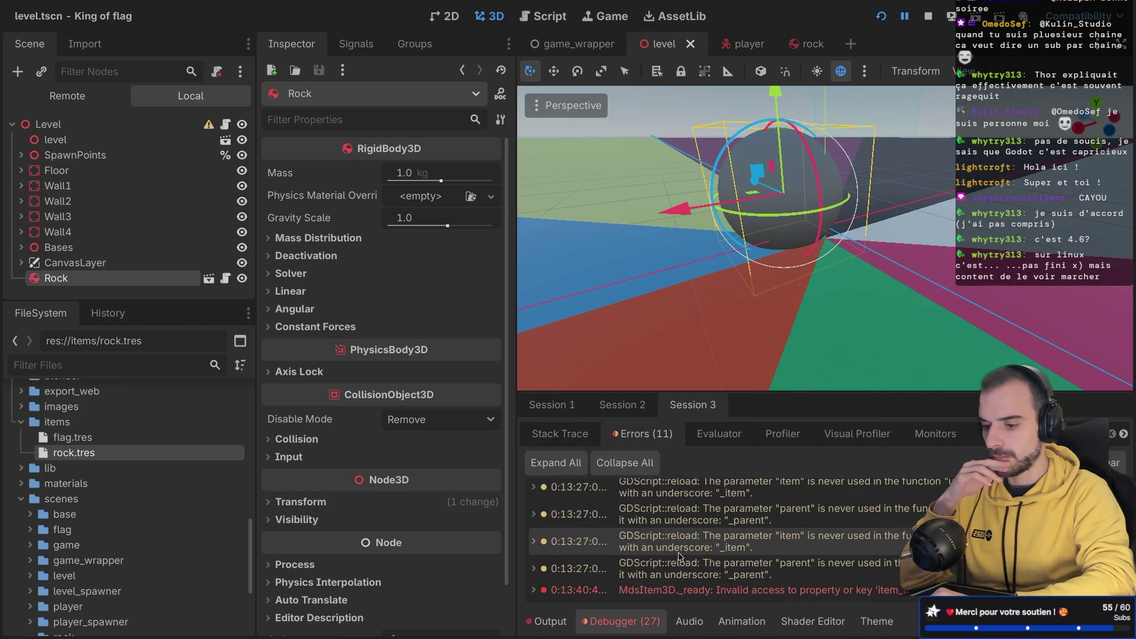
{"action": "double_click", "coordinate": [733, 589]}
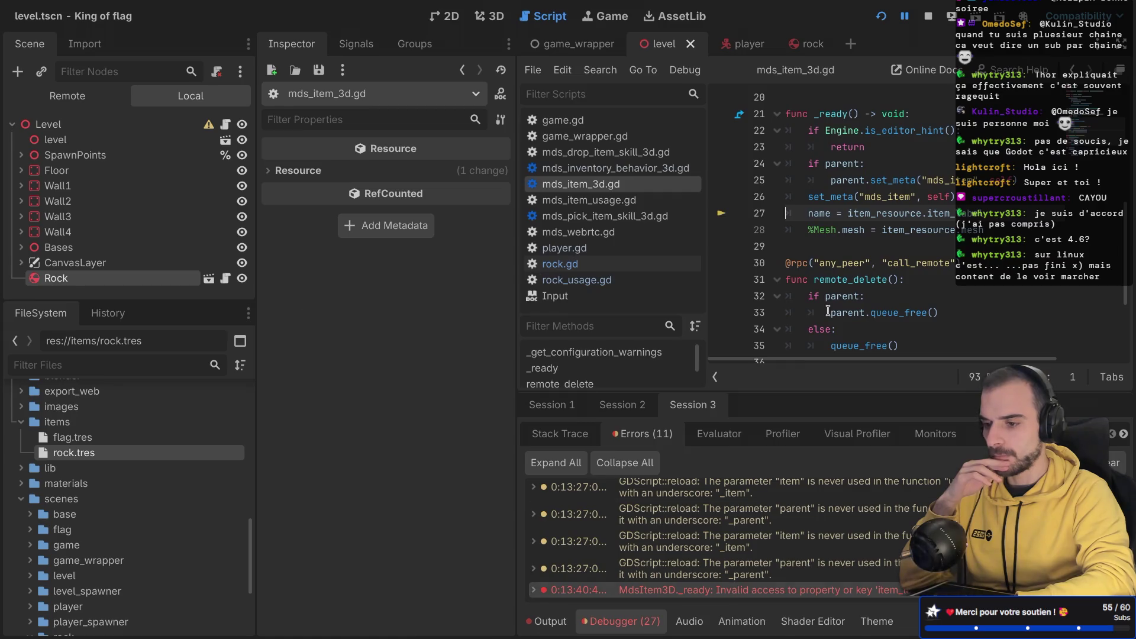
Step: Insert blank lines after the return on line 23 and after parent.set_meta
{"action": "scroll", "coordinate": [860, 208], "scroll_direction": "up", "scroll_amount": 1}
{"action": "scroll", "coordinate": [860, 209], "scroll_direction": "down", "scroll_amount": 1}
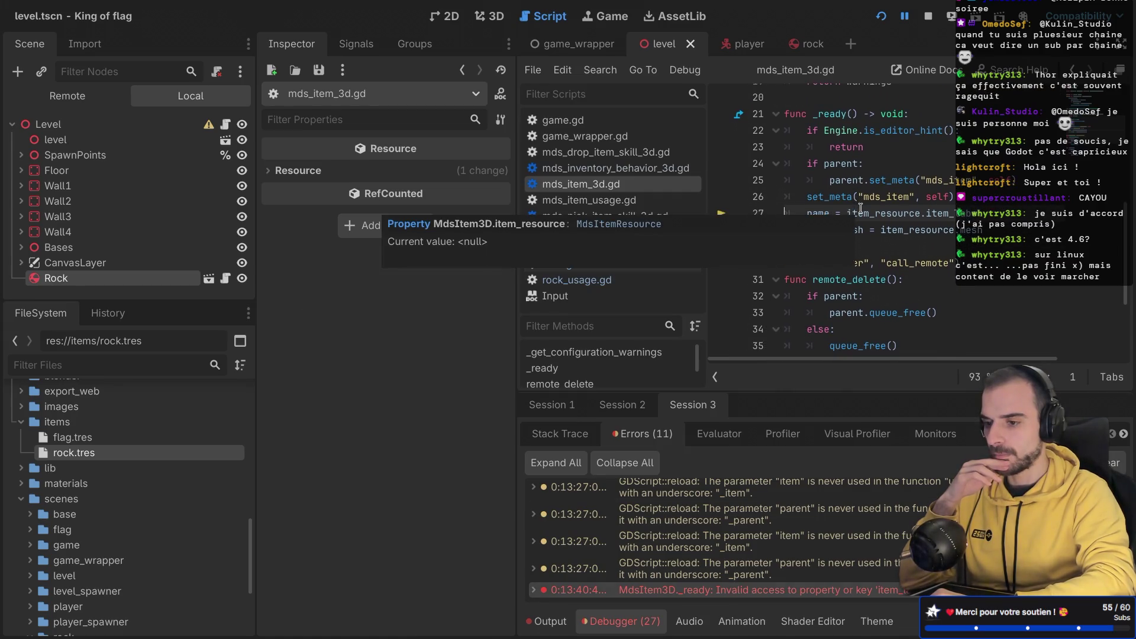
{"action": "double_click", "coordinate": [855, 146]}
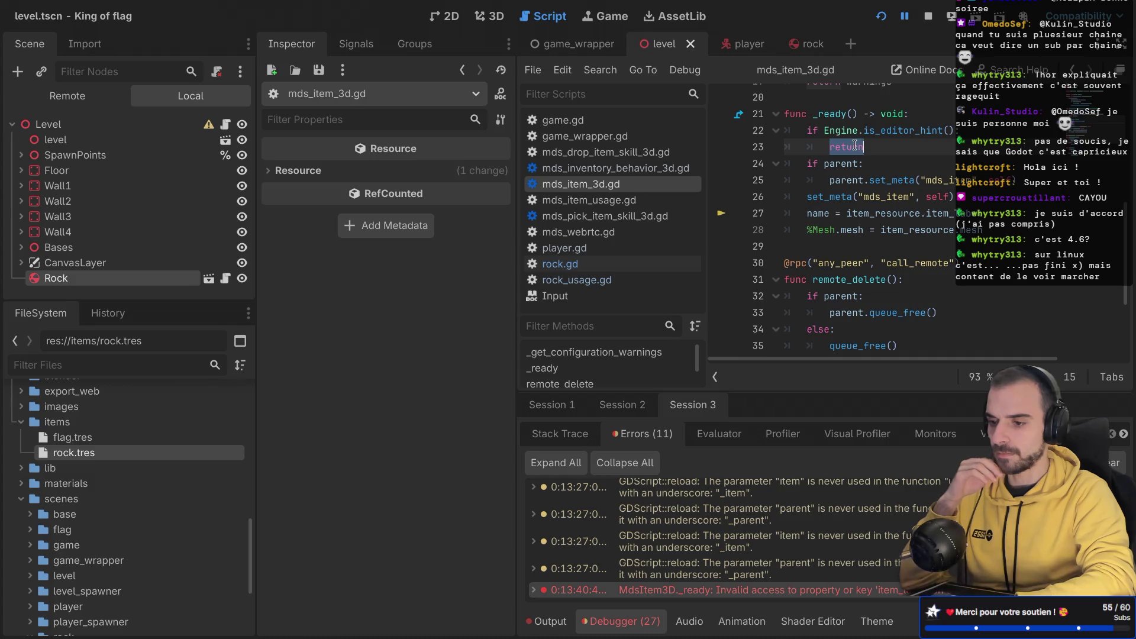
{"action": "key", "text": "ctrl+shift+F11"}
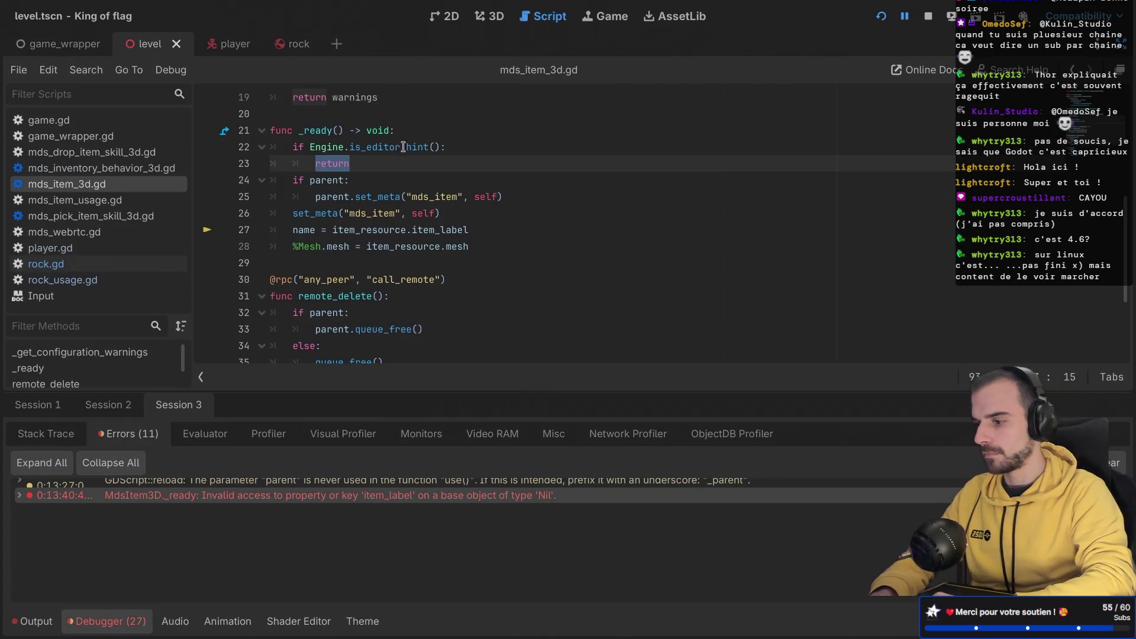
{"action": "scroll", "coordinate": [355, 177], "scroll_direction": "up", "scroll_amount": 2}
{"action": "left_click", "coordinate": [336, 223]}
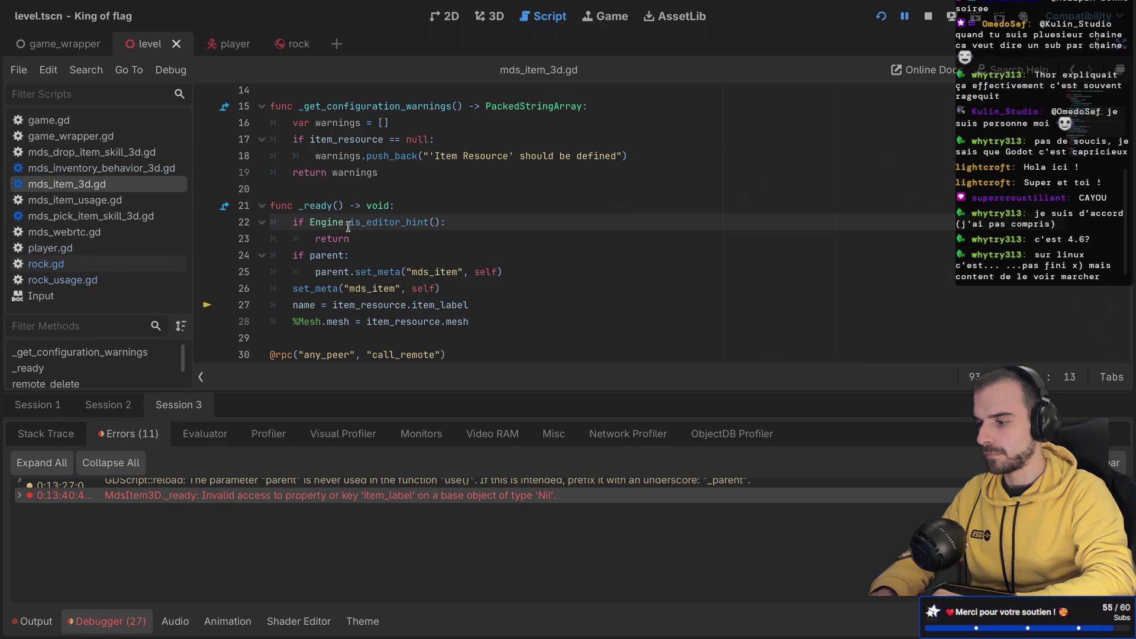
{"action": "mouse_move", "coordinate": [350, 227]}
{"action": "scroll", "coordinate": [350, 227], "scroll_direction": "down", "scroll_amount": 2}
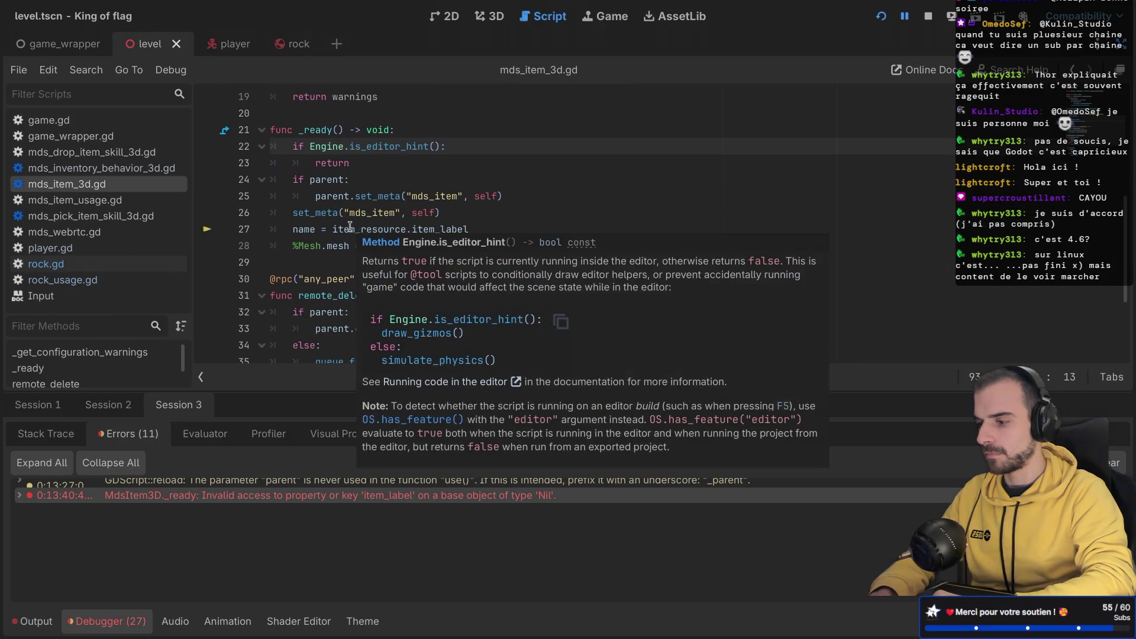
{"action": "left_click", "coordinate": [371, 162]}
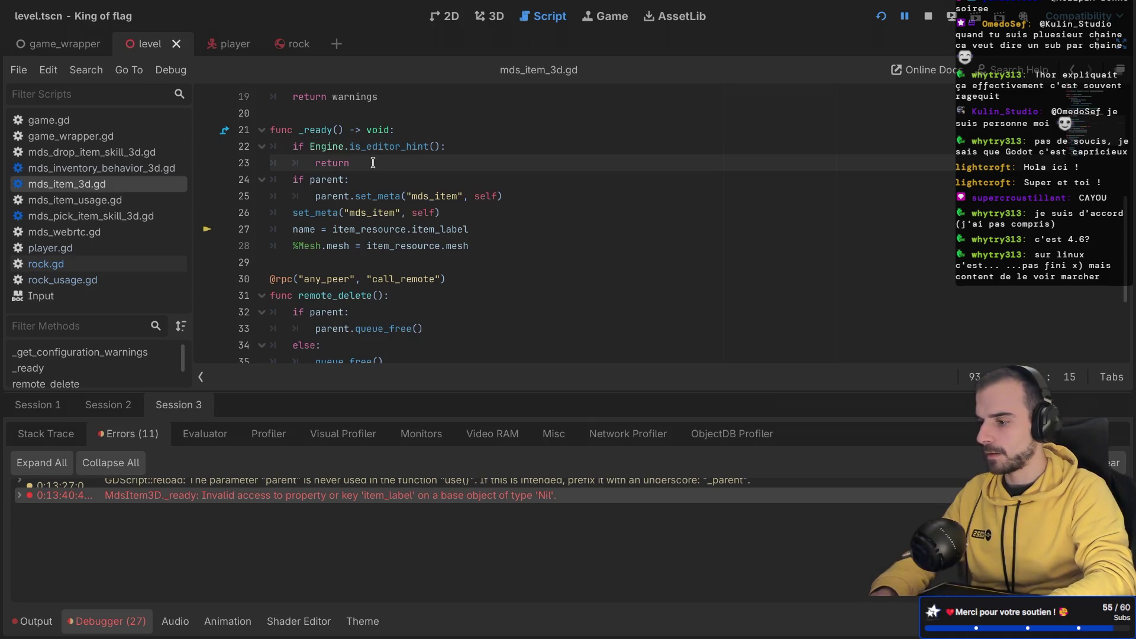
{"action": "key", "text": "Return"}
{"action": "left_click", "coordinate": [529, 220]}
{"action": "key", "text": "Return"}
Step: Read the is_editor_hint documentation and examine line 29's name assignment
{"action": "scroll", "coordinate": [529, 220], "scroll_direction": "down", "scroll_amount": 3}
{"action": "scroll", "coordinate": [529, 220], "scroll_direction": "up", "scroll_amount": 8}
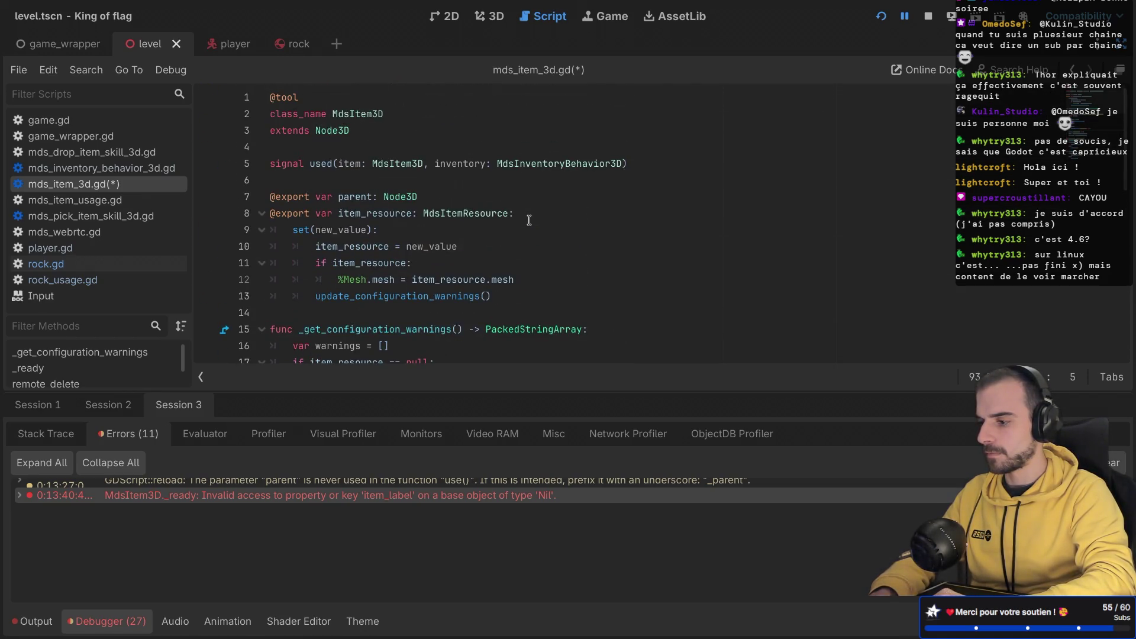
{"action": "scroll", "coordinate": [529, 220], "scroll_direction": "down", "scroll_amount": 9}
{"action": "left_click", "coordinate": [394, 204], "text": "ctrl"}
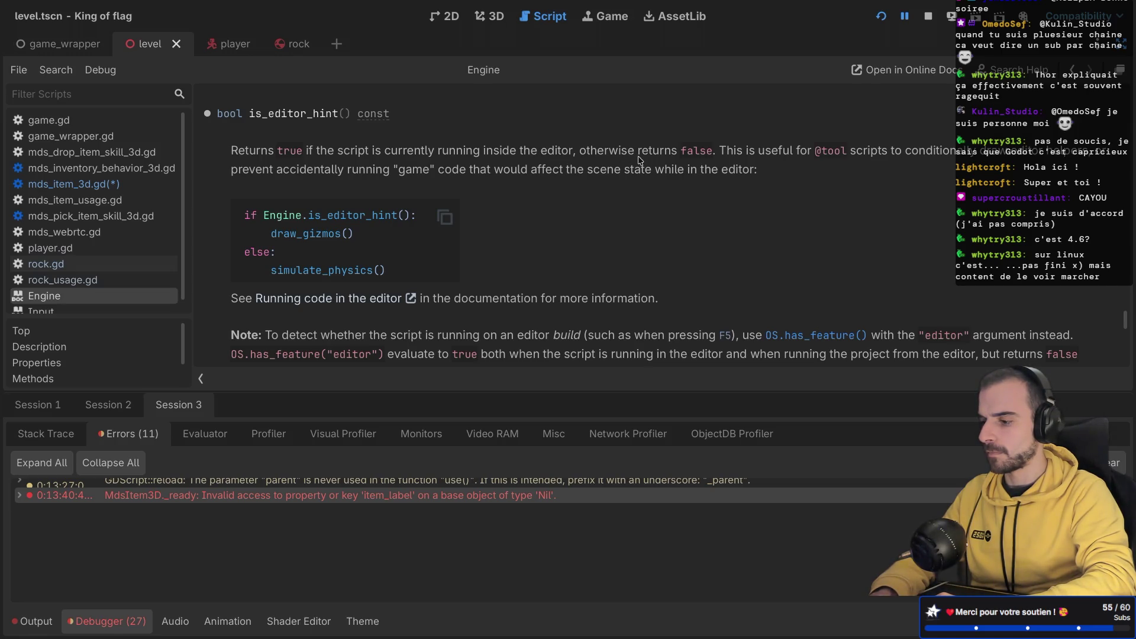
{"action": "key", "text": "ctrl+w"}
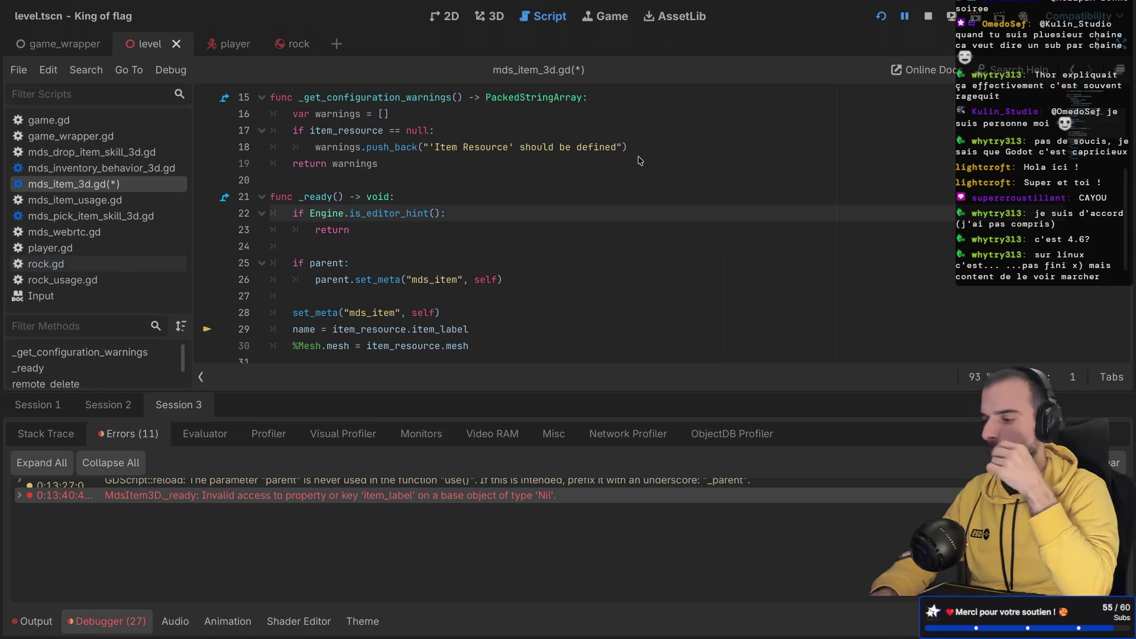
{"action": "double_click", "coordinate": [331, 231]}
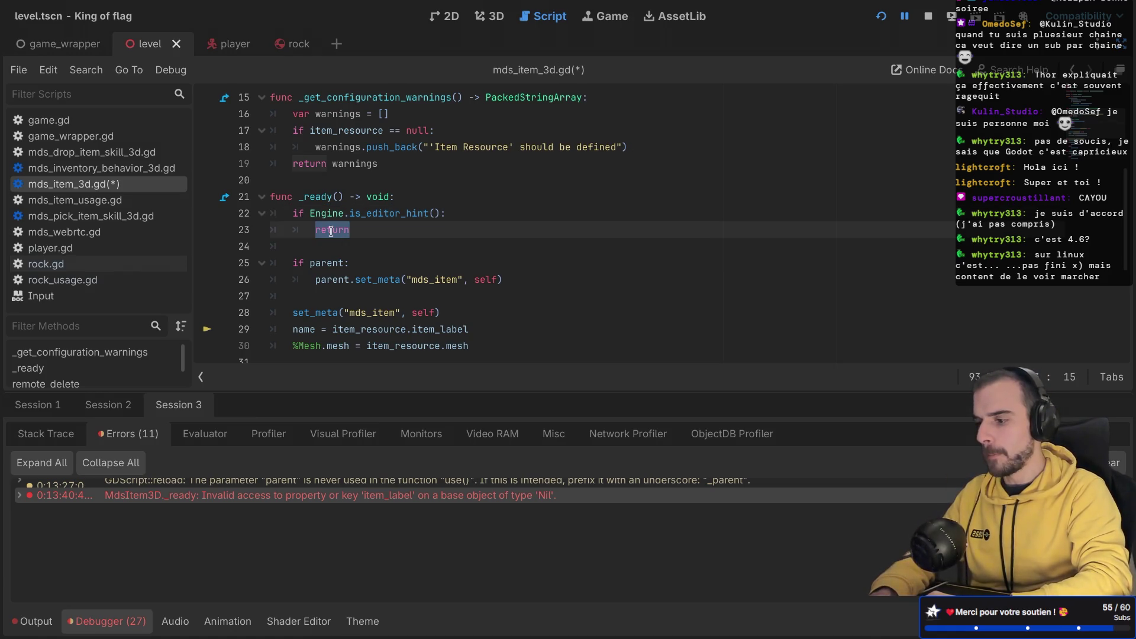
{"action": "left_click", "coordinate": [380, 214], "text": "ctrl"}
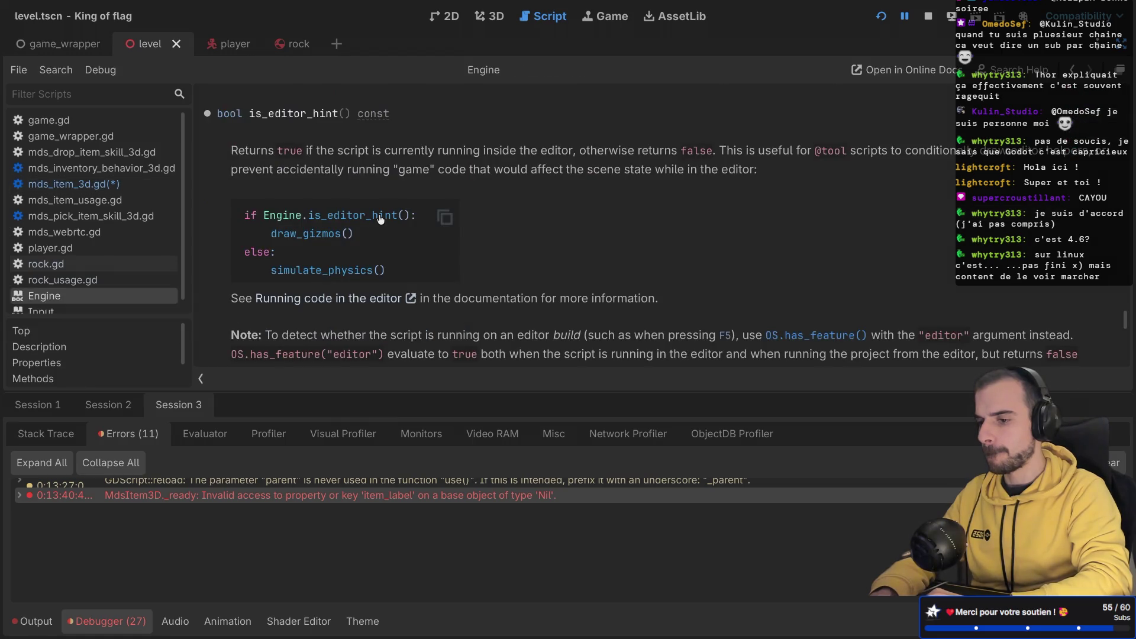
{"action": "key", "text": "ctrl+w"}
{"action": "left_click_drag", "start_coordinate": [293, 264], "coordinate": [349, 264]}
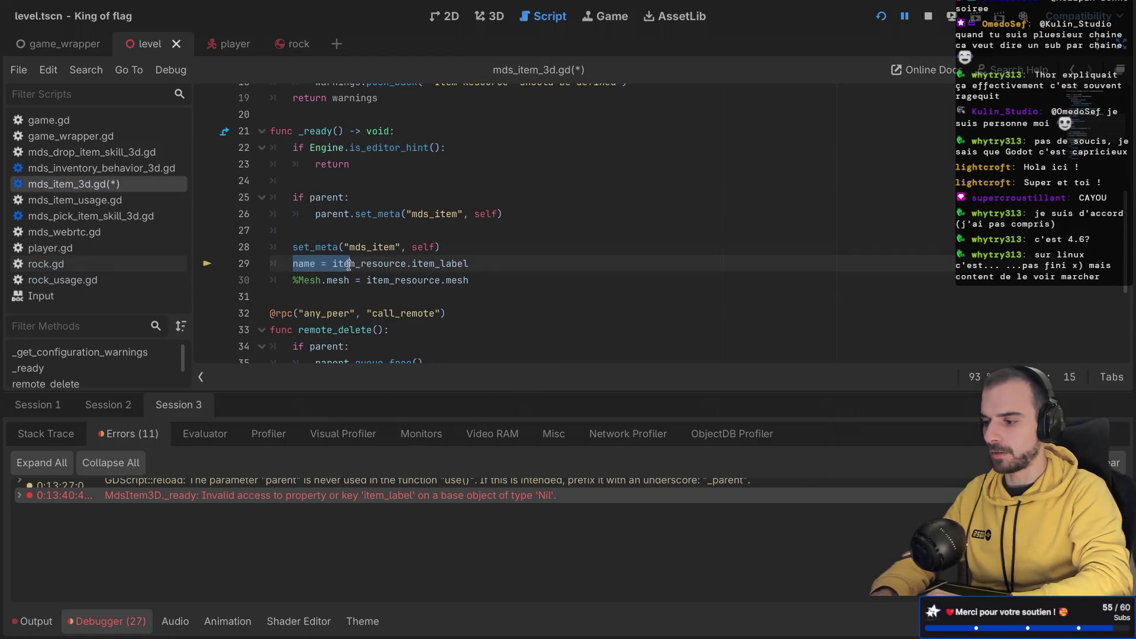
{"action": "mouse_move", "coordinate": [348, 265]}
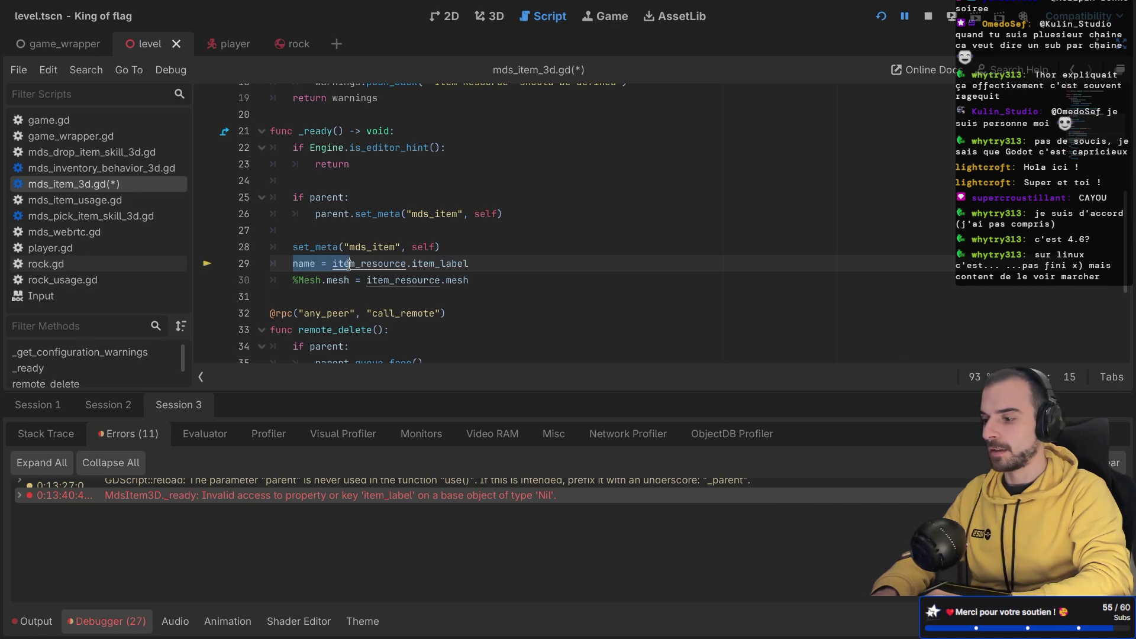
{"action": "key", "text": "ctrl+shift+F11"}
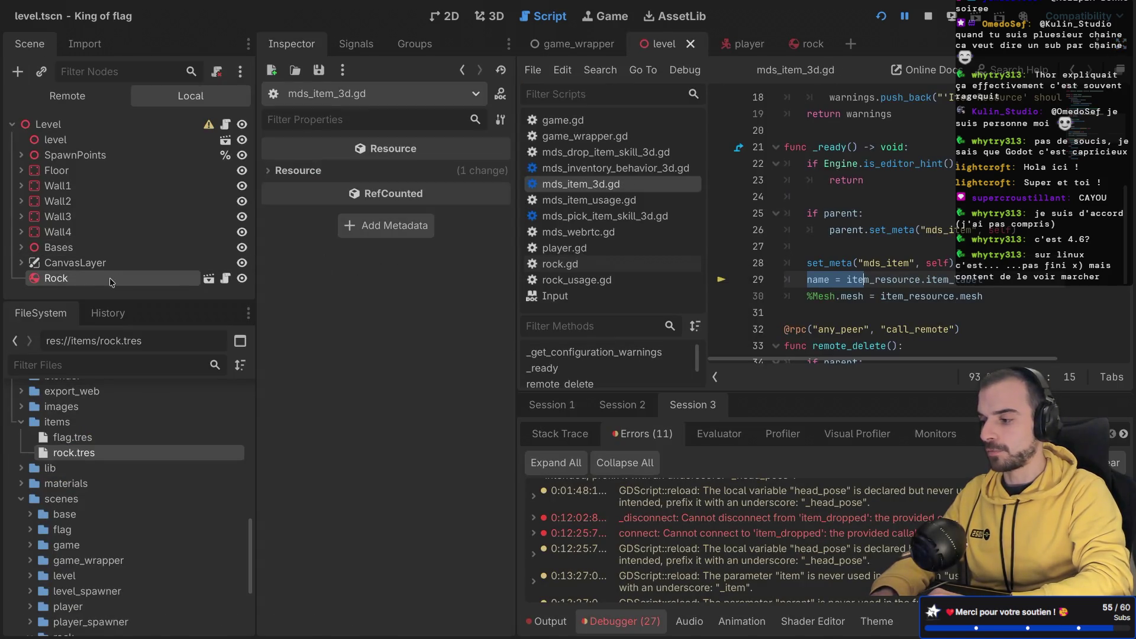
Step: Delete the level's Rock node, drag in a new rock.tscn instance, and save level.tscn
{"action": "right_click", "coordinate": [103, 278]}
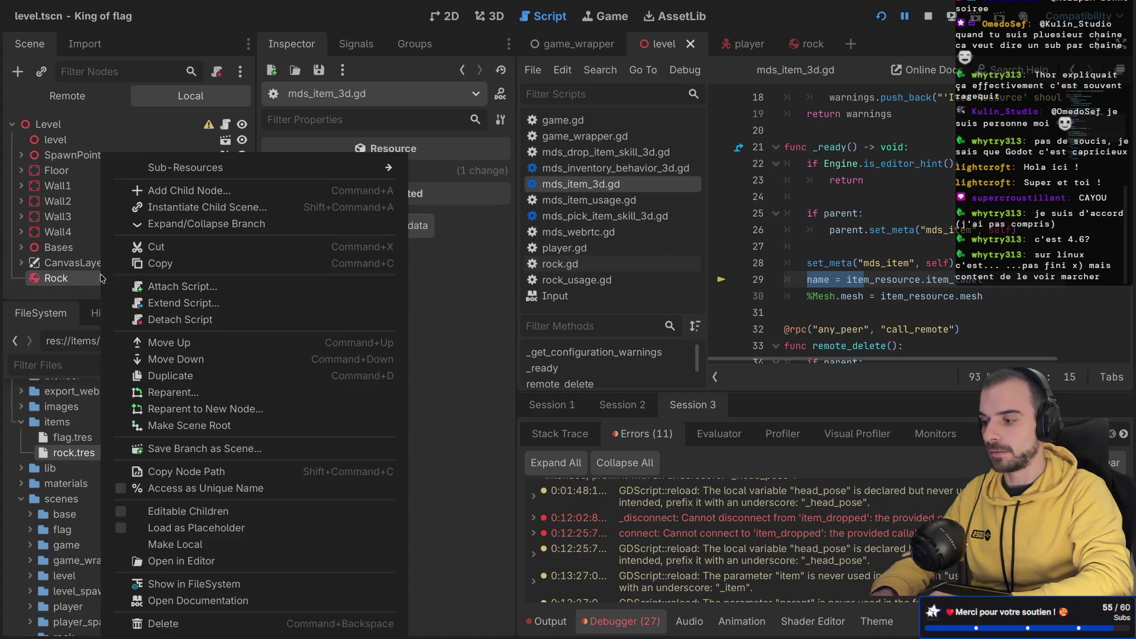
{"action": "left_click", "coordinate": [154, 621]}
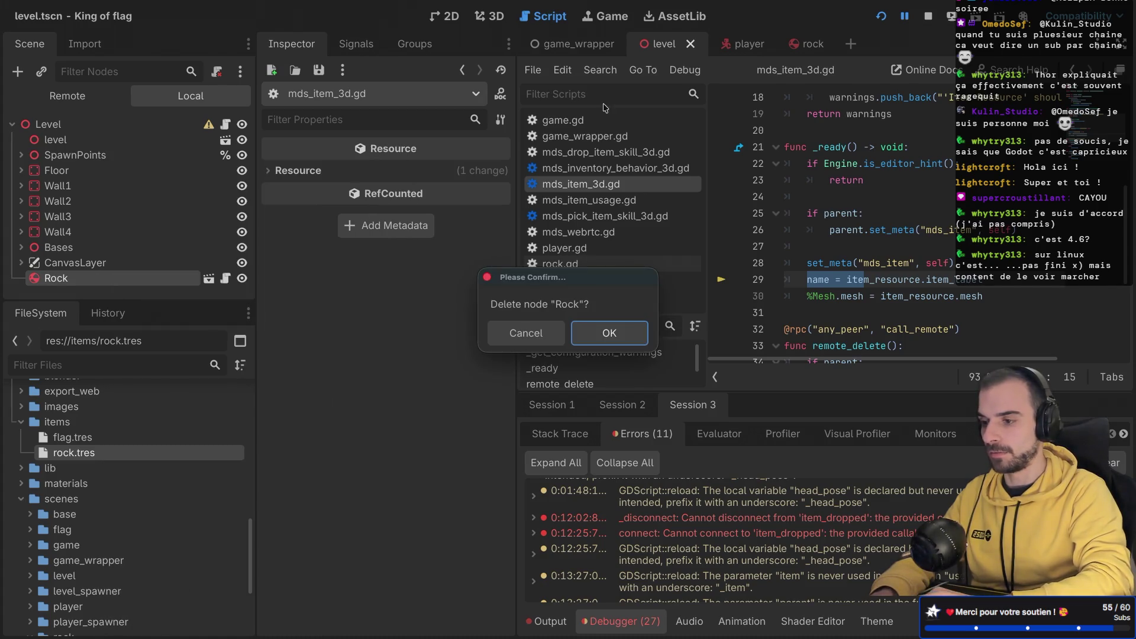
{"action": "left_click", "coordinate": [591, 331]}
{"action": "left_click", "coordinate": [493, 19]}
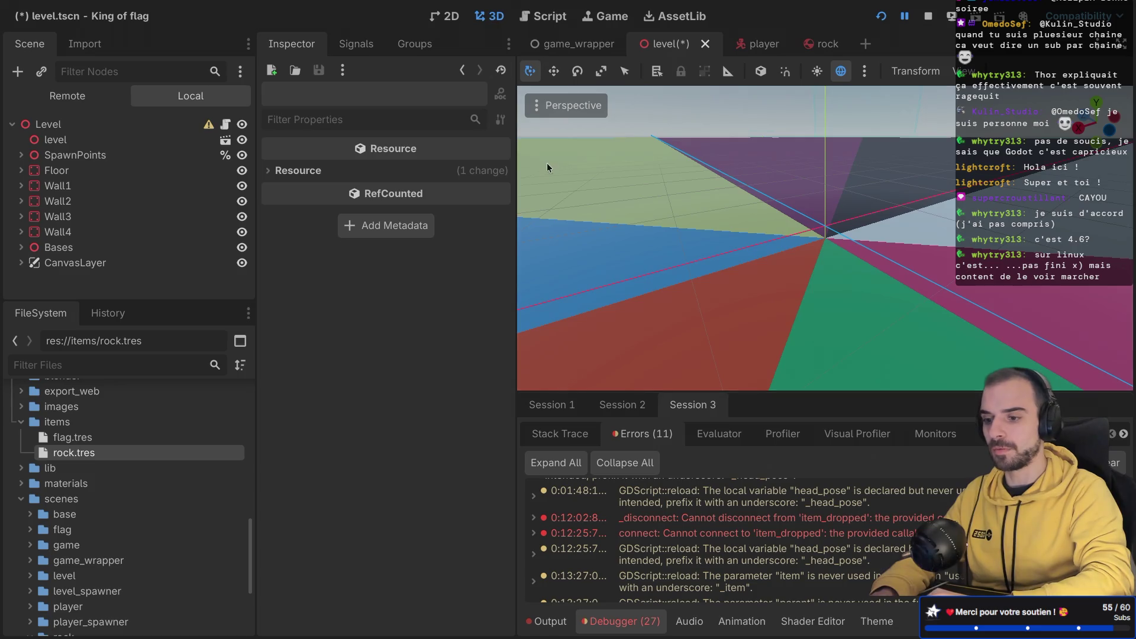
{"action": "scroll", "coordinate": [101, 439], "scroll_direction": "down", "scroll_amount": 5}
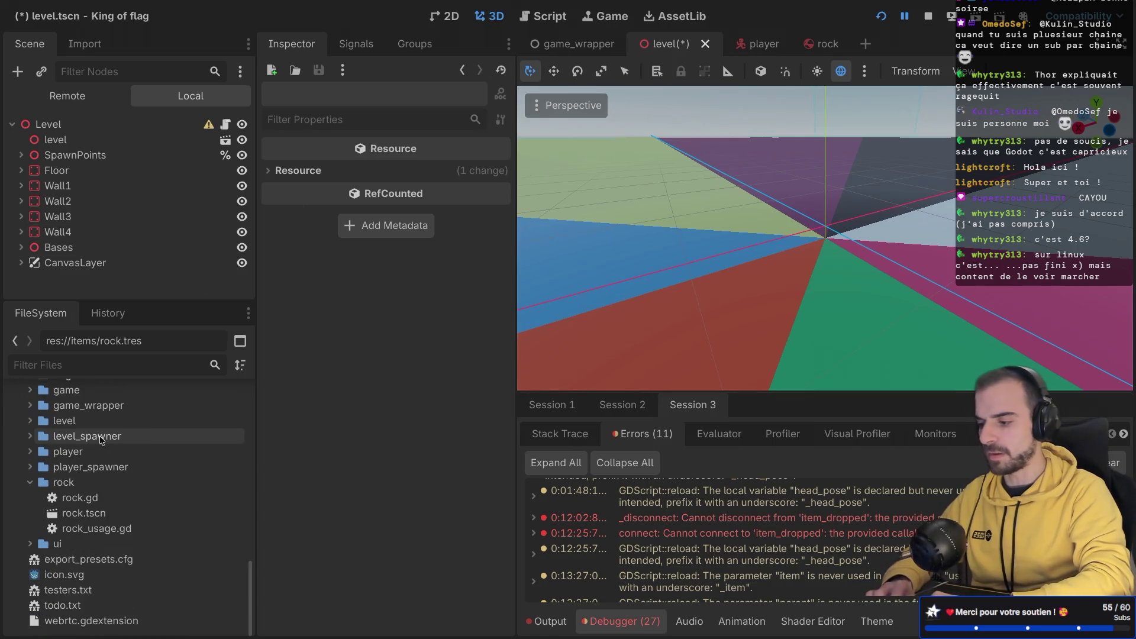
{"action": "left_click", "coordinate": [98, 527]}
{"action": "left_click", "coordinate": [108, 512]}
{"action": "left_click", "coordinate": [107, 526]}
{"action": "mouse_move", "coordinate": [108, 513]}
{"action": "left_mouse_down"}
{"action": "mouse_move", "coordinate": [846, 276]}
{"action": "mouse_move", "coordinate": [840, 266]}
{"action": "left_mouse_up"}
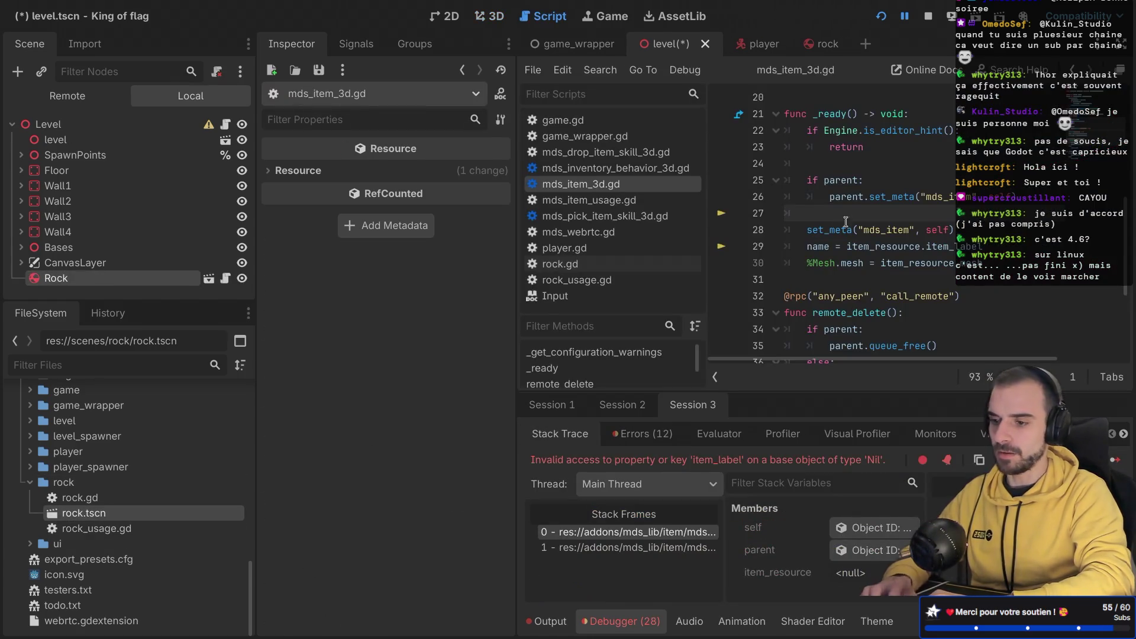
{"action": "key", "text": "ctrl+s"}
Step: Widen the code editor and select Engine on line 22
{"action": "scroll", "coordinate": [861, 207], "scroll_direction": "down", "scroll_amount": 1}
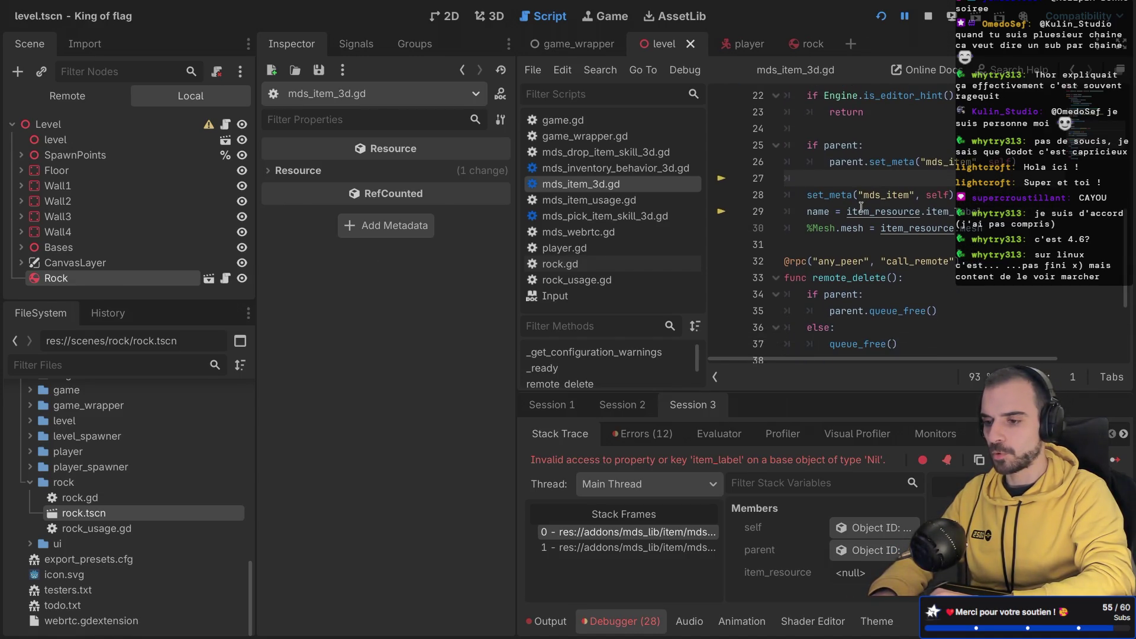
{"action": "key", "text": "ctrl+shift+F11"}
{"action": "scroll", "coordinate": [341, 195], "scroll_direction": "up", "scroll_amount": 2}
{"action": "double_click", "coordinate": [327, 179]}
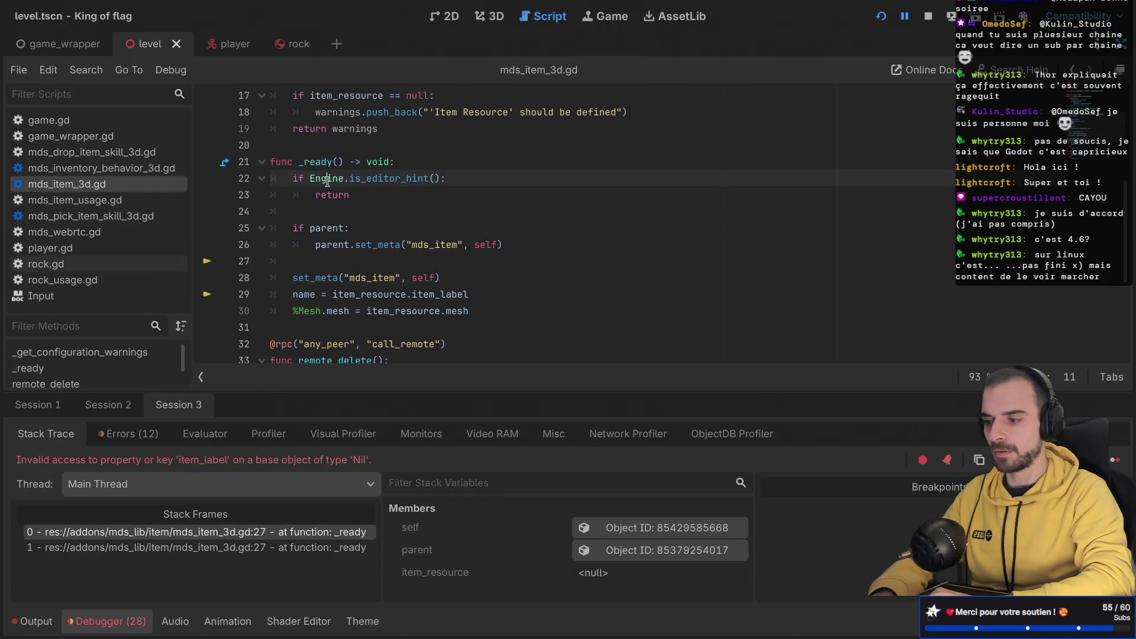
{"action": "mouse_move", "coordinate": [393, 180]}
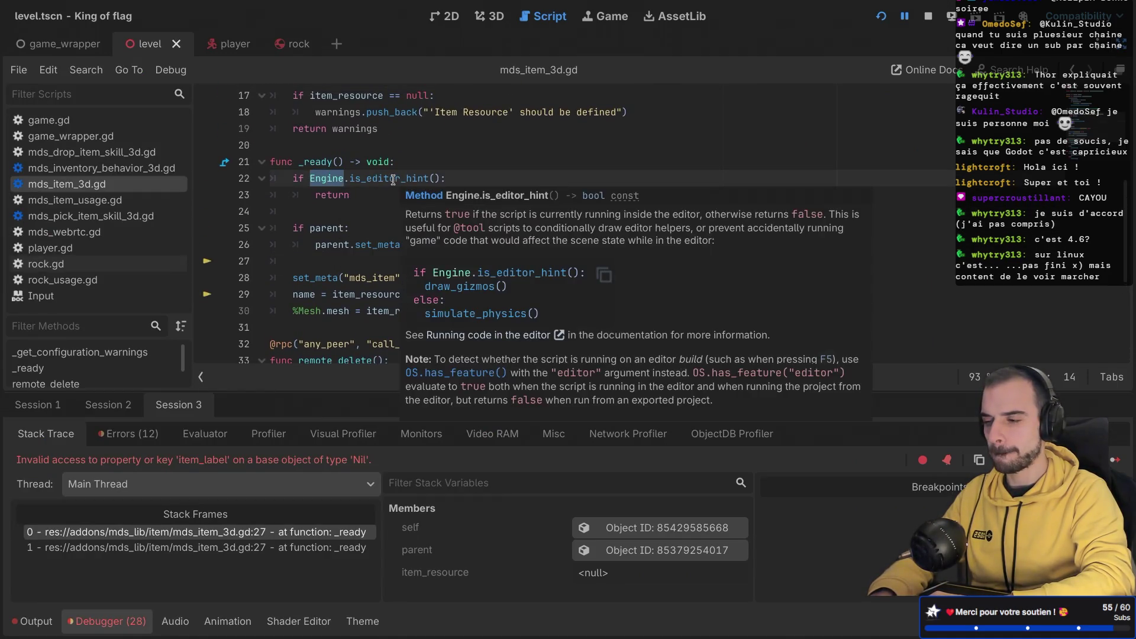
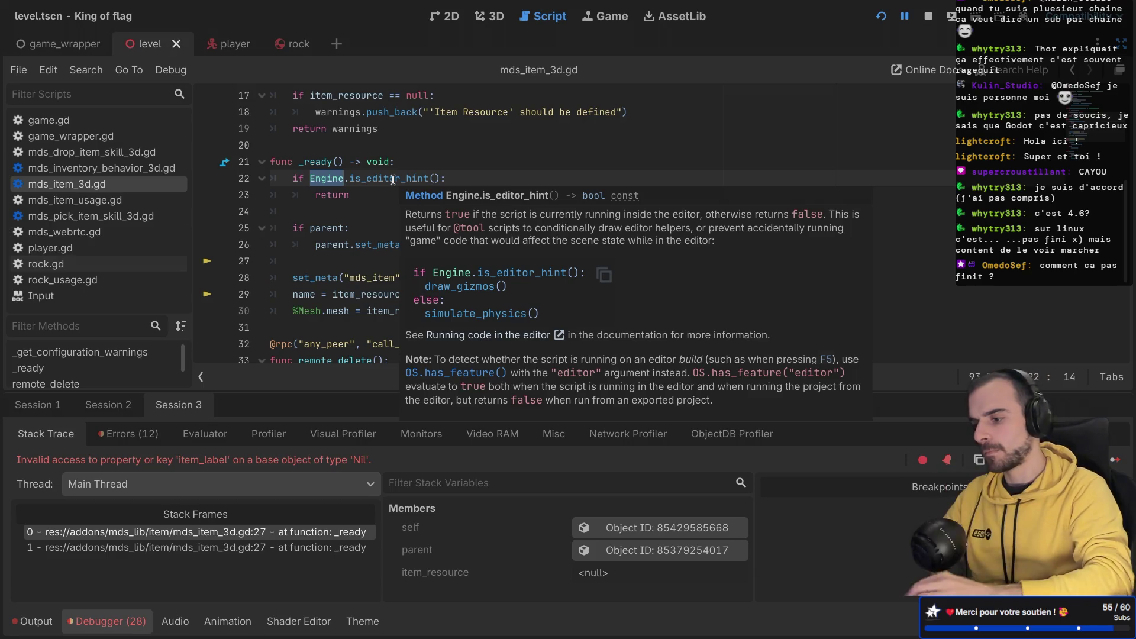
Step: Scroll through mds_item_3d.gd, leave distraction-free mode, and select the level's Rock node
{"action": "left_click", "coordinate": [344, 243]}
{"action": "scroll", "coordinate": [344, 242], "scroll_direction": "down", "scroll_amount": 3}
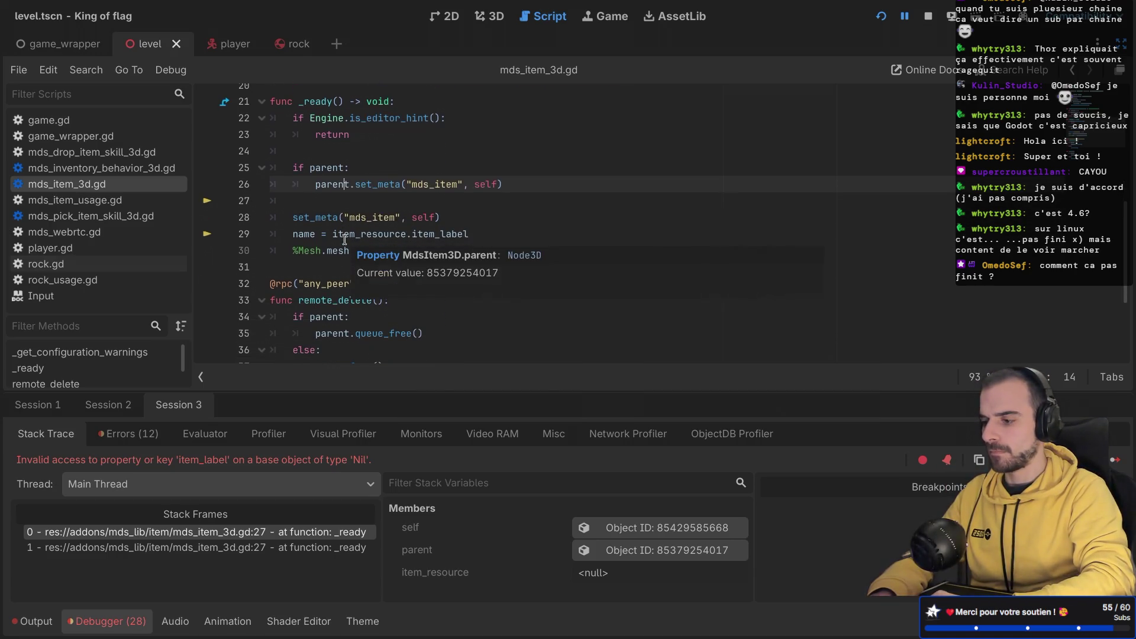
{"action": "scroll", "coordinate": [345, 201], "scroll_direction": "down", "scroll_amount": 3}
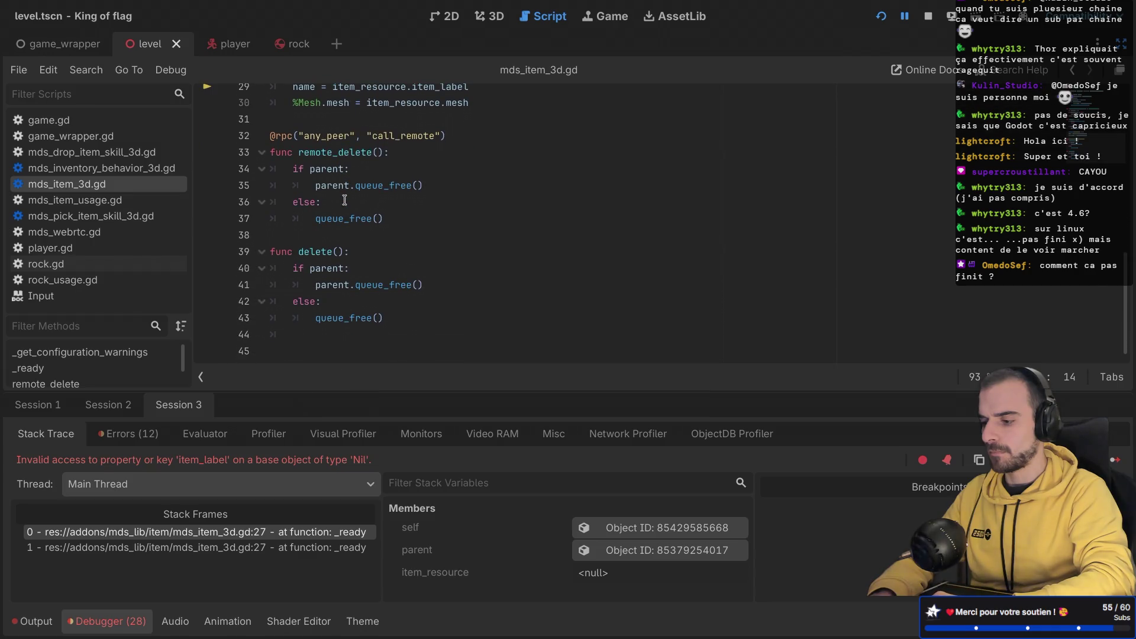
{"action": "scroll", "coordinate": [344, 200], "scroll_direction": "up", "scroll_amount": 5}
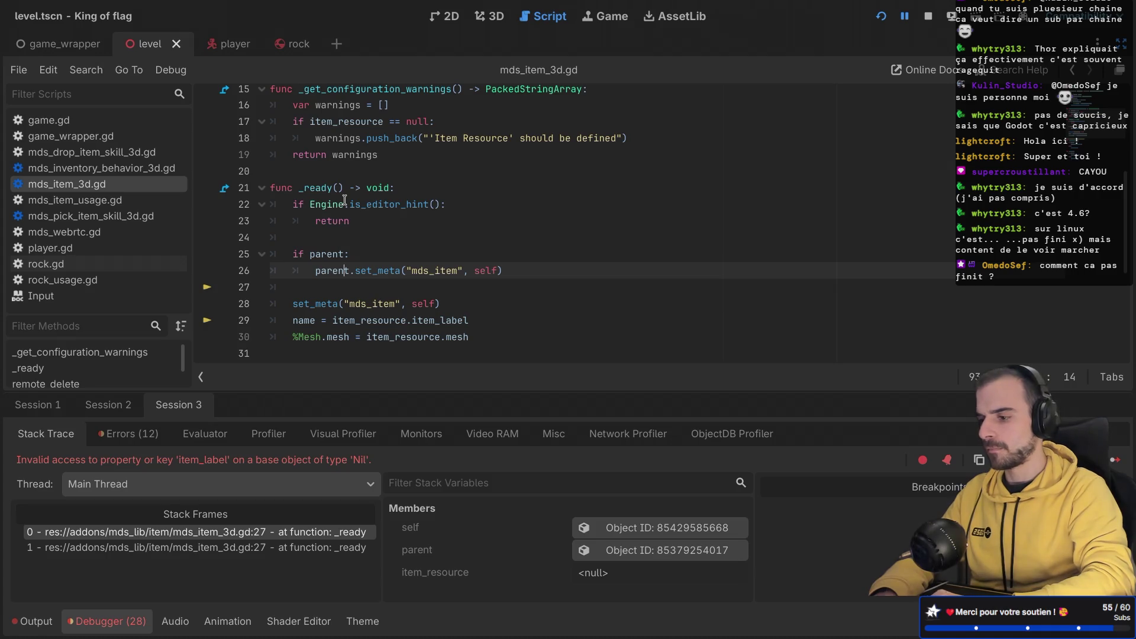
{"action": "scroll", "coordinate": [345, 200], "scroll_direction": "up", "scroll_amount": 3}
{"action": "scroll", "coordinate": [345, 201], "scroll_direction": "up", "scroll_amount": 3}
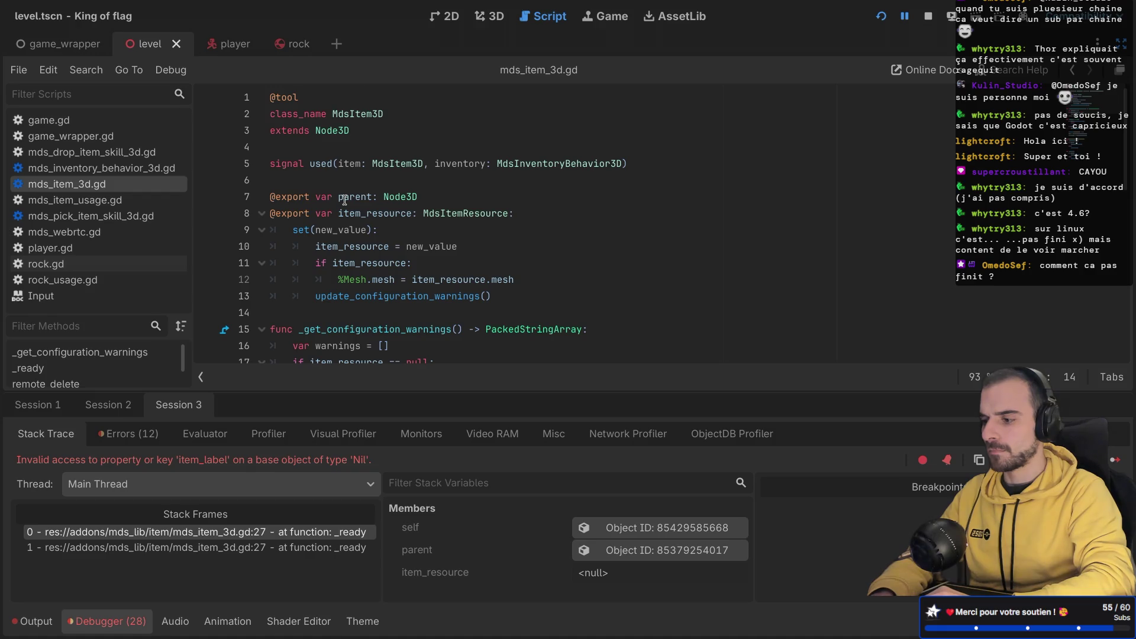
{"action": "key", "text": "ctrl+shift+F11"}
{"action": "left_click", "coordinate": [133, 281]}
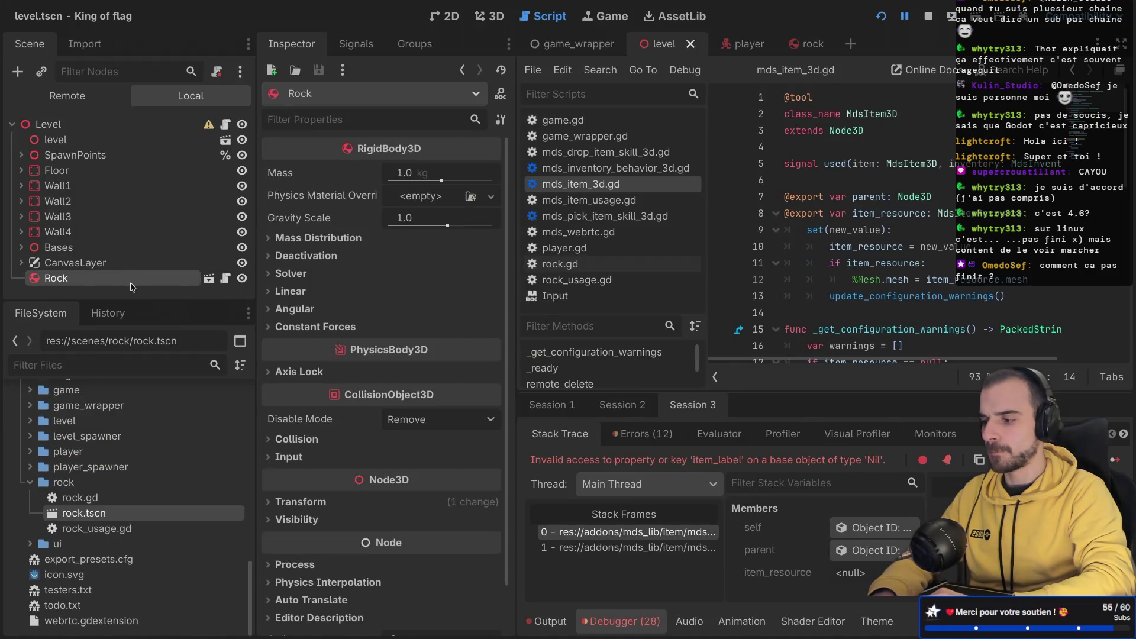
Step: Open rock.tscn, select its MdsItem3D node and inspect the empty Item Resource options
{"action": "left_click", "coordinate": [208, 282]}
{"action": "left_click", "coordinate": [161, 173]}
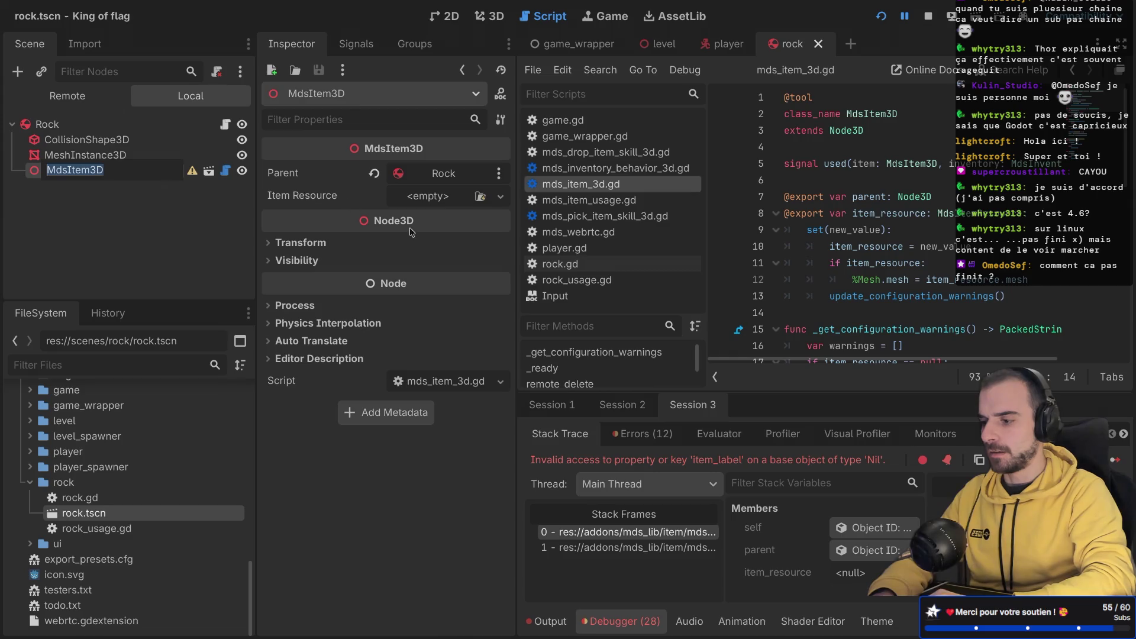
{"action": "left_click", "coordinate": [441, 200]}
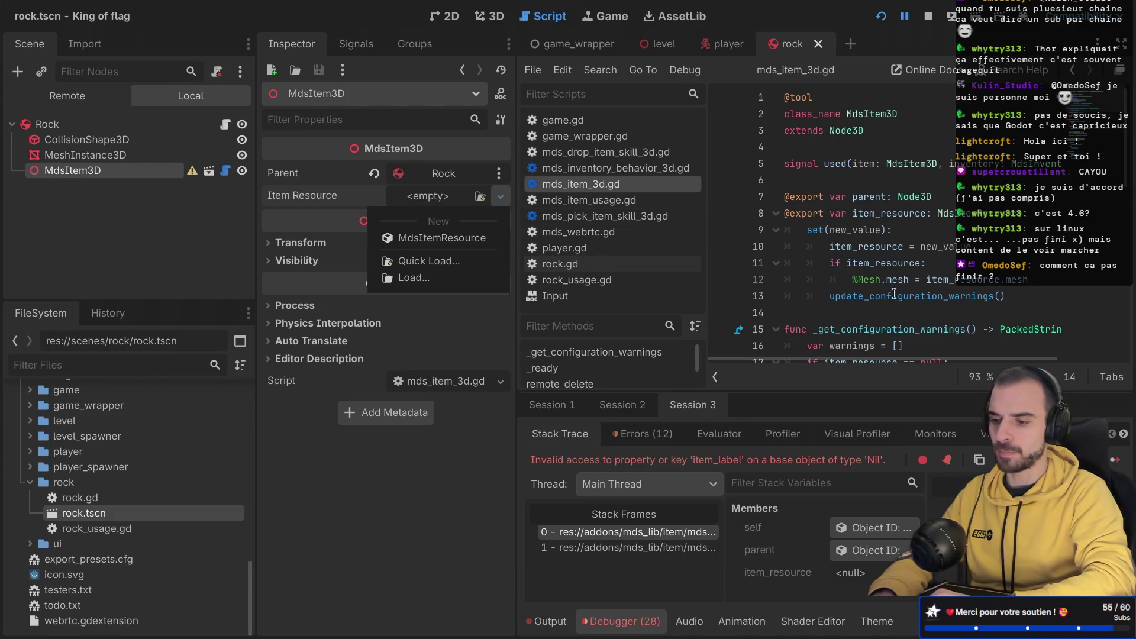
{"action": "scroll", "coordinate": [893, 293], "scroll_direction": "down", "scroll_amount": 4}
{"action": "scroll", "coordinate": [893, 293], "scroll_direction": "up", "scroll_amount": 2}
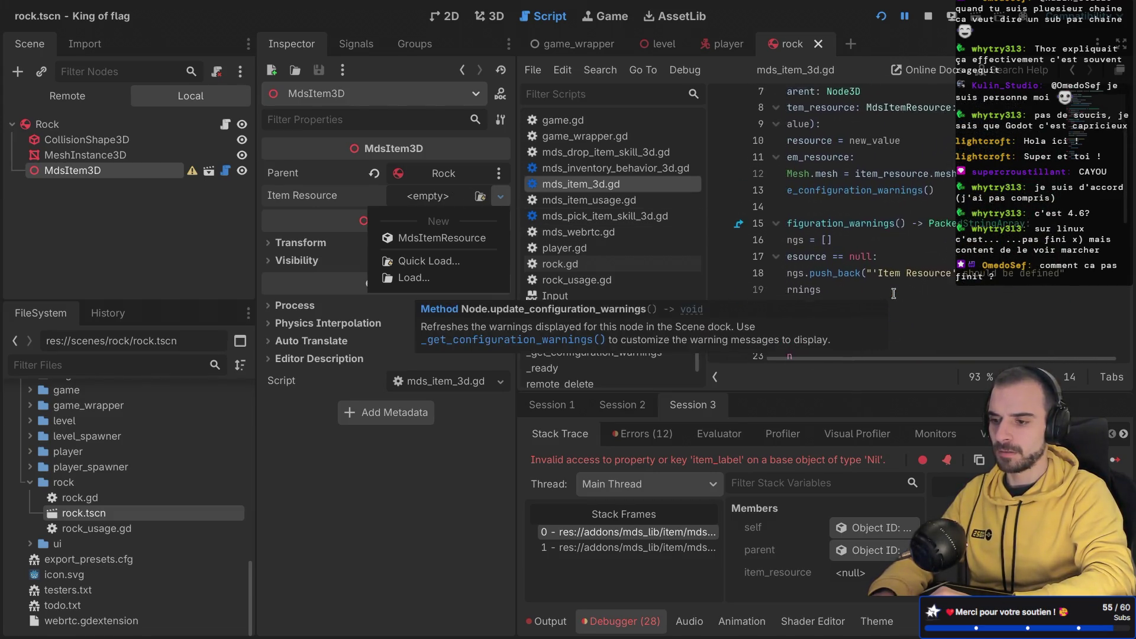
{"action": "scroll", "coordinate": [722, 296], "scroll_direction": "down", "scroll_amount": 2}
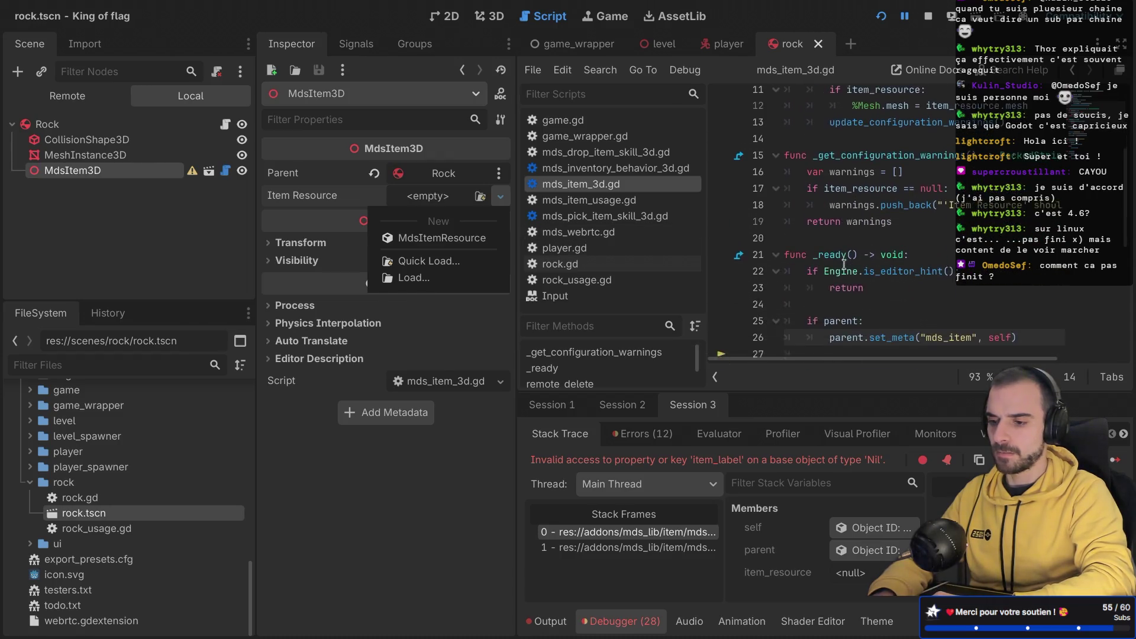
{"action": "left_click", "coordinate": [849, 252]}
{"action": "scroll", "coordinate": [873, 267], "scroll_direction": "down", "scroll_amount": 3}
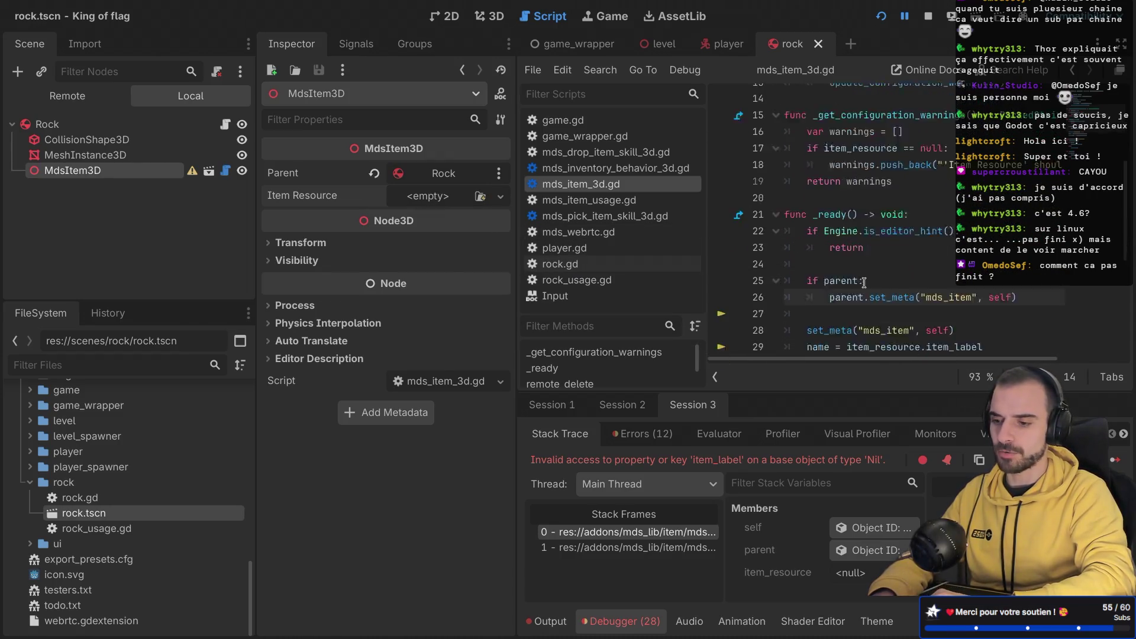
{"action": "scroll", "coordinate": [856, 261], "scroll_direction": "up", "scroll_amount": 2}
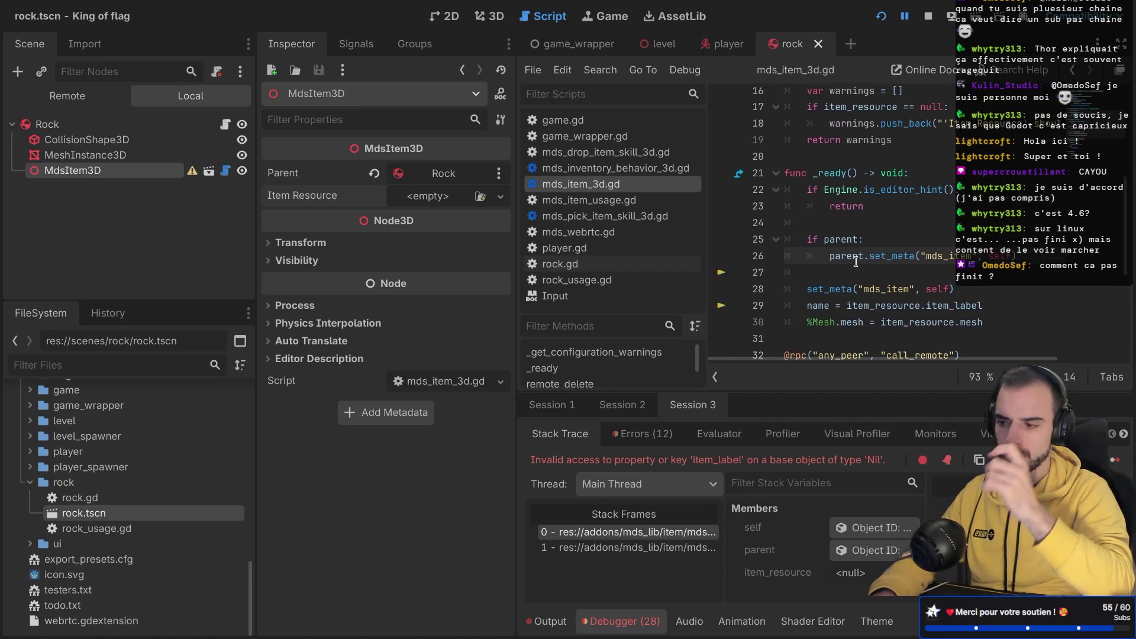
Step: Quick-load rock.tres as the Item Resource, save the rock scene, and return to the level's 3D view
{"action": "left_click", "coordinate": [435, 197]}
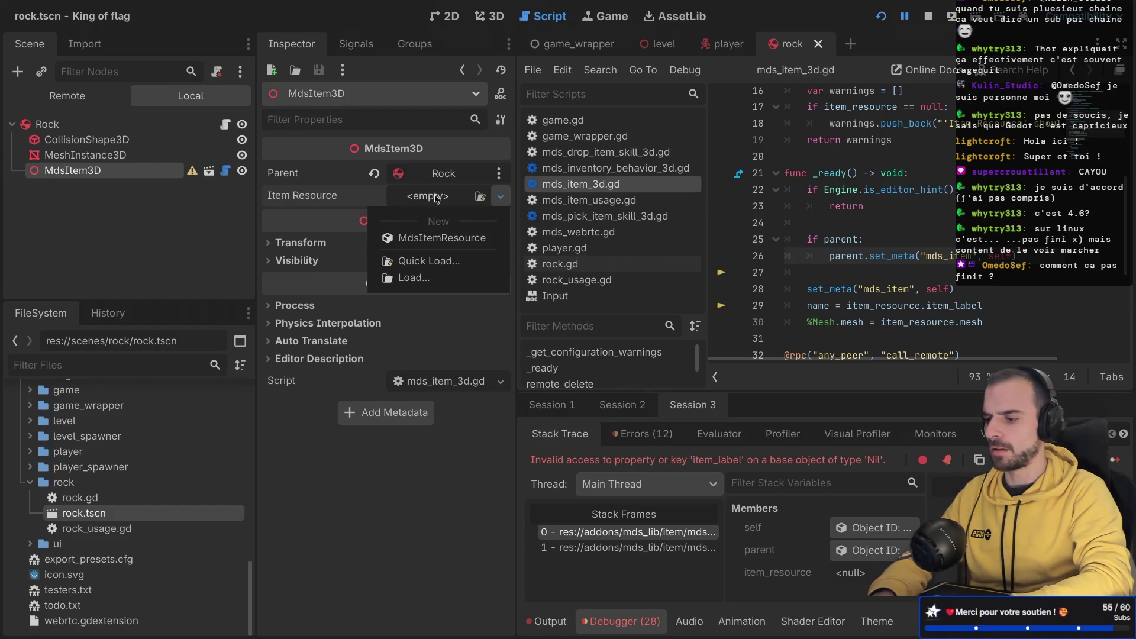
{"action": "left_click", "coordinate": [426, 261]}
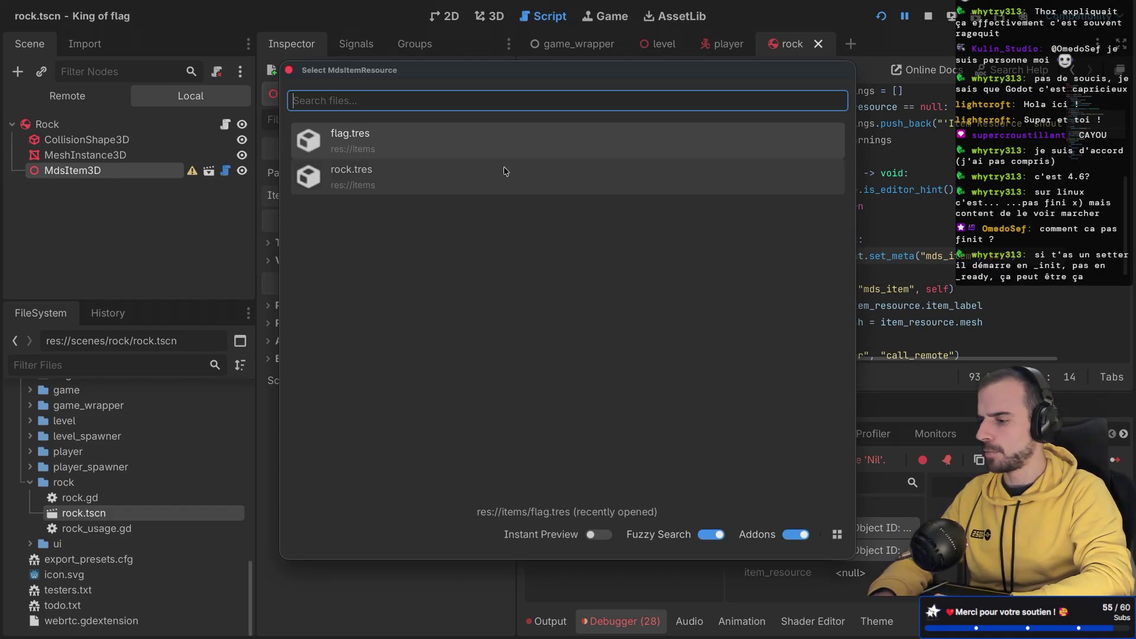
{"action": "left_click", "coordinate": [427, 180]}
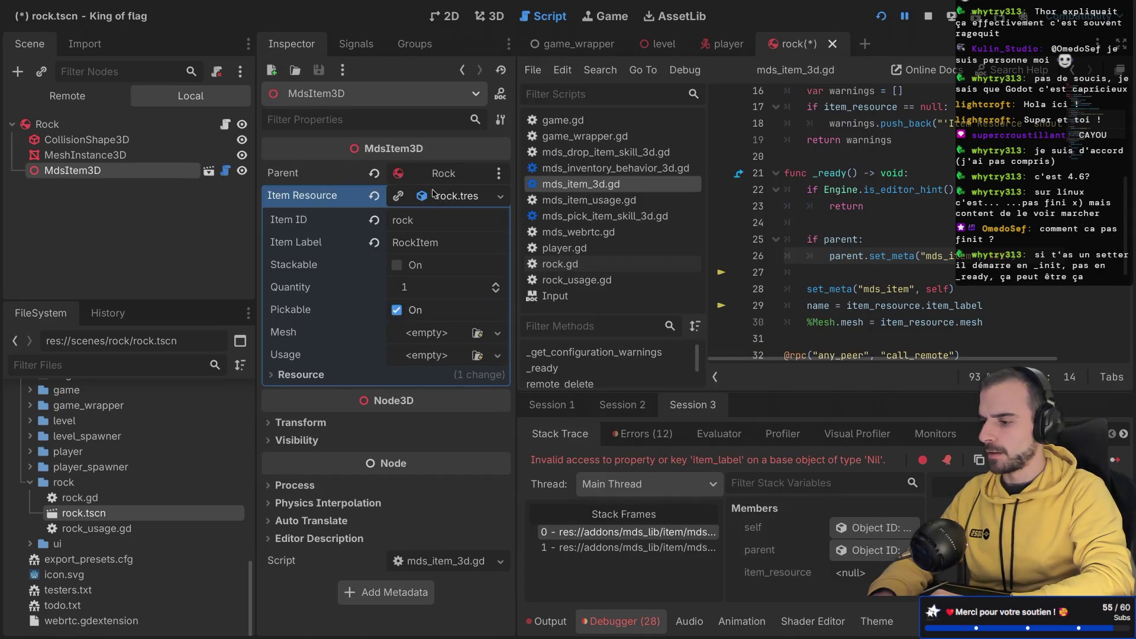
{"action": "key", "text": "ctrl+s"}
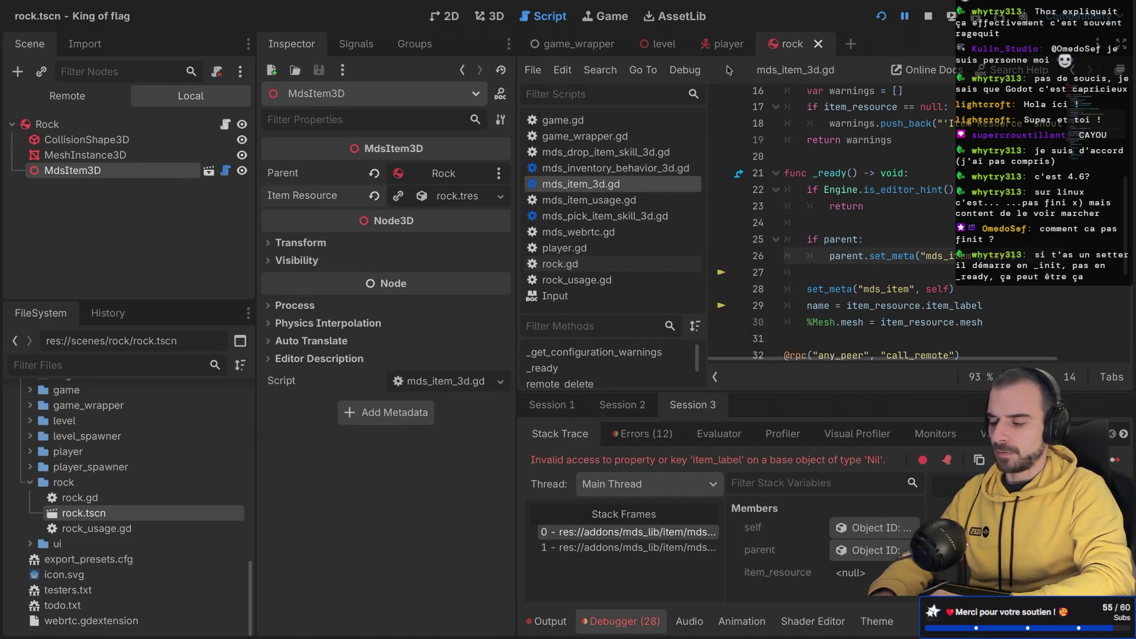
{"action": "left_click", "coordinate": [660, 44]}
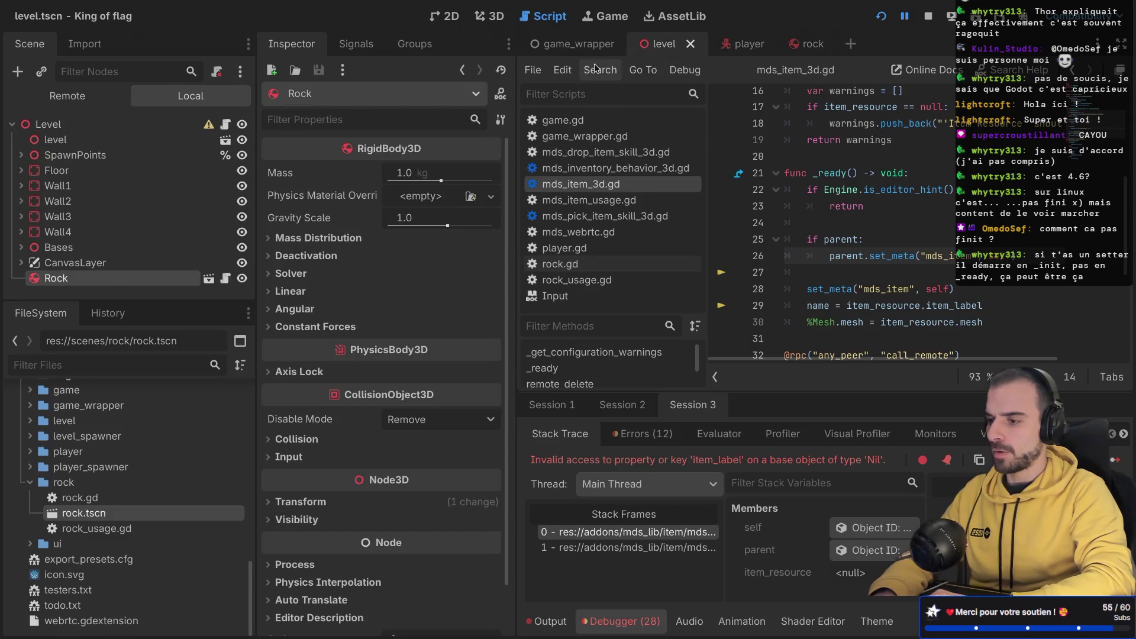
{"action": "left_click", "coordinate": [488, 16]}
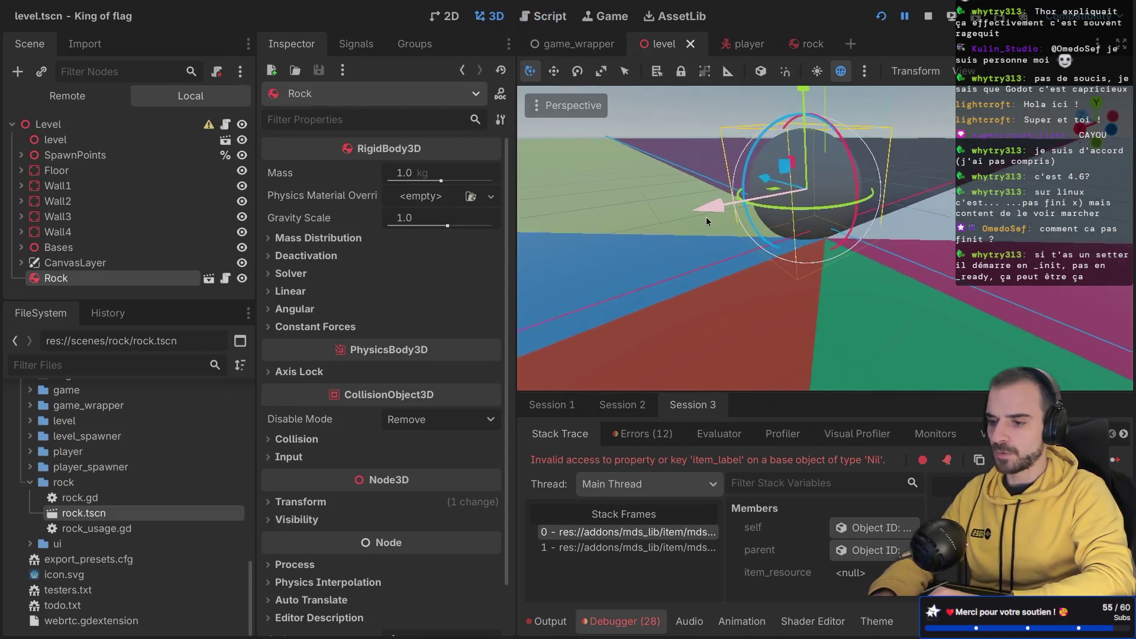
Step: Run King of flag, create a lobby and start a match, then return to the Godot editor
{"action": "scroll", "coordinate": [705, 216], "scroll_direction": "up", "scroll_amount": 2}
{"action": "left_click_drag", "start_coordinate": [705, 221], "coordinate": [868, 26]}
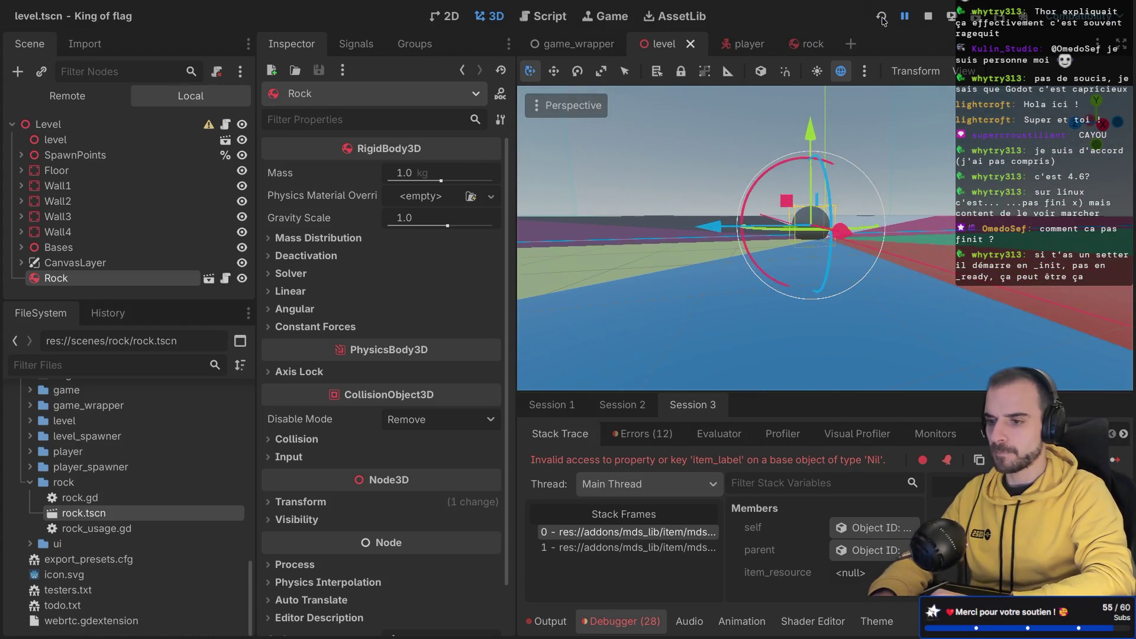
{"action": "left_click", "coordinate": [880, 17]}
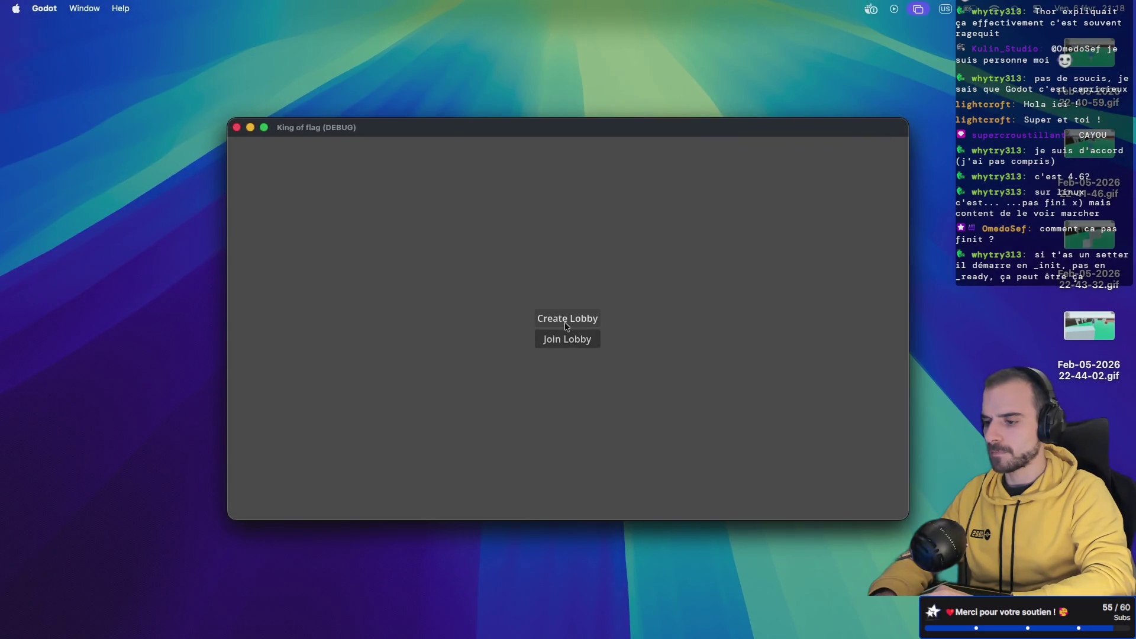
{"action": "left_click", "coordinate": [567, 325]}
{"action": "left_click", "coordinate": [563, 343]}
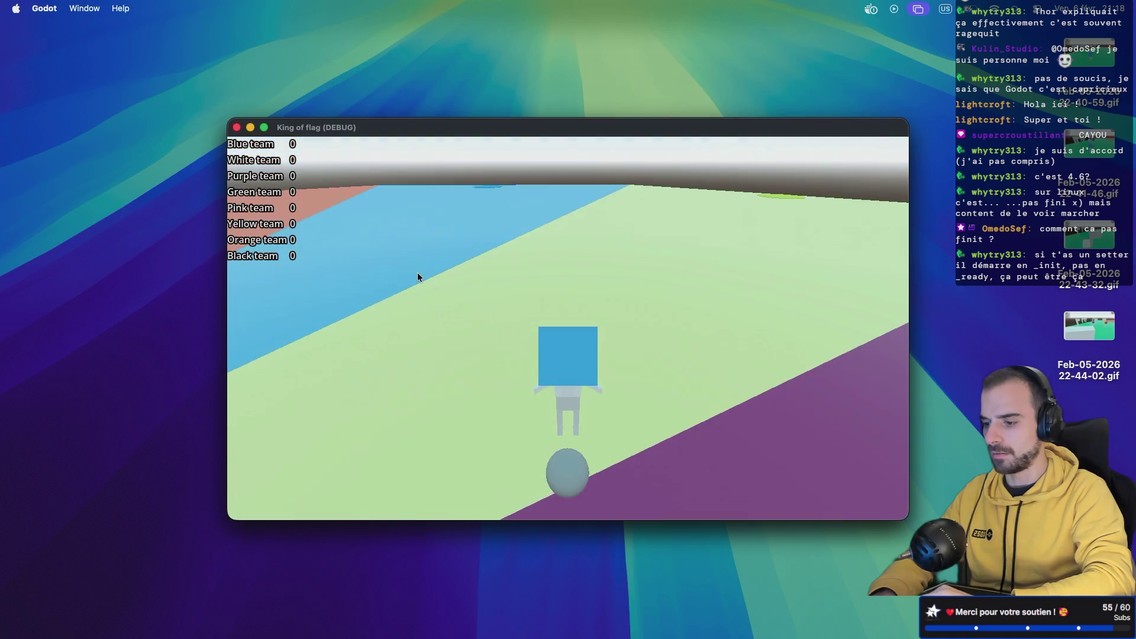
{"action": "key", "text": "ctrl+Right"}
{"action": "key", "text": "ctrl+Right"}
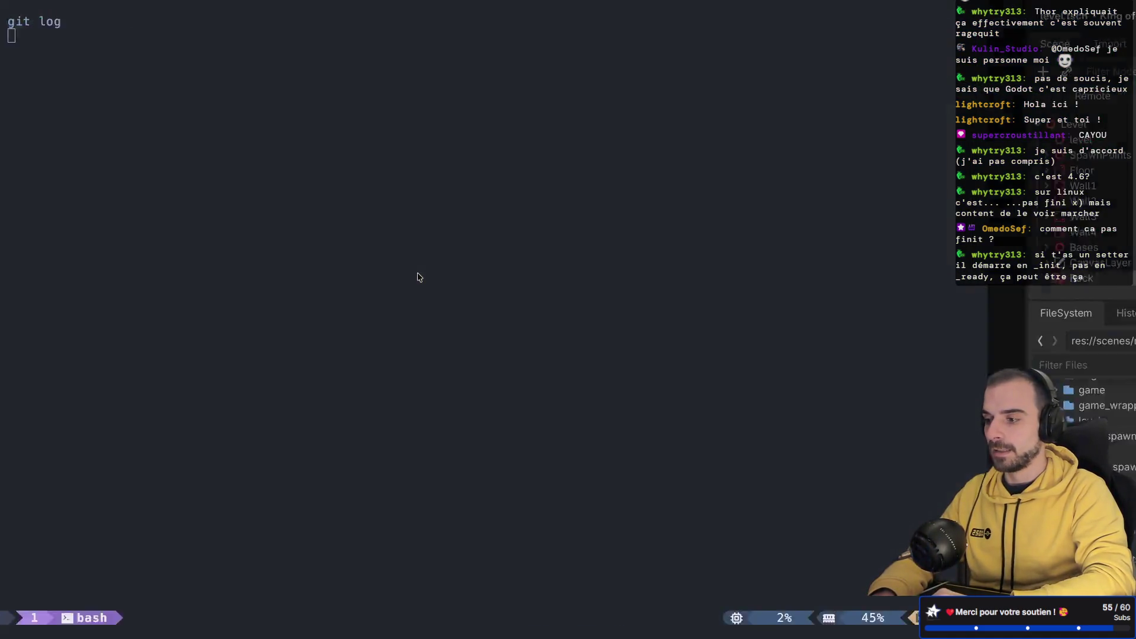
{"action": "key", "text": "ctrl+Left"}
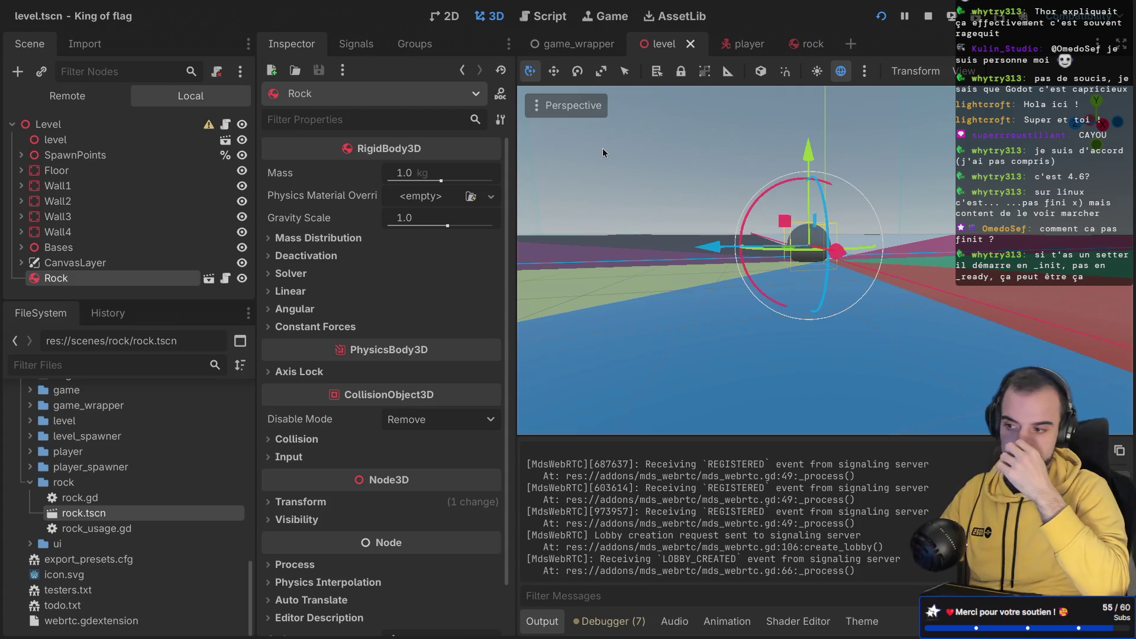
{"action": "mouse_move", "coordinate": [738, 49]}
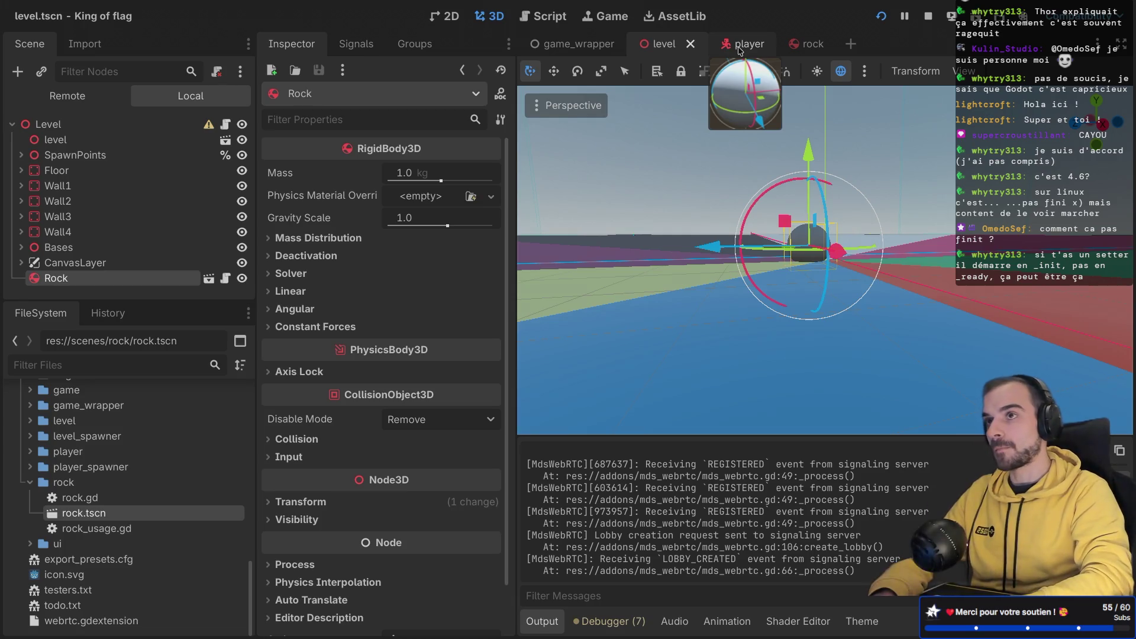
Step: Flip through the player, rock and level scene tabs, orbiting the view around the rock
{"action": "left_click", "coordinate": [739, 49]}
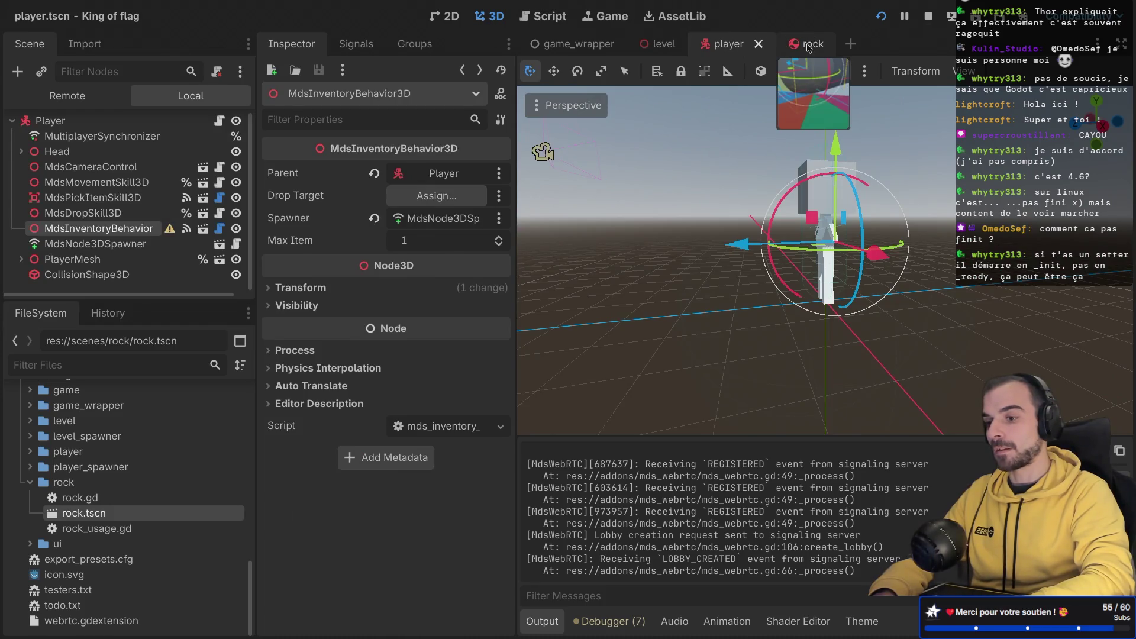
{"action": "left_click", "coordinate": [808, 46]}
{"action": "left_click", "coordinate": [729, 45]}
{"action": "left_click", "coordinate": [657, 46]}
{"action": "left_click_drag", "start_coordinate": [690, 162], "coordinate": [733, 189]}
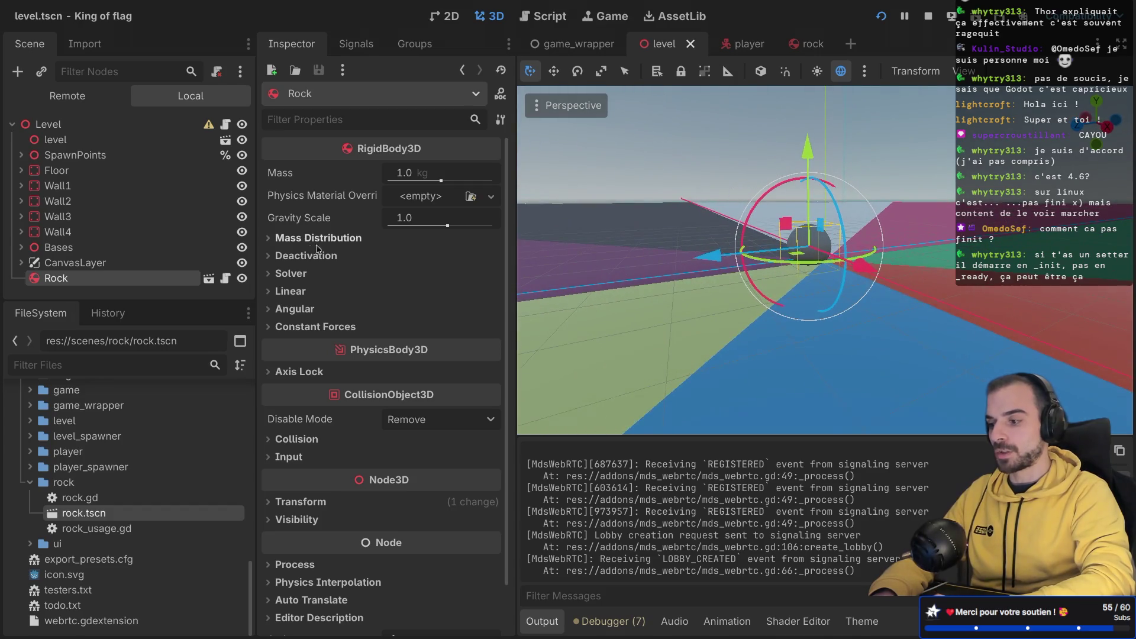
Step: Open rock_usage.gd from the FileSystem dock in the script editor
{"action": "left_click", "coordinate": [89, 532]}
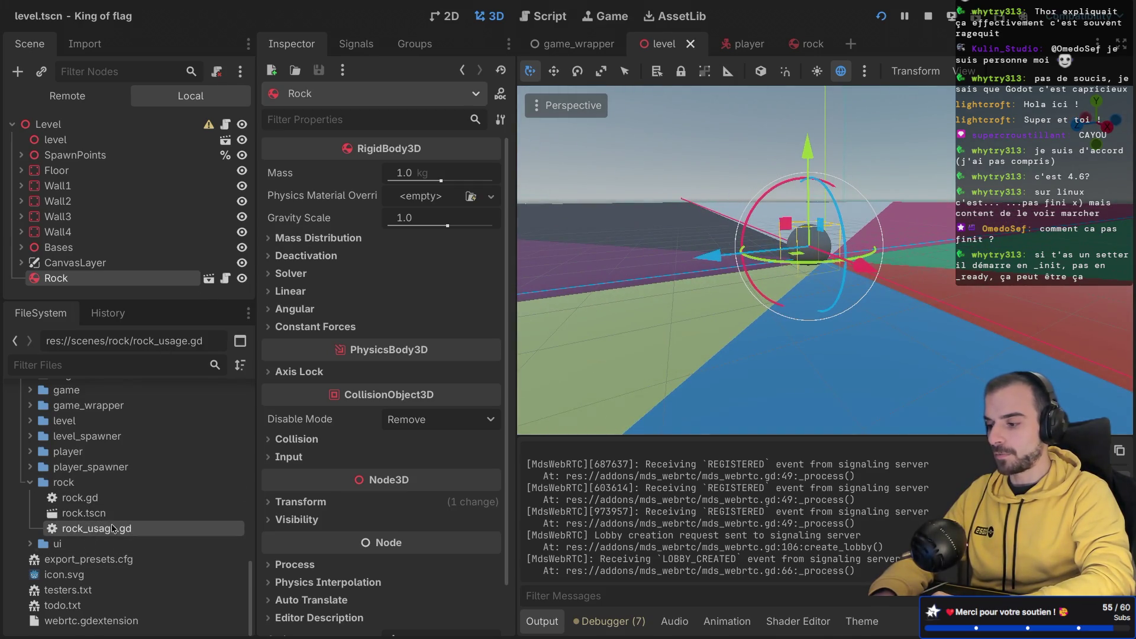
{"action": "scroll", "coordinate": [112, 529], "scroll_direction": "up", "scroll_amount": 2}
{"action": "double_click", "coordinate": [101, 572]}
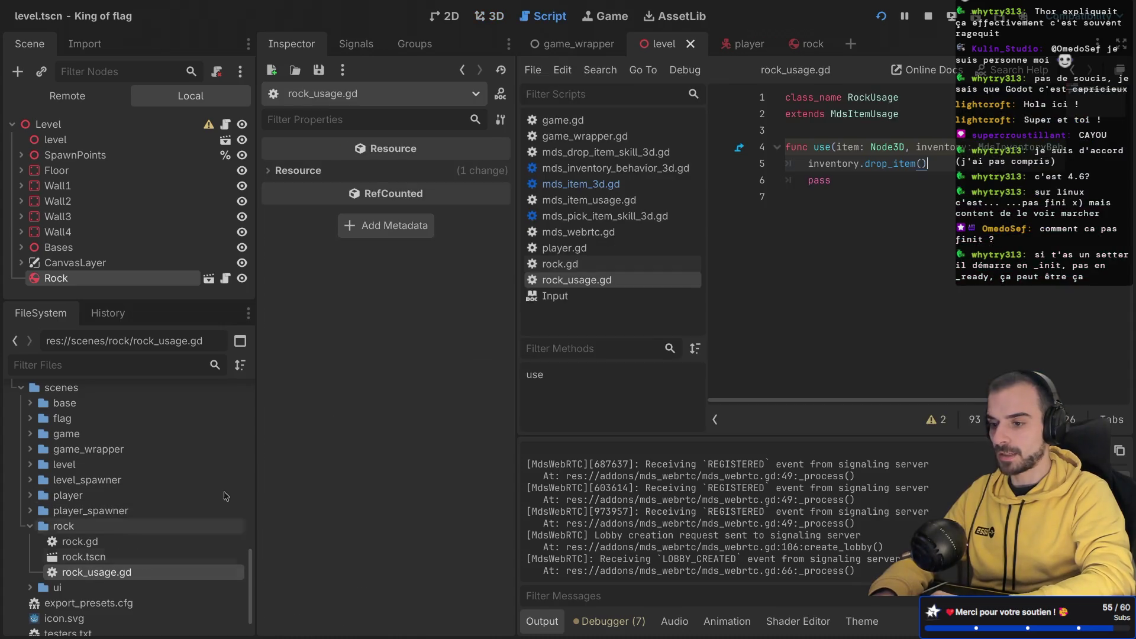
Step: Show the rock.tres item resource's properties, dismissing the Usage file picker
{"action": "double_click", "coordinate": [870, 114]}
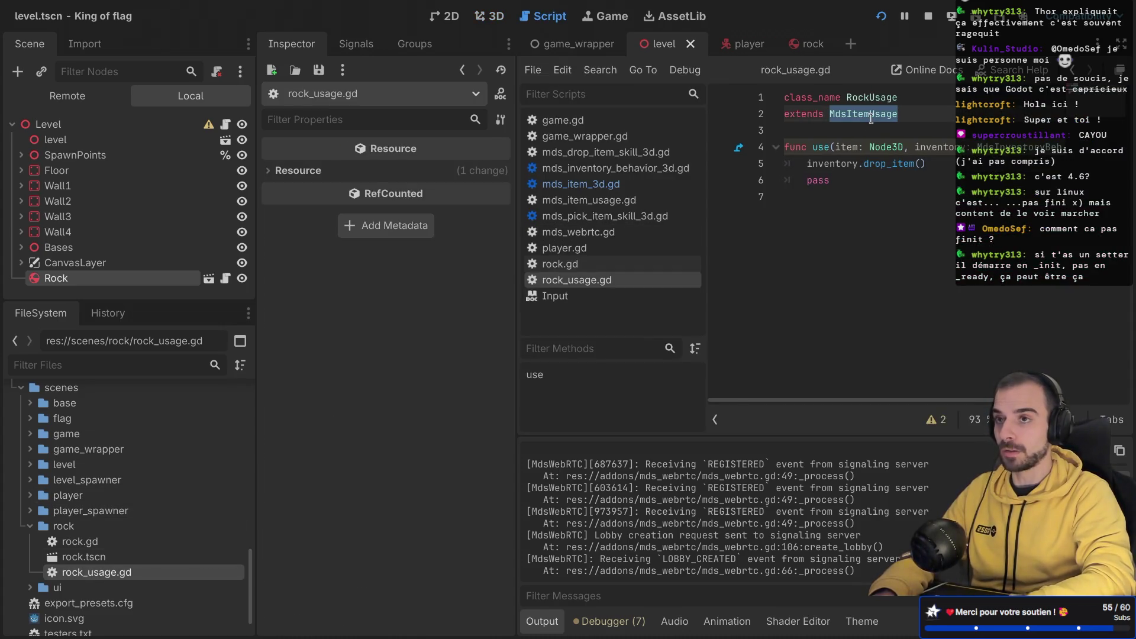
{"action": "scroll", "coordinate": [94, 520], "scroll_direction": "up", "scroll_amount": 5}
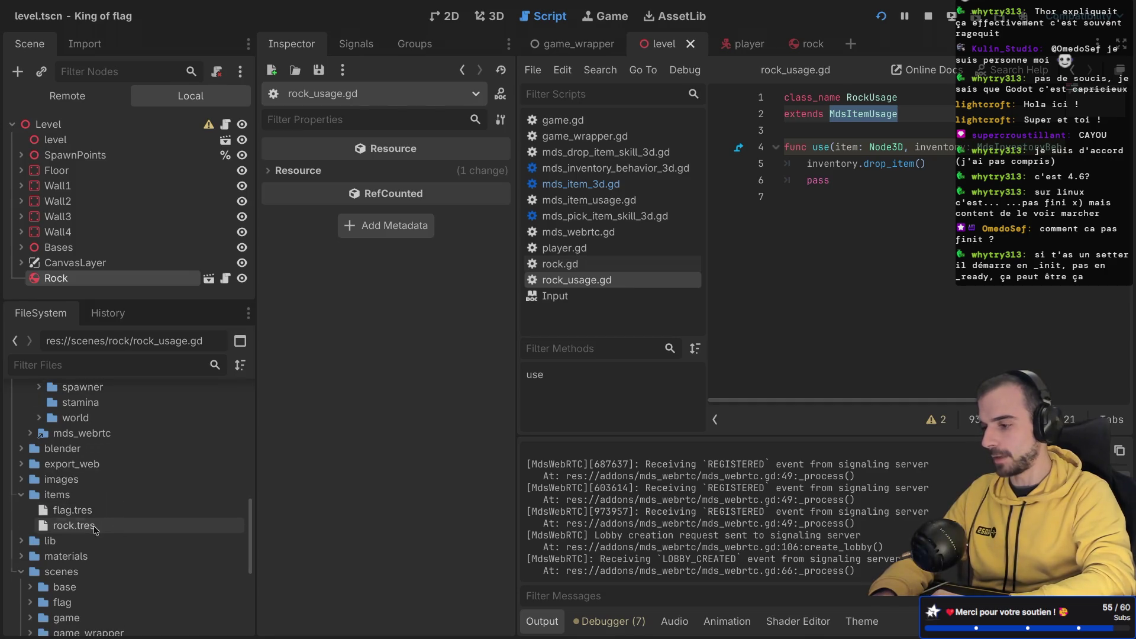
{"action": "left_click", "coordinate": [95, 526]}
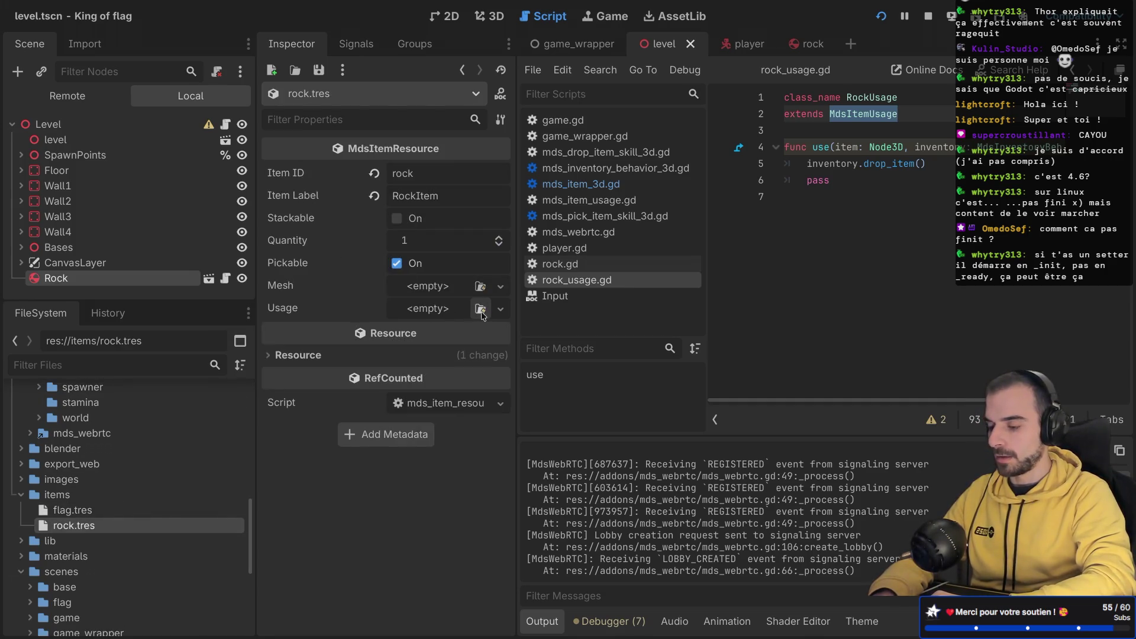
{"action": "left_click", "coordinate": [480, 310]}
{"action": "key", "text": "Escape"}
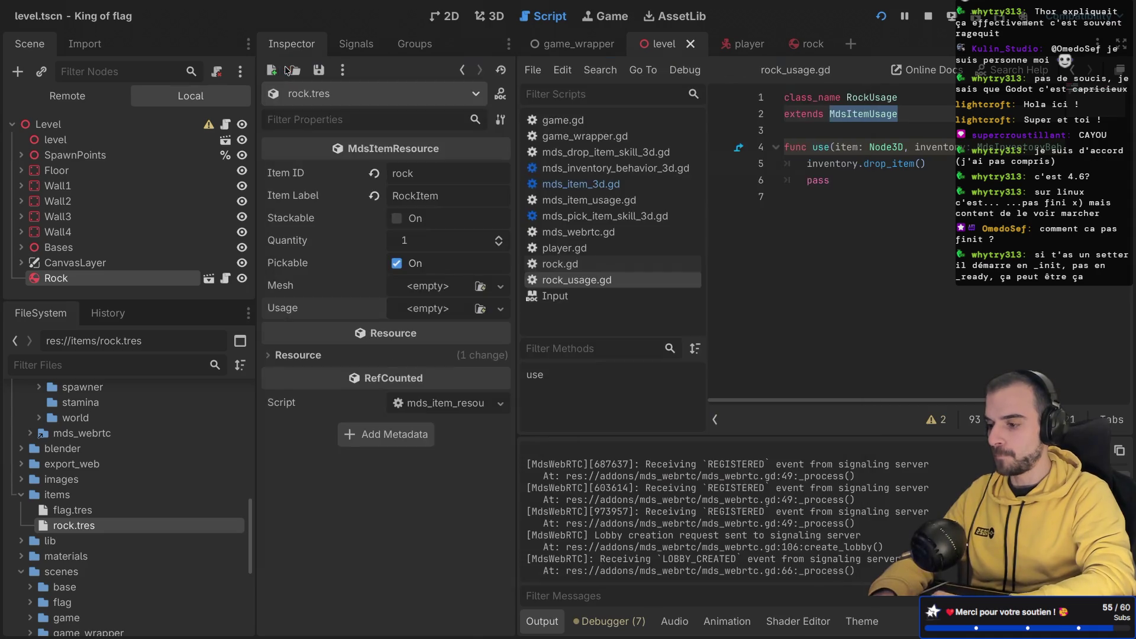
Step: Set the rock's Usage to a new RockUsage and save the scene
{"action": "left_click", "coordinate": [432, 308]}
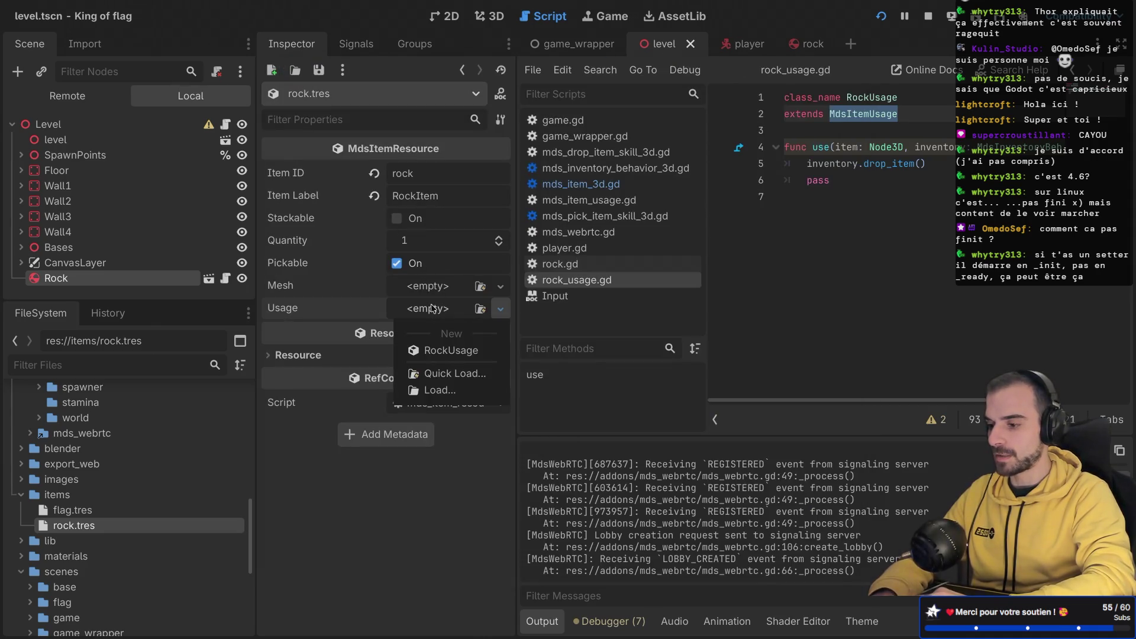
{"action": "left_click", "coordinate": [450, 350]}
{"action": "key", "text": "ctrl+s"}
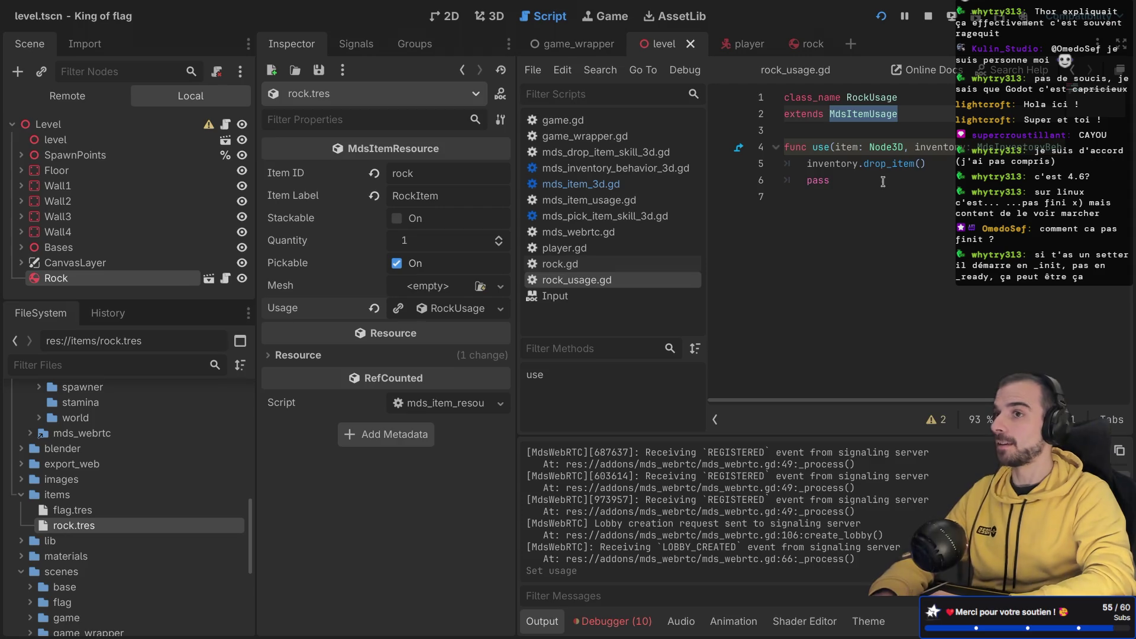
{"action": "mouse_move", "coordinate": [348, 4]}
{"action": "left_click", "coordinate": [121, 8]}
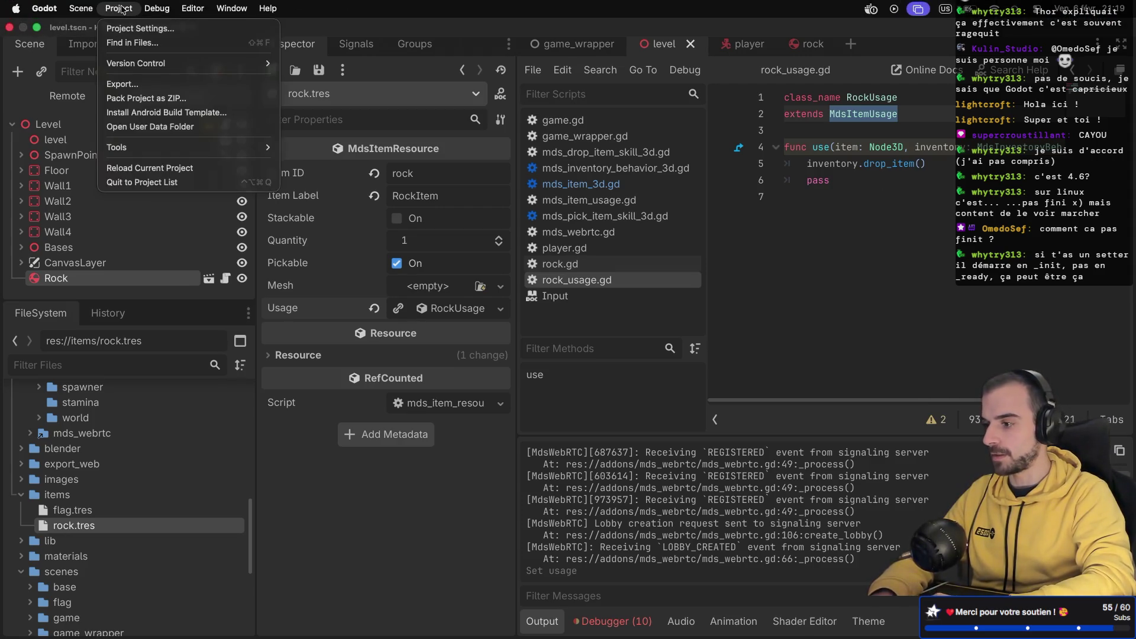
Step: Rebind the use action from E to Left Mouse Button in the Input Map, then rerun the game
{"action": "left_click", "coordinate": [127, 28]}
{"action": "scroll", "coordinate": [416, 348], "scroll_direction": "down", "scroll_amount": 1}
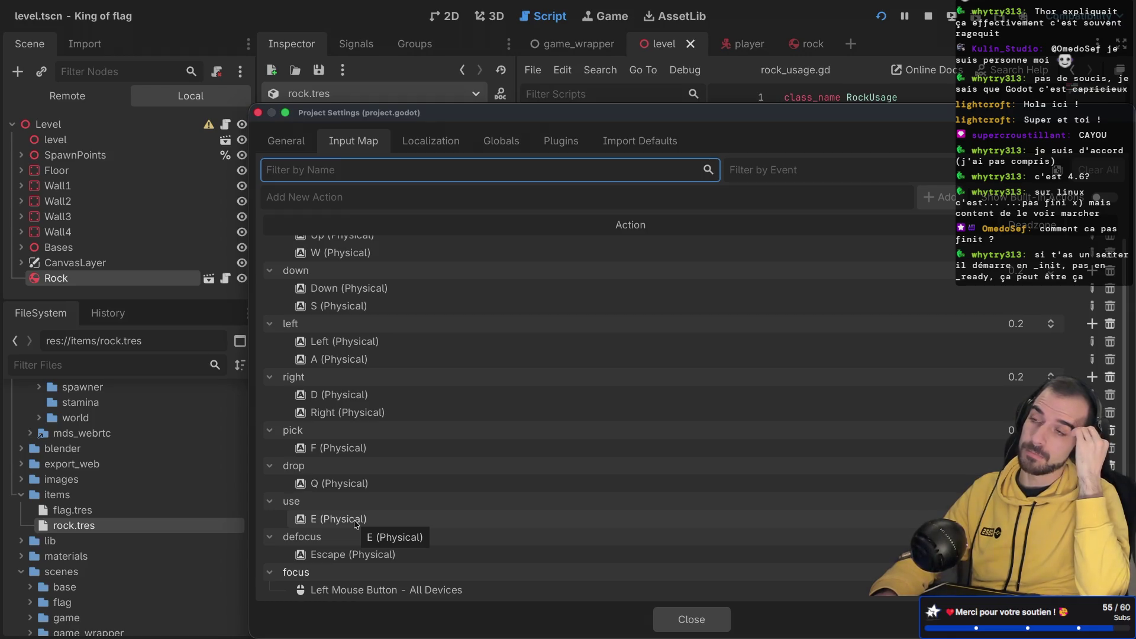
{"action": "left_click", "coordinate": [355, 523]}
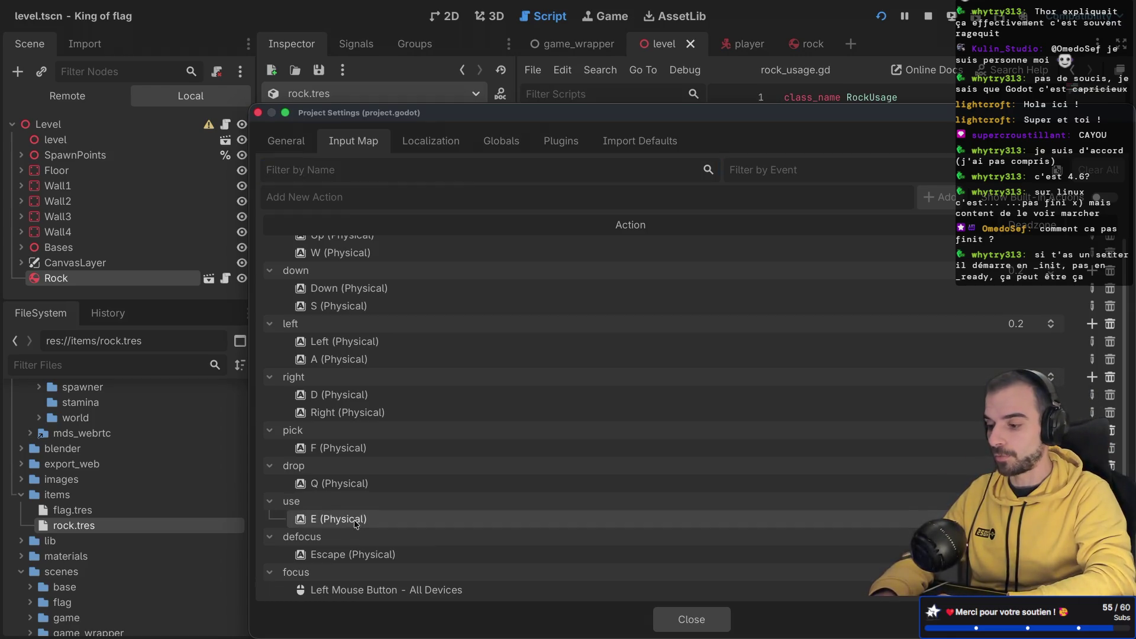
{"action": "key", "text": "Return"}
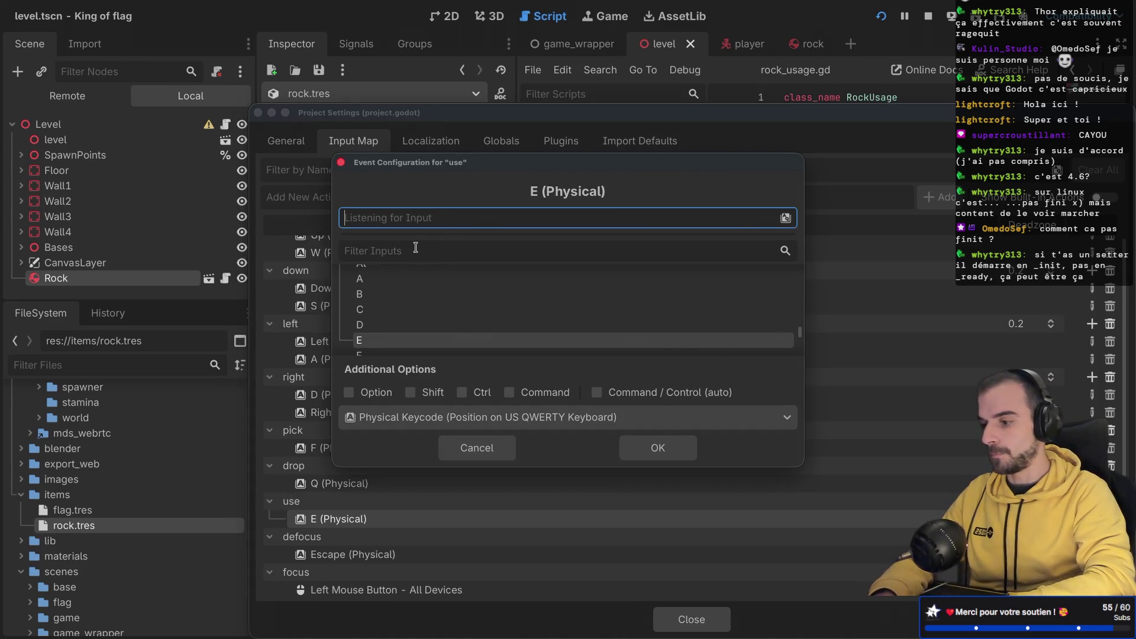
{"action": "left_click", "coordinate": [422, 216]}
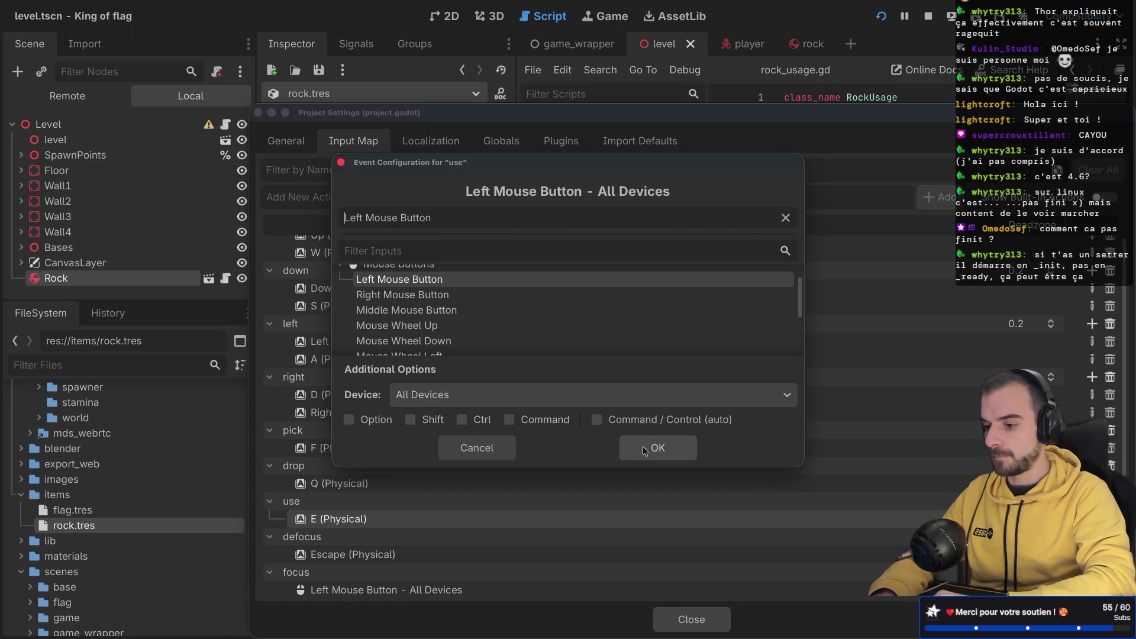
{"action": "left_click", "coordinate": [642, 450]}
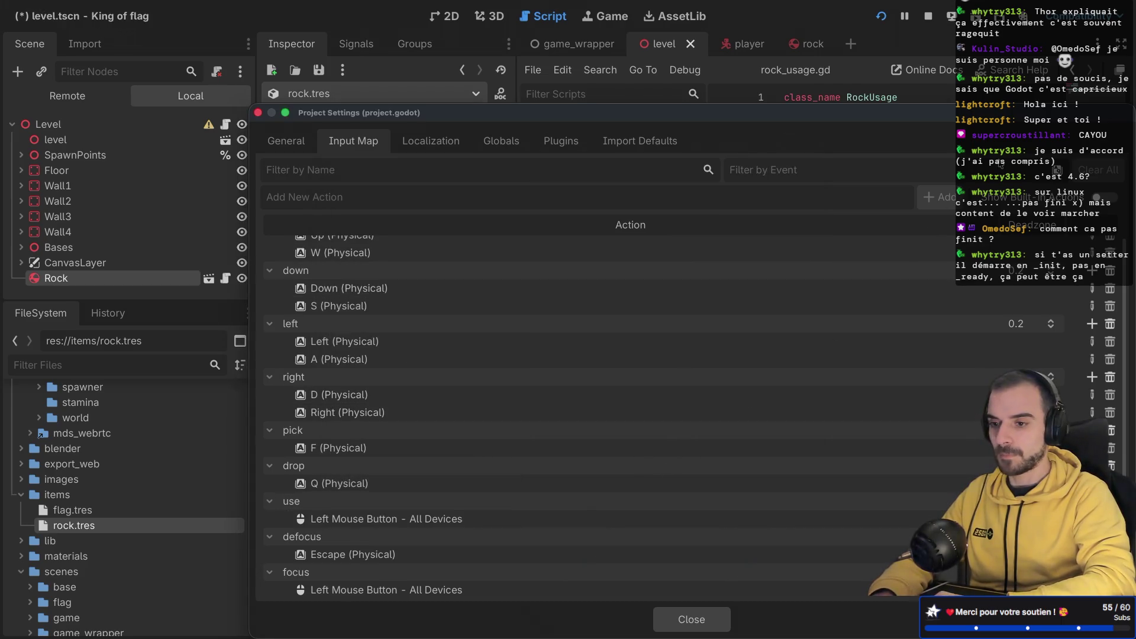
{"action": "left_click", "coordinate": [688, 617]}
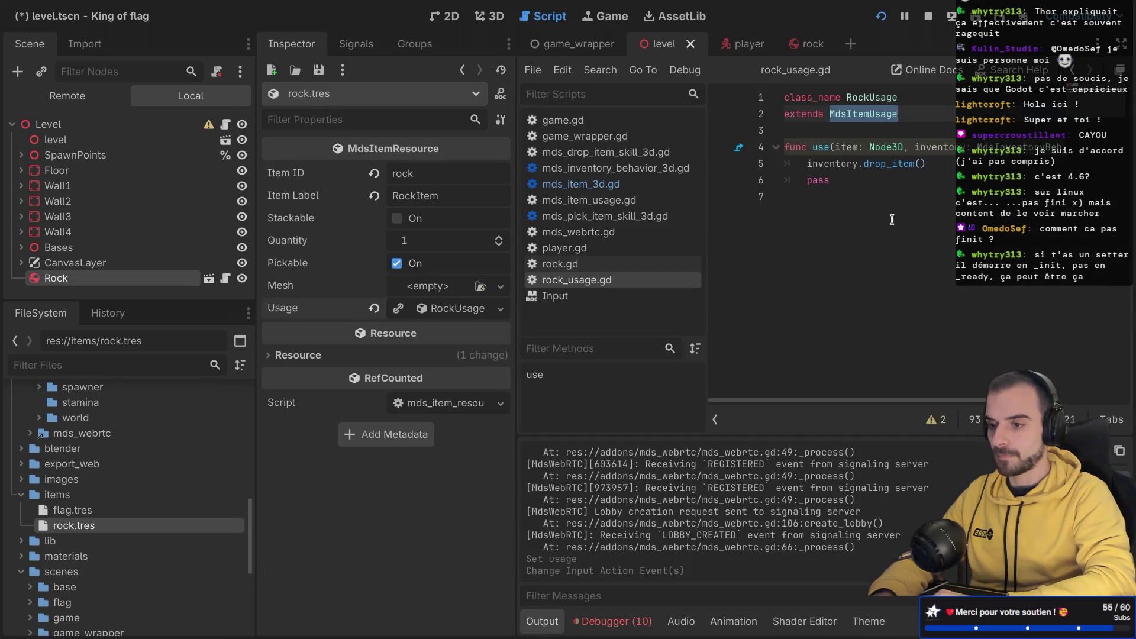
{"action": "left_click", "coordinate": [880, 16]}
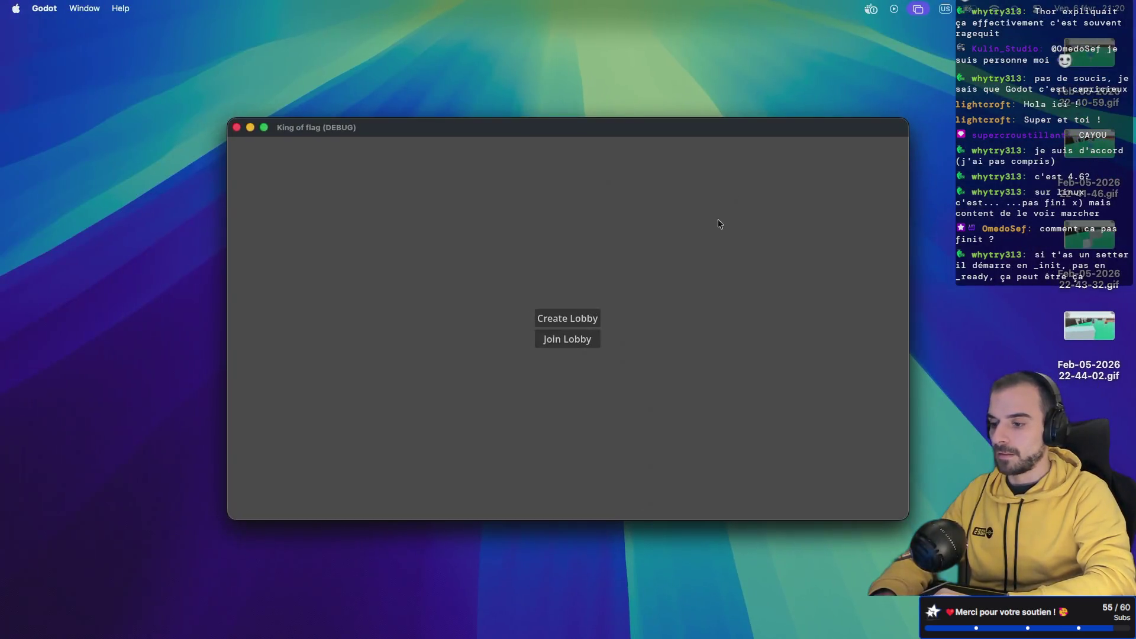
Step: Create a lobby and start a test match, then swipe back to the editor's desktop
{"action": "left_click", "coordinate": [571, 320]}
{"action": "left_click", "coordinate": [568, 343]}
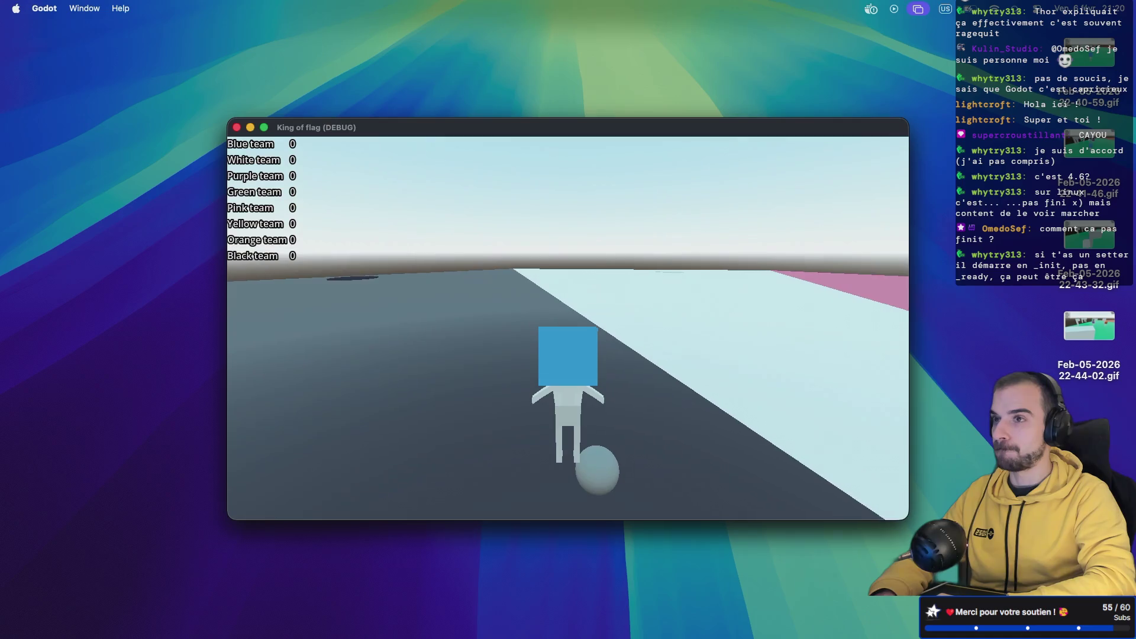
{"action": "key", "text": "ctrl+Right"}
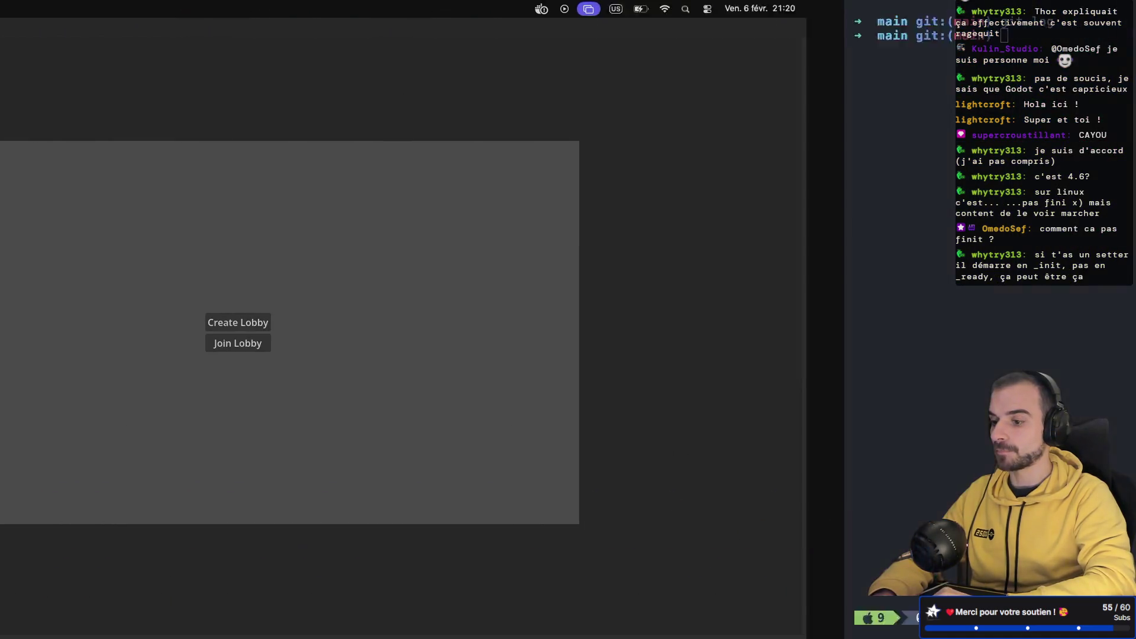
{"action": "key", "text": "ctrl+Right"}
{"action": "key", "text": "ctrl+Right"}
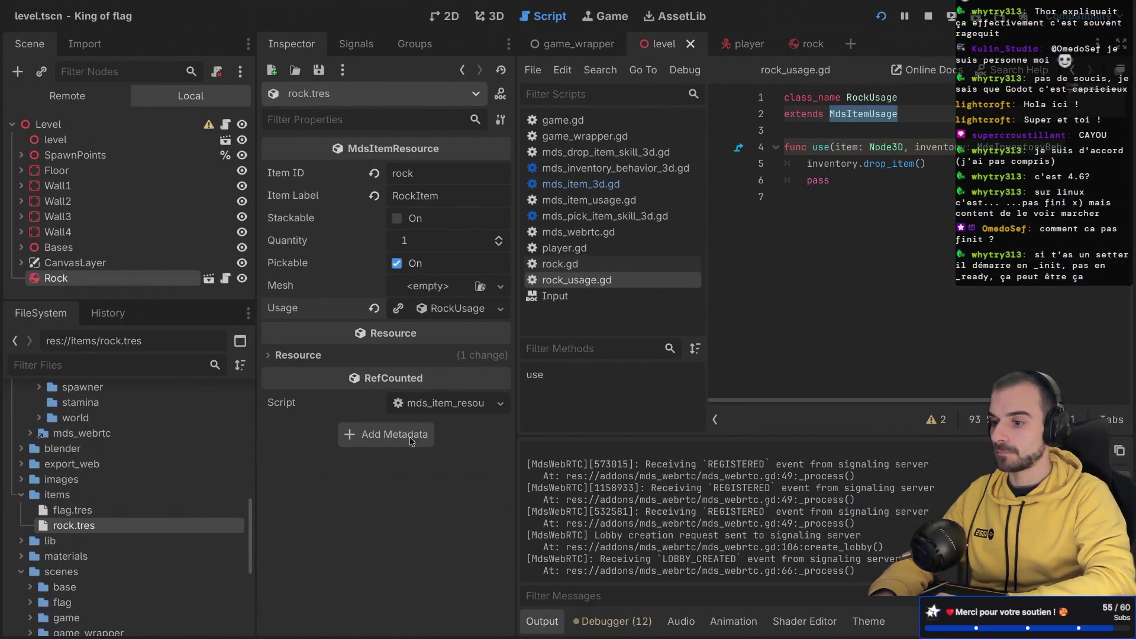
Step: In the player scene's 3D view, move the MdsInventoryBehavior3D node about 2.5 units along X
{"action": "left_click", "coordinate": [747, 42]}
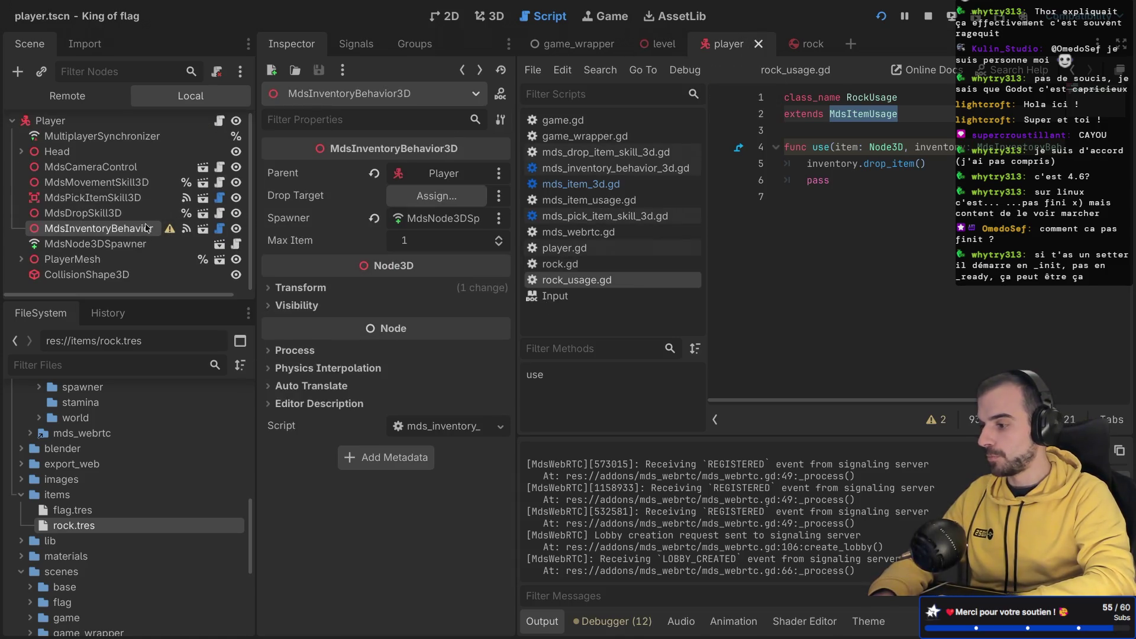
{"action": "left_click", "coordinate": [500, 15]}
{"action": "key", "text": "KP_4"}
{"action": "key", "text": "KP_4"}
{"action": "key", "text": "KP_4"}
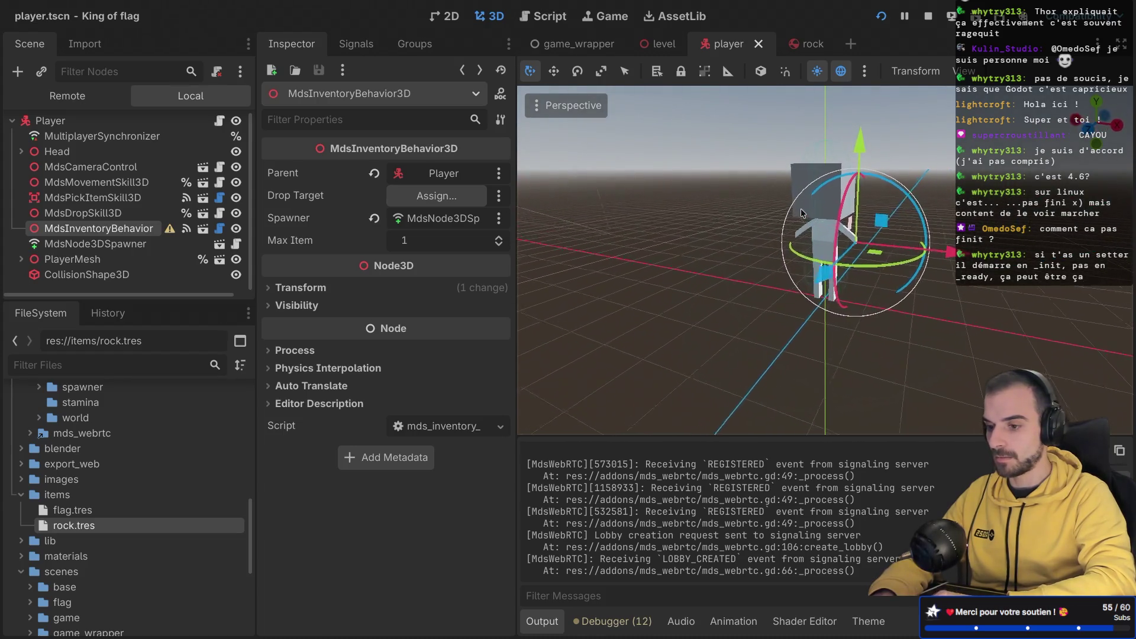
{"action": "left_click_drag", "start_coordinate": [946, 251], "coordinate": [1082, 261]}
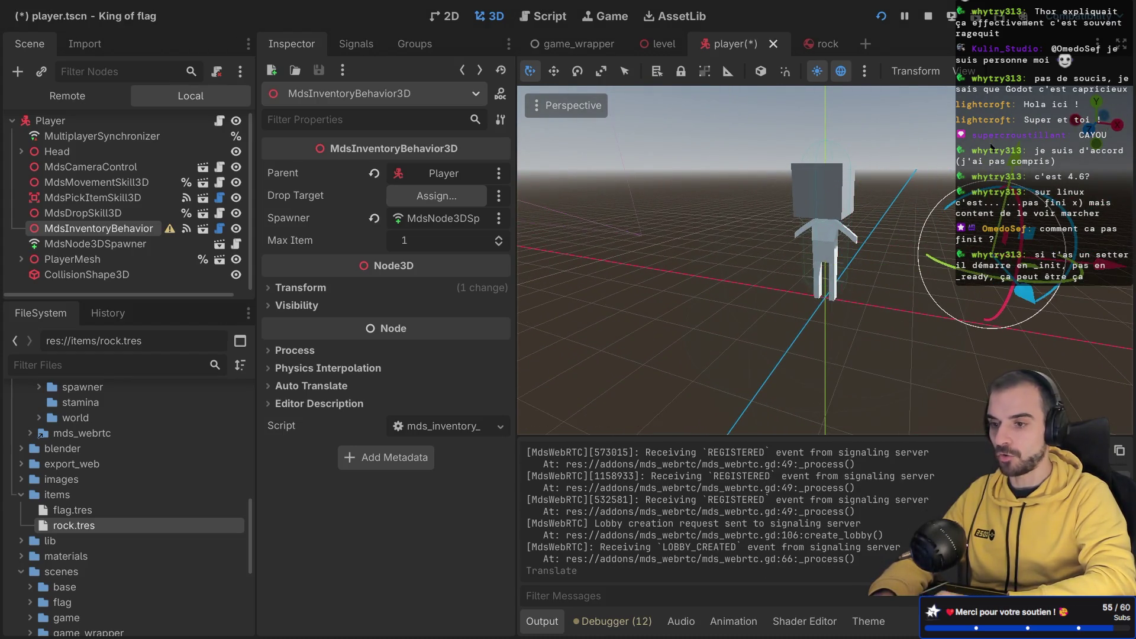
Step: Relaunch the game, start a lobby match and walk the character toward the map centre
{"action": "left_click", "coordinate": [880, 16]}
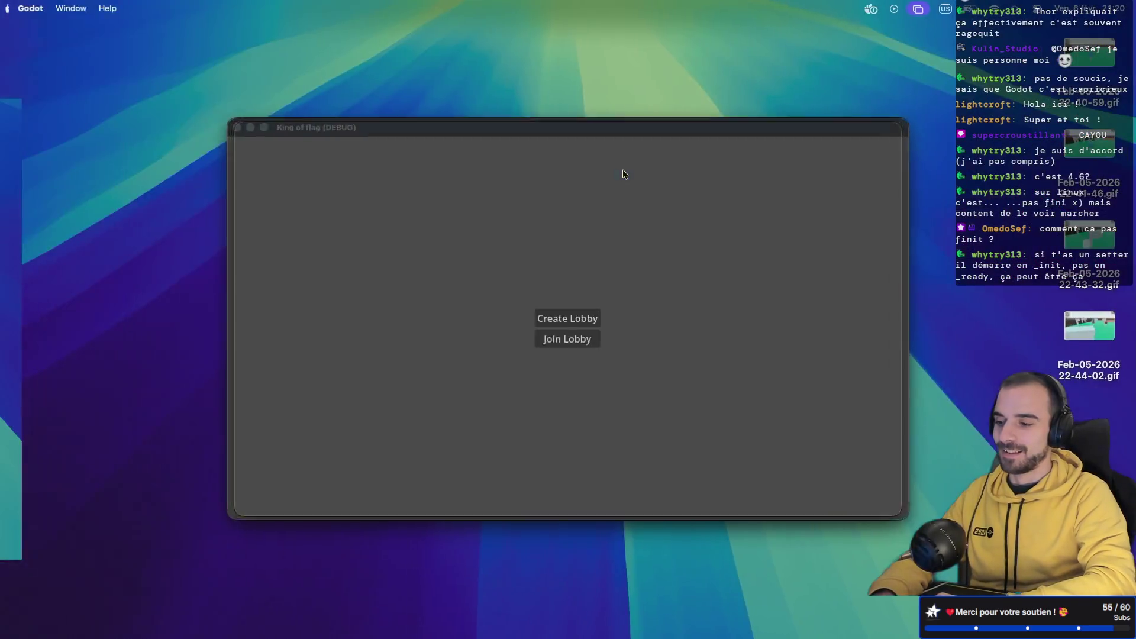
{"action": "left_click", "coordinate": [556, 317]}
{"action": "left_click", "coordinate": [559, 345]}
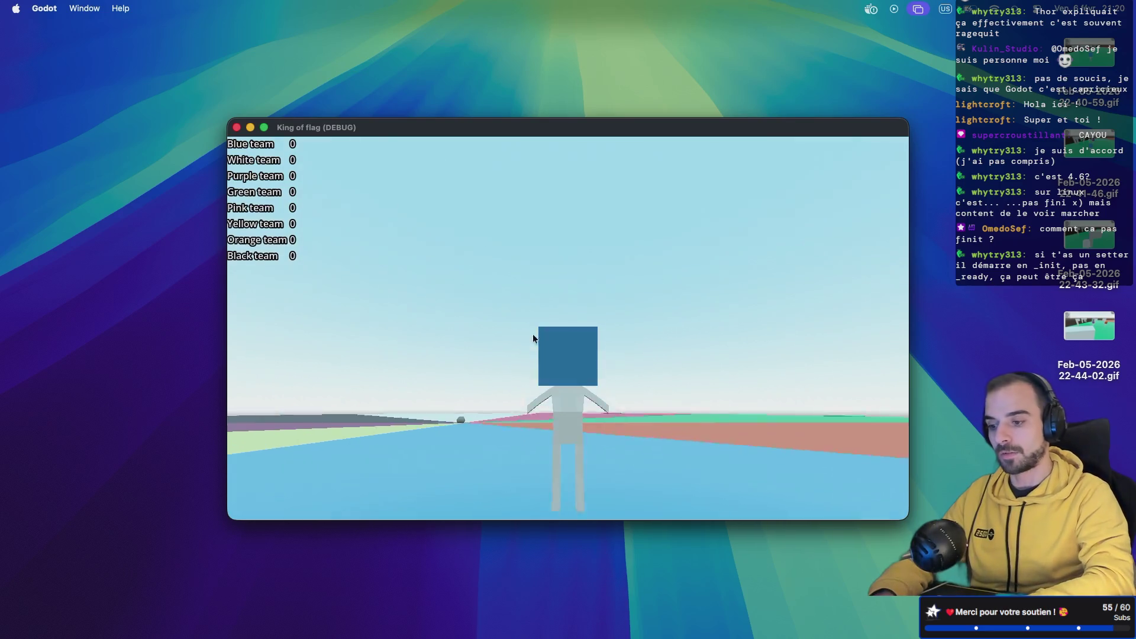
{"action": "key", "text": "w"}
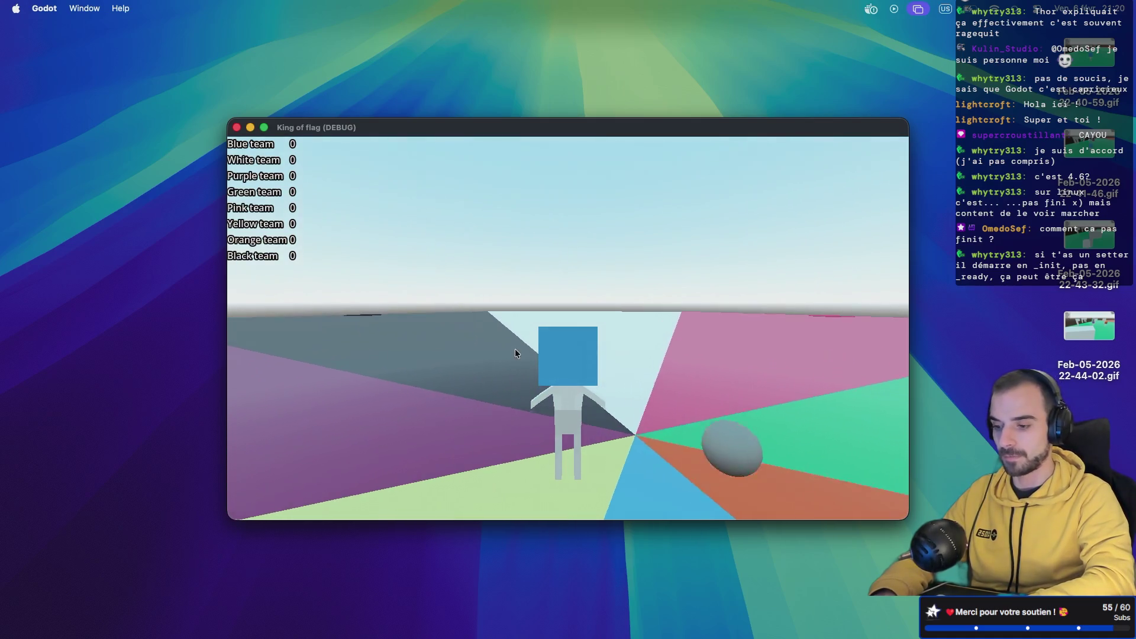
{"action": "left_click_drag", "start_coordinate": [518, 347], "coordinate": [548, 363]}
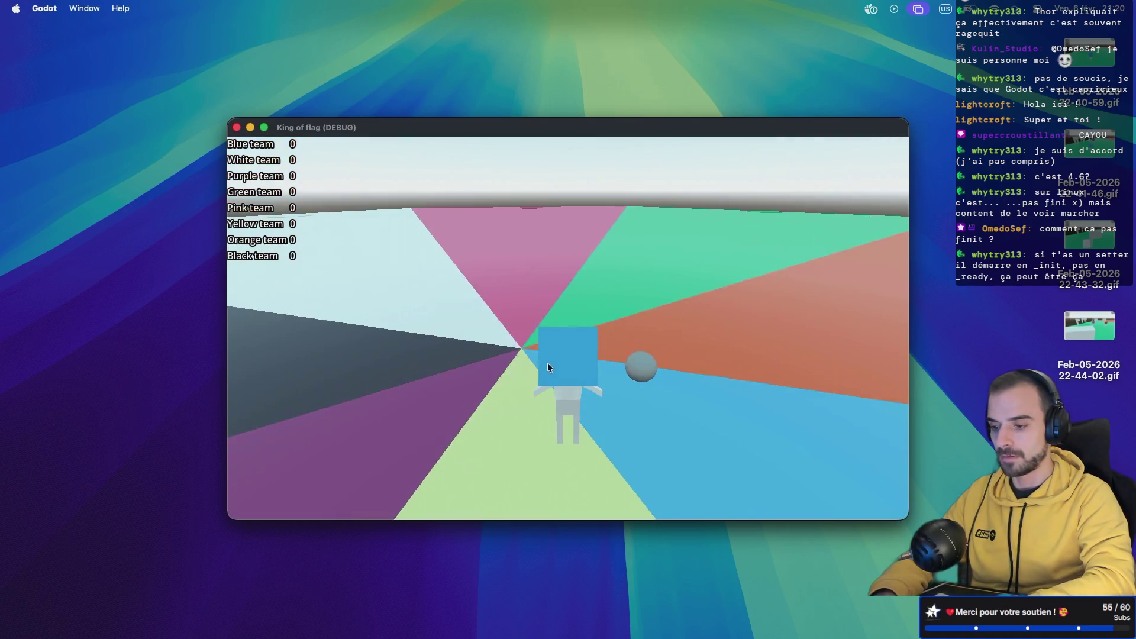
{"action": "key", "text": "w"}
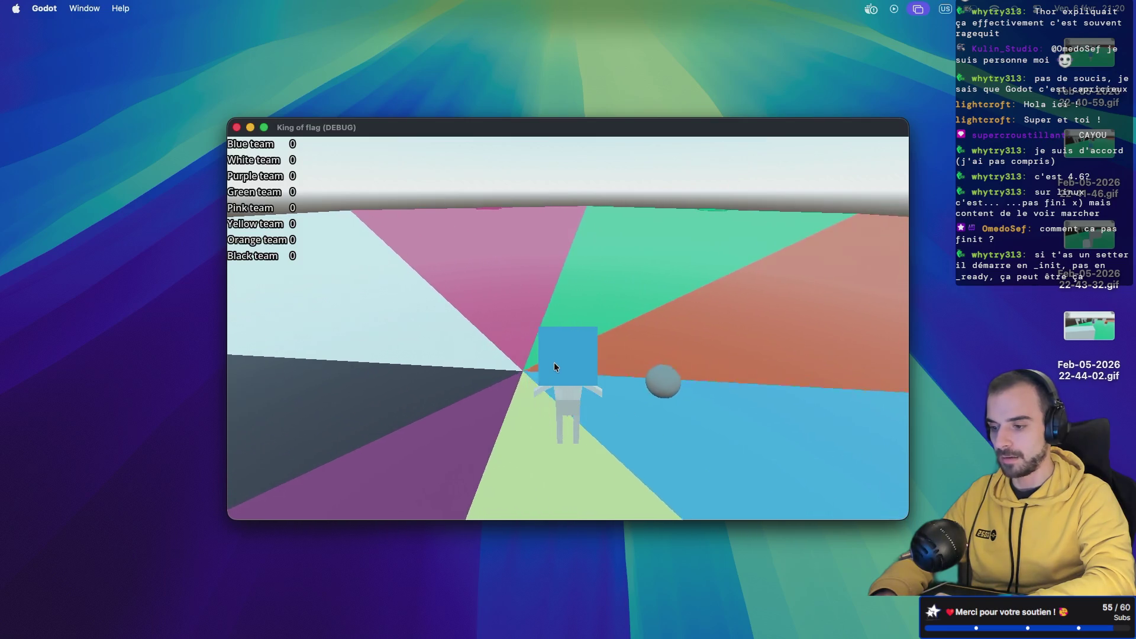
Step: Walk around near the rock and look around, then quit the game and return to the editor
{"action": "key", "text": "a"}
{"action": "key", "text": "s"}
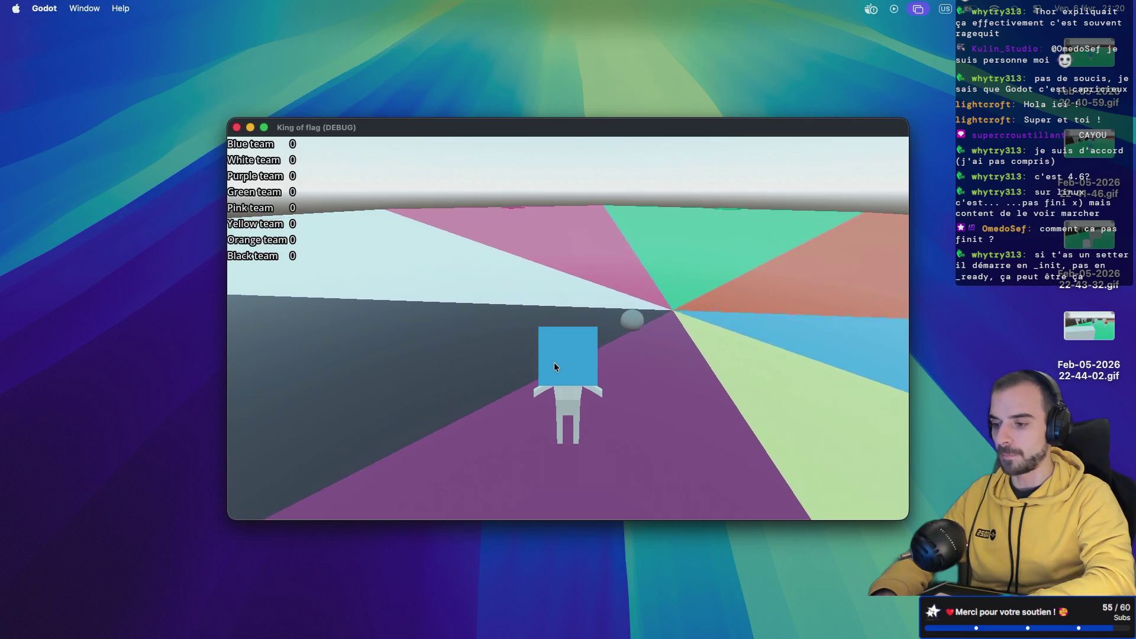
{"action": "mouse_move", "coordinate": [553, 362]}
{"action": "left_mouse_down"}
{"action": "mouse_move", "coordinate": [571, 365]}
{"action": "mouse_move", "coordinate": [555, 345]}
{"action": "mouse_move", "coordinate": [584, 359]}
{"action": "left_mouse_up"}
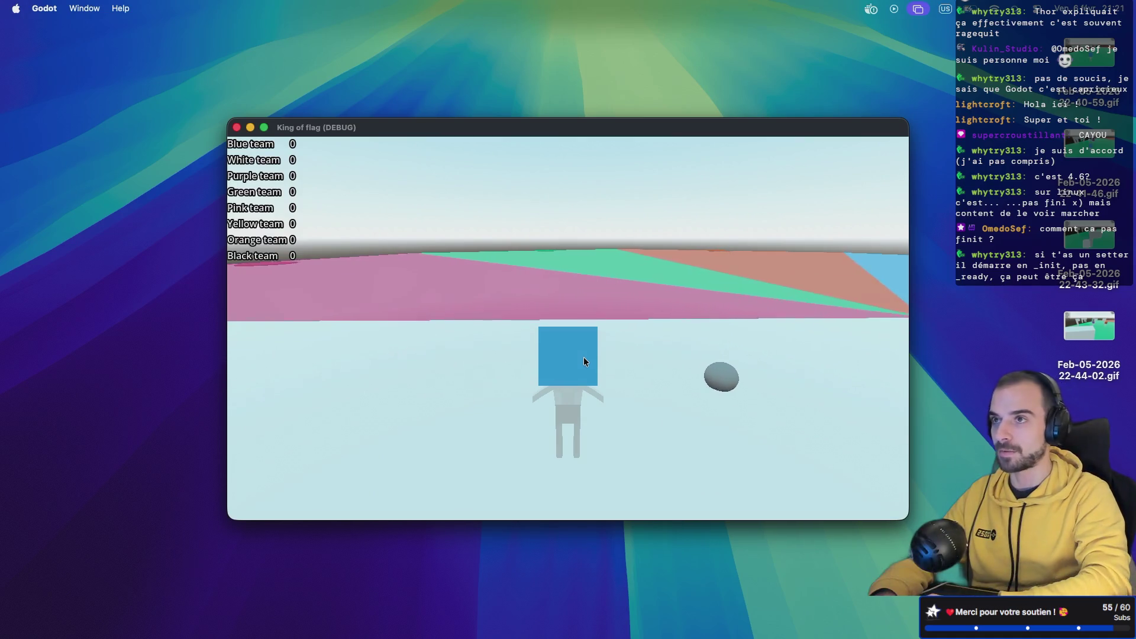
{"action": "left_click_drag", "start_coordinate": [584, 357], "coordinate": [411, 296]}
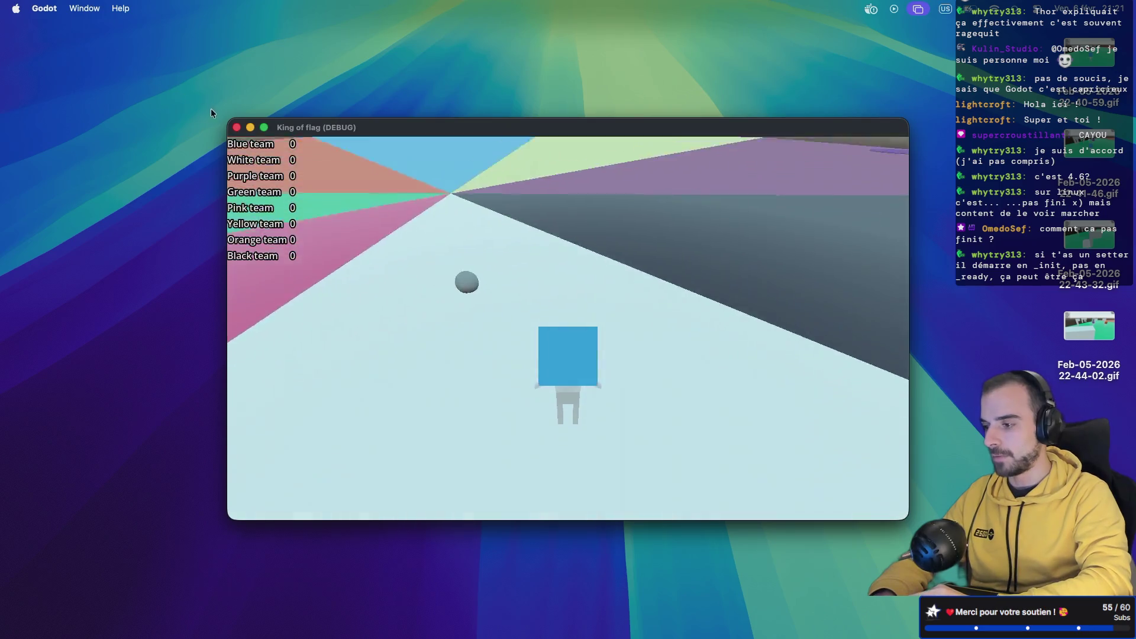
{"action": "key", "text": "super+r"}
{"action": "key", "text": "ctrl+Right"}
{"action": "key", "text": "ctrl+Right"}
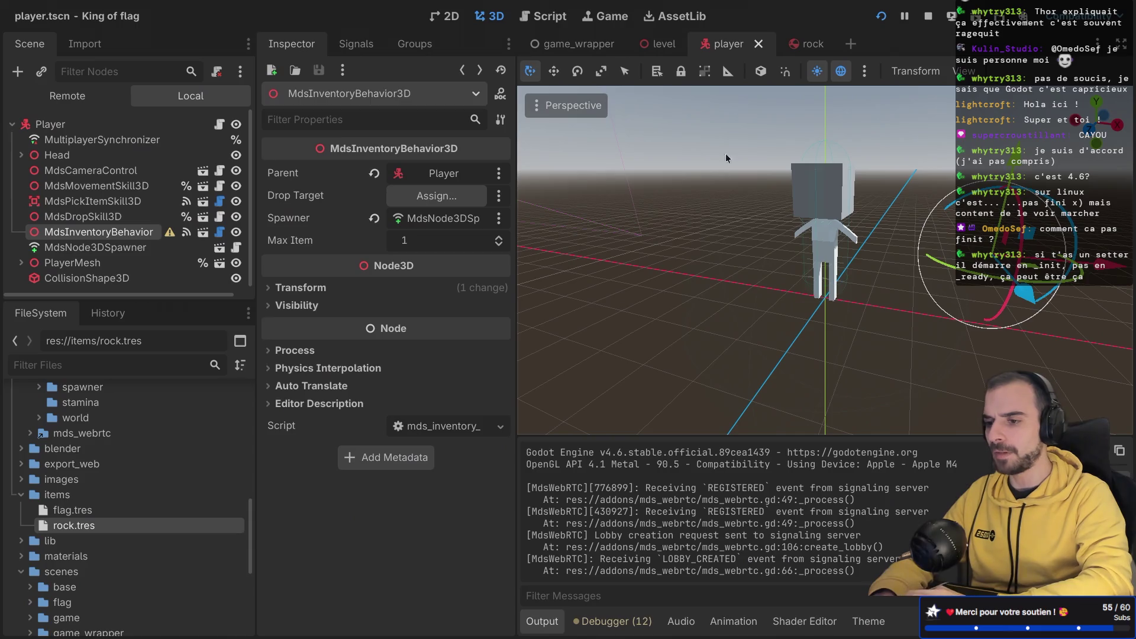
{"action": "left_click", "coordinate": [798, 44]}
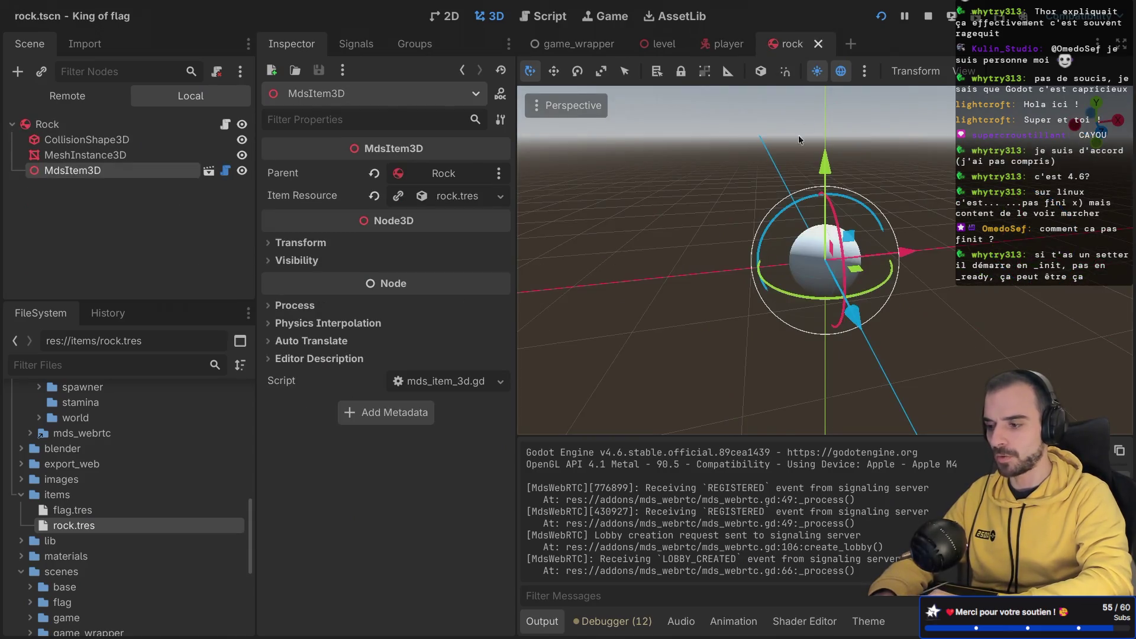
{"action": "left_click", "coordinate": [226, 124]}
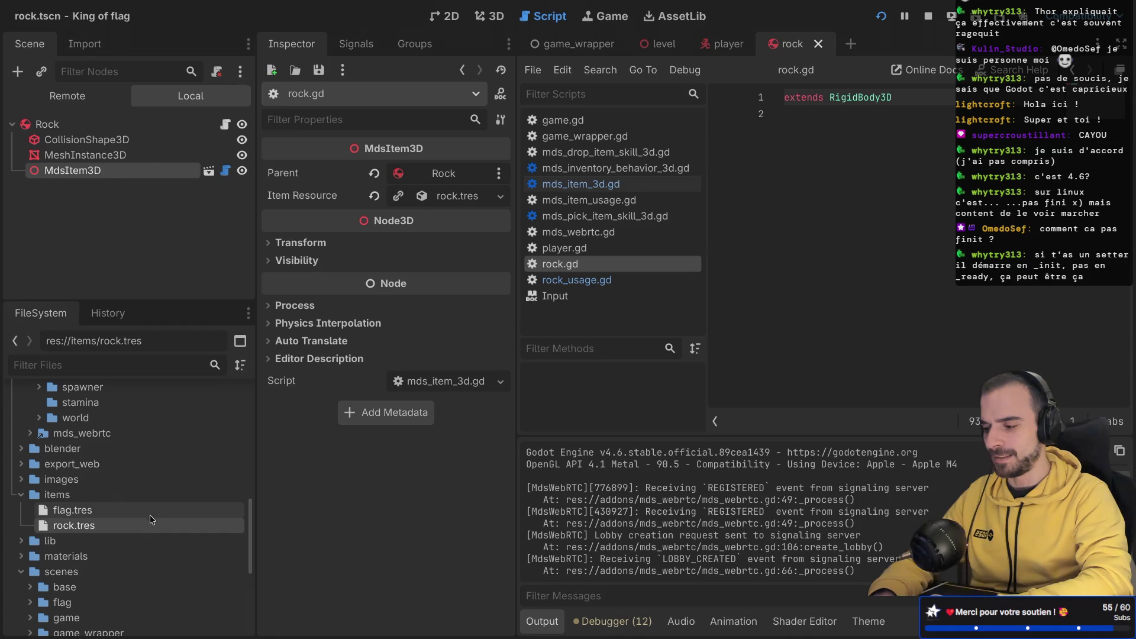
{"action": "scroll", "coordinate": [158, 537], "scroll_direction": "down", "scroll_amount": 4}
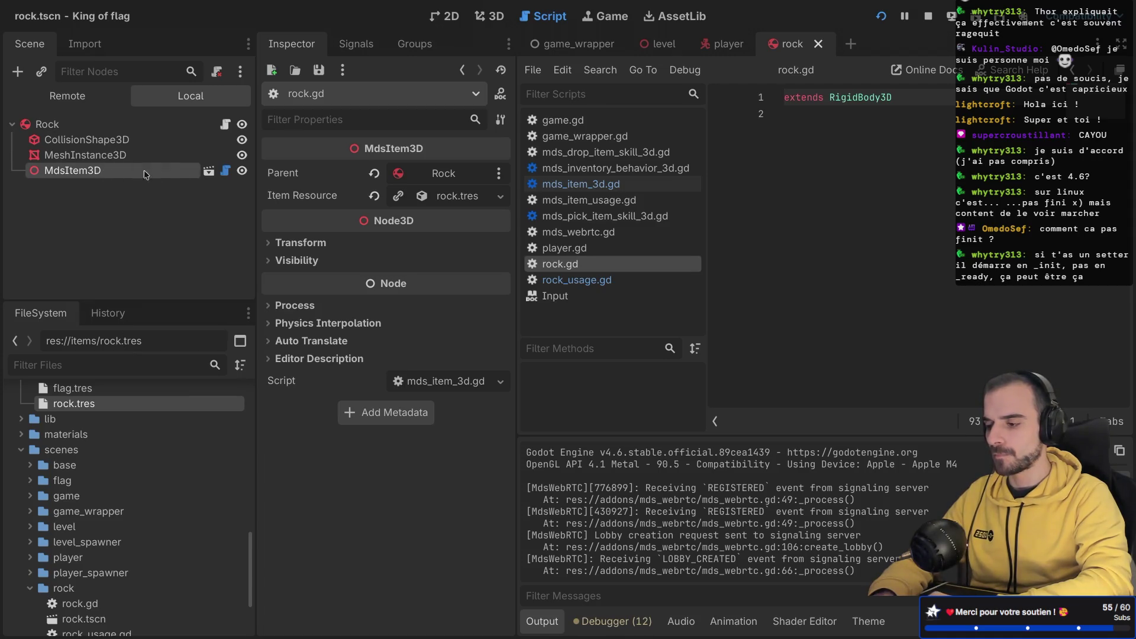
{"action": "left_click", "coordinate": [226, 171]}
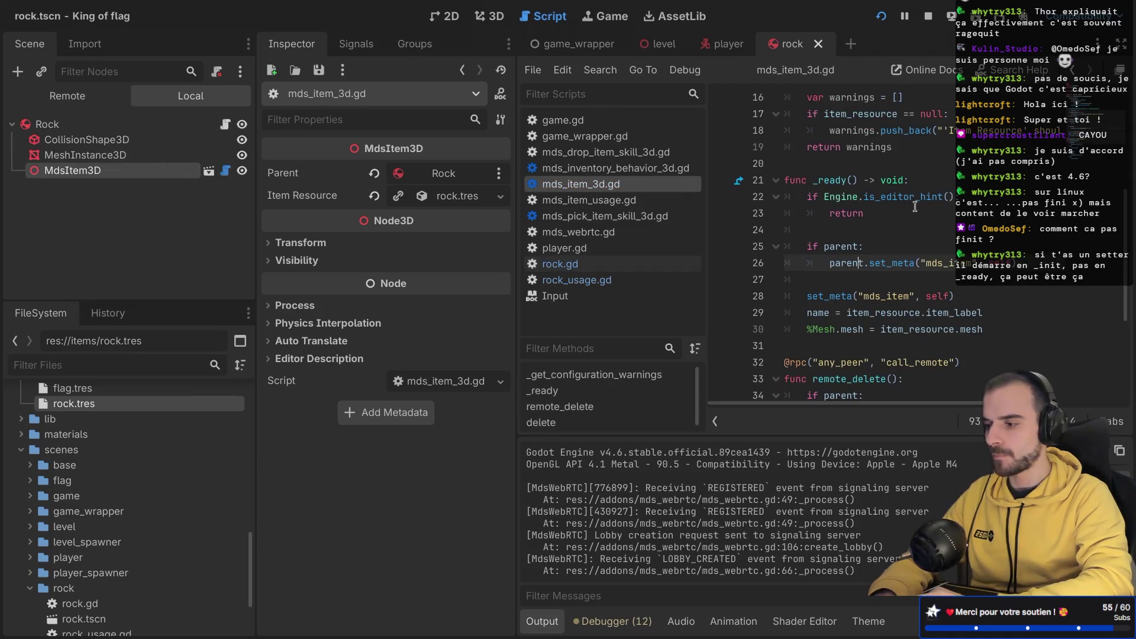
{"action": "key", "text": "ctrl+super+d"}
{"action": "scroll", "coordinate": [417, 223], "scroll_direction": "up", "scroll_amount": 5}
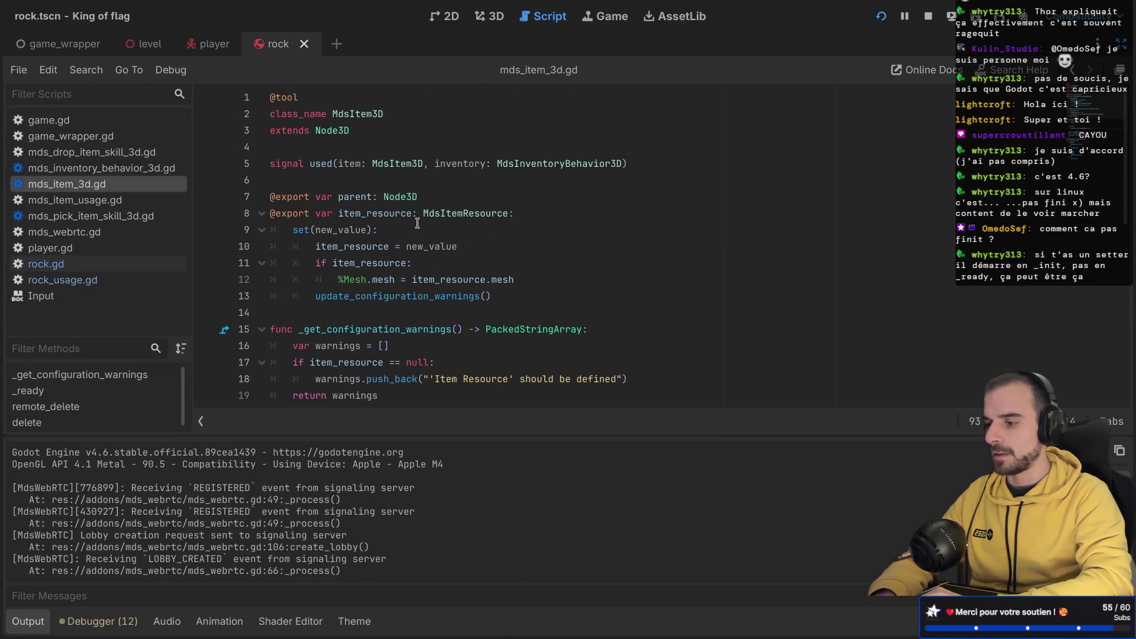
{"action": "scroll", "coordinate": [417, 222], "scroll_direction": "down", "scroll_amount": 1}
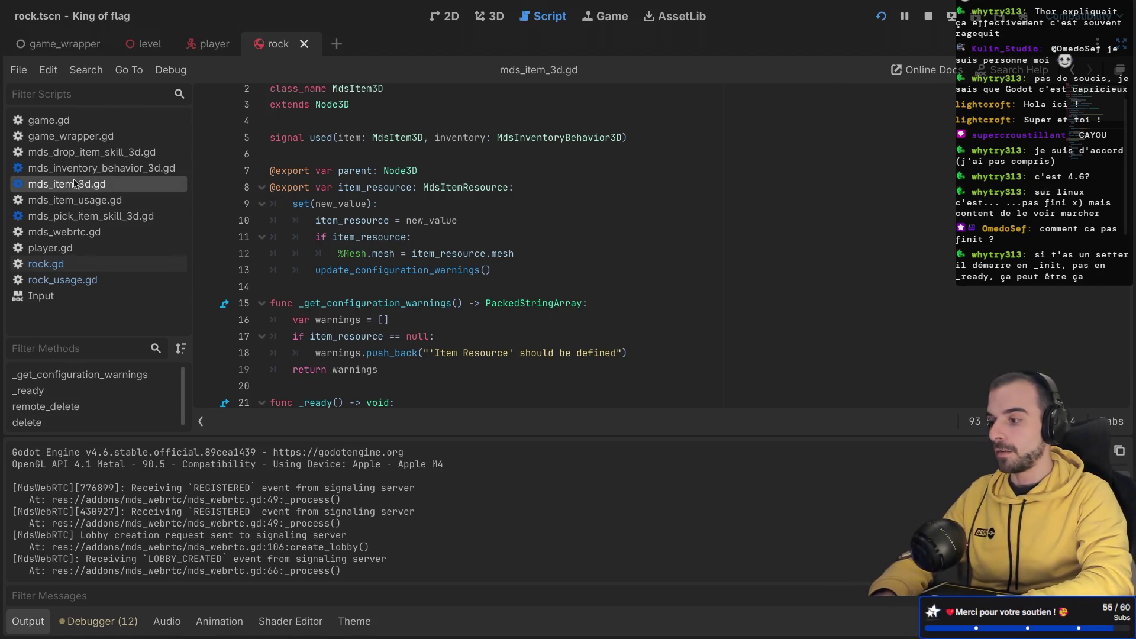
{"action": "left_click", "coordinate": [89, 169]}
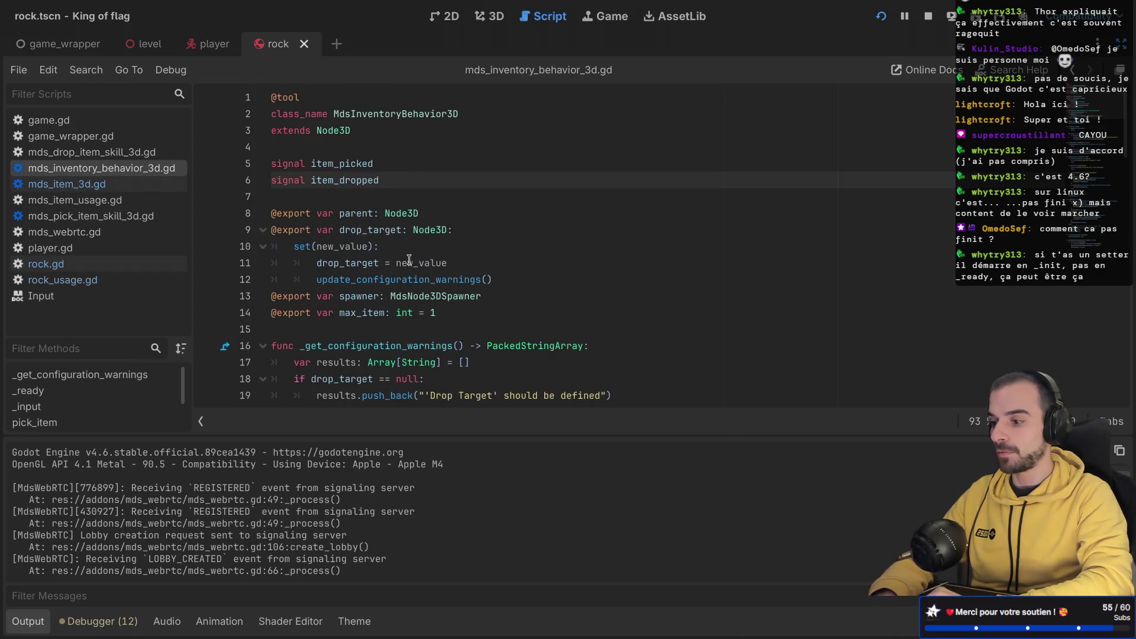
{"action": "scroll", "coordinate": [408, 261], "scroll_direction": "down", "scroll_amount": 7}
{"action": "scroll", "coordinate": [409, 261], "scroll_direction": "down", "scroll_amount": 4}
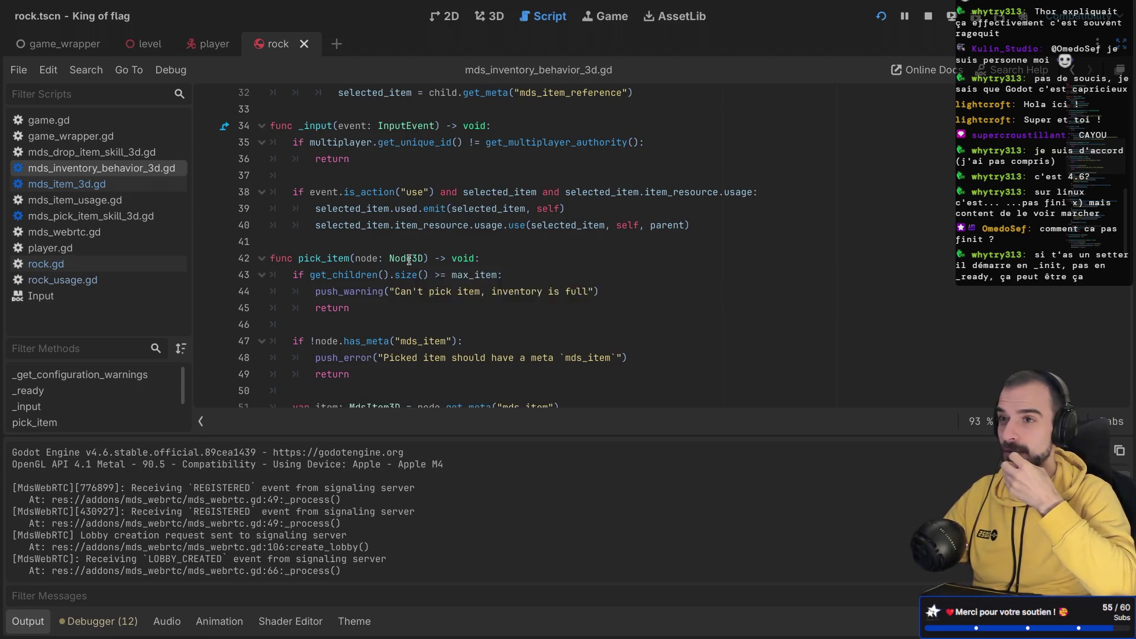
{"action": "key", "text": "ctrl+super+d"}
{"action": "left_click", "coordinate": [39, 126]}
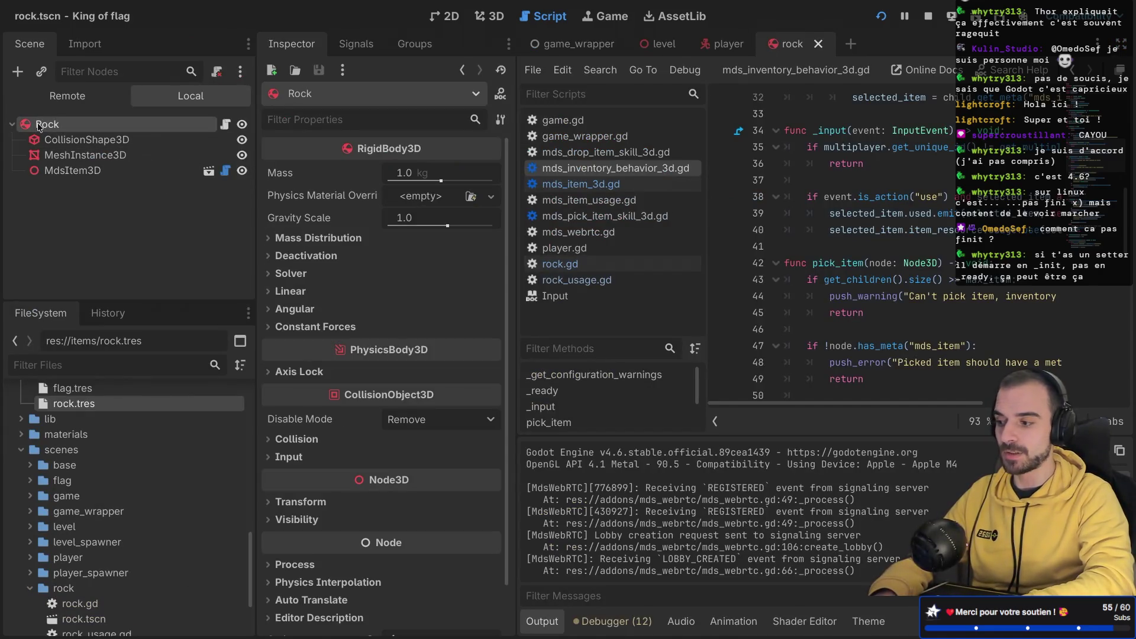
{"action": "left_click", "coordinate": [74, 174]}
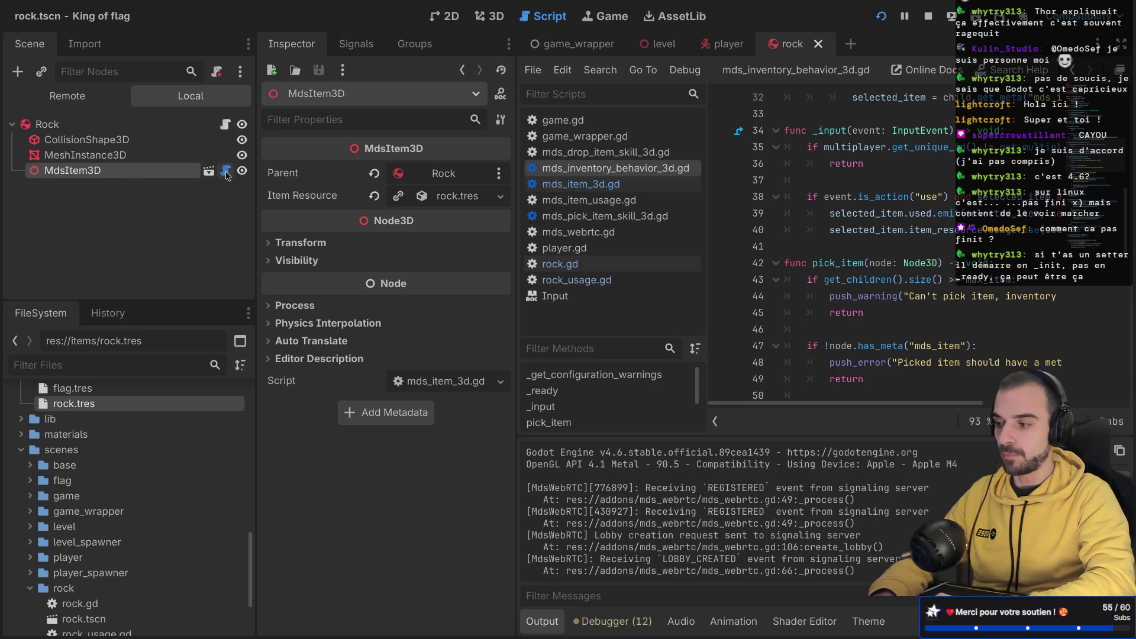
{"action": "left_click", "coordinate": [64, 124]}
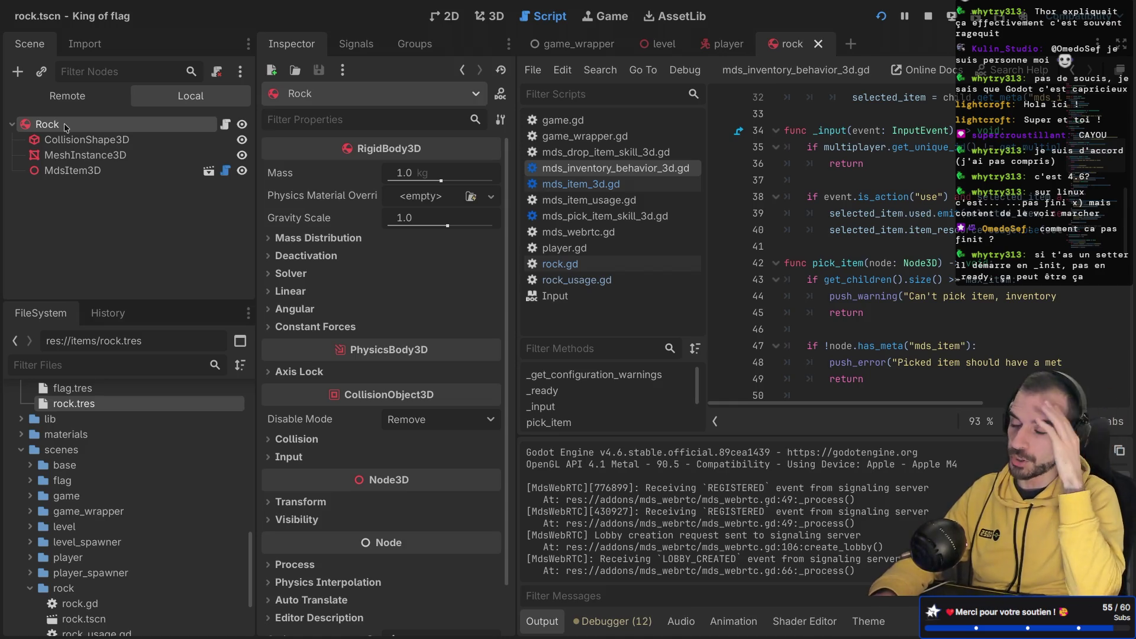
{"action": "left_click", "coordinate": [225, 171]}
{"action": "key", "text": "ctrl+super+d"}
{"action": "double_click", "coordinate": [312, 145]}
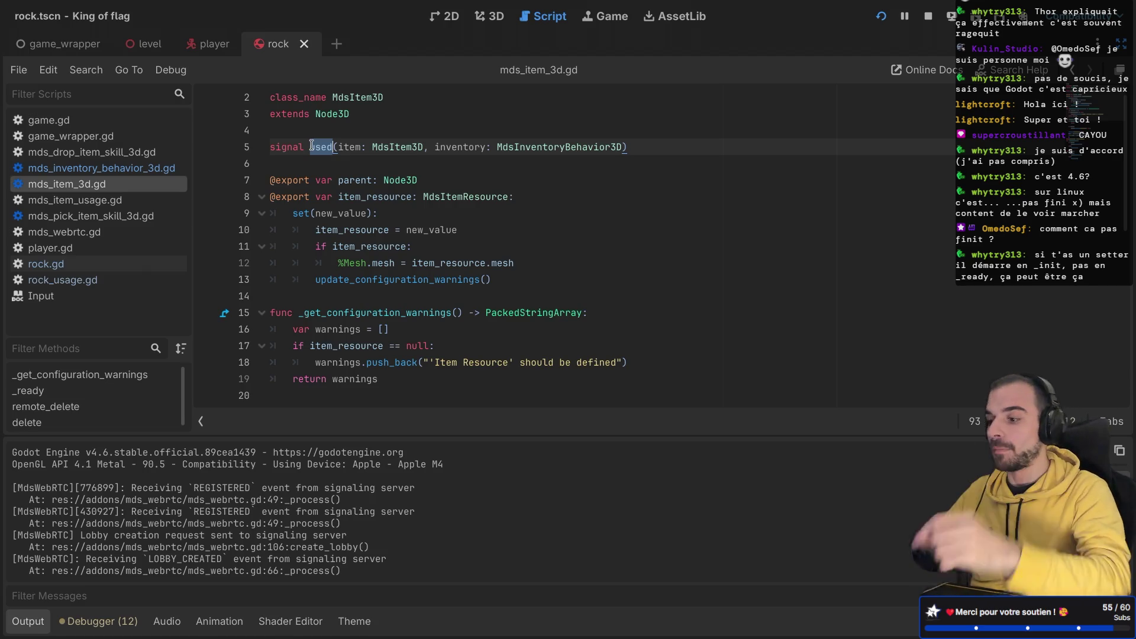
{"action": "left_click", "coordinate": [296, 131]}
Step: Add 'signal picked()' and 'signal dropped()' above the used signal and save the script
{"action": "key", "text": "Return"}
{"action": "type", "text": "gnal picked()"}
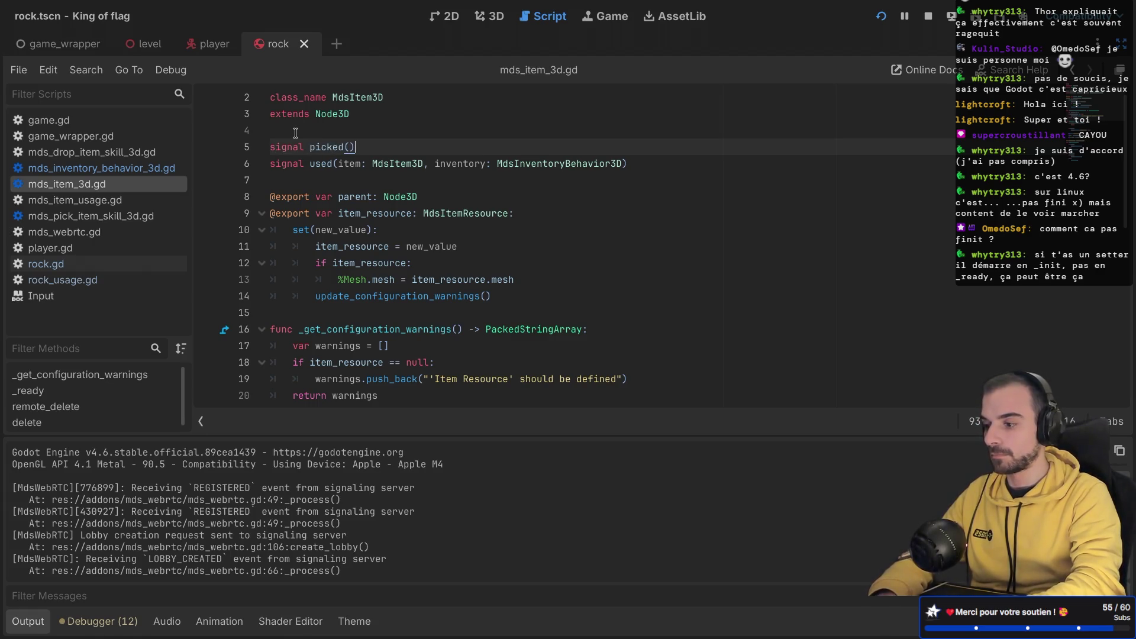
{"action": "key", "text": "Return"}
{"action": "type", "text": "signal "}
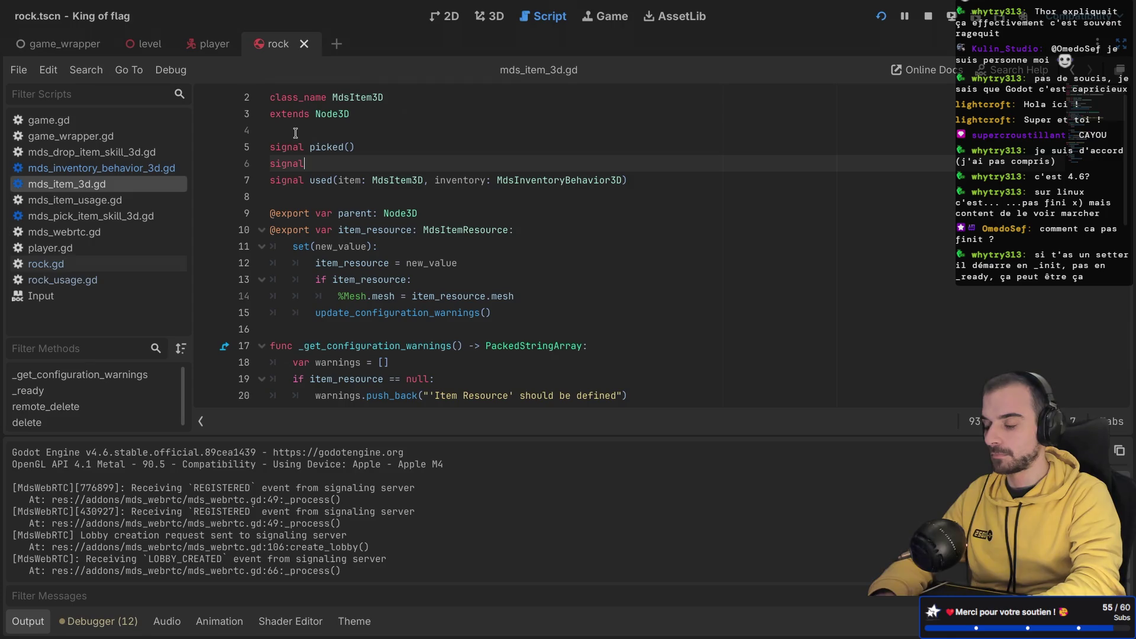
{"action": "type", "text": "dropped()"}
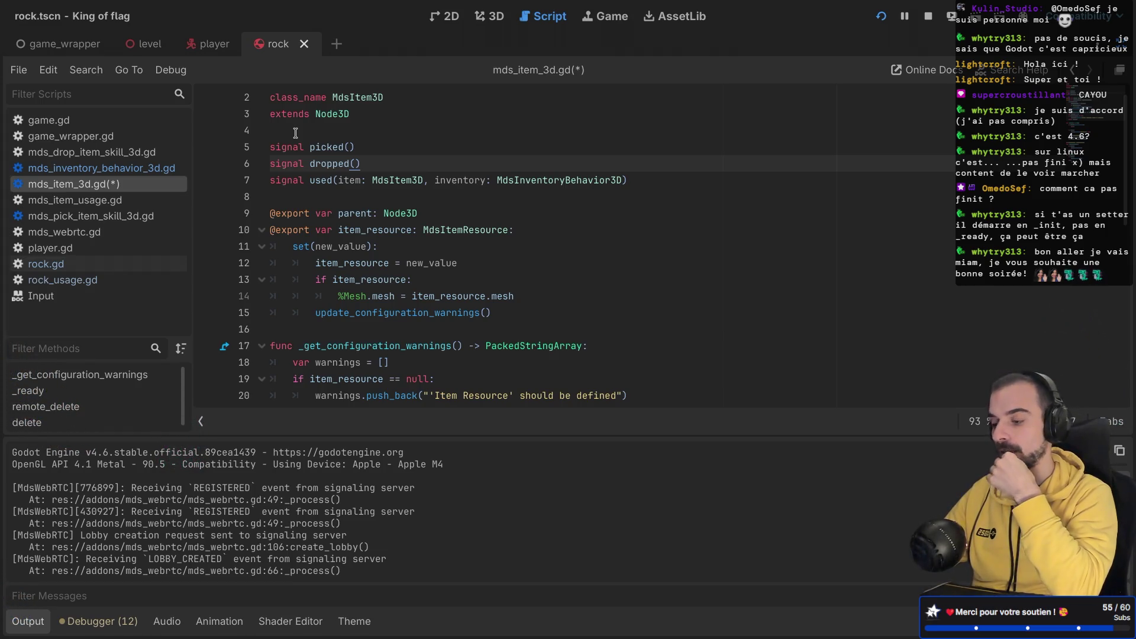
{"action": "key", "text": "ctrl+s"}
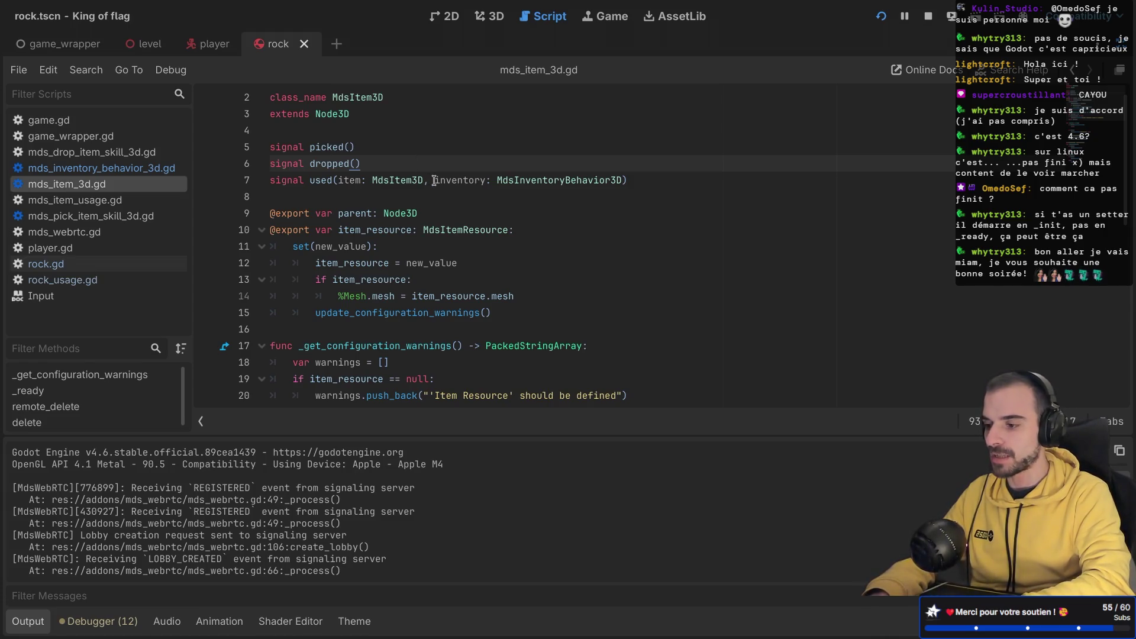
Step: Copy the used signal's inventory: MdsInventoryBehavior3D parameter into both picked and dropped
{"action": "left_click_drag", "start_coordinate": [434, 180], "coordinate": [623, 180]}
{"action": "key", "text": "ctrl+c"}
{"action": "left_click", "coordinate": [348, 147]}
{"action": "key", "text": "ctrl+v"}
{"action": "left_click", "coordinate": [356, 164]}
{"action": "key", "text": "ctrl+v"}
{"action": "scroll", "coordinate": [554, 144], "scroll_direction": "down", "scroll_amount": 2}
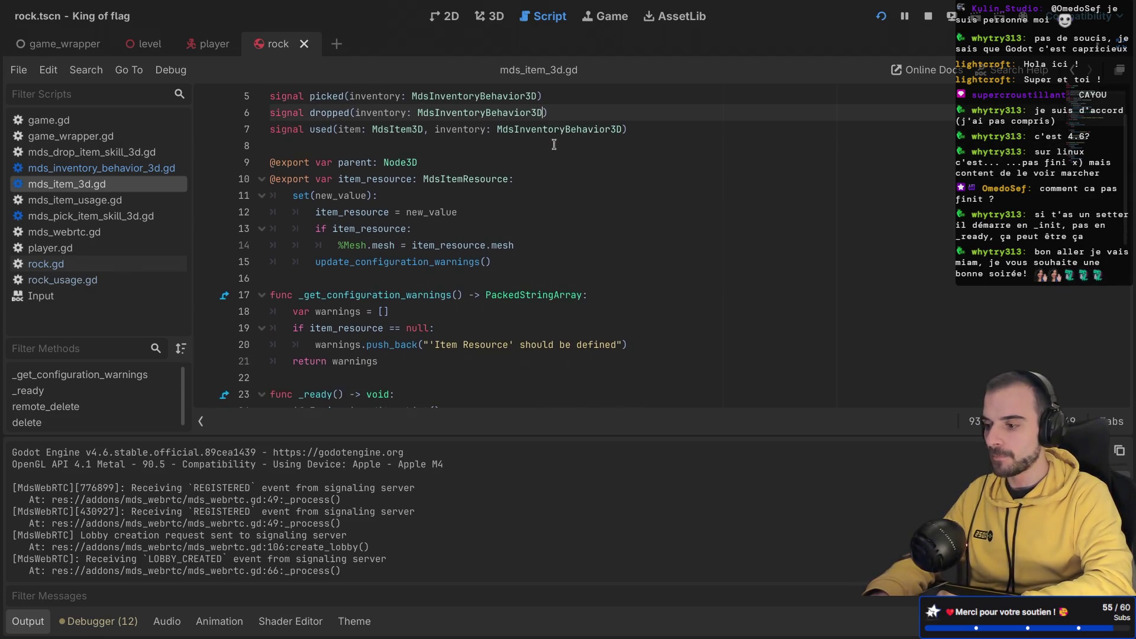
{"action": "scroll", "coordinate": [554, 144], "scroll_direction": "up", "scroll_amount": 2}
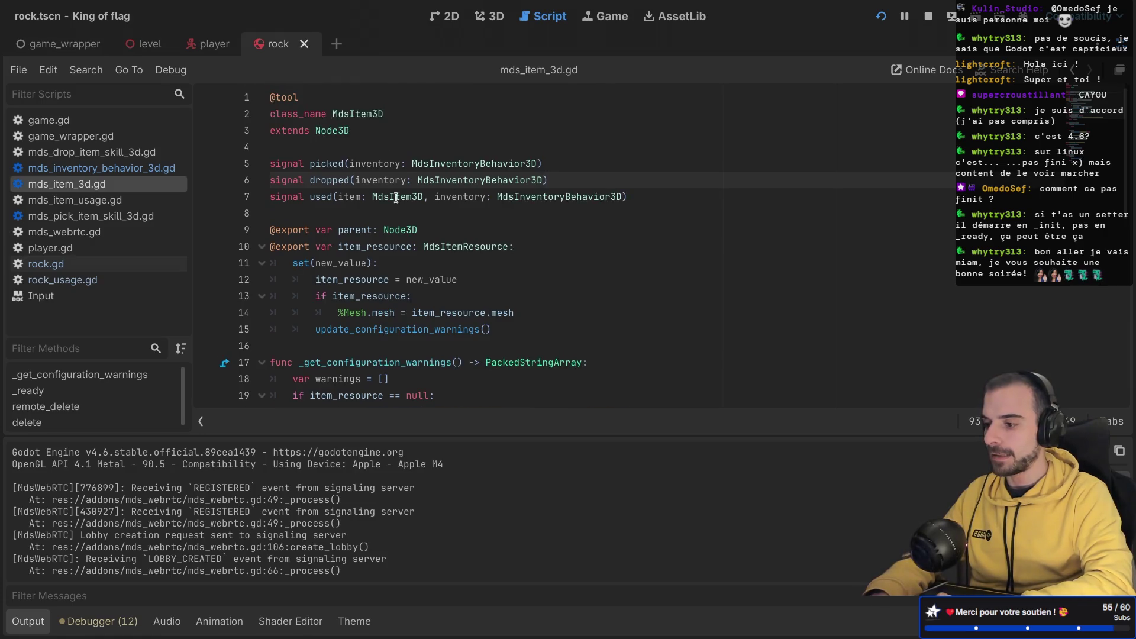
{"action": "double_click", "coordinate": [321, 167]}
{"action": "double_click", "coordinate": [322, 176]}
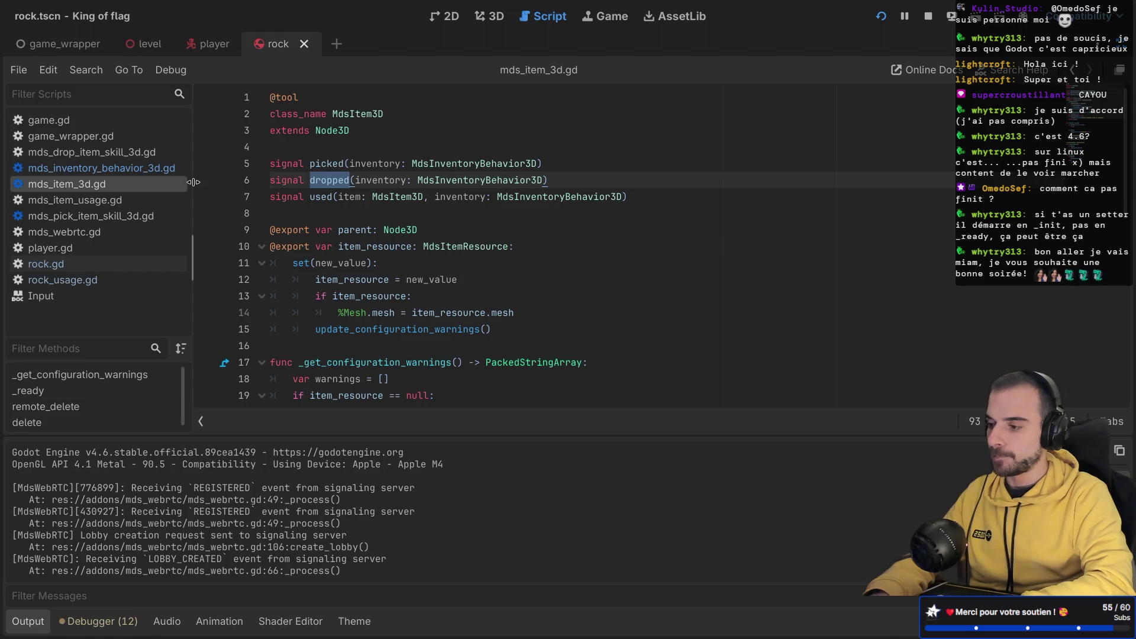
{"action": "left_click", "coordinate": [101, 168]}
Step: Scroll mds_inventory_behavior_3d.gd to its pick_item function and highlight its name
{"action": "scroll", "coordinate": [444, 231], "scroll_direction": "down", "scroll_amount": 3}
{"action": "scroll", "coordinate": [444, 231], "scroll_direction": "down", "scroll_amount": 5}
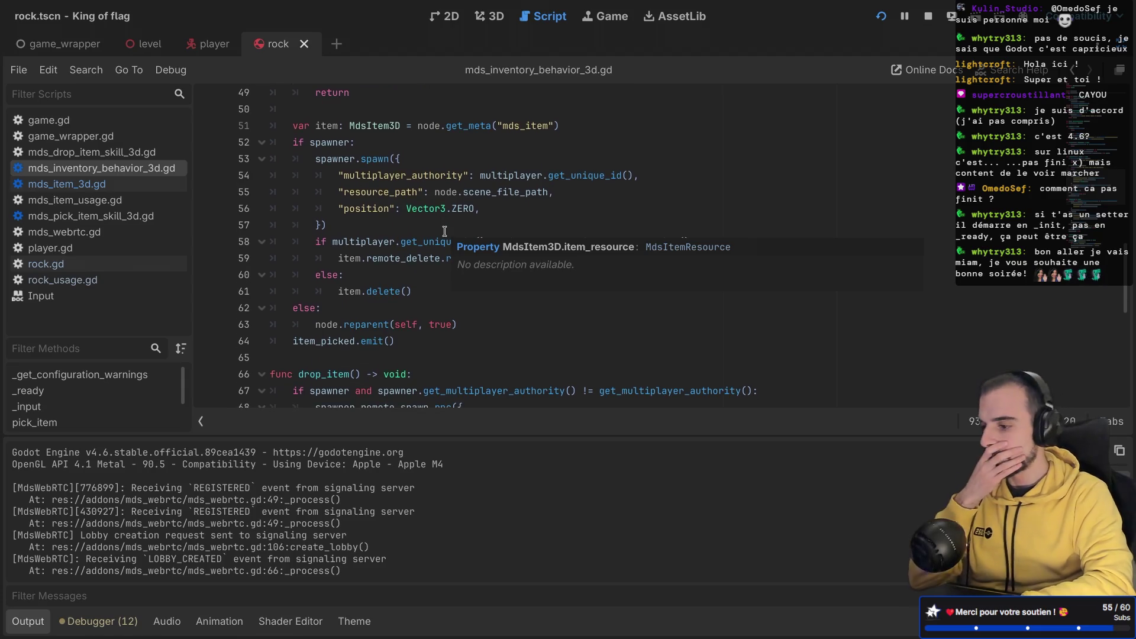
{"action": "scroll", "coordinate": [444, 231], "scroll_direction": "up", "scroll_amount": 2}
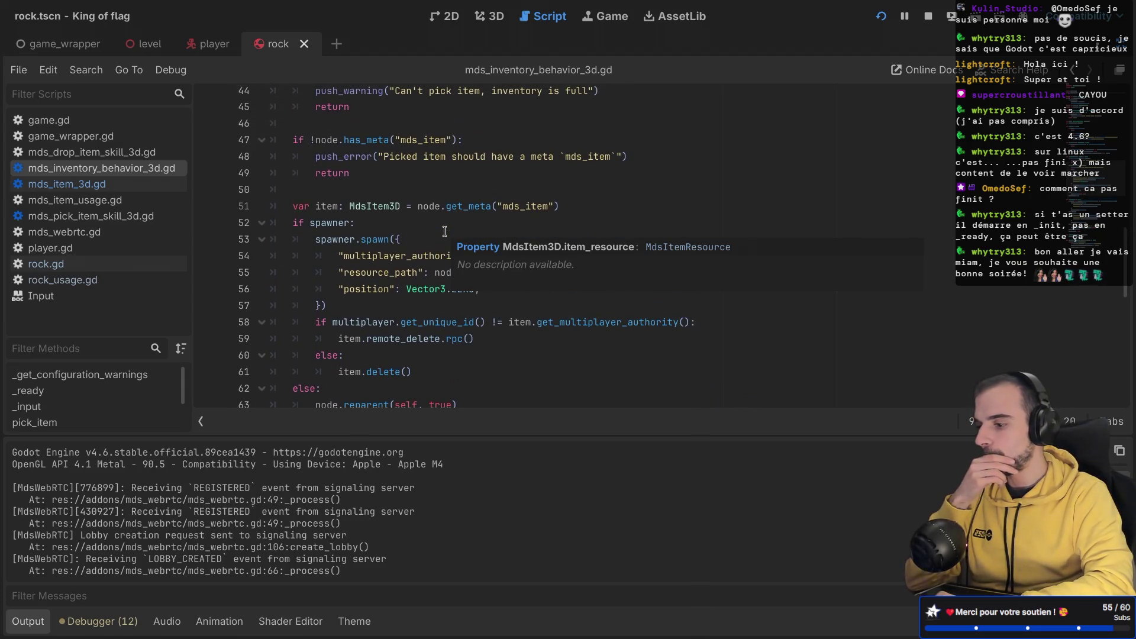
{"action": "scroll", "coordinate": [445, 231], "scroll_direction": "down", "scroll_amount": 2}
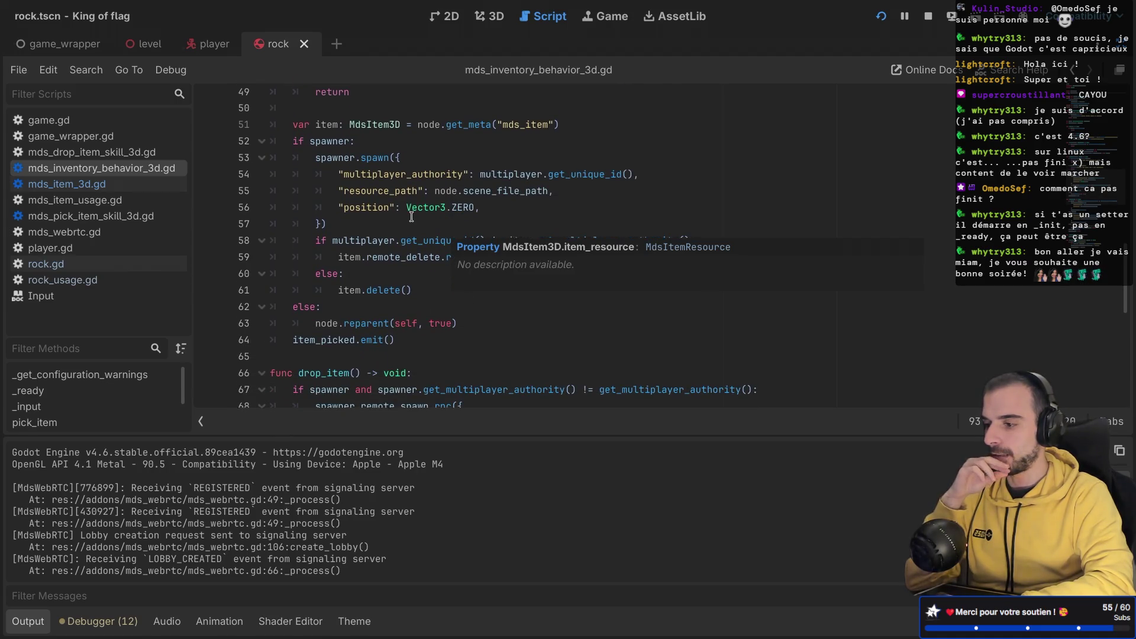
{"action": "scroll", "coordinate": [444, 230], "scroll_direction": "up", "scroll_amount": 4}
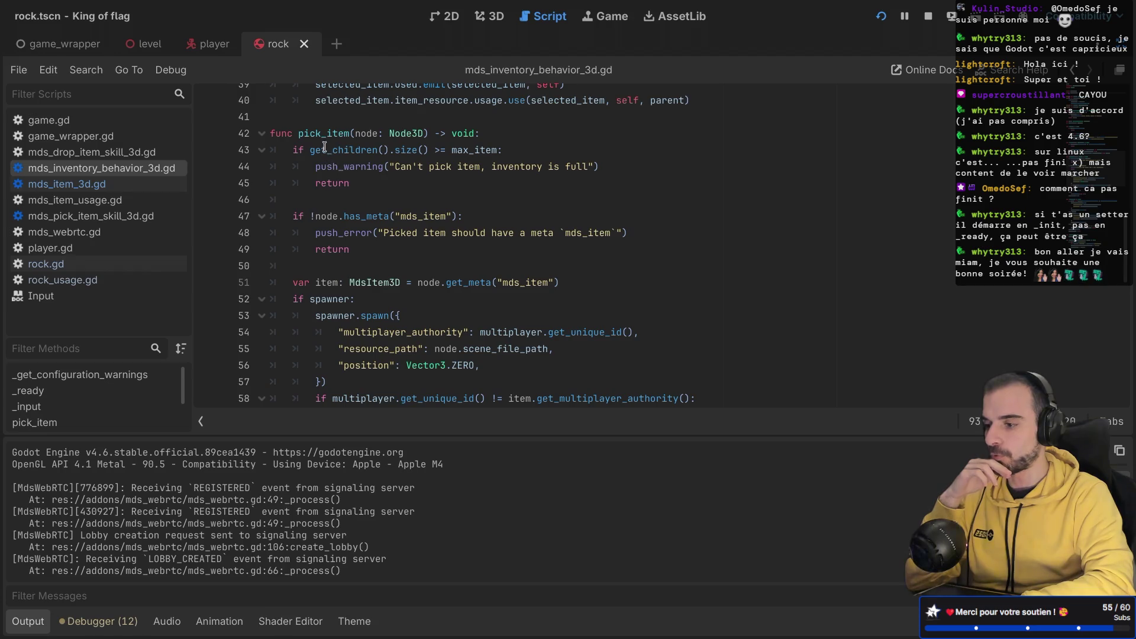
{"action": "double_click", "coordinate": [321, 132]}
{"action": "scroll", "coordinate": [347, 200], "scroll_direction": "down", "scroll_amount": 4}
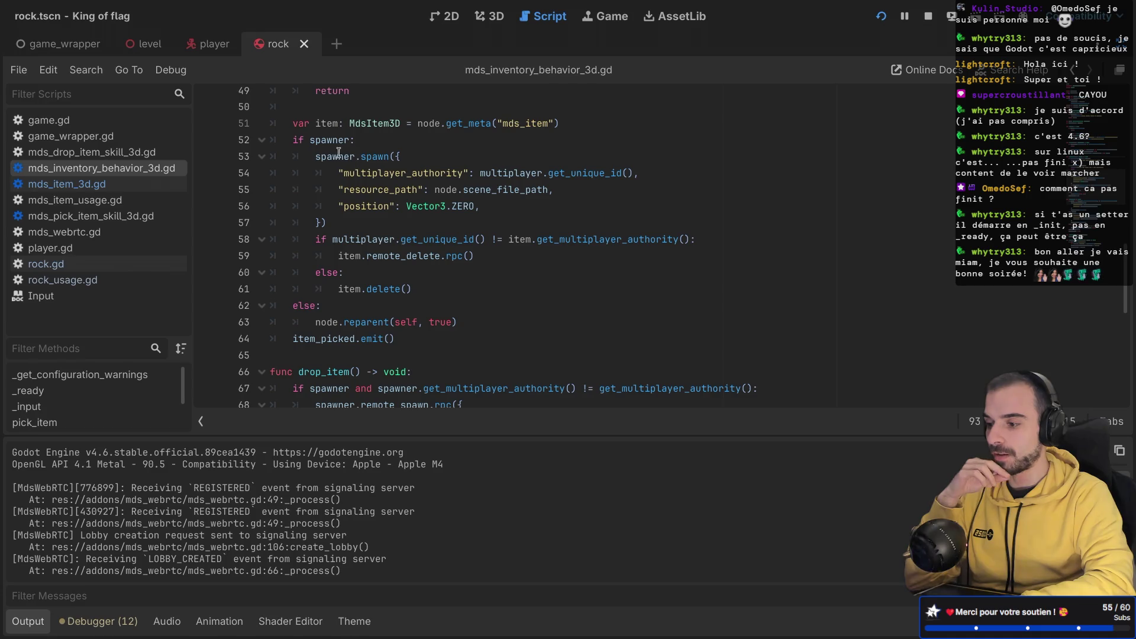
Step: Review pick_item's spawner, reparent and delete branches, ending at the spawner.spawn call on line 53
{"action": "left_click_drag", "start_coordinate": [304, 148], "coordinate": [427, 273]}
{"action": "left_click_drag", "start_coordinate": [315, 321], "coordinate": [459, 322]}
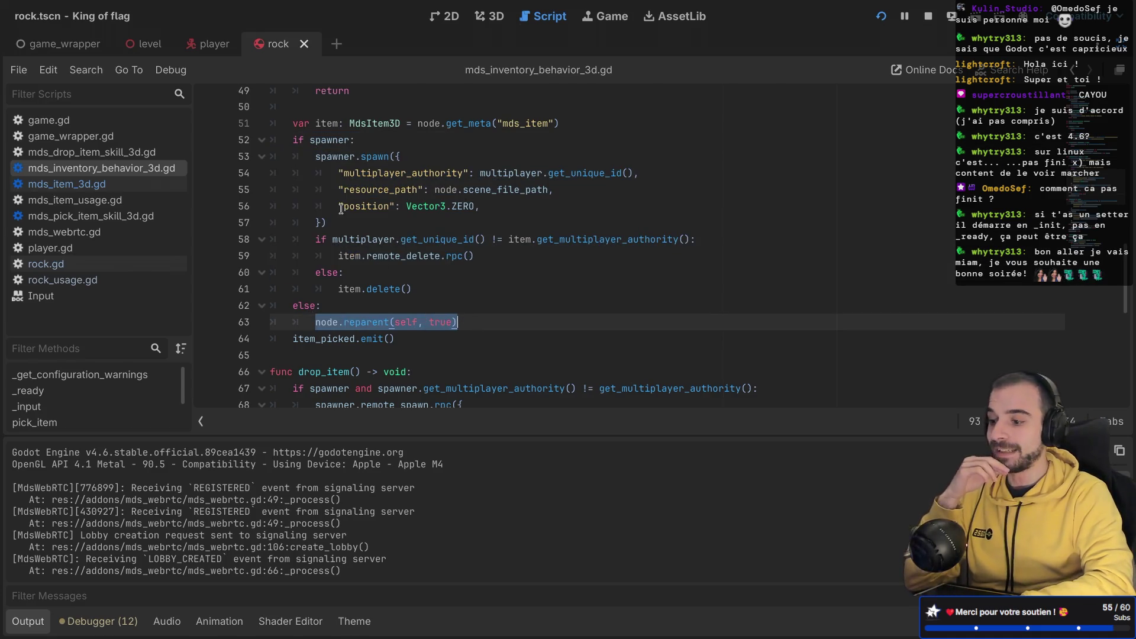
{"action": "left_click_drag", "start_coordinate": [311, 239], "coordinate": [436, 255]}
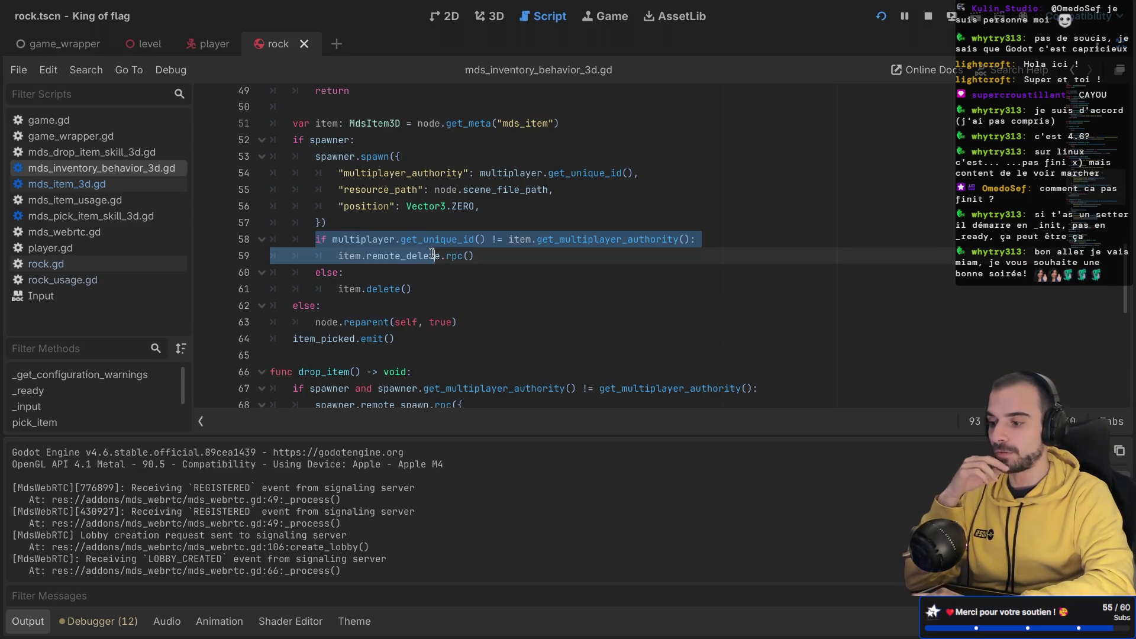
{"action": "left_click_drag", "start_coordinate": [320, 273], "coordinate": [371, 285]}
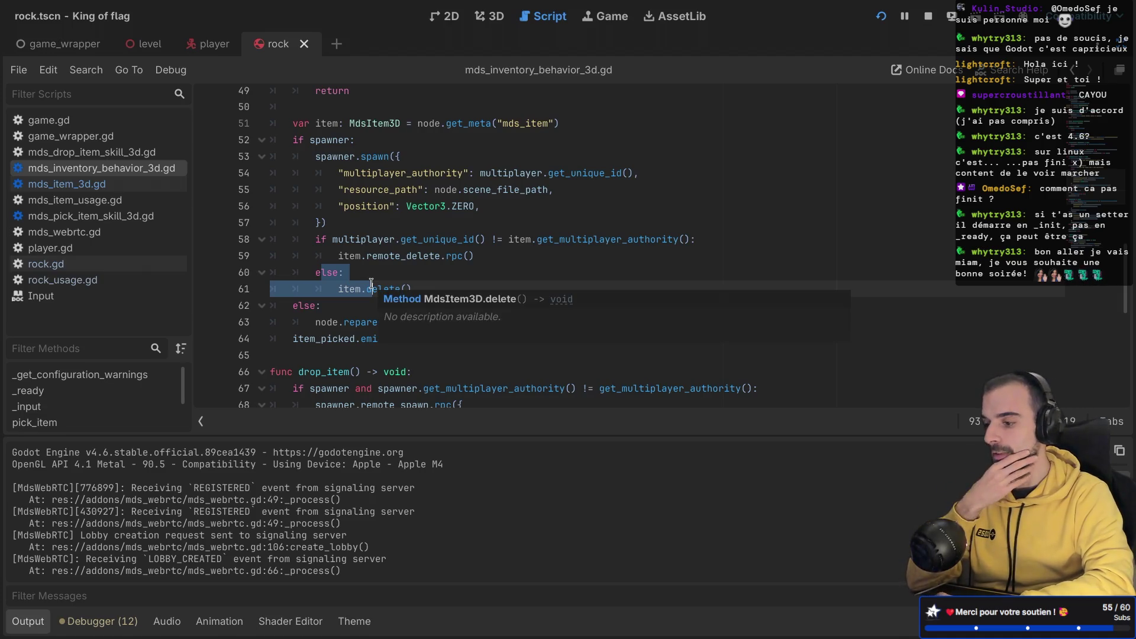
{"action": "left_click", "coordinate": [379, 241]}
{"action": "mouse_move", "coordinate": [412, 254]}
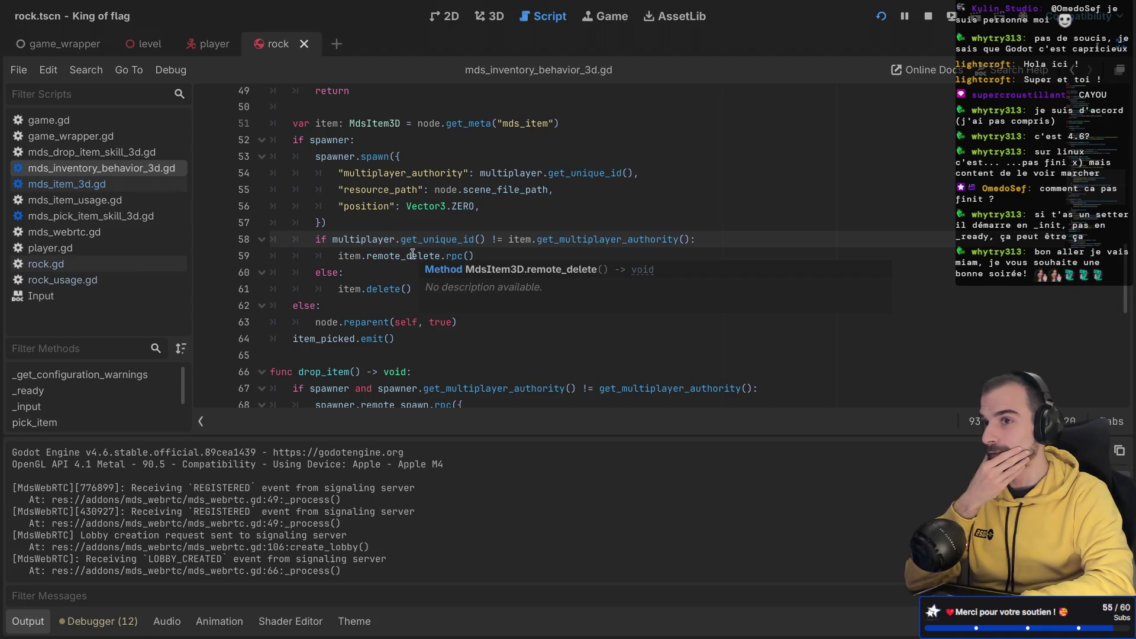
{"action": "scroll", "coordinate": [412, 254], "scroll_direction": "up", "scroll_amount": 3}
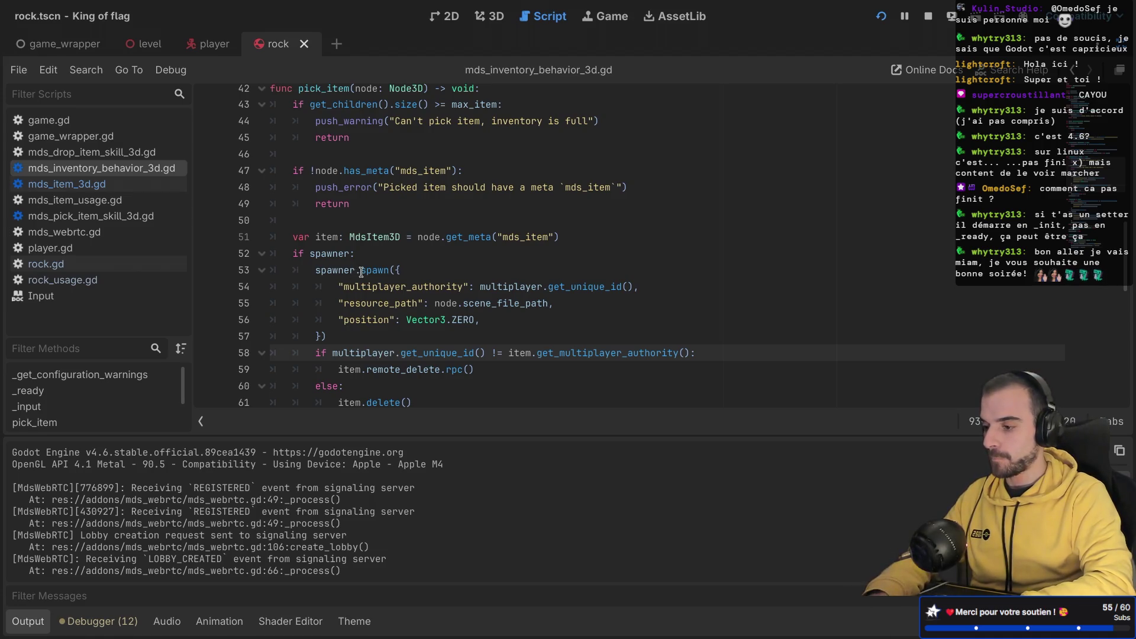
{"action": "left_click", "coordinate": [315, 269]}
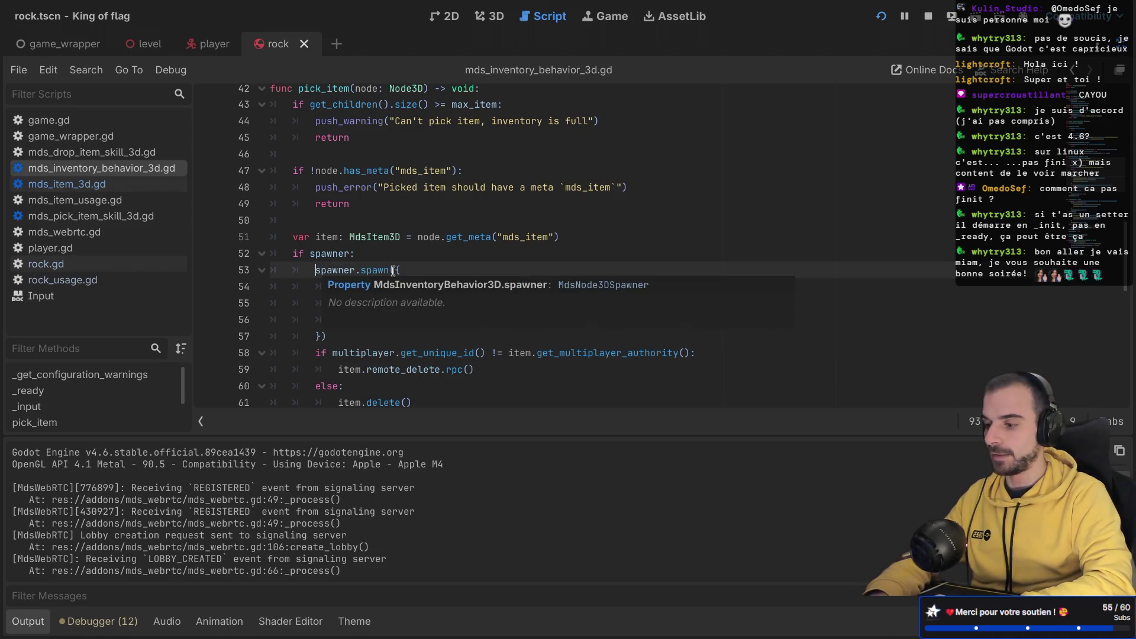
{"action": "scroll", "coordinate": [446, 305], "scroll_direction": "down", "scroll_amount": 2}
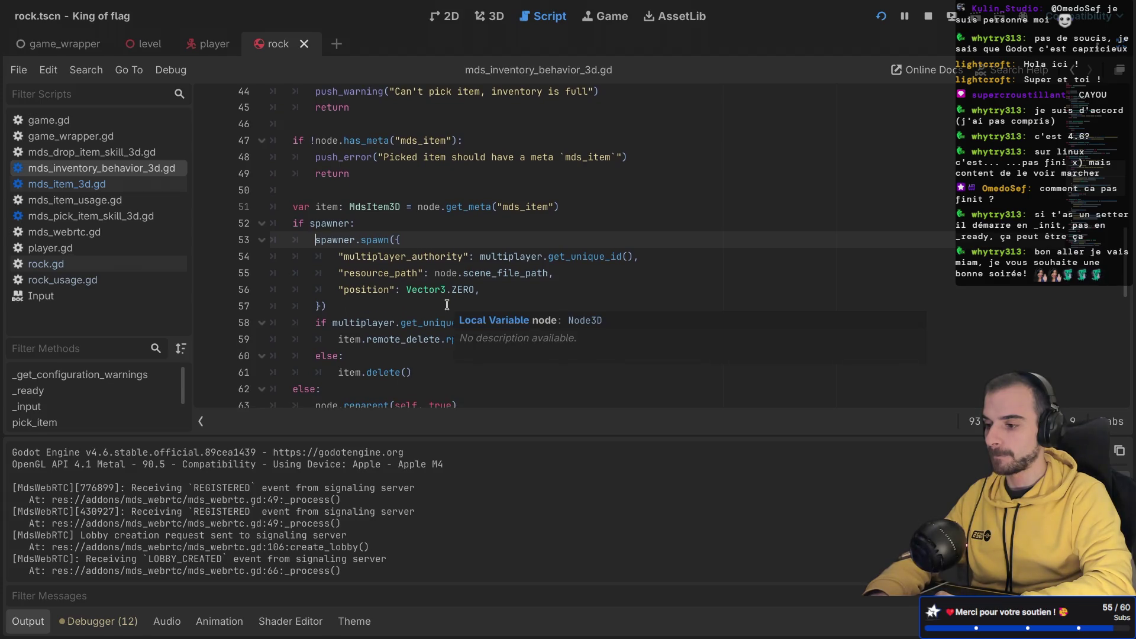
Step: Below the spawn call, add 'var new_item: MdsItem3D = new_node.get_meta(' using autocomplete
{"action": "scroll", "coordinate": [447, 305], "scroll_direction": "down", "scroll_amount": 2}
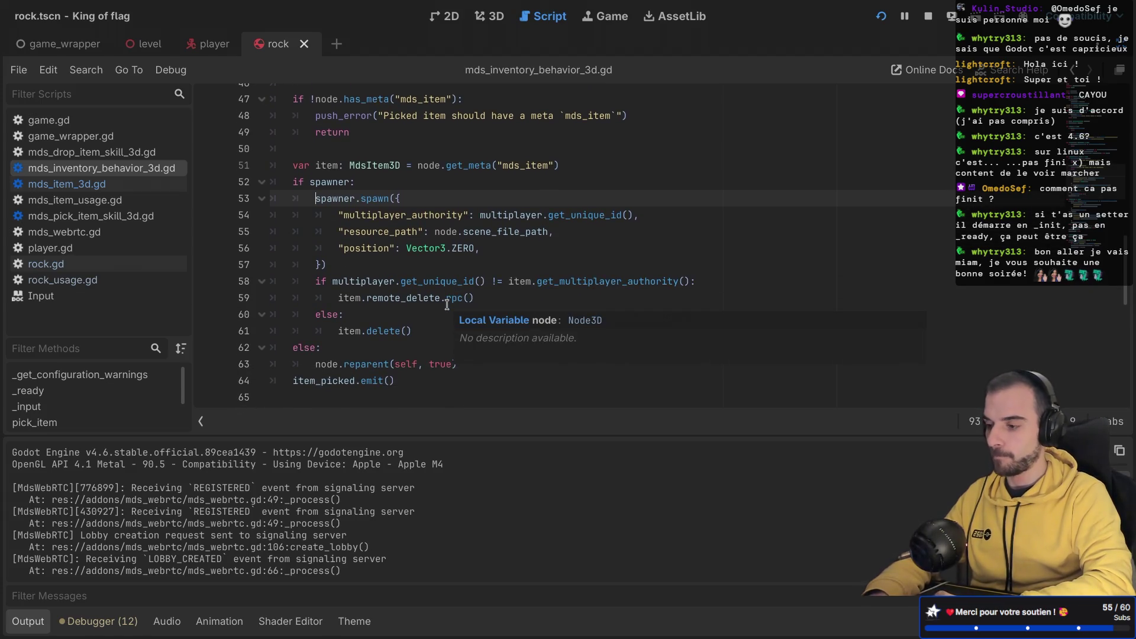
{"action": "type", "text": "var new_nod"}
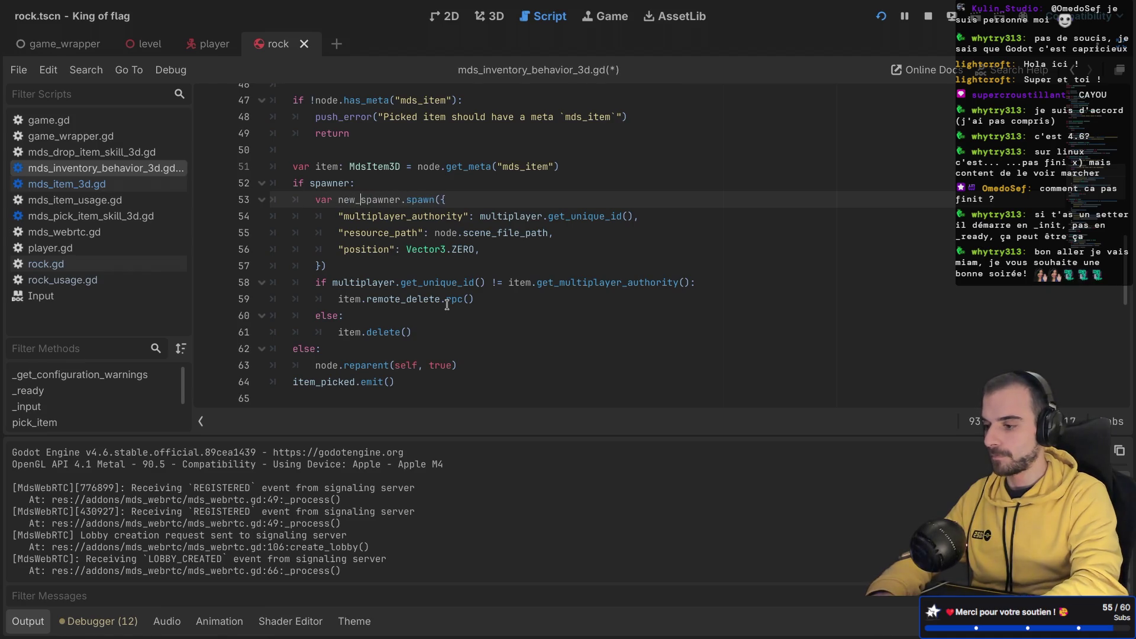
{"action": "type", "text": "e ="}
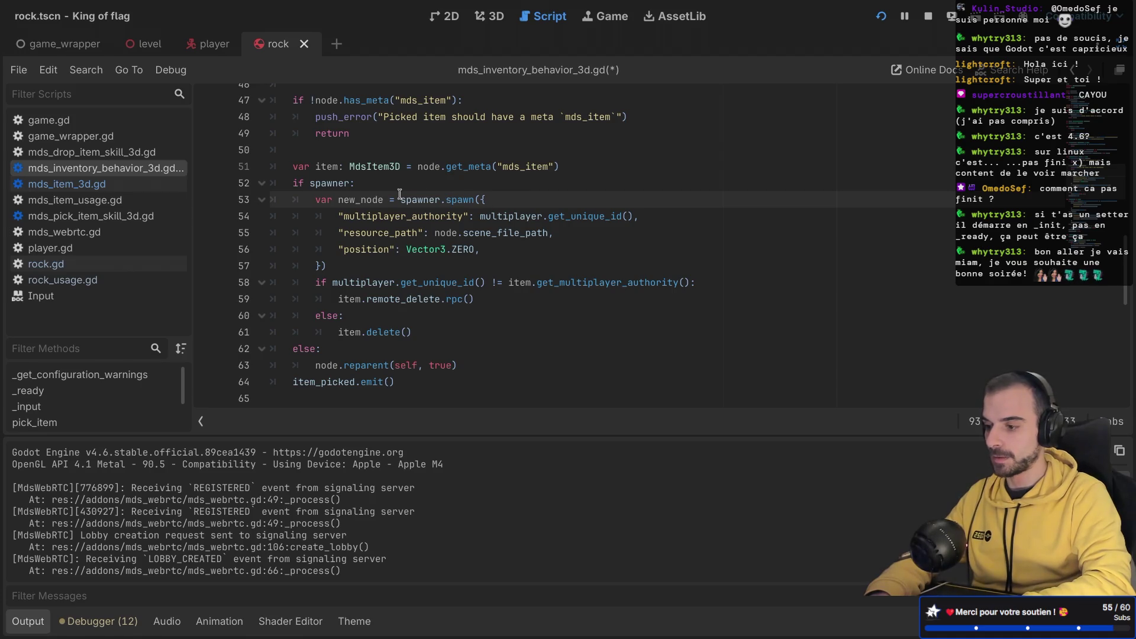
{"action": "left_click", "coordinate": [338, 268]}
{"action": "key", "text": "Return"}
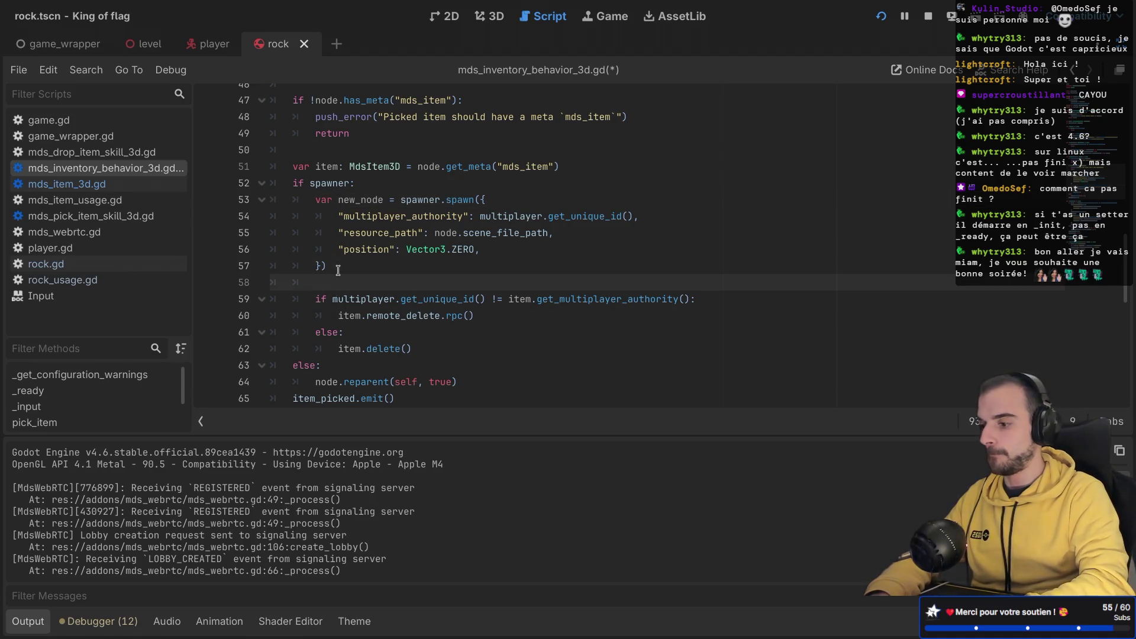
{"action": "type", "text": "varnew_item: M"}
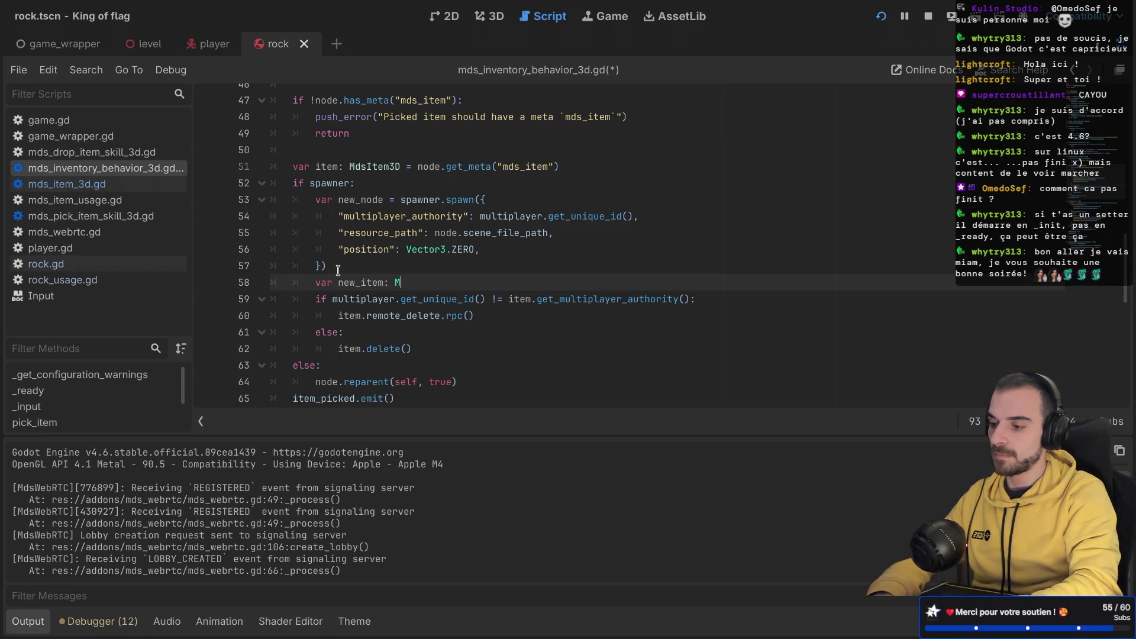
{"action": "type", "text": "dsItem"}
{"action": "key", "text": "Return"}
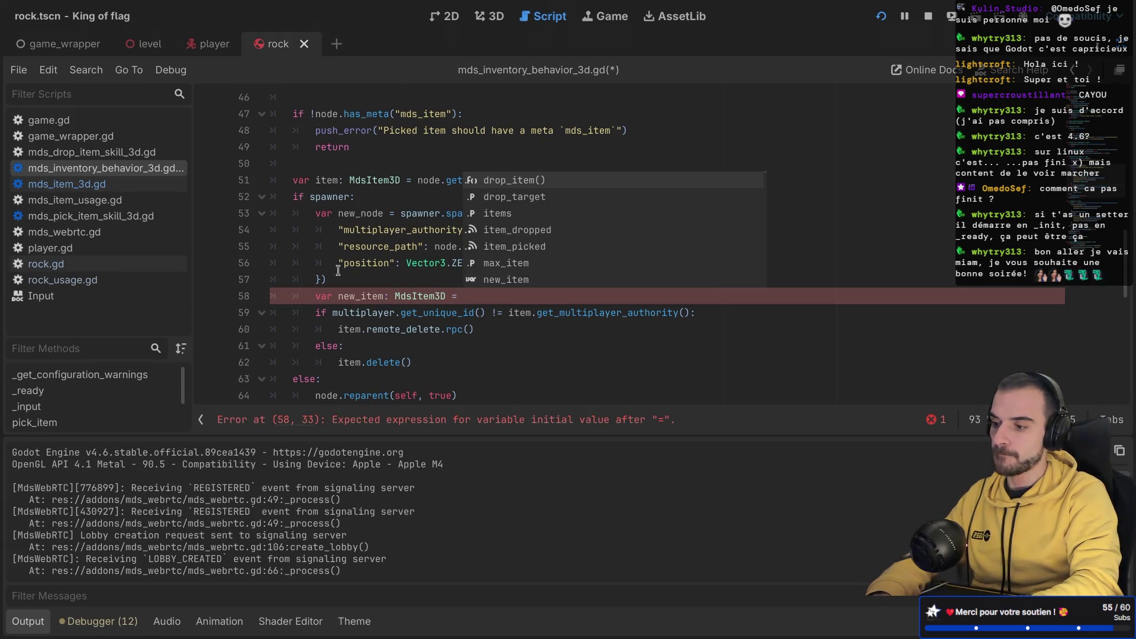
{"action": "type", "text": "new"}
{"action": "key", "text": "Return"}
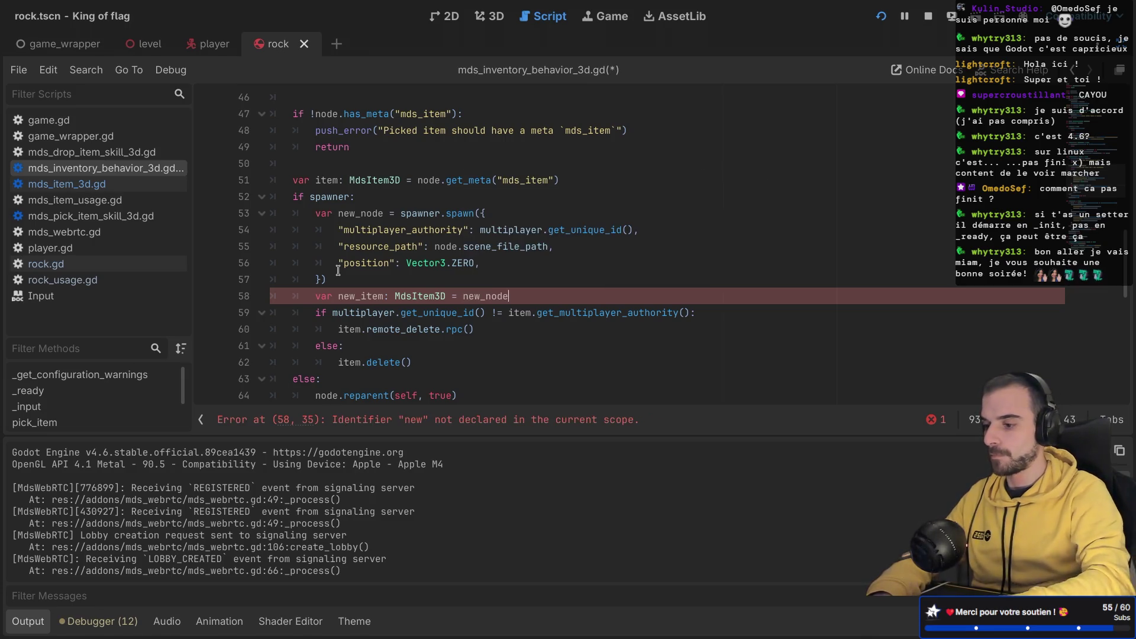
{"action": "type", "text": ".get_me"}
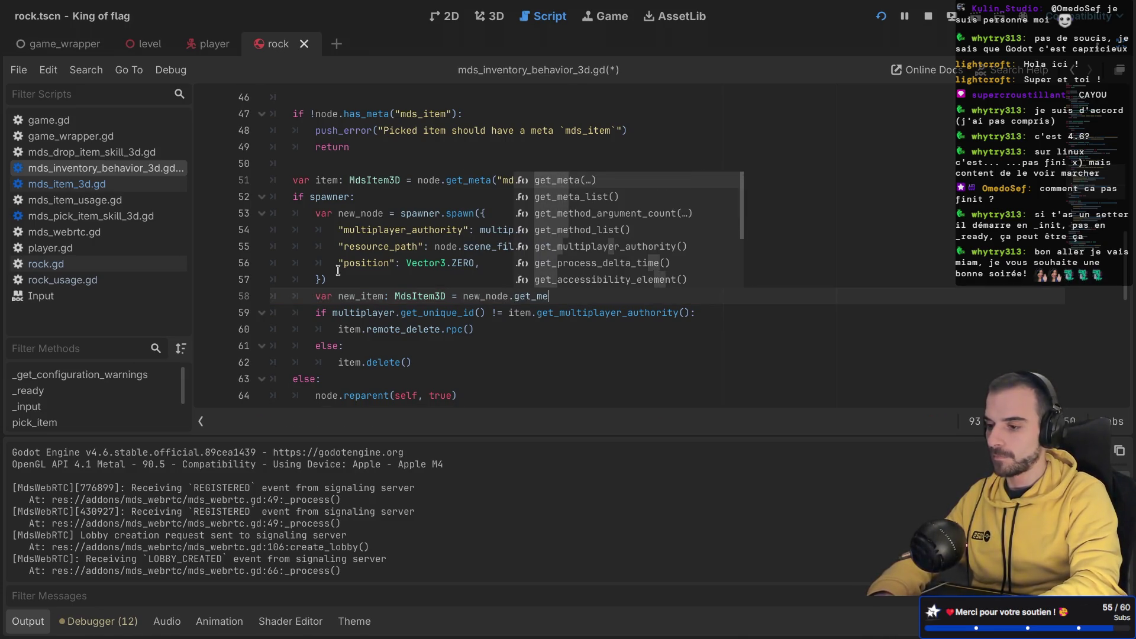
{"action": "key", "text": "Return"}
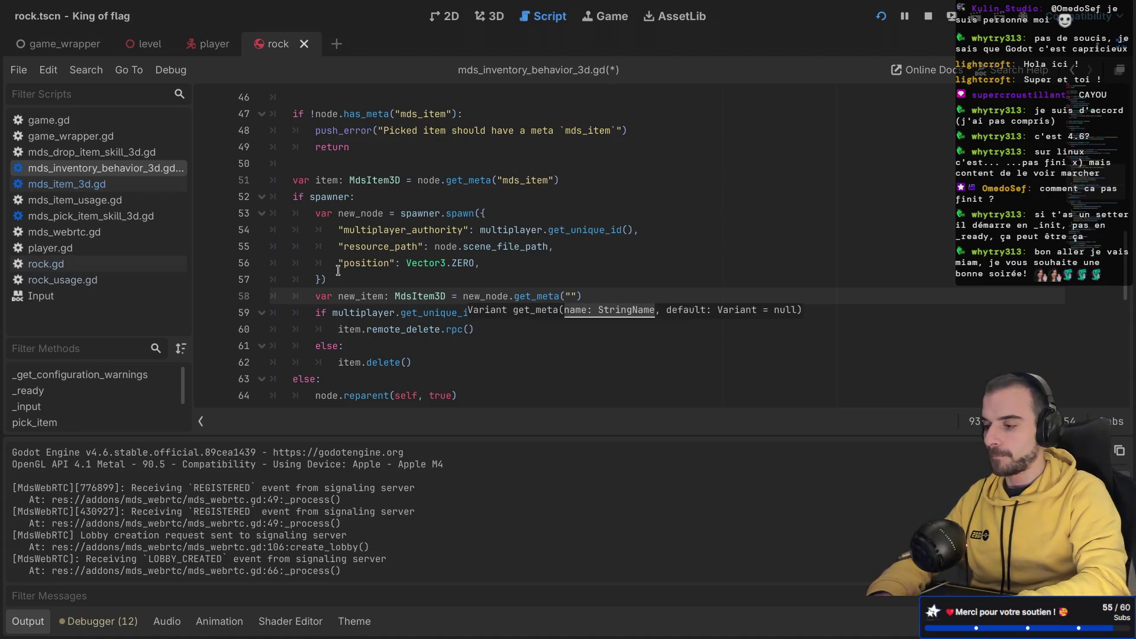
Step: Look up the remote_delete rpc declaration in mds_item_3d.gd
{"action": "left_click", "coordinate": [76, 184]}
{"action": "scroll", "coordinate": [306, 243], "scroll_direction": "down", "scroll_amount": 1}
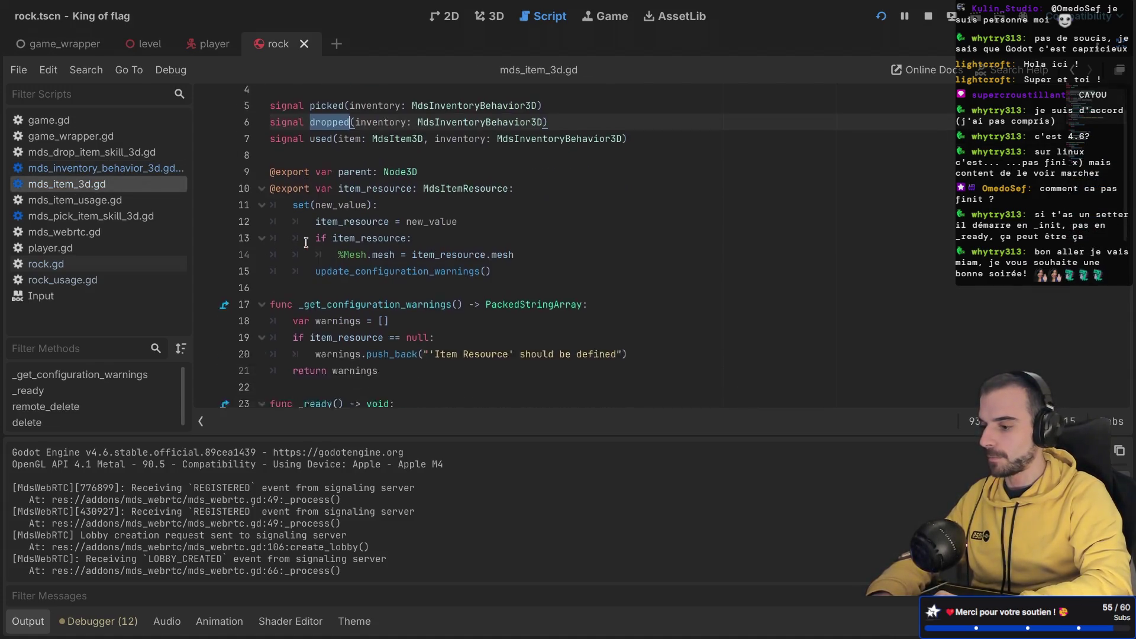
{"action": "scroll", "coordinate": [306, 243], "scroll_direction": "down", "scroll_amount": 7}
{"action": "left_click", "coordinate": [329, 261]}
{"action": "scroll", "coordinate": [388, 230], "scroll_direction": "up", "scroll_amount": 8}
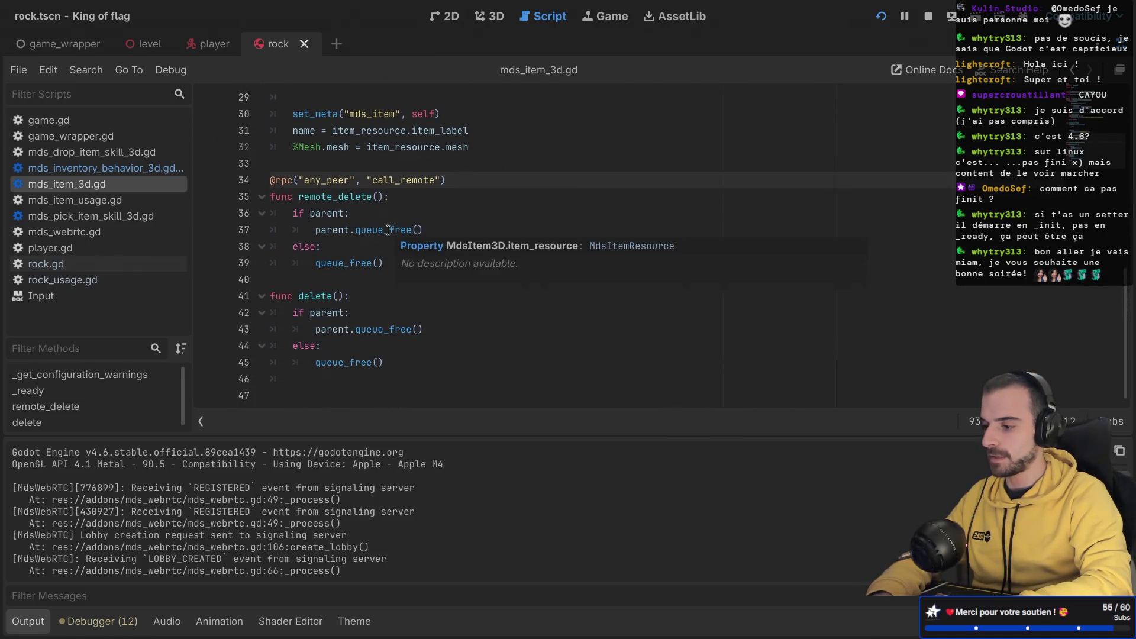
Step: Pass "mds_item" to get_meta, set a breakpoint on line 59, save, and run the game
{"action": "key", "text": "alt+Left"}
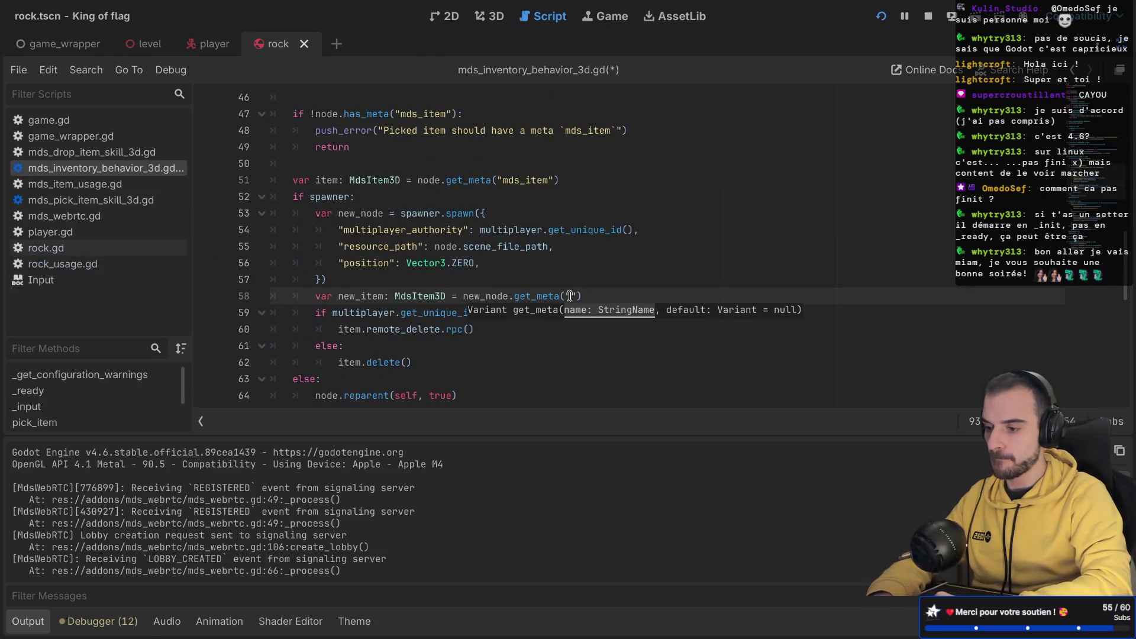
{"action": "type", "text": "mds_item"}
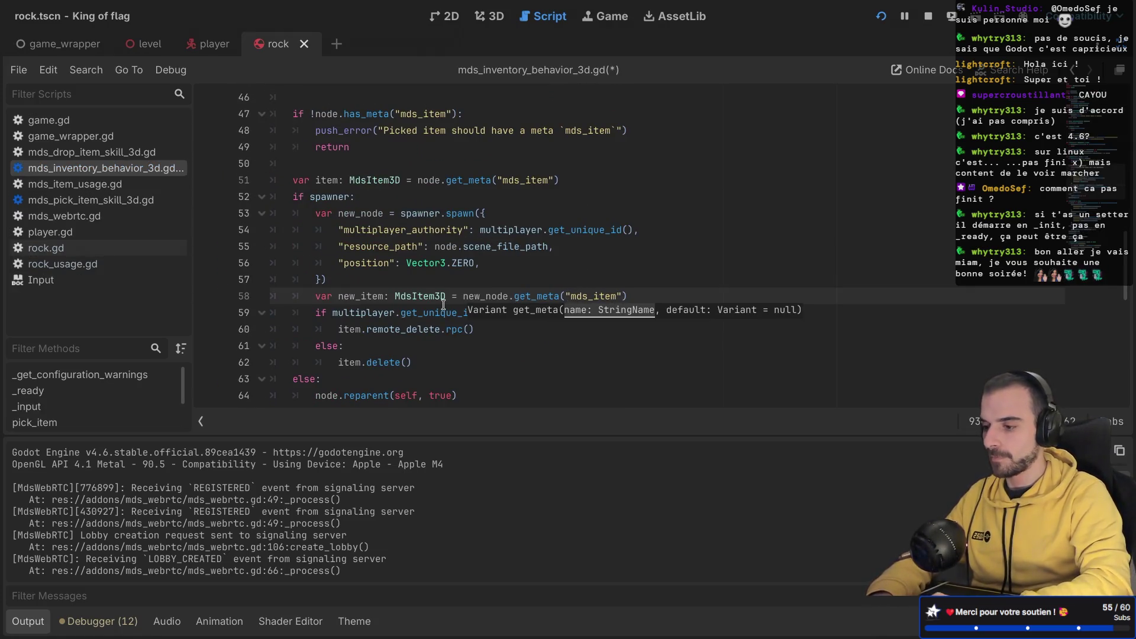
{"action": "left_click", "coordinate": [649, 289]}
{"action": "key", "text": "ctrl+s"}
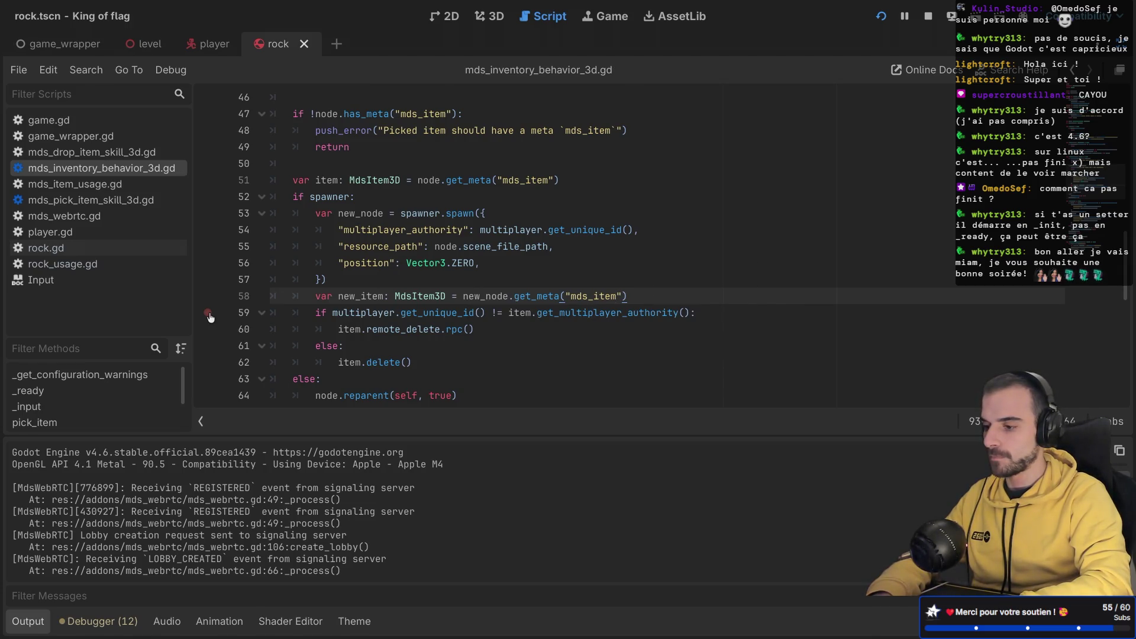
{"action": "left_click", "coordinate": [883, 17]}
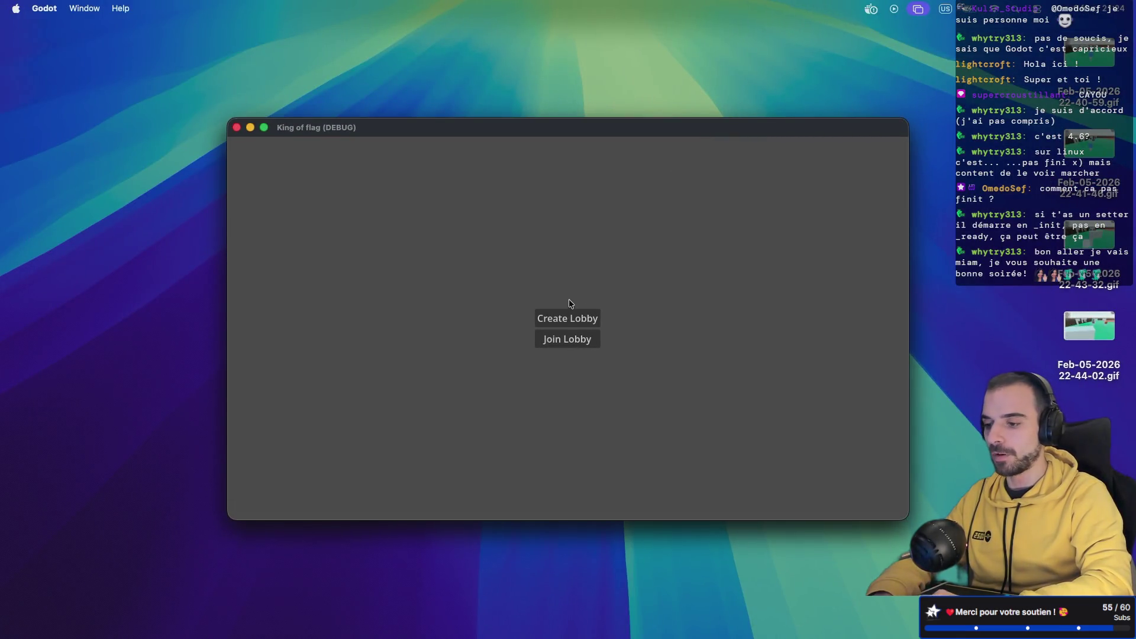
Step: Start a match from the lobby and pick up the rock so execution halts at line 59
{"action": "left_click", "coordinate": [561, 346]}
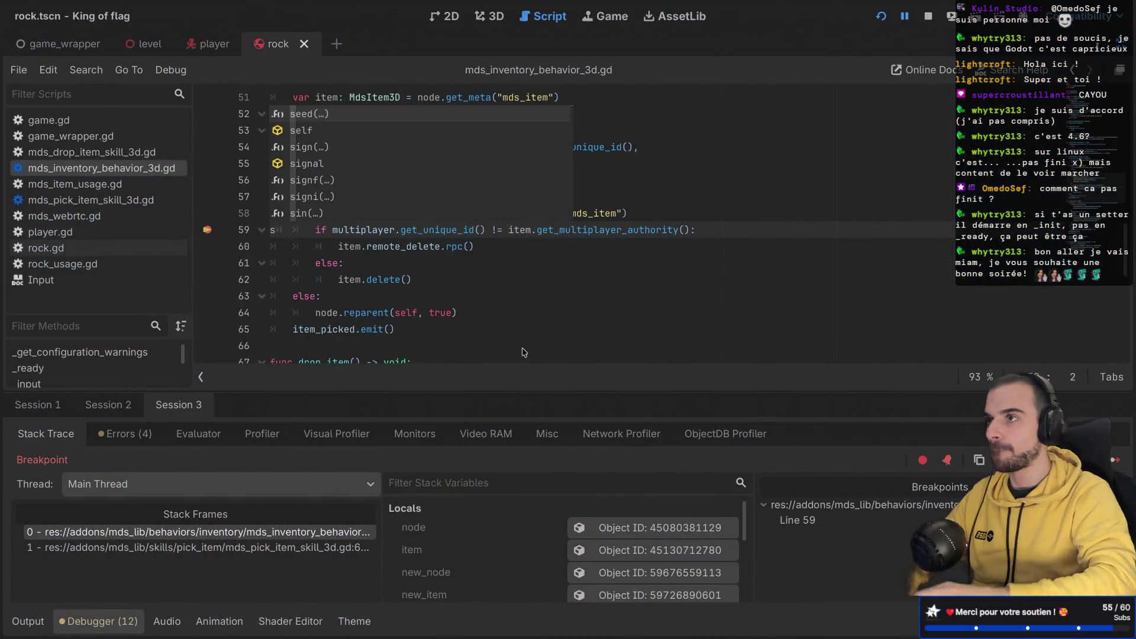
{"action": "key", "text": "BackSpace"}
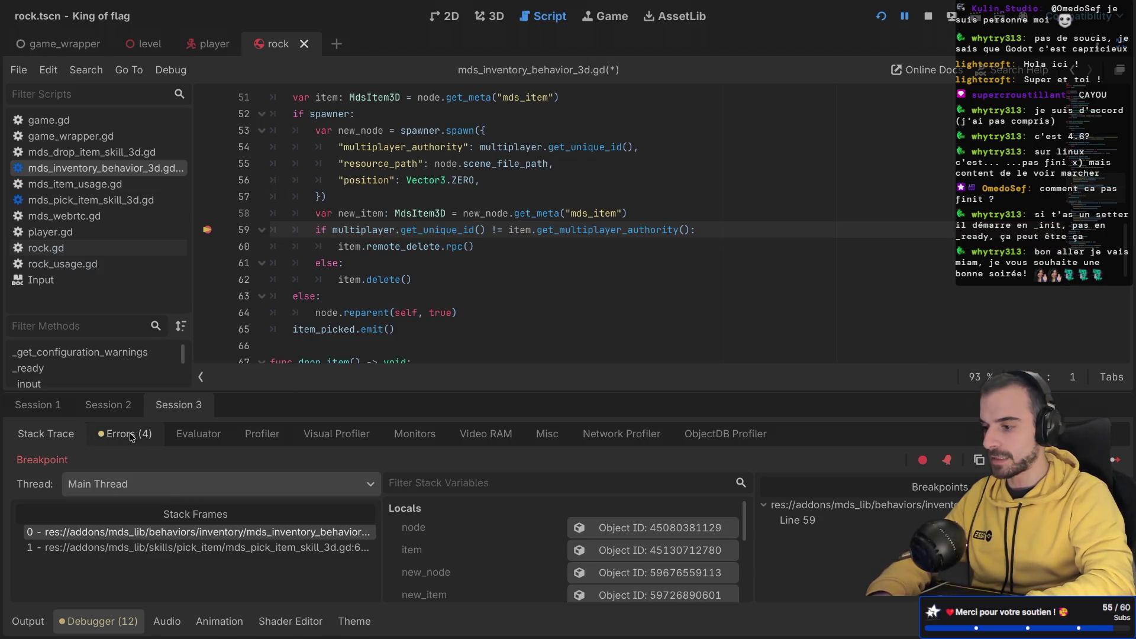
{"action": "scroll", "coordinate": [581, 559], "scroll_direction": "down", "scroll_amount": 2}
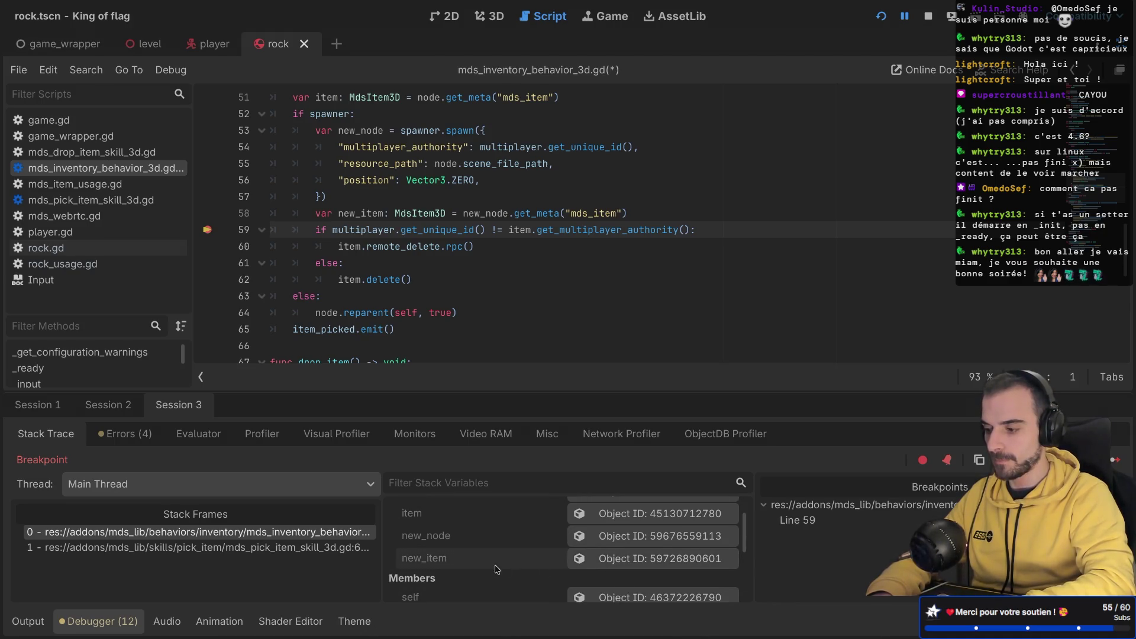
{"action": "scroll", "coordinate": [630, 540], "scroll_direction": "down", "scroll_amount": 2}
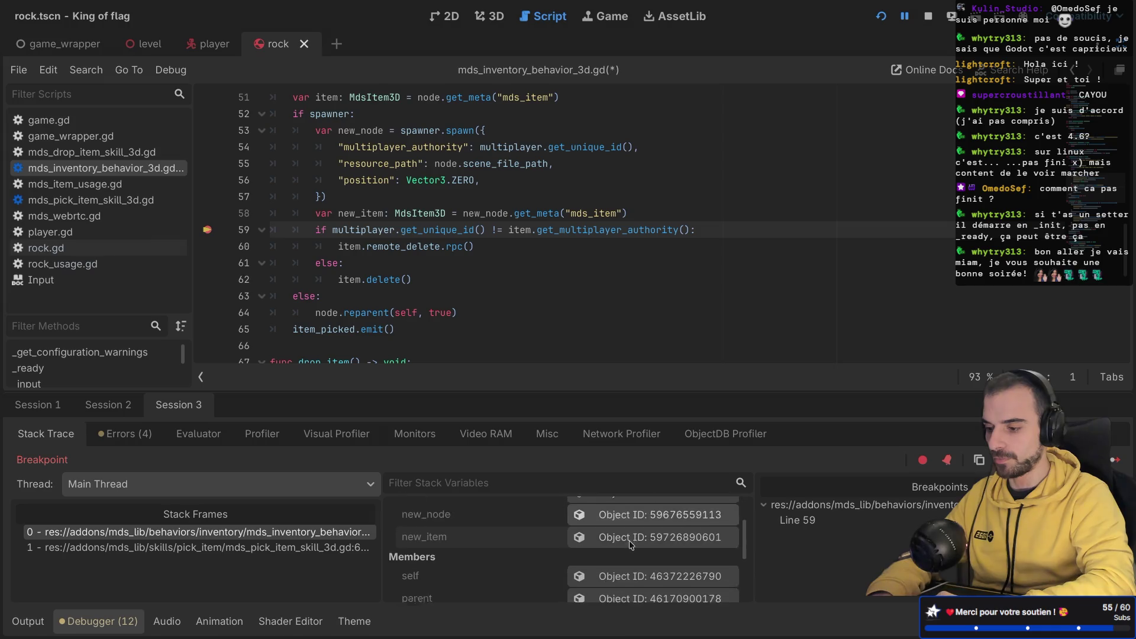
{"action": "key", "text": "ctrl+shift+F11"}
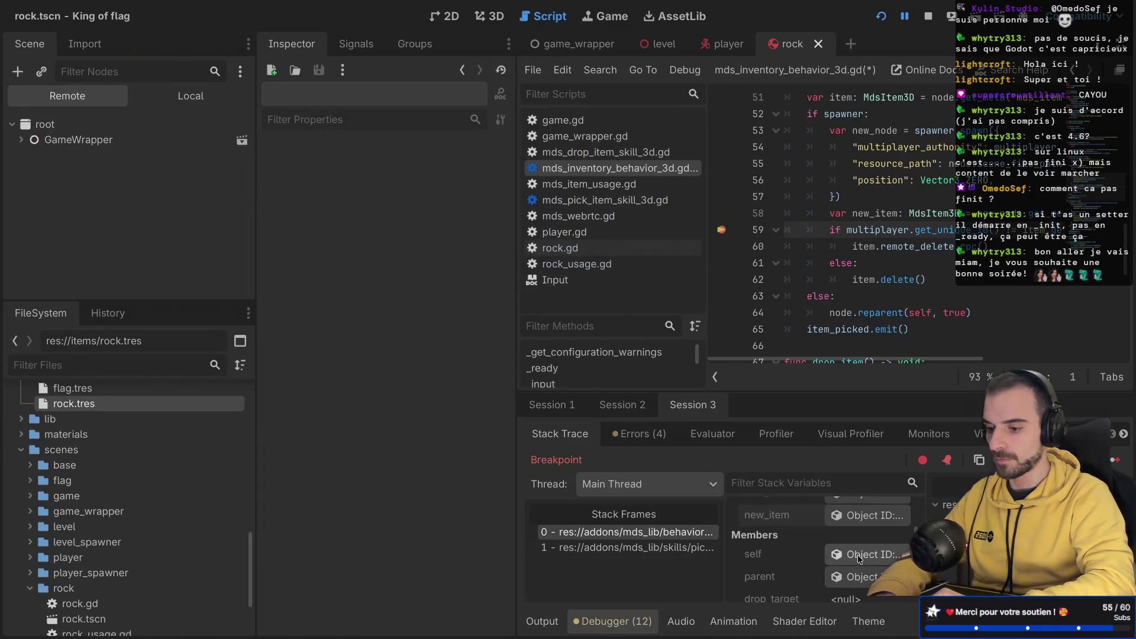
Step: Inspect new_item's object in the Inspector and browse MdsPickTarget3D in the Remote tree
{"action": "scroll", "coordinate": [863, 550], "scroll_direction": "up", "scroll_amount": 1}
{"action": "left_click", "coordinate": [861, 534]}
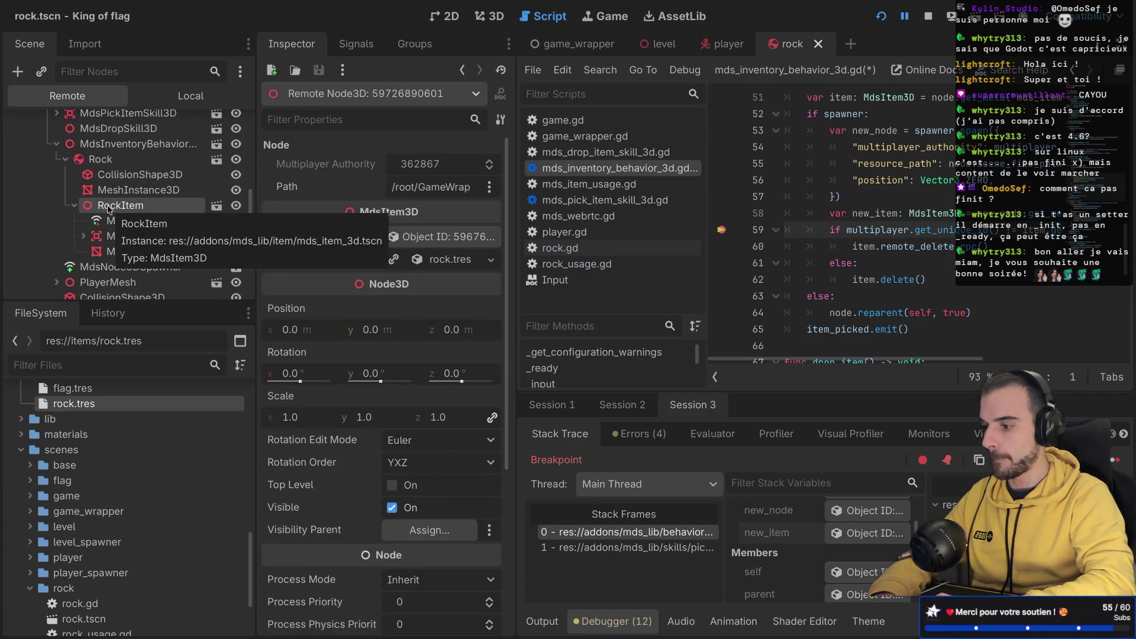
{"action": "scroll", "coordinate": [374, 430], "scroll_direction": "down", "scroll_amount": 5}
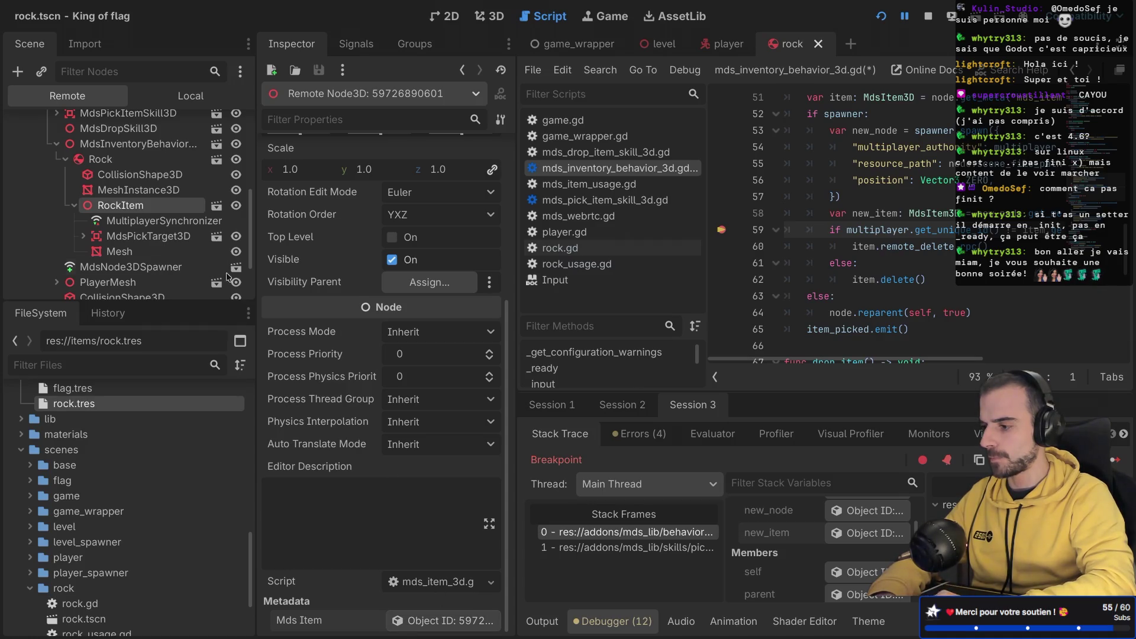
{"action": "scroll", "coordinate": [114, 216], "scroll_direction": "down", "scroll_amount": 1}
{"action": "scroll", "coordinate": [114, 217], "scroll_direction": "up", "scroll_amount": 3}
{"action": "scroll", "coordinate": [114, 217], "scroll_direction": "down", "scroll_amount": 2}
{"action": "scroll", "coordinate": [115, 217], "scroll_direction": "down", "scroll_amount": 1}
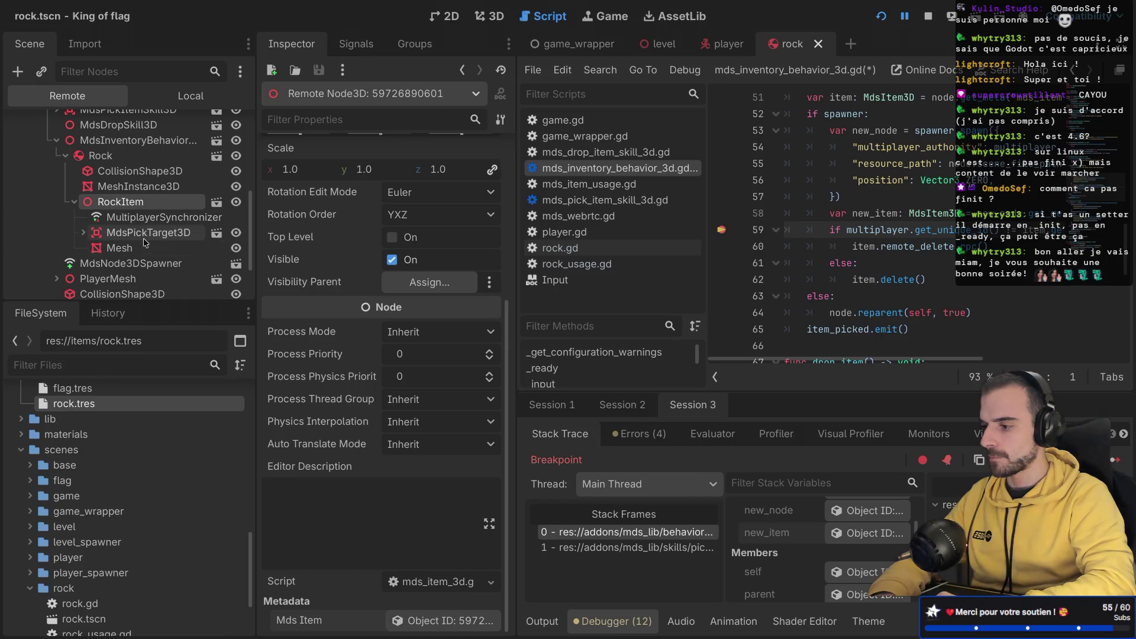
{"action": "left_click", "coordinate": [81, 233]}
{"action": "left_click", "coordinate": [82, 233]}
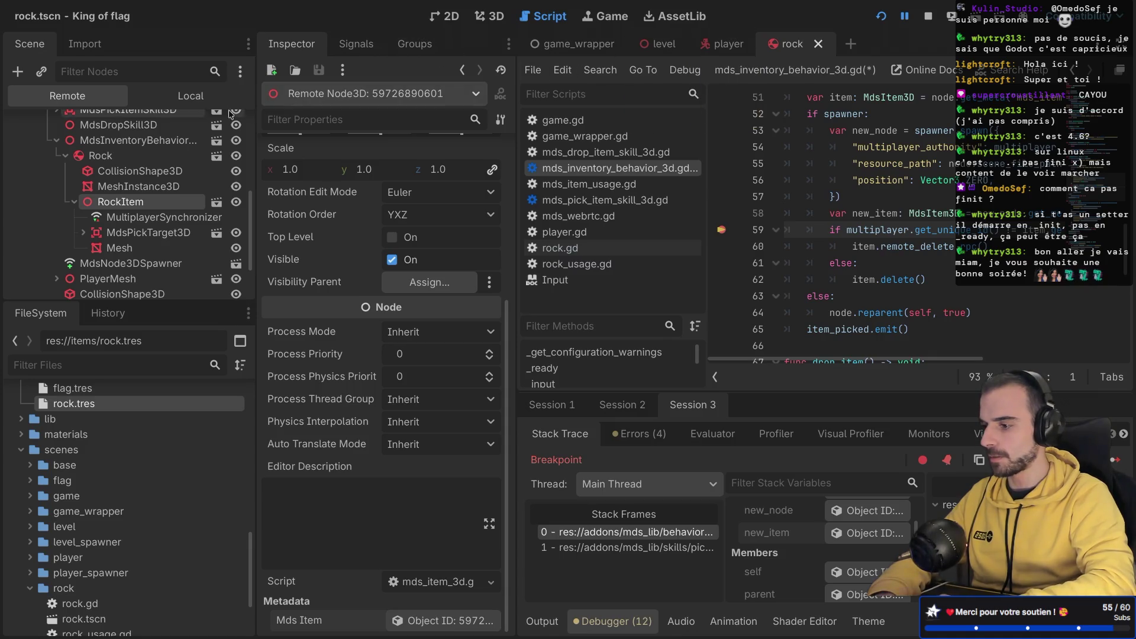
Step: Switch to the Local tree and move through the player and game_wrapper tabs to level.tscn
{"action": "left_click", "coordinate": [190, 96]}
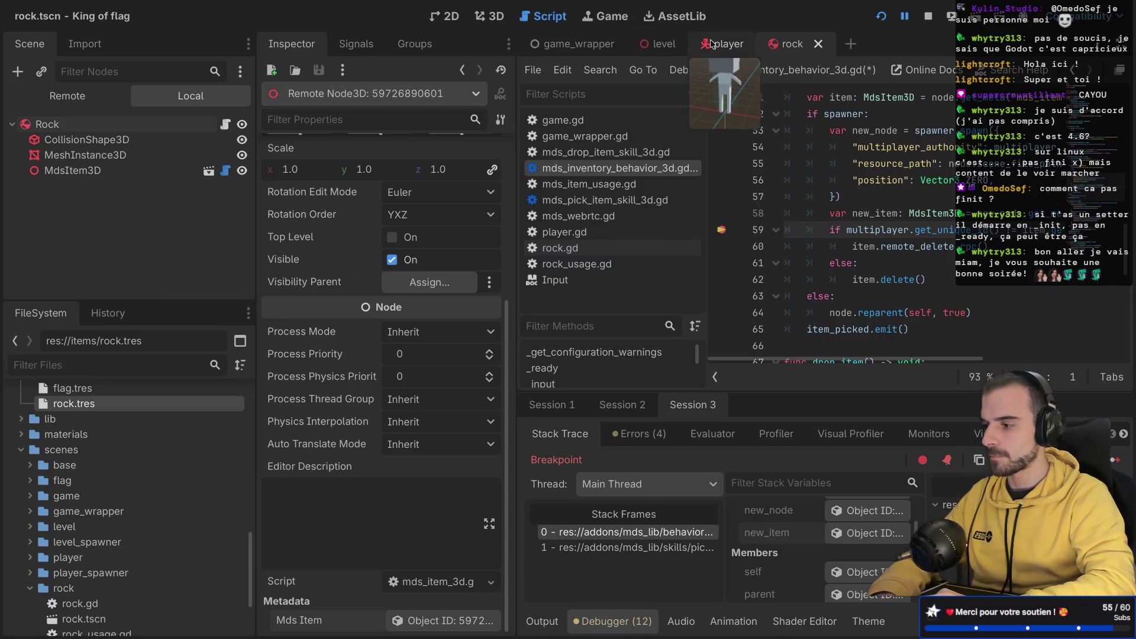
{"action": "left_click", "coordinate": [703, 39]}
{"action": "left_click", "coordinate": [574, 47]}
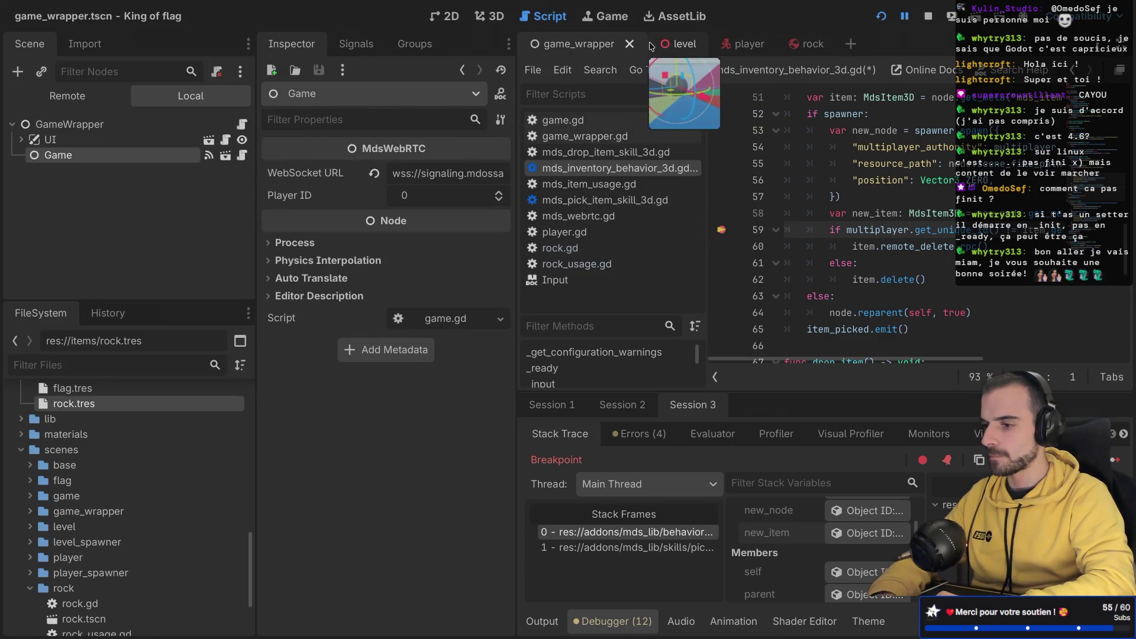
{"action": "left_click", "coordinate": [667, 44]}
{"action": "key", "text": "ctrl+shift+F11"}
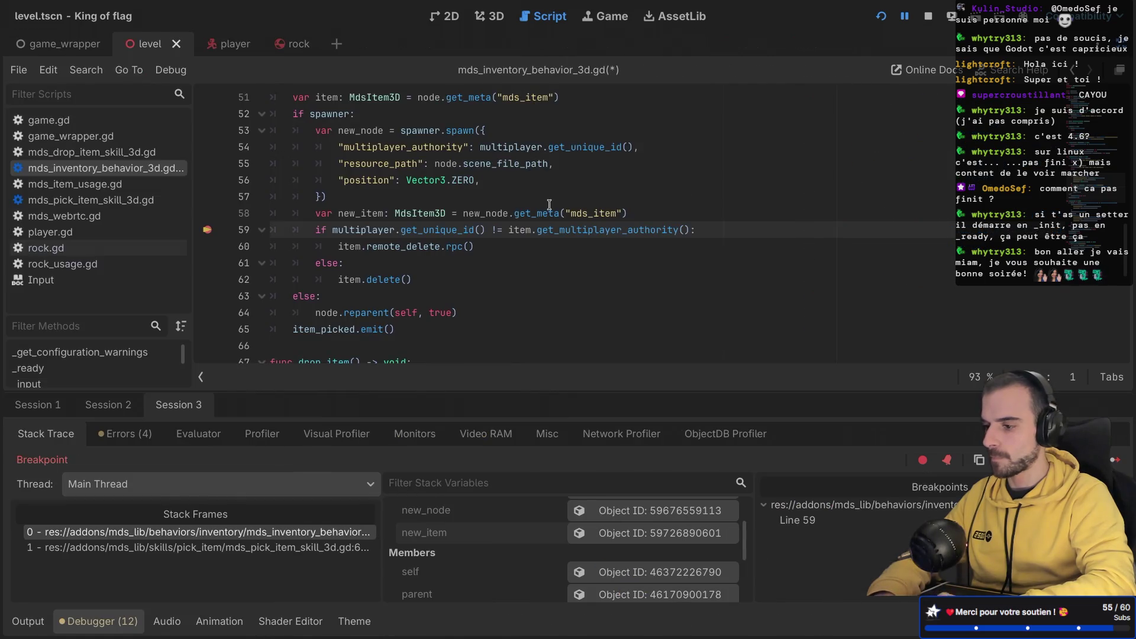
Step: Check new_item's paused value, then add new_item.picked.emit() below it and save
{"action": "double_click", "coordinate": [361, 213]}
{"action": "mouse_move", "coordinate": [434, 231]}
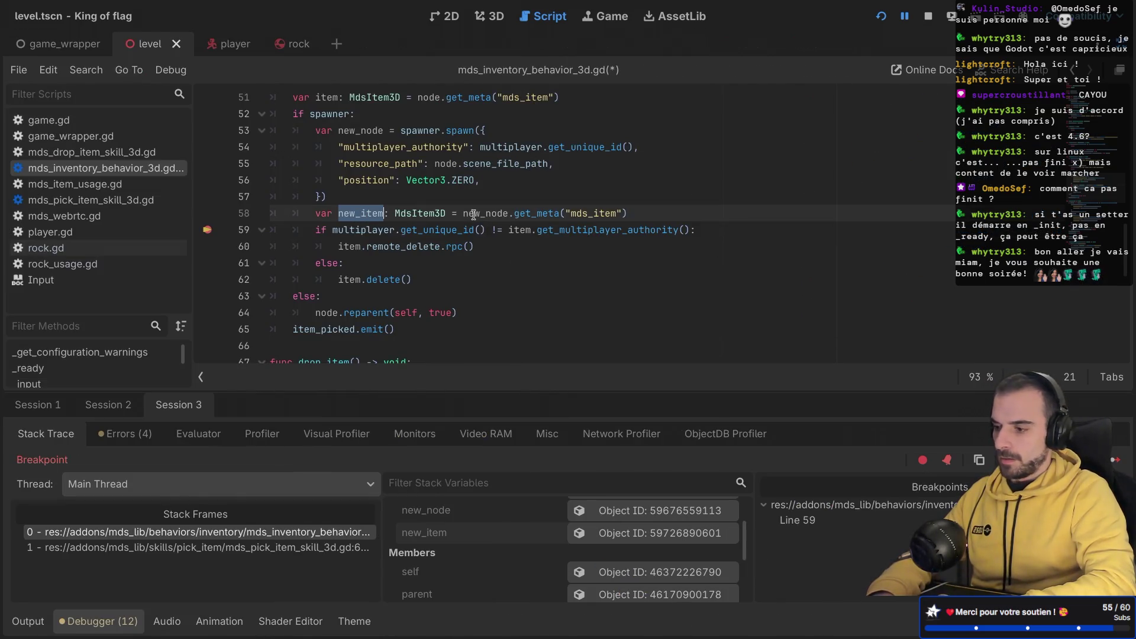
{"action": "scroll", "coordinate": [434, 230], "scroll_direction": "up", "scroll_amount": 2}
{"action": "left_click", "coordinate": [434, 267]}
{"action": "left_click", "coordinate": [660, 249]}
{"action": "key", "text": "Return"}
{"action": "type", "text": "new"}
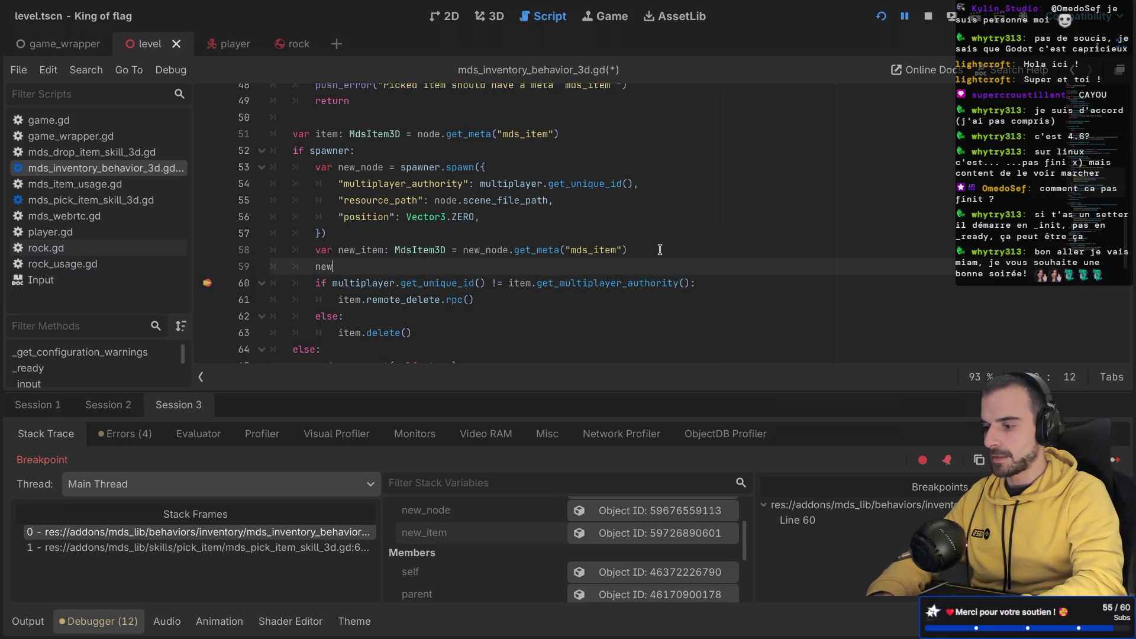
{"action": "type", "text": "_item.picked.e"}
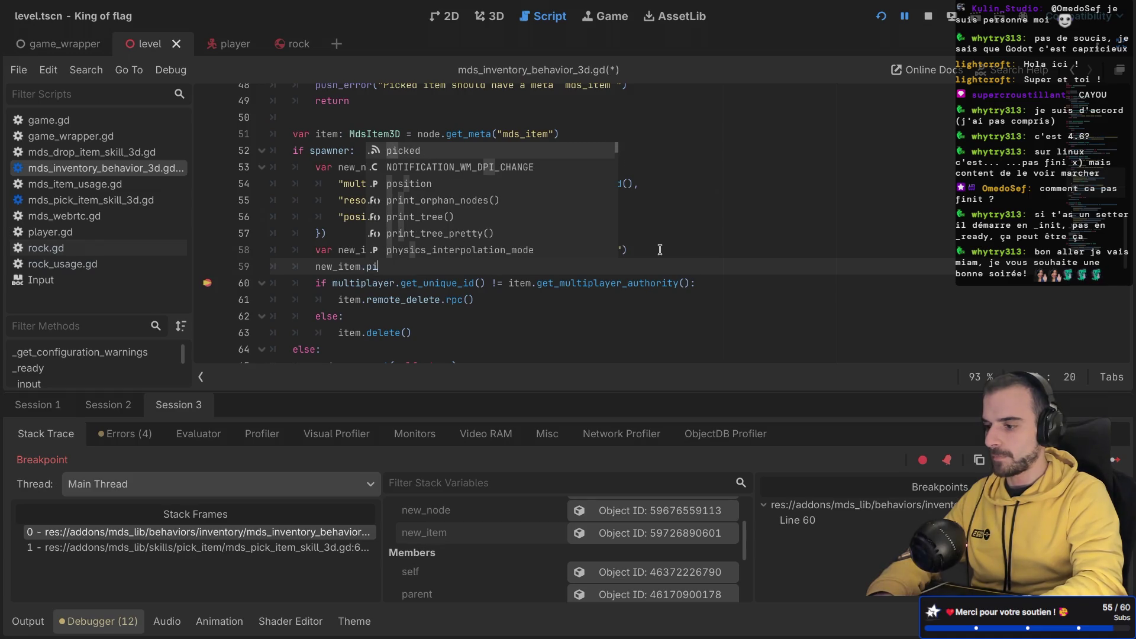
{"action": "key", "text": "Return"}
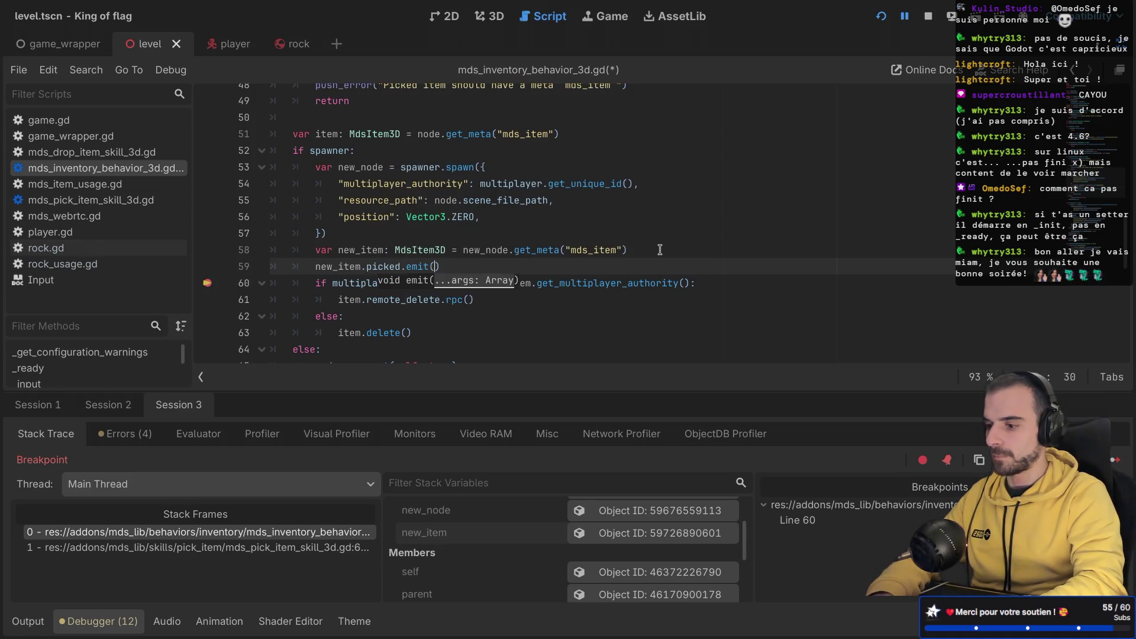
{"action": "key", "text": "ctrl+s"}
Step: Remove the breakpoint on the ownership check and save again
{"action": "left_click", "coordinate": [565, 250]}
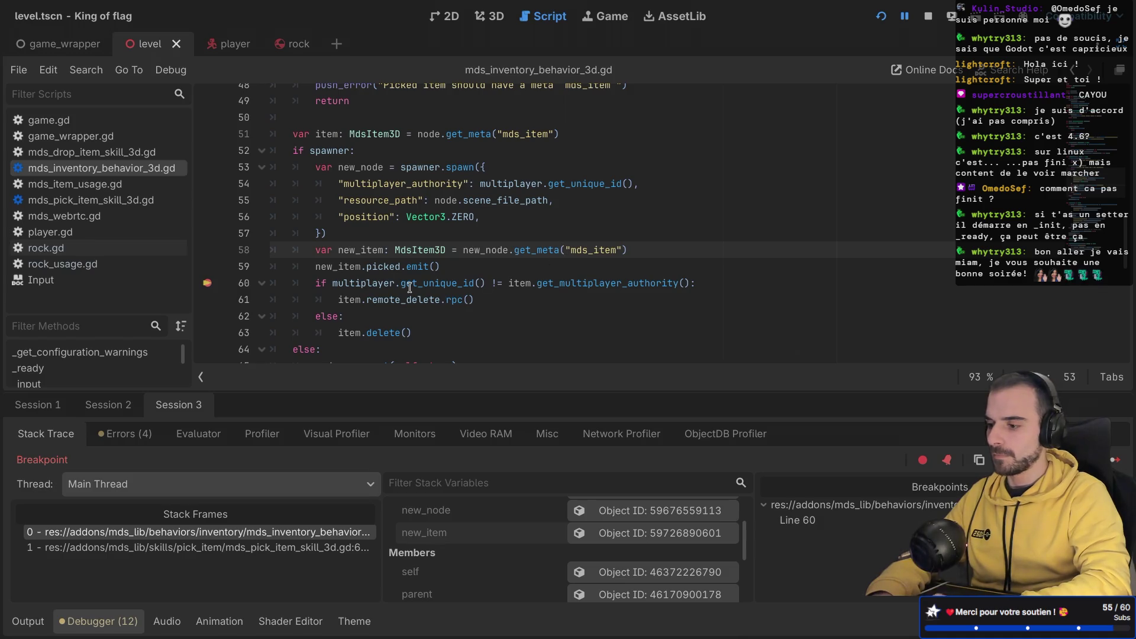
{"action": "left_click", "coordinate": [206, 285]}
{"action": "key", "text": "ctrl+s"}
{"action": "left_click", "coordinate": [465, 264]}
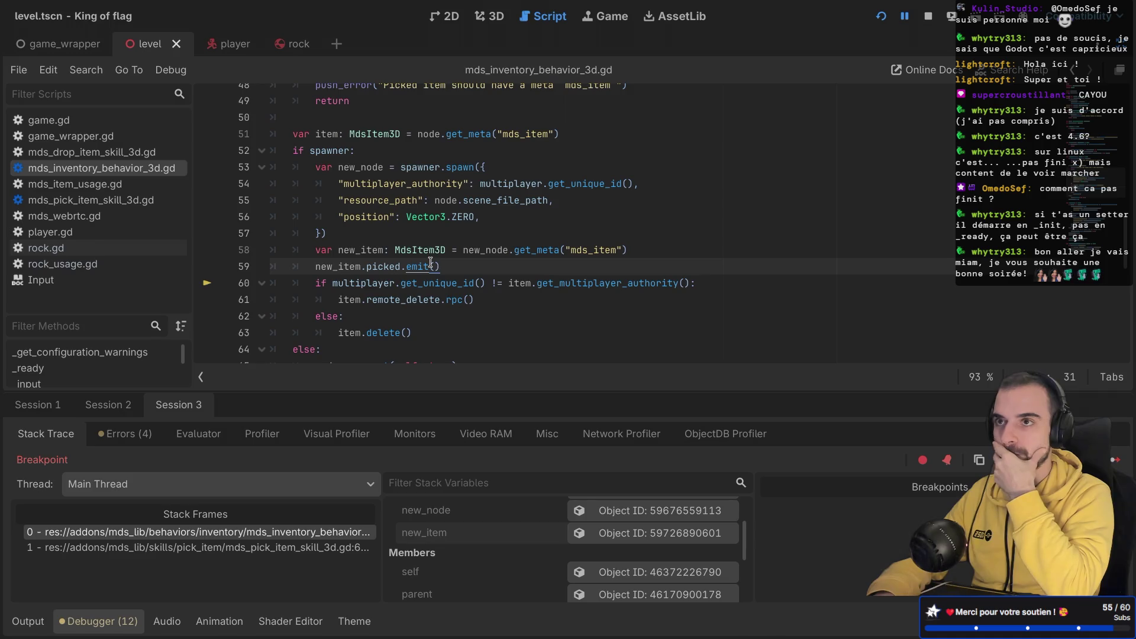
{"action": "key", "text": "ctrl+shift+F11"}
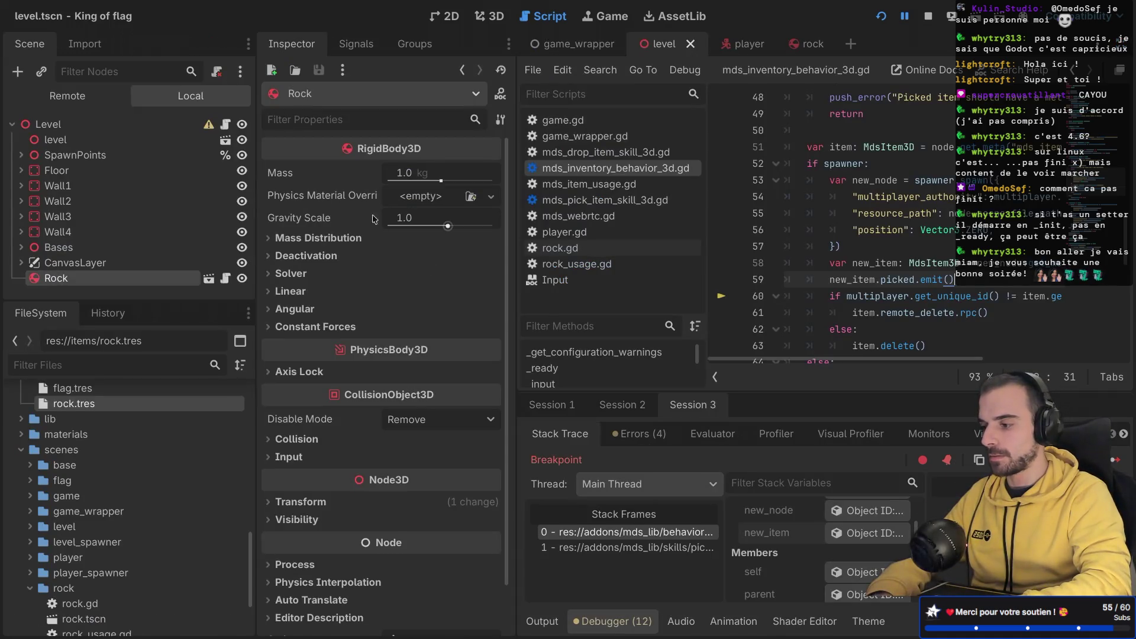
Step: Open rock.tscn and list the signals of its MdsItem3D node
{"action": "left_click", "coordinate": [209, 278]}
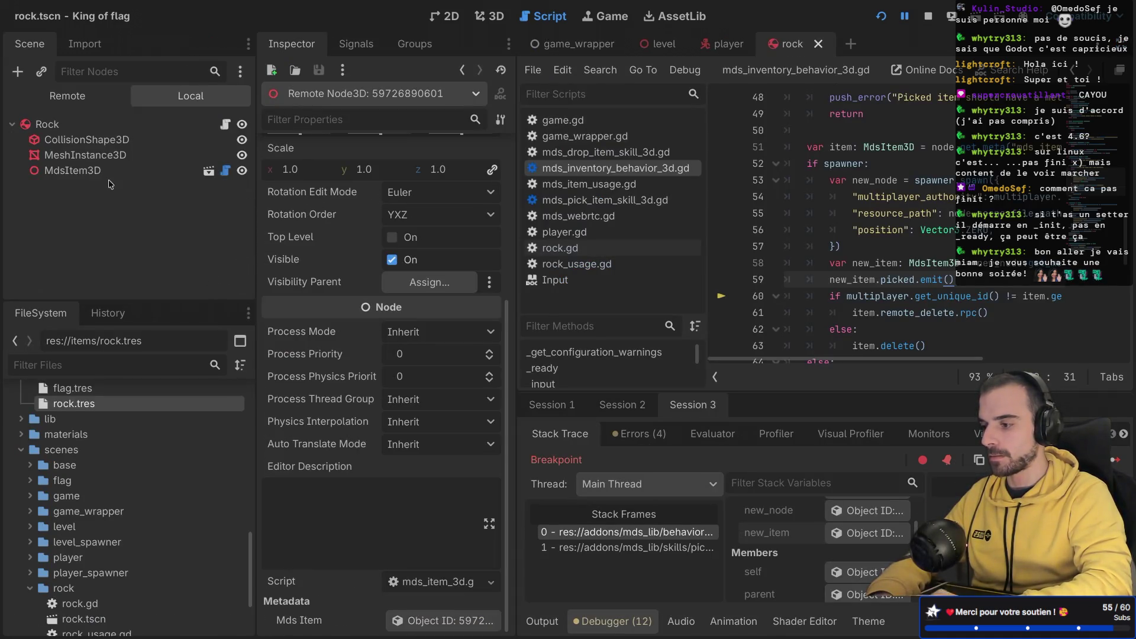
{"action": "left_click", "coordinate": [81, 171]}
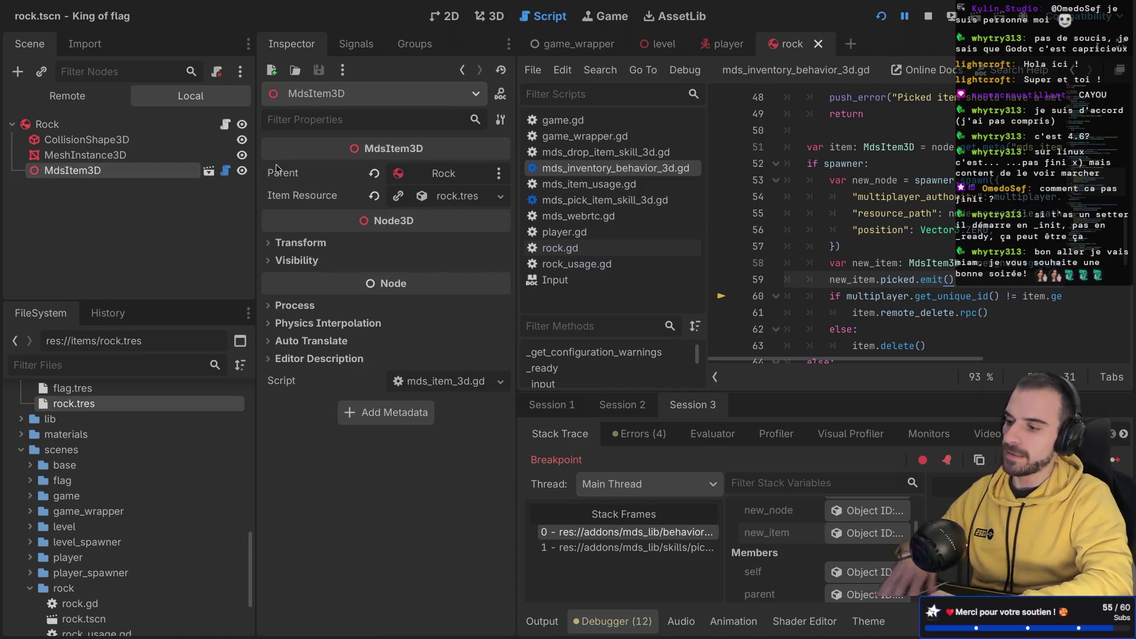
{"action": "left_click", "coordinate": [356, 44]}
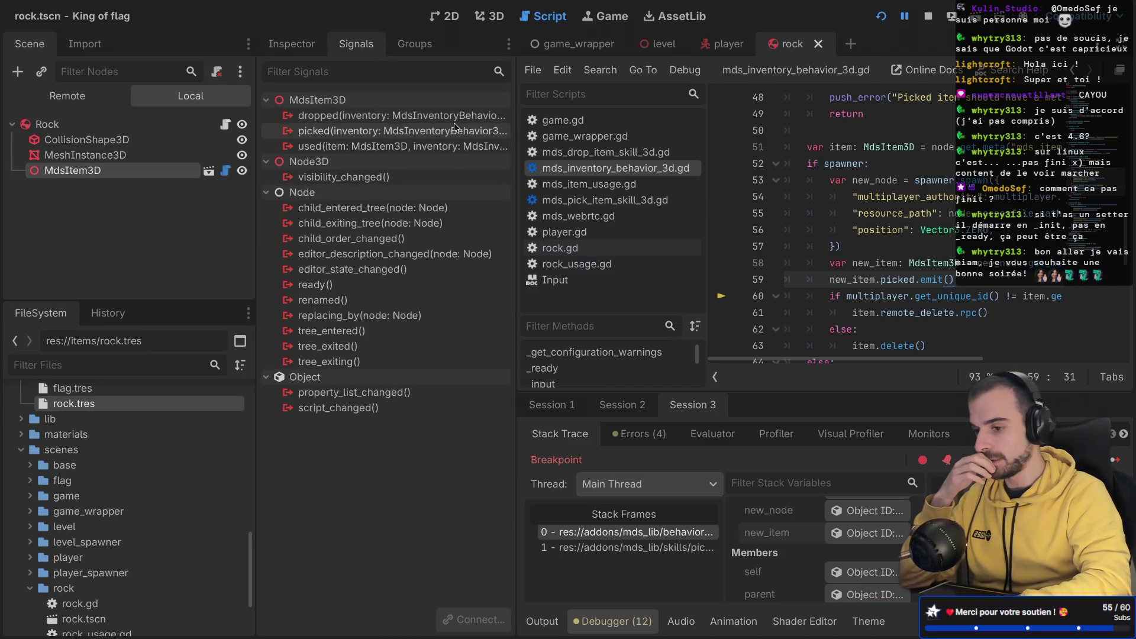
Step: Pass self into new_item.picked.emit() on line 59, then reselect the rock's MdsItem3D
{"action": "key", "text": "ctrl+shift+F11"}
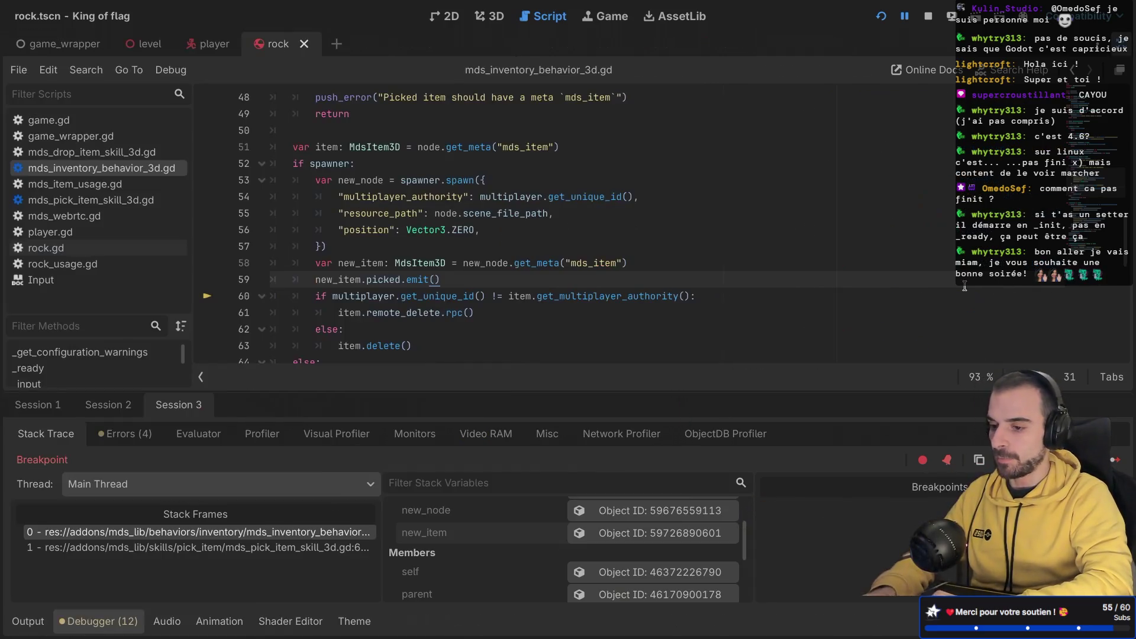
{"action": "scroll", "coordinate": [434, 244], "scroll_direction": "up", "scroll_amount": 10}
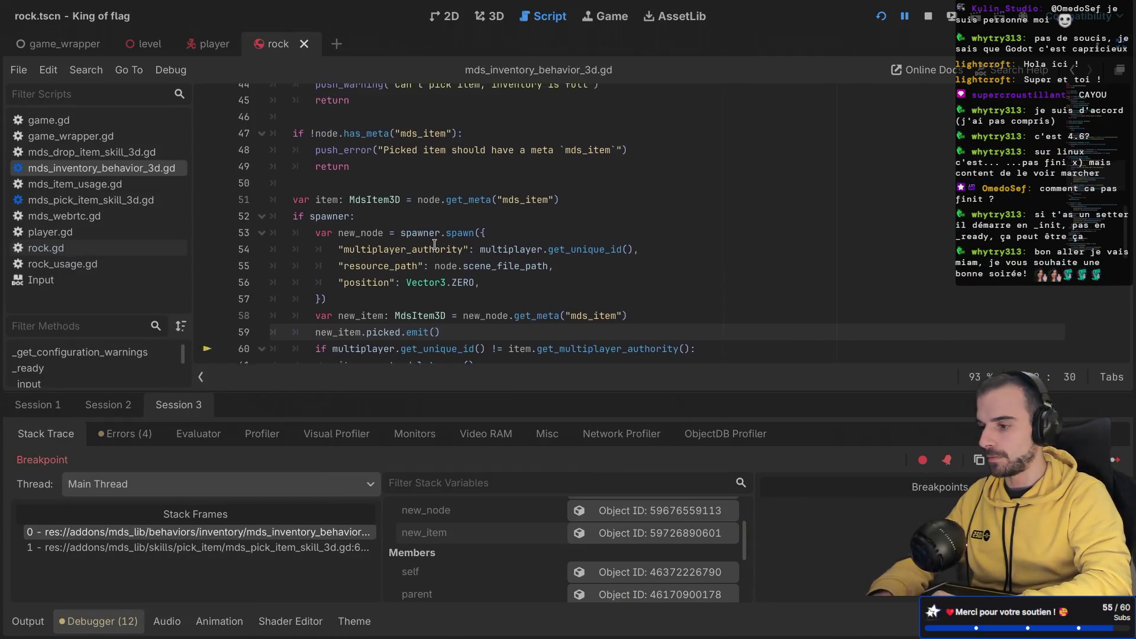
{"action": "scroll", "coordinate": [426, 153], "scroll_direction": "down", "scroll_amount": 15}
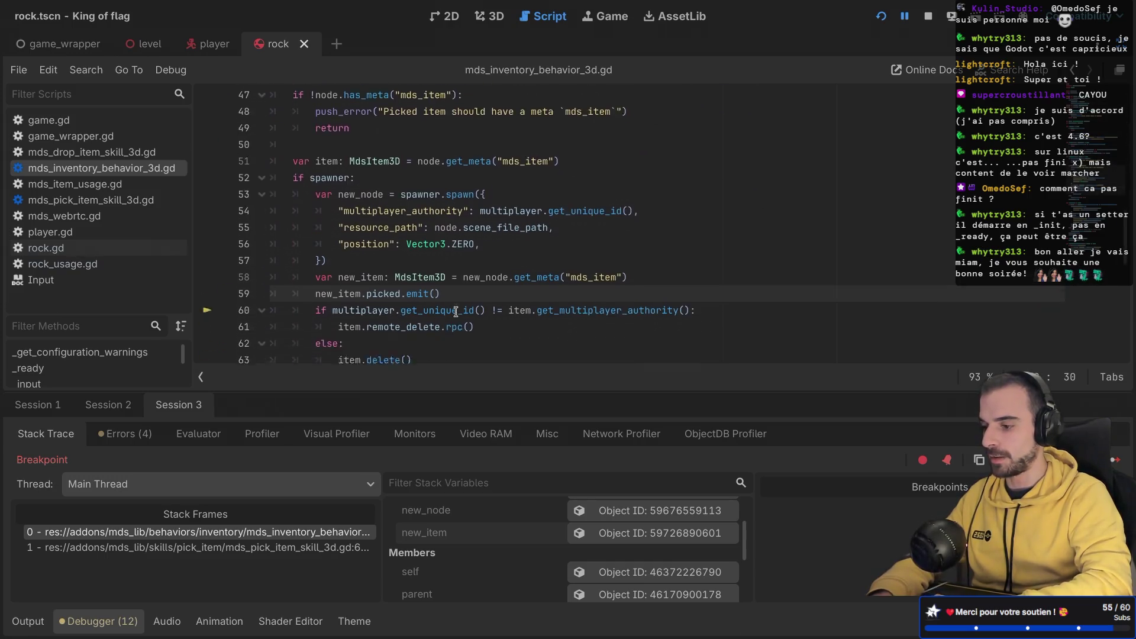
{"action": "type", "text": "s"}
{"action": "type", "text": "elf"}
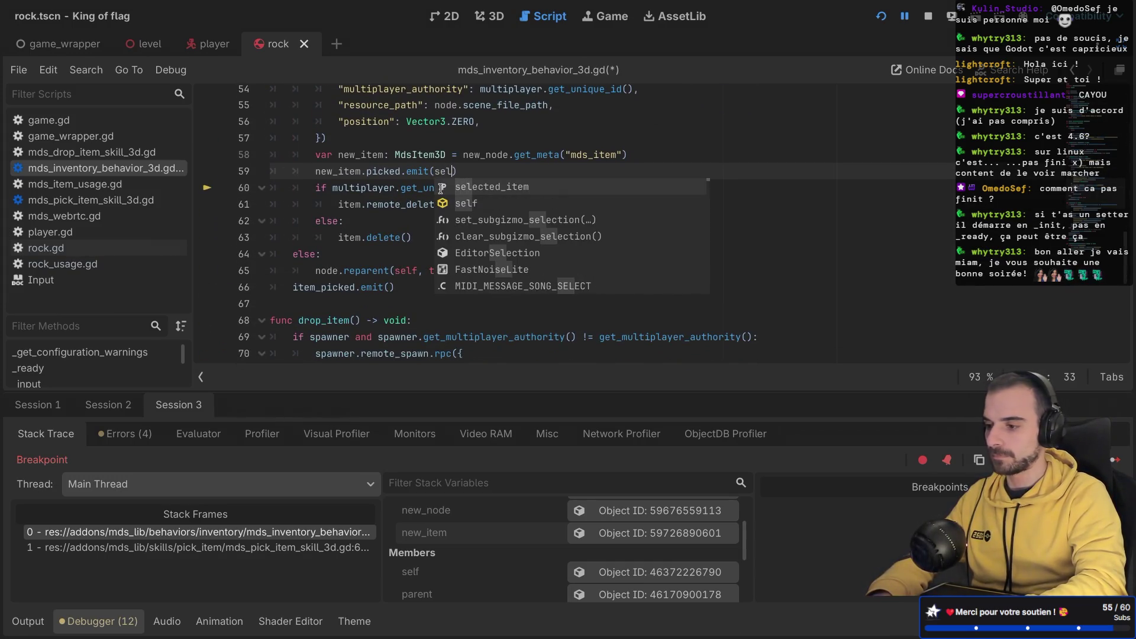
{"action": "key", "text": "ctrl+shift+F11"}
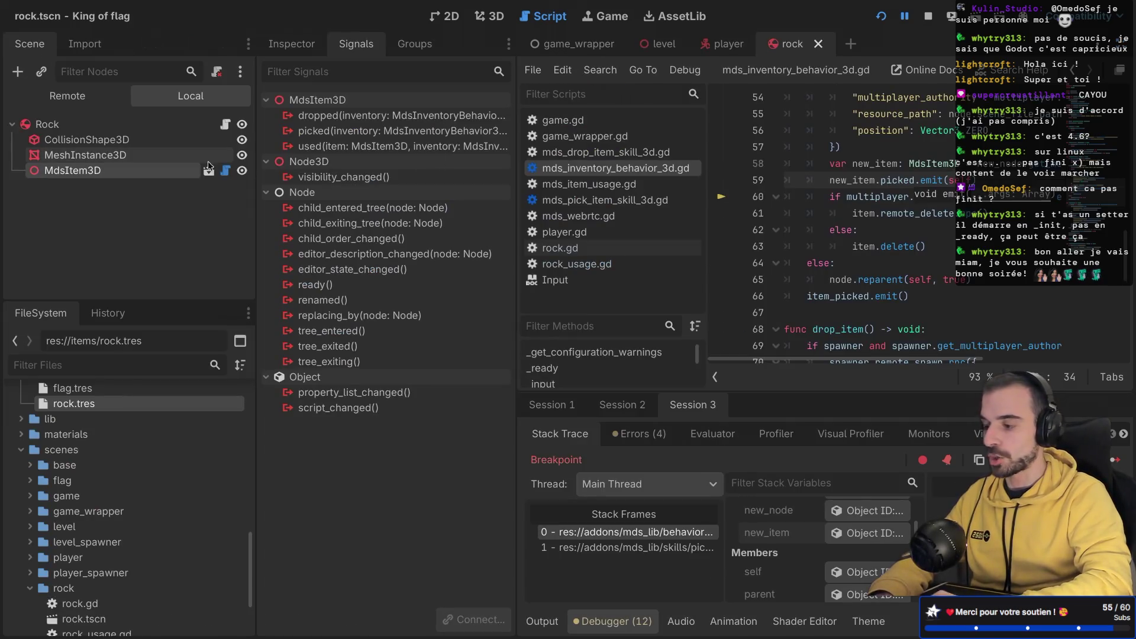
{"action": "left_click", "coordinate": [89, 124]}
{"action": "left_click", "coordinate": [179, 176]}
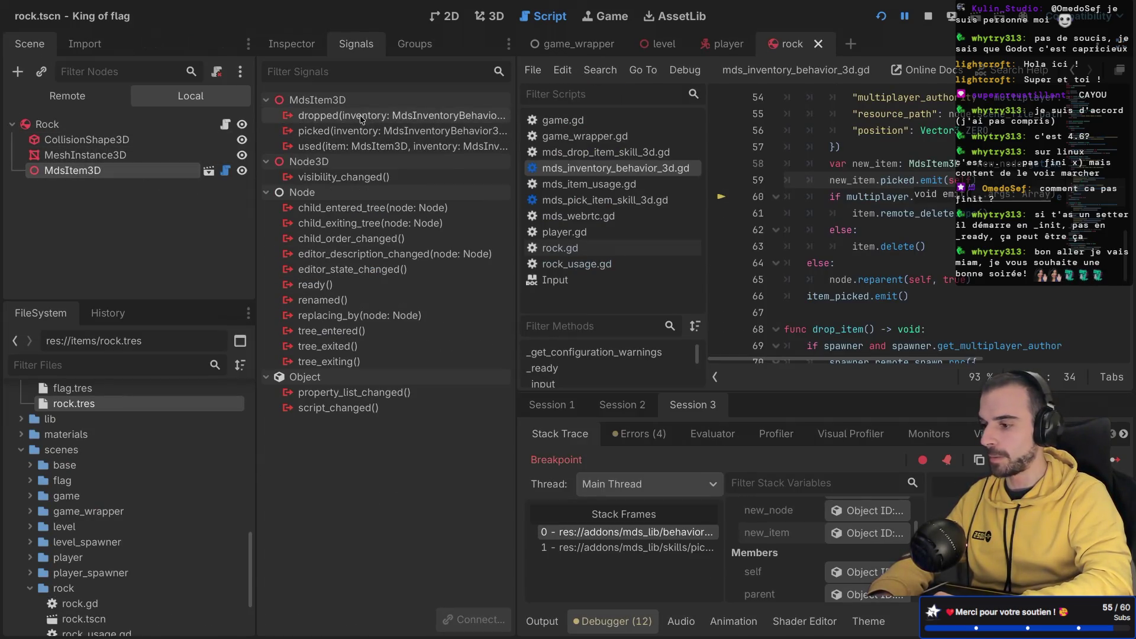
Step: Connect MdsItem3D's picked signal to a new _on_item_picked method, remove rock.gd's blank line, and save
{"action": "double_click", "coordinate": [472, 131]}
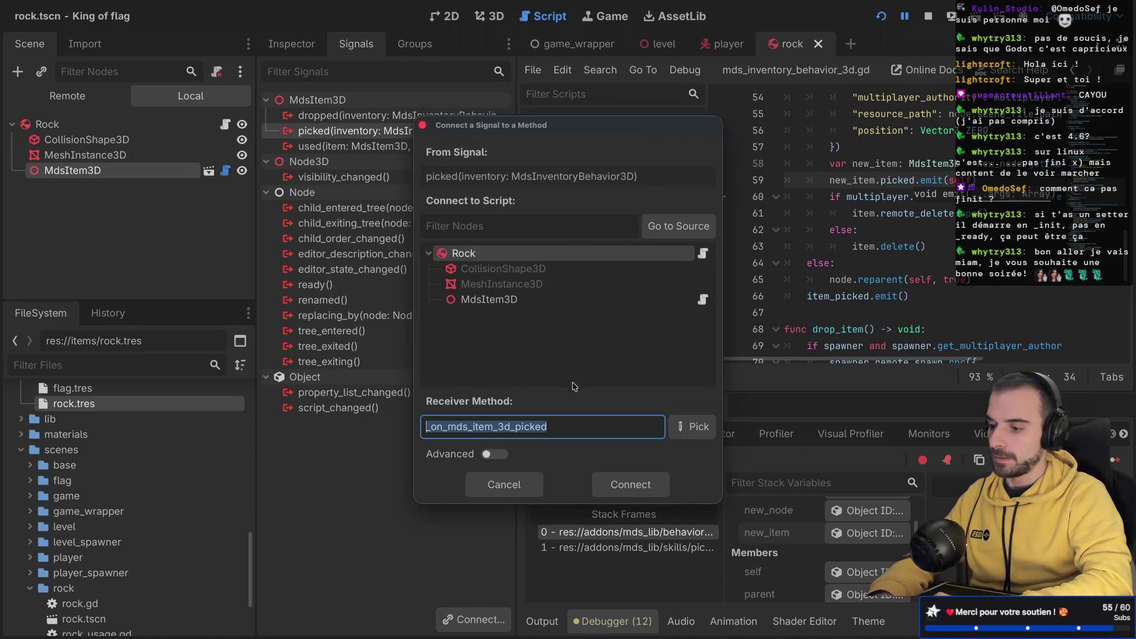
{"action": "type", "text": "_"}
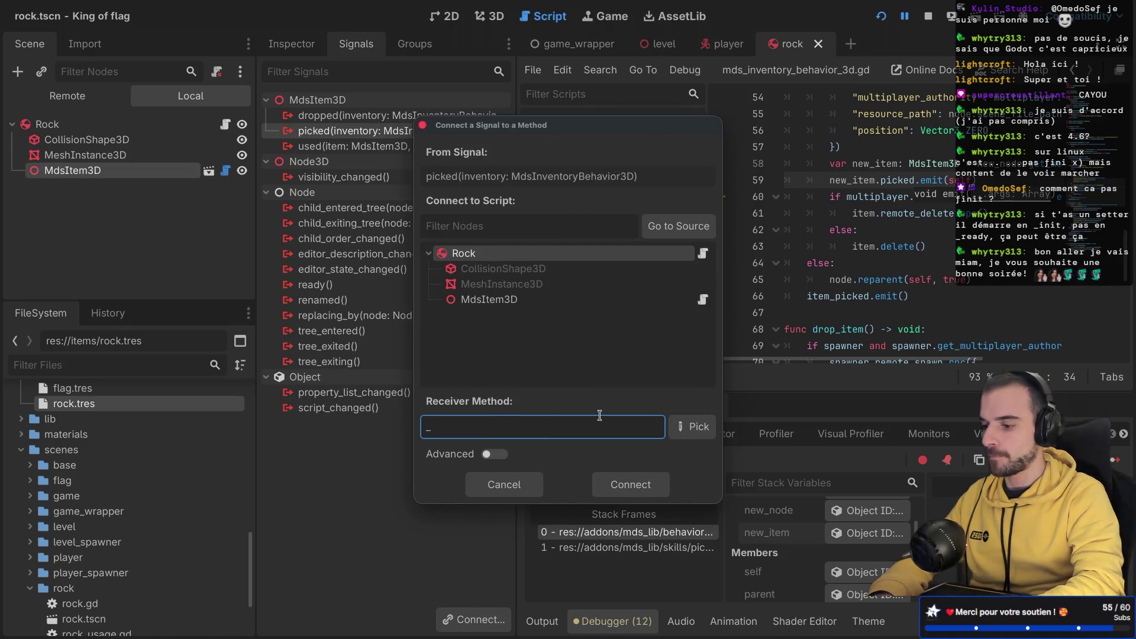
{"action": "type", "text": "on_item_picked"}
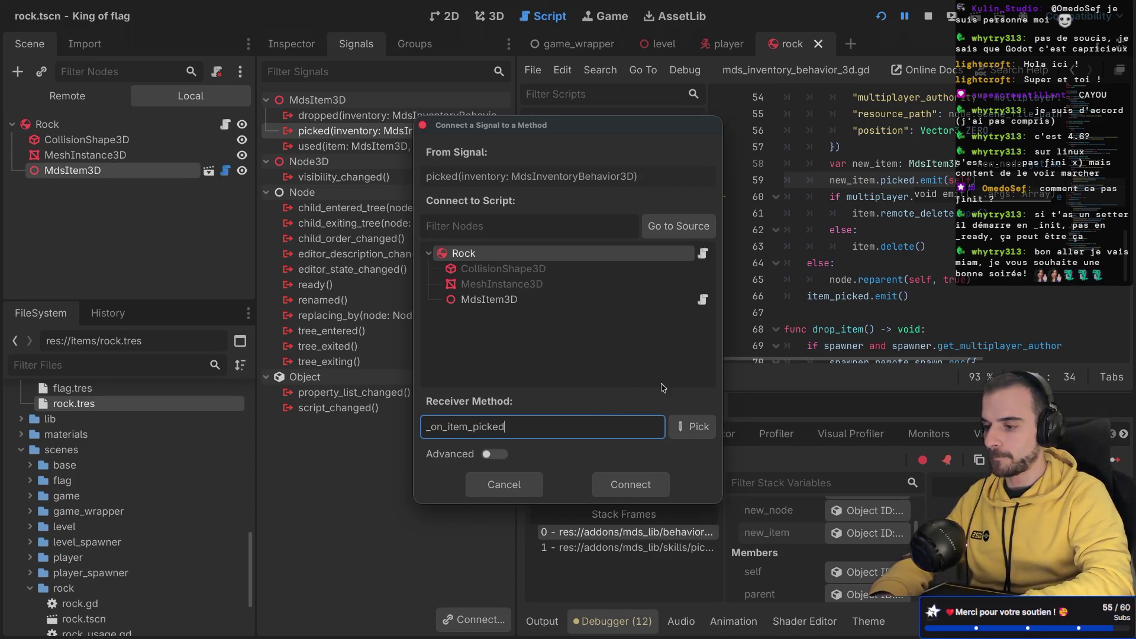
{"action": "left_click", "coordinate": [663, 481]}
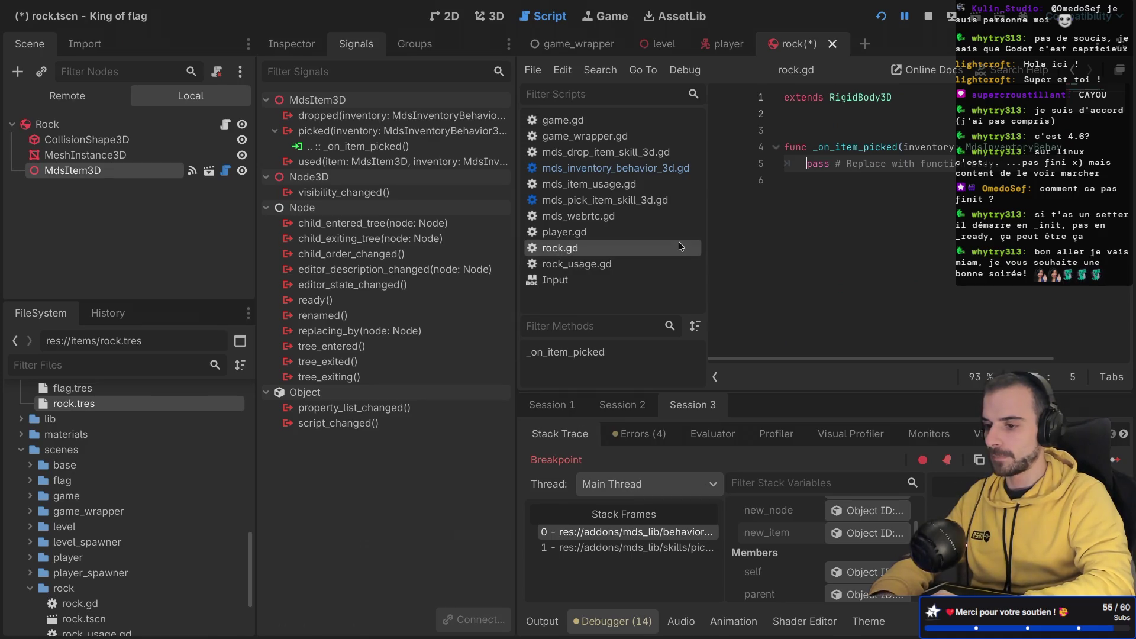
{"action": "key", "text": "ctrl+shift+F11"}
{"action": "left_click", "coordinate": [406, 114]}
{"action": "key", "text": "BackSpace"}
{"action": "key", "text": "ctrl+s"}
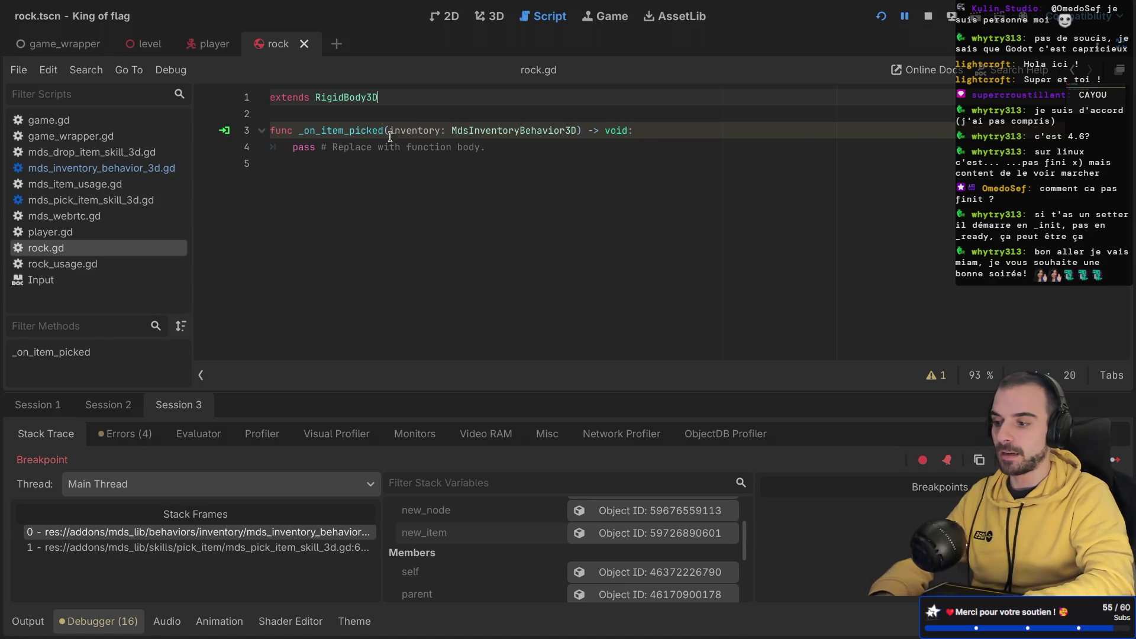
Step: Select the rock's collision shape node and bring up its context menu
{"action": "key", "text": "ctrl+shift+F11"}
{"action": "left_click", "coordinate": [115, 143]}
{"action": "right_click", "coordinate": [114, 143]}
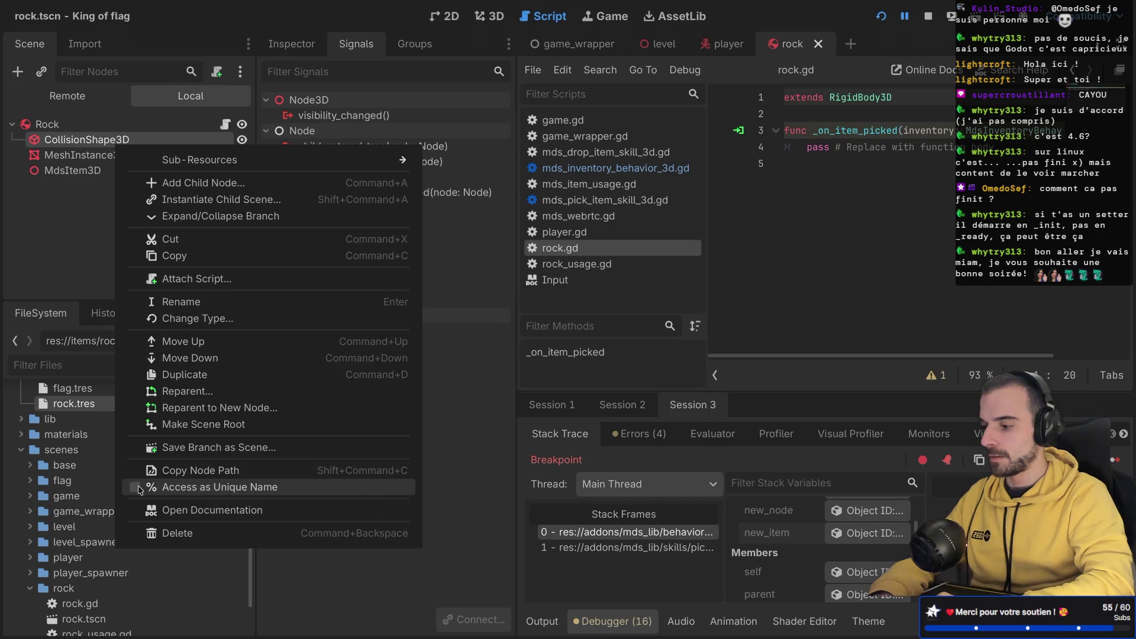
Step: Make the collision shape accessible by unique name and rename it Shape
{"action": "left_click", "coordinate": [141, 487]}
{"action": "double_click", "coordinate": [109, 140]}
{"action": "type", "text": "Sha"}
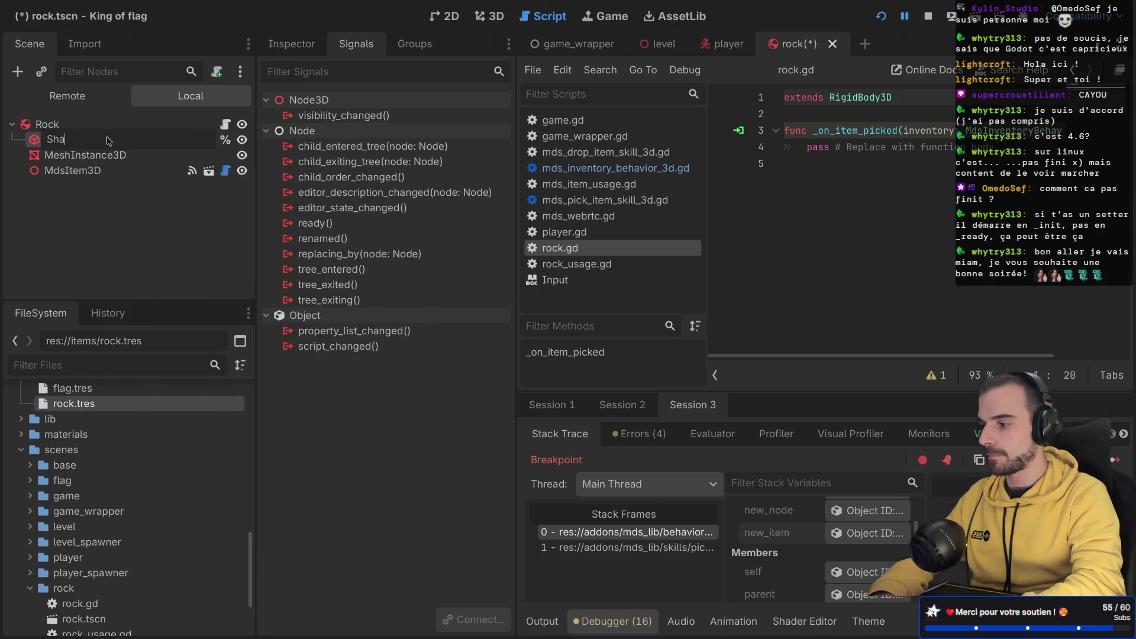
{"action": "type", "text": "pe"}
{"action": "key", "text": "Return"}
Step: Replace pass in _on_item_picked with %Shape.disabled = true and save rock.gd
{"action": "key", "text": "ctrl+shift+F11"}
{"action": "left_click_drag", "start_coordinate": [517, 144], "coordinate": [293, 147]}
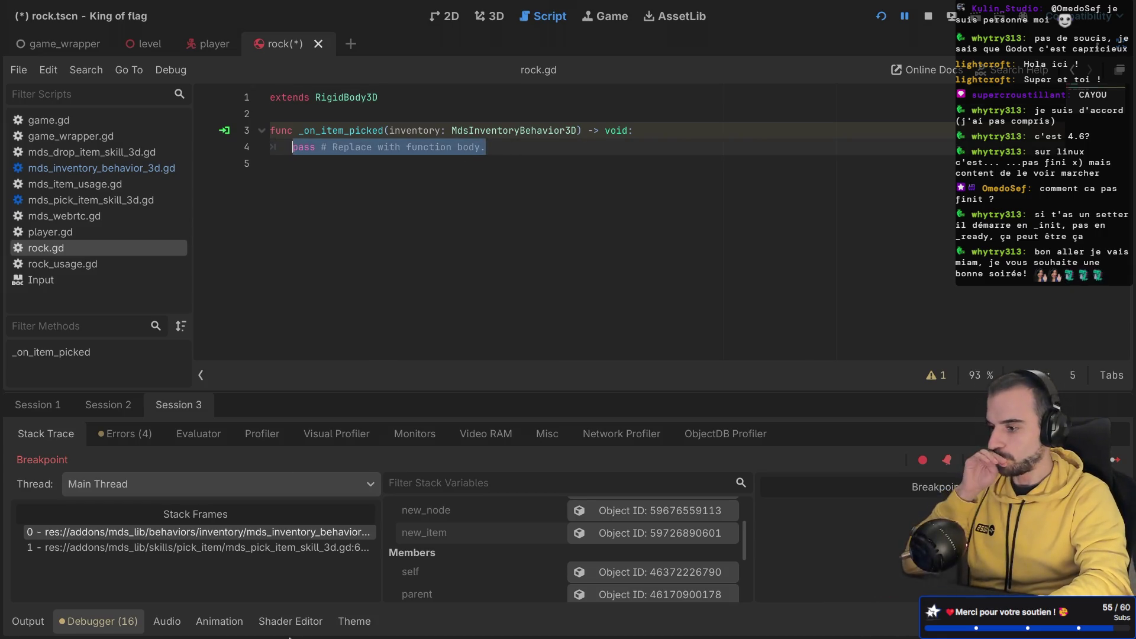
{"action": "key", "text": "BackSpace"}
{"action": "type", "text": "%"}
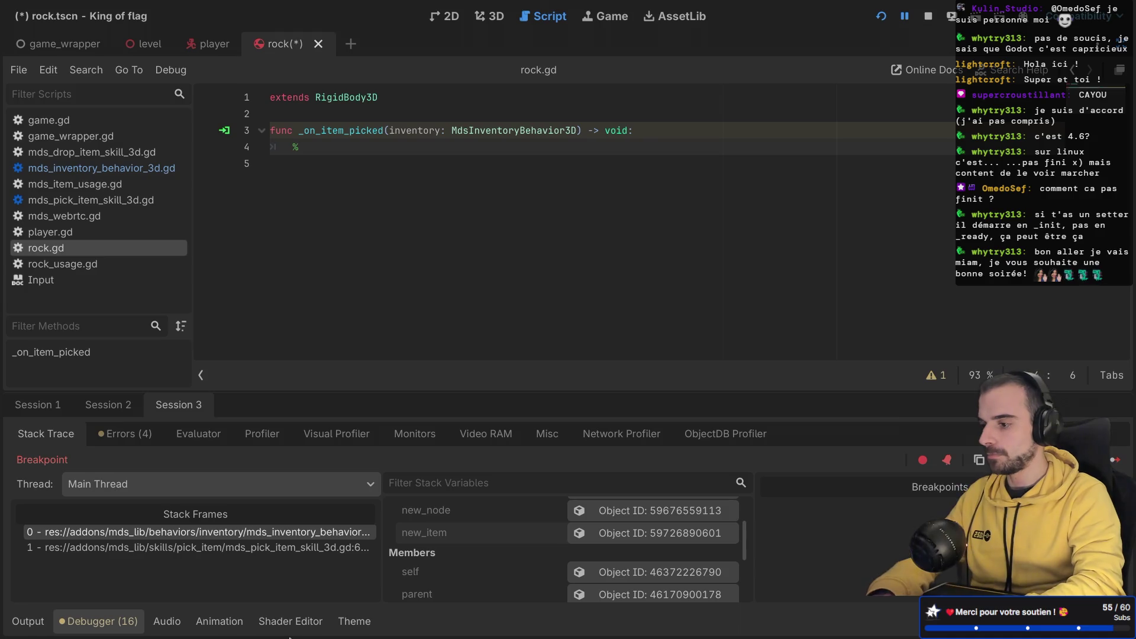
{"action": "type", "text": "Shape"}
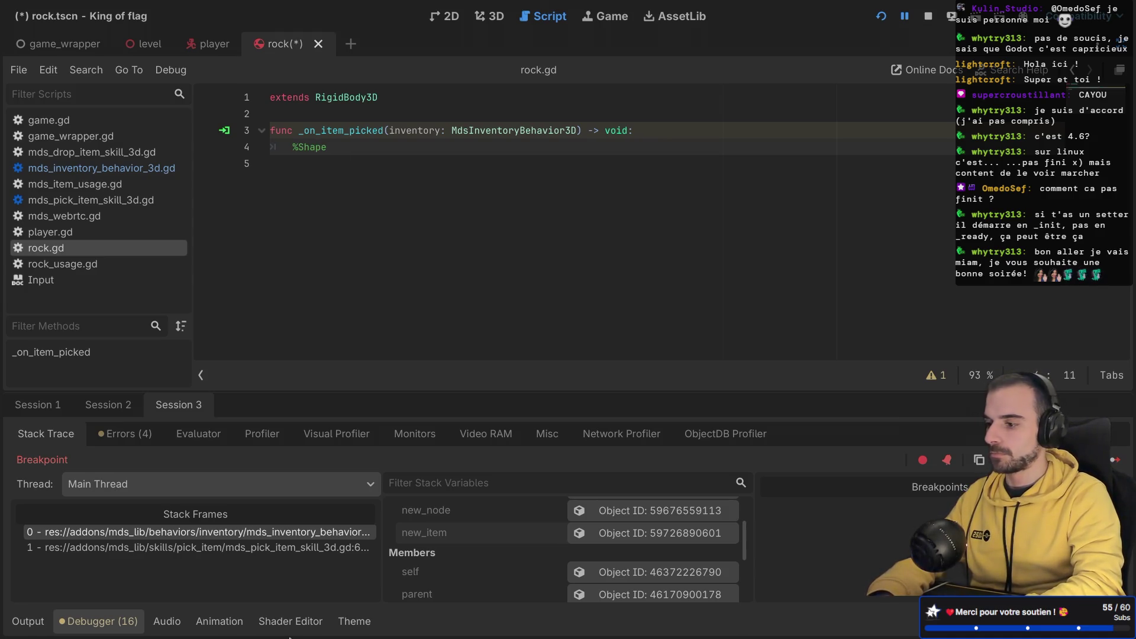
{"action": "type", "text": ".d"}
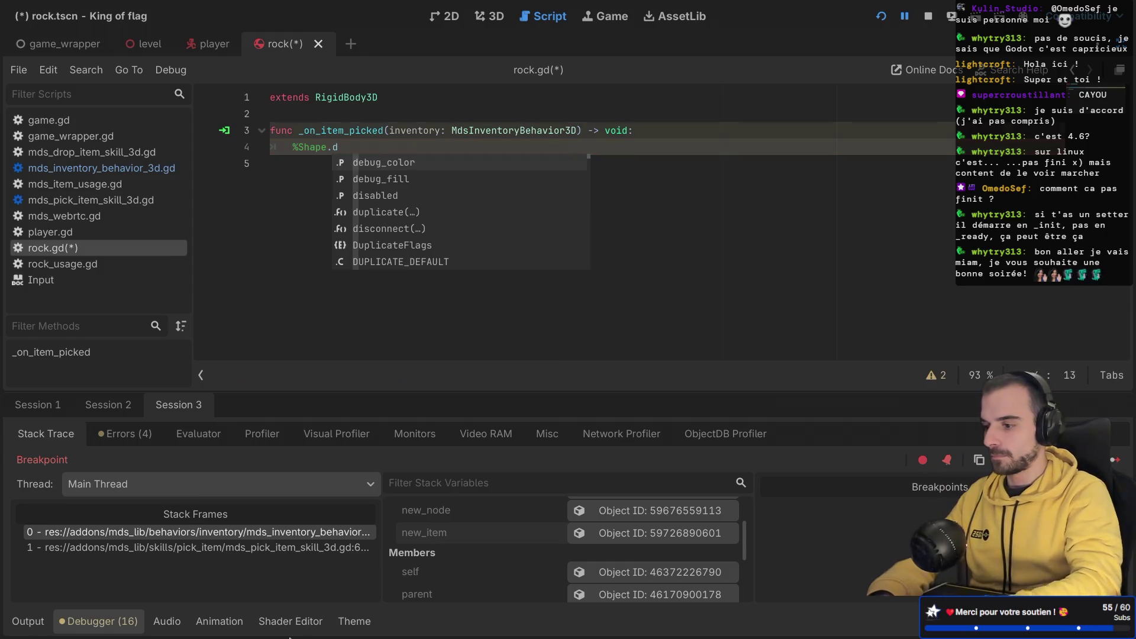
{"action": "key", "text": "Down"}
{"action": "key", "text": "Down"}
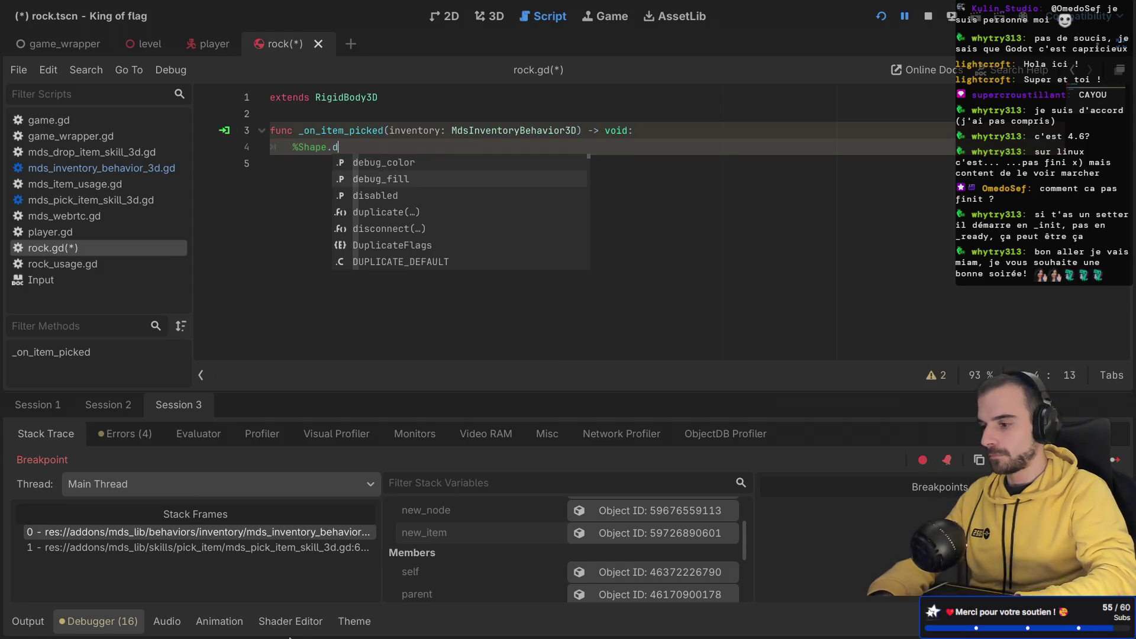
{"action": "key", "text": "Return"}
{"action": "type", "text": "true"}
{"action": "key", "text": "ctrl+s"}
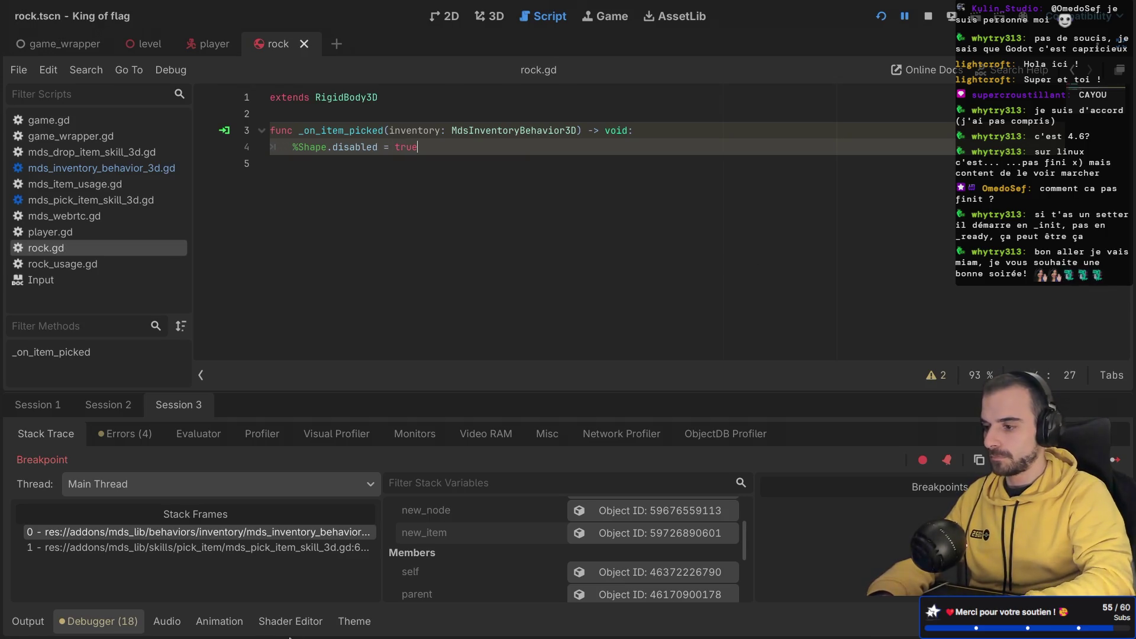
{"action": "key", "text": "ctrl+shift+F11"}
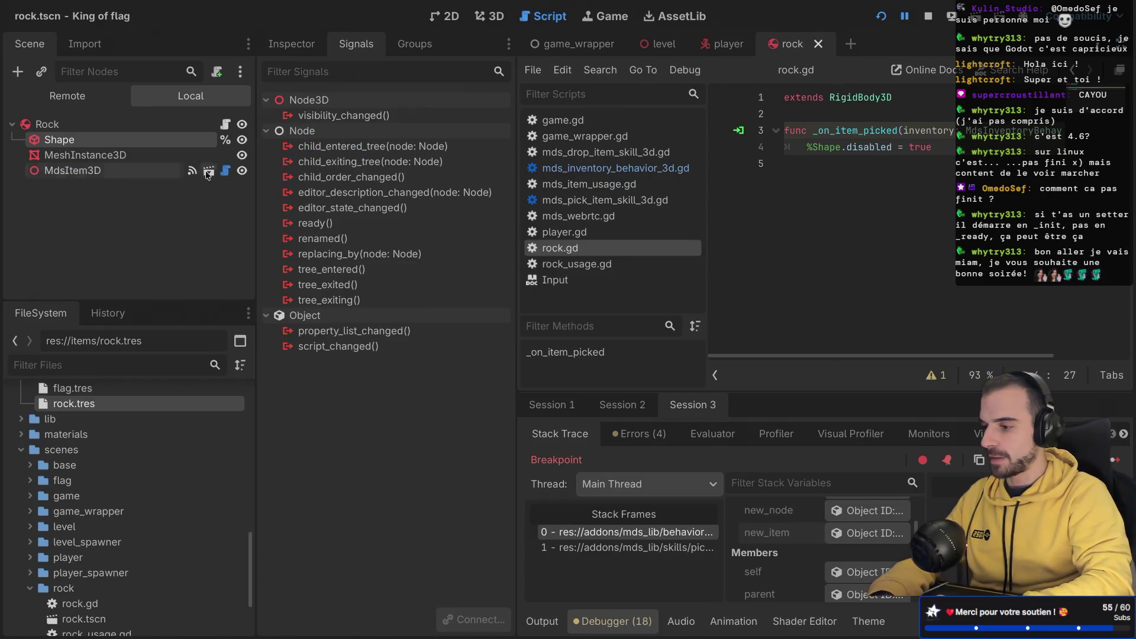
{"action": "left_click", "coordinate": [289, 55]}
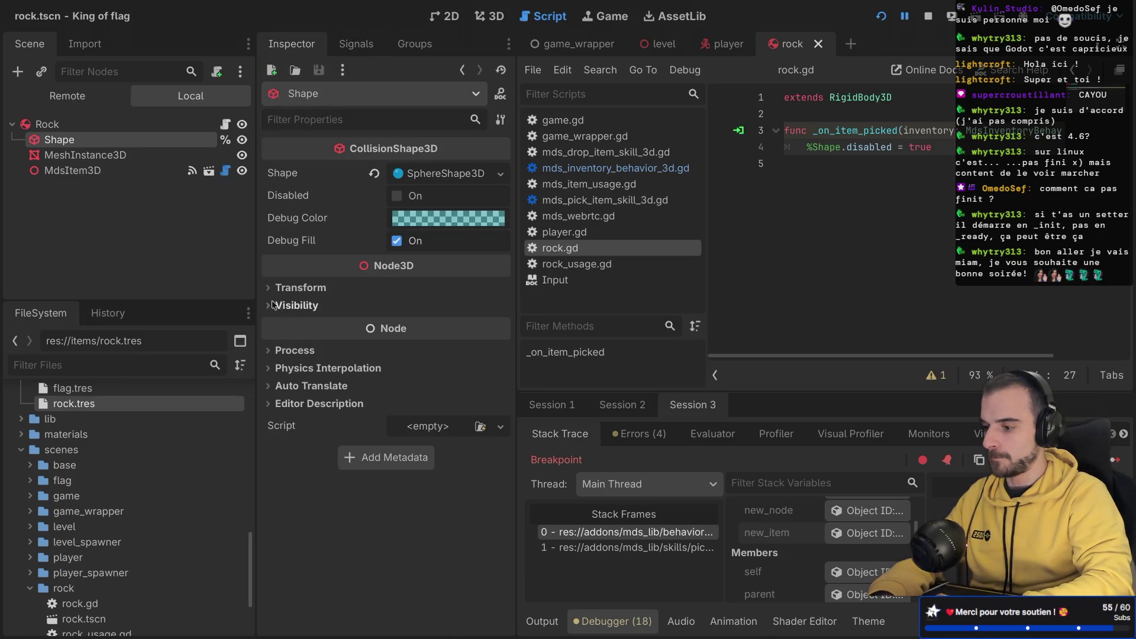
Step: Check the Rock's Deactivation properties and add sleeping = true below the disable statement
{"action": "left_click", "coordinate": [67, 125]}
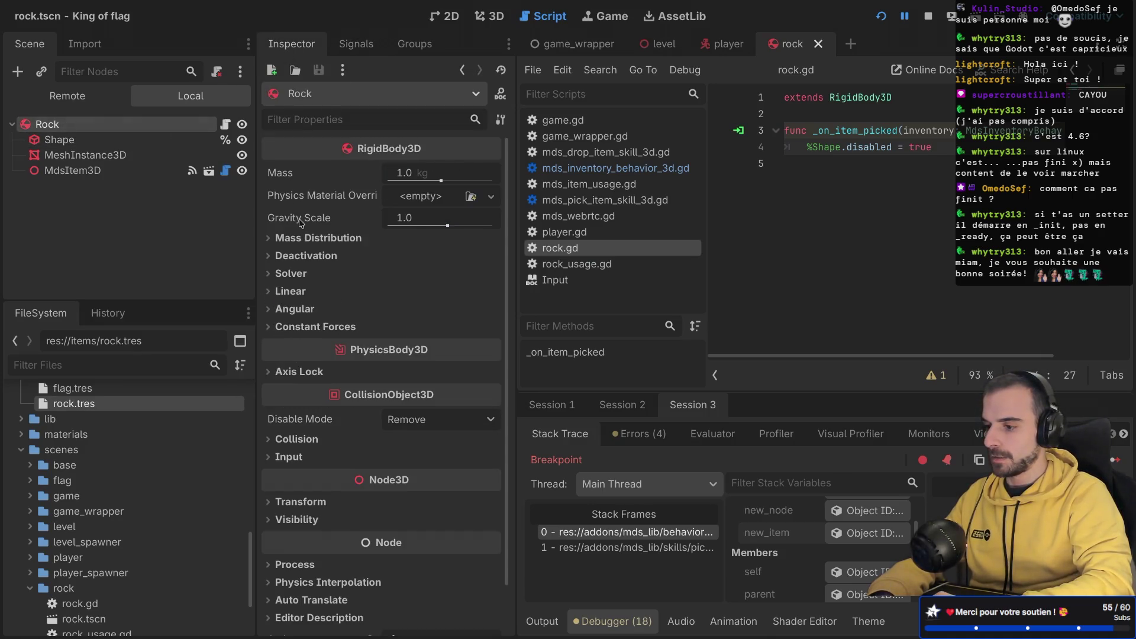
{"action": "left_click", "coordinate": [274, 258]}
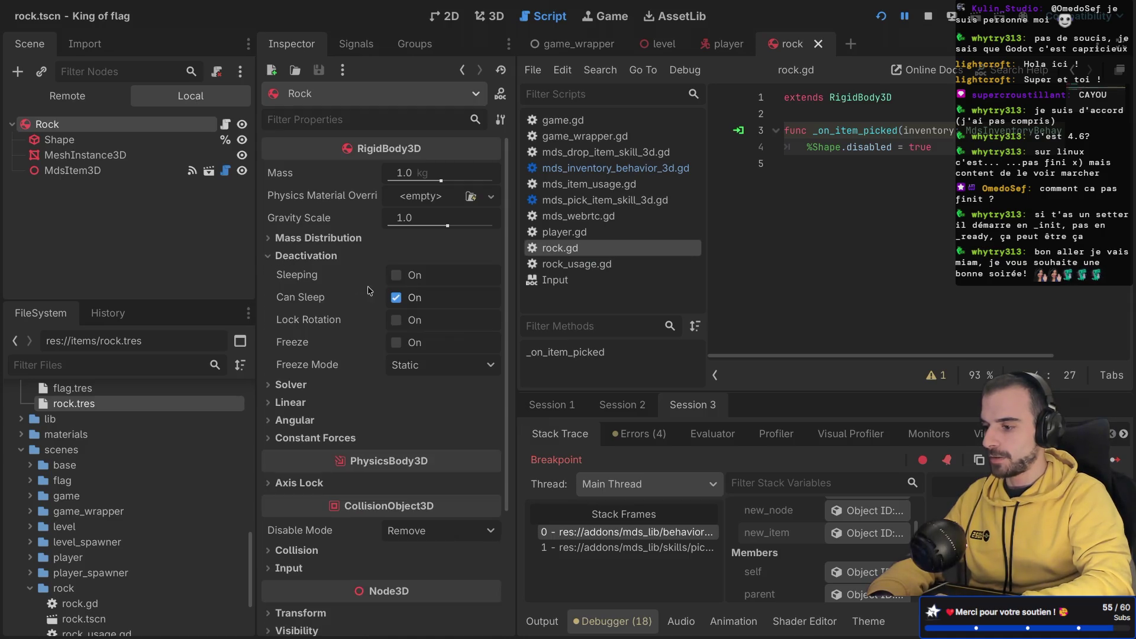
{"action": "left_click", "coordinate": [950, 153]}
{"action": "key", "text": "Return"}
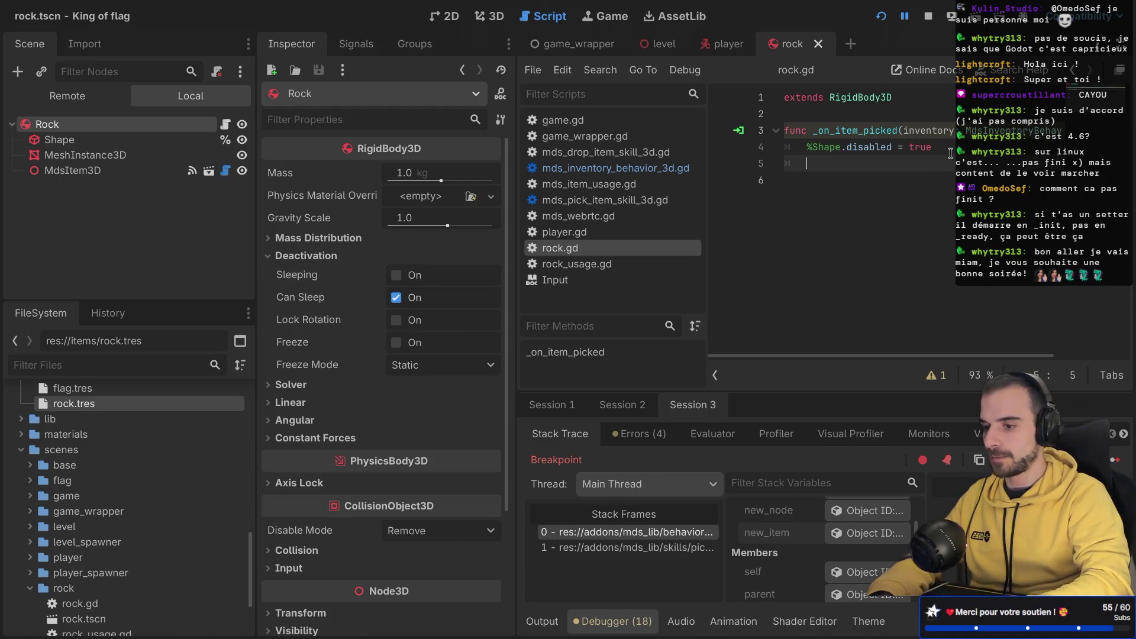
{"action": "type", "text": "sleeping = "}
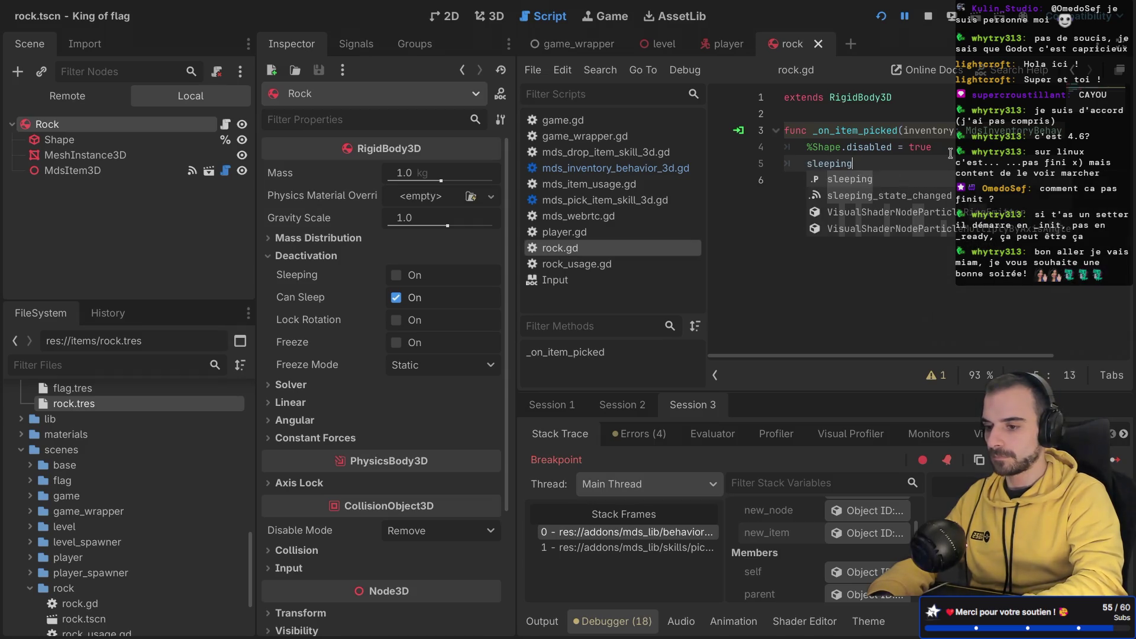
{"action": "type", "text": "true"}
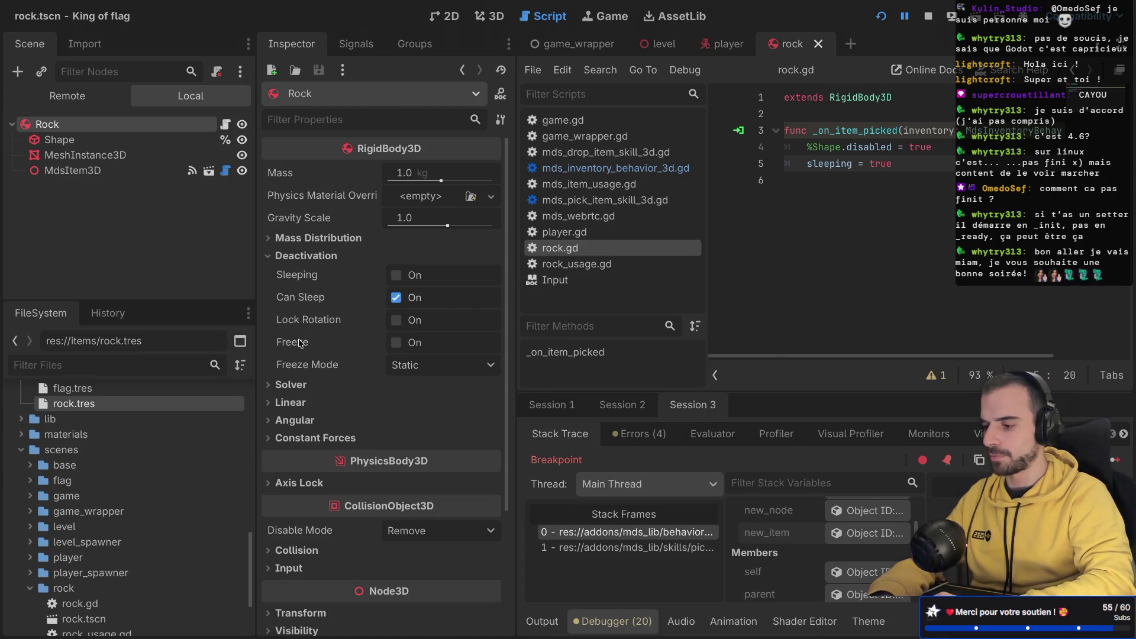
Step: Change sleeping to freeze = true, save rock.gd, and relaunch the game with F5
{"action": "mouse_move", "coordinate": [300, 343]}
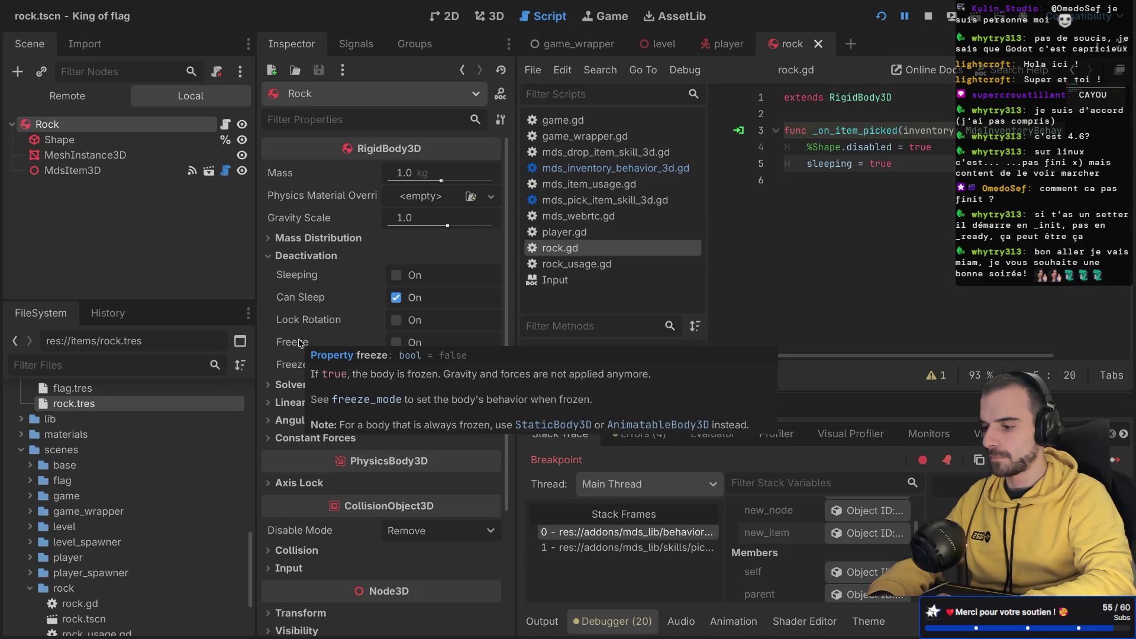
{"action": "double_click", "coordinate": [842, 163]}
{"action": "type", "text": "fro"}
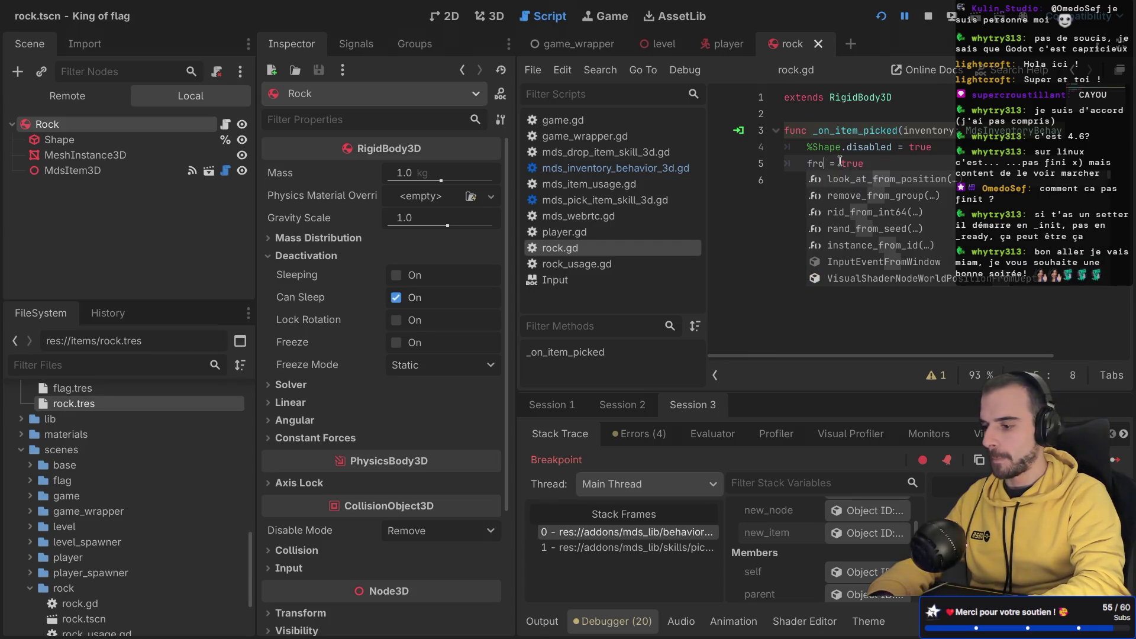
{"action": "key", "text": "BackSpace"}
{"action": "type", "text": "e"}
{"action": "key", "text": "Return"}
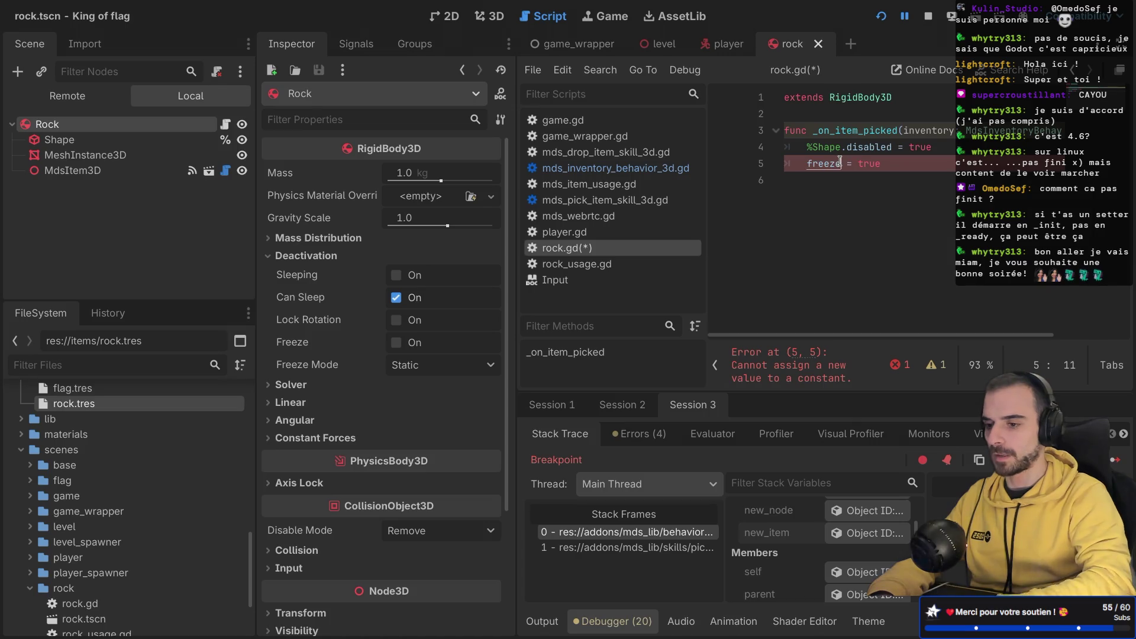
{"action": "key", "text": "F5"}
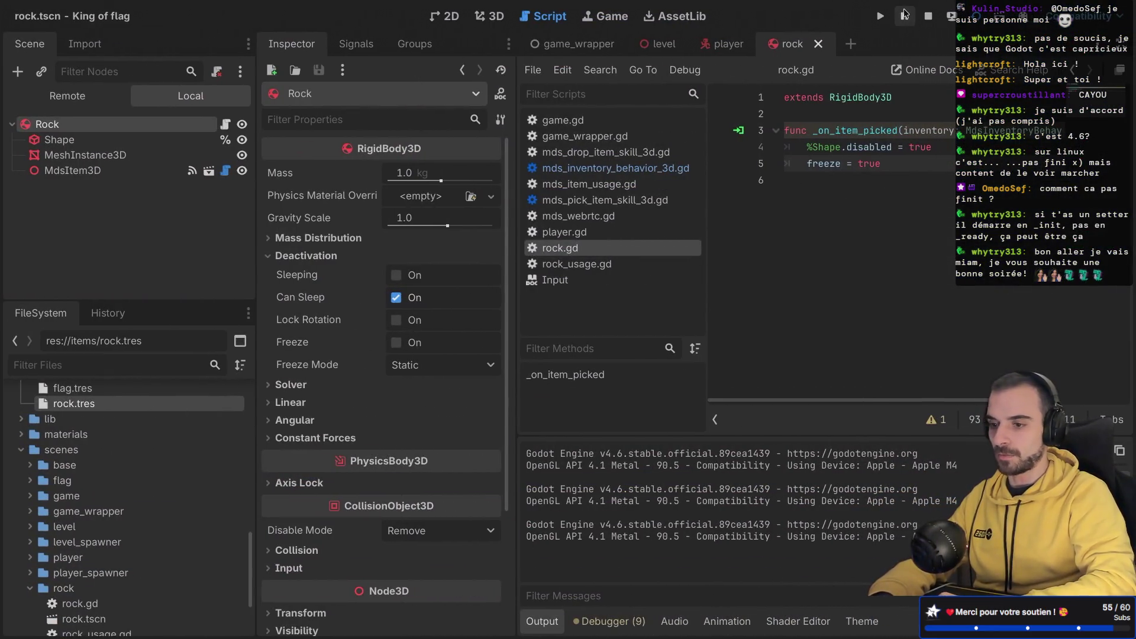
Step: Run the game and start a test match from the lobby
{"action": "left_click", "coordinate": [882, 16]}
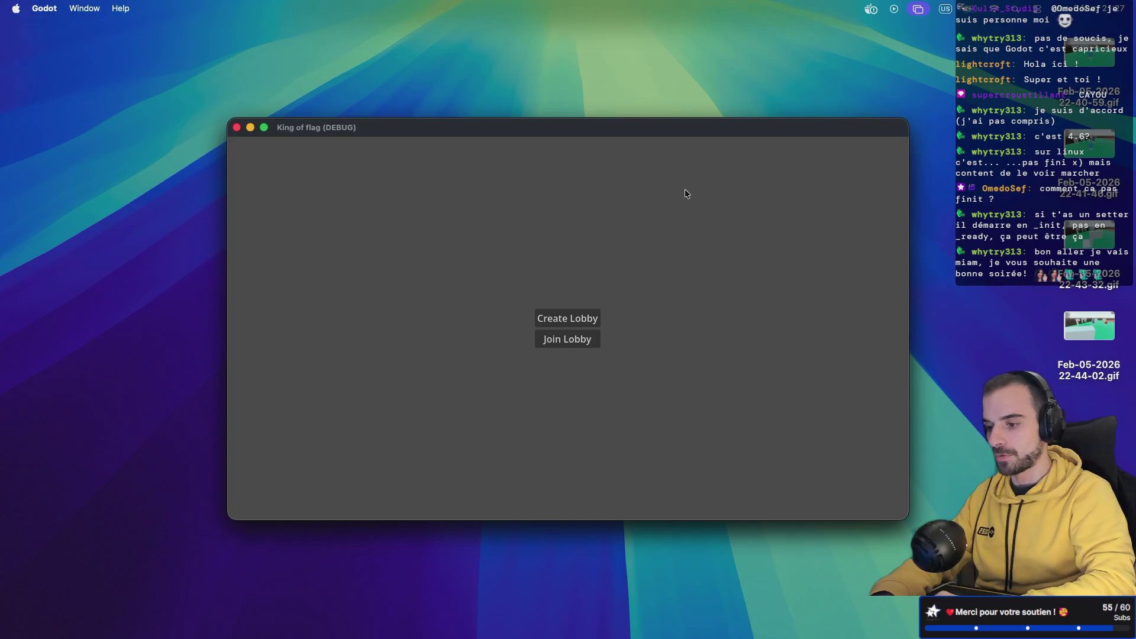
{"action": "left_click", "coordinate": [562, 340]}
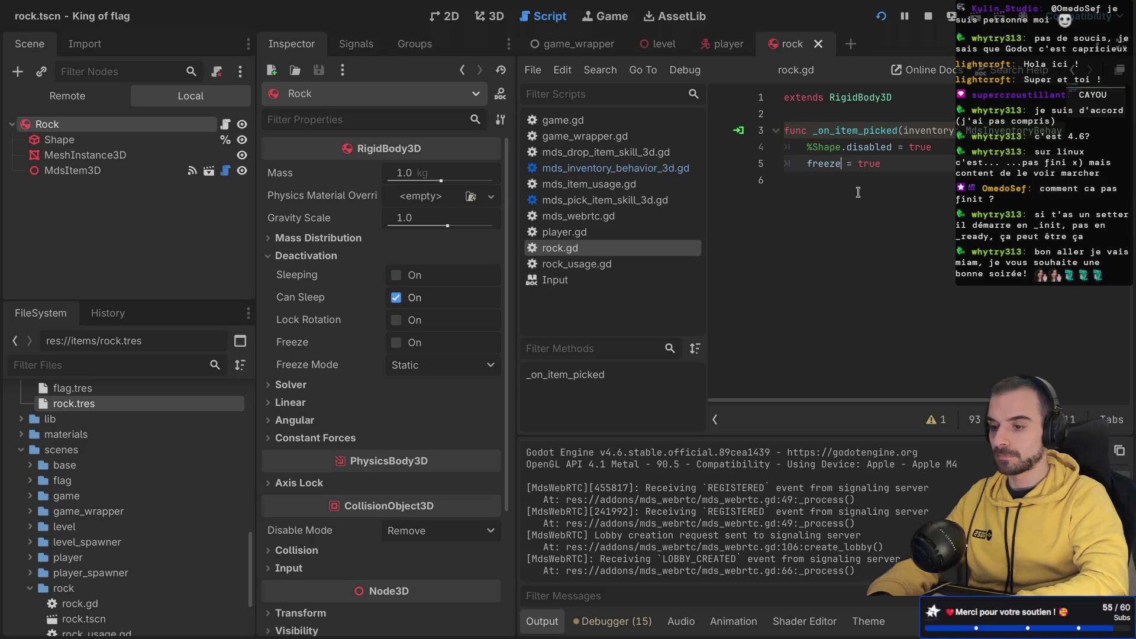
Step: In mds_inventory_behavior_3d.gd, assign the remote spawn call to var new_node and start a new_item: MdsItem3D line
{"action": "left_click", "coordinate": [810, 180]}
{"action": "key", "text": "ctrl+shift+F11"}
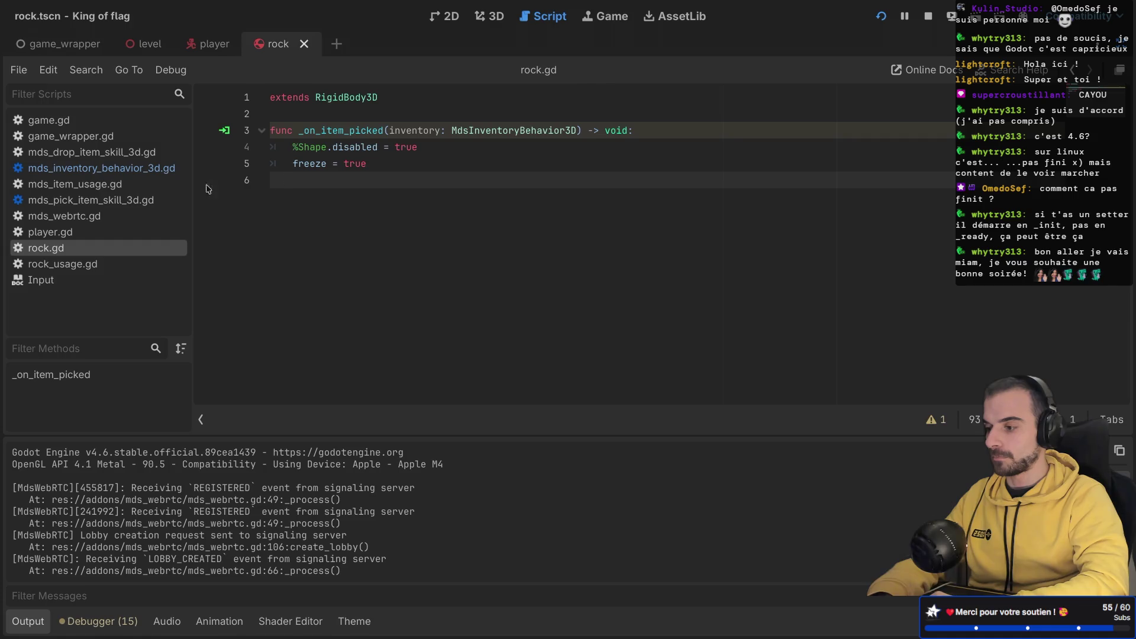
{"action": "left_click", "coordinate": [106, 168]}
{"action": "scroll", "coordinate": [396, 283], "scroll_direction": "down", "scroll_amount": 5}
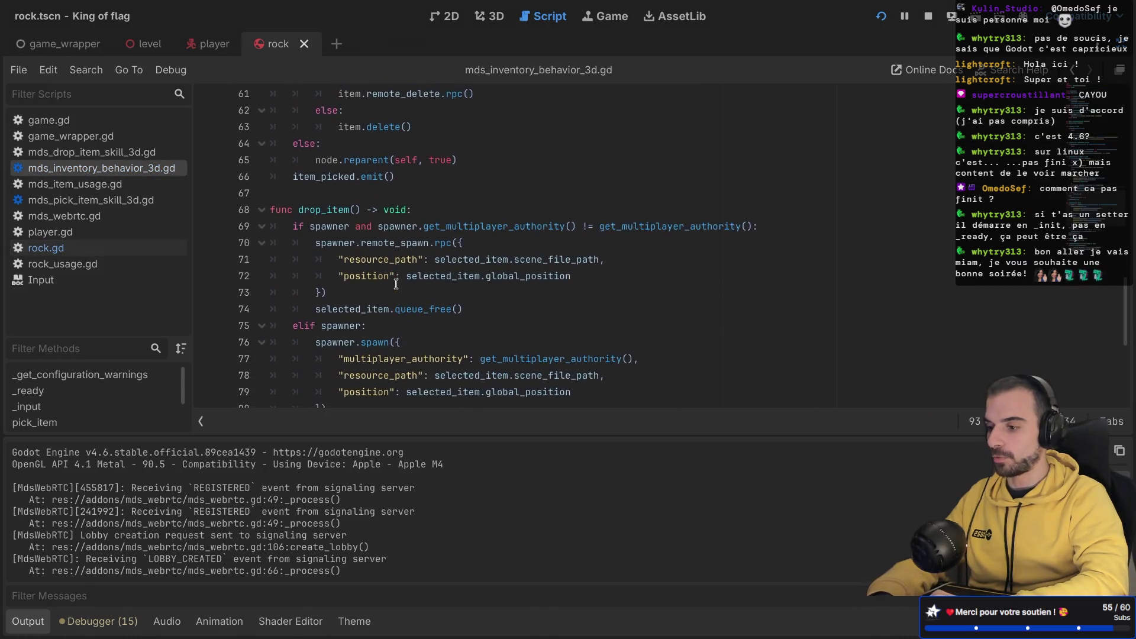
{"action": "scroll", "coordinate": [396, 284], "scroll_direction": "down", "scroll_amount": 3}
{"action": "scroll", "coordinate": [329, 155], "scroll_direction": "up", "scroll_amount": 8}
{"action": "scroll", "coordinate": [322, 148], "scroll_direction": "down", "scroll_amount": 7}
{"action": "left_click", "coordinate": [316, 201]}
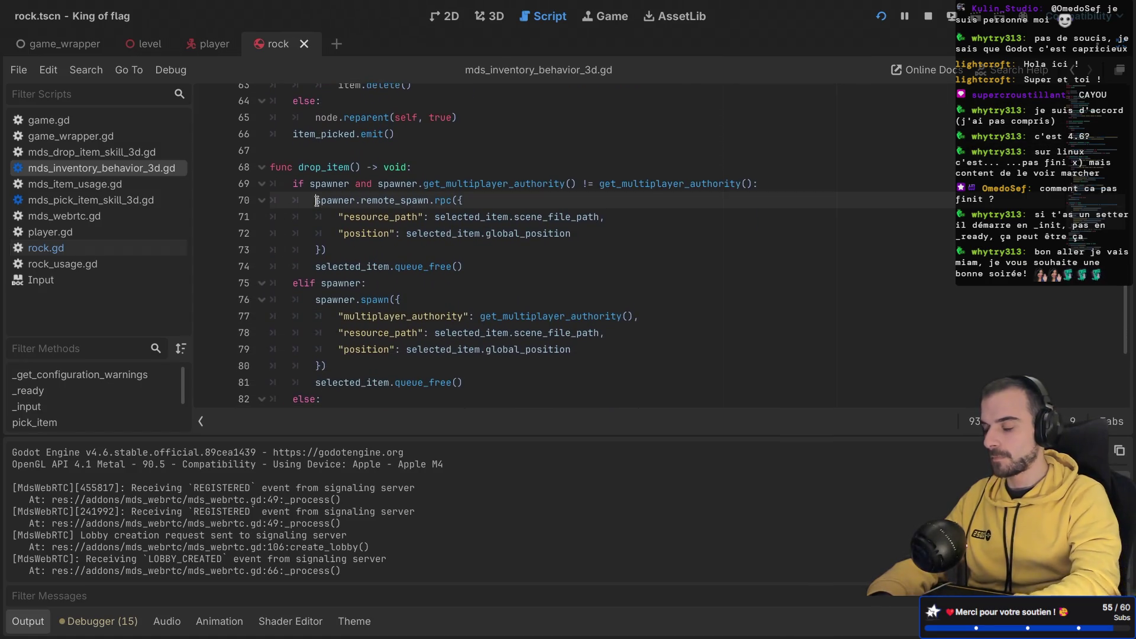
{"action": "type", "text": "var new"}
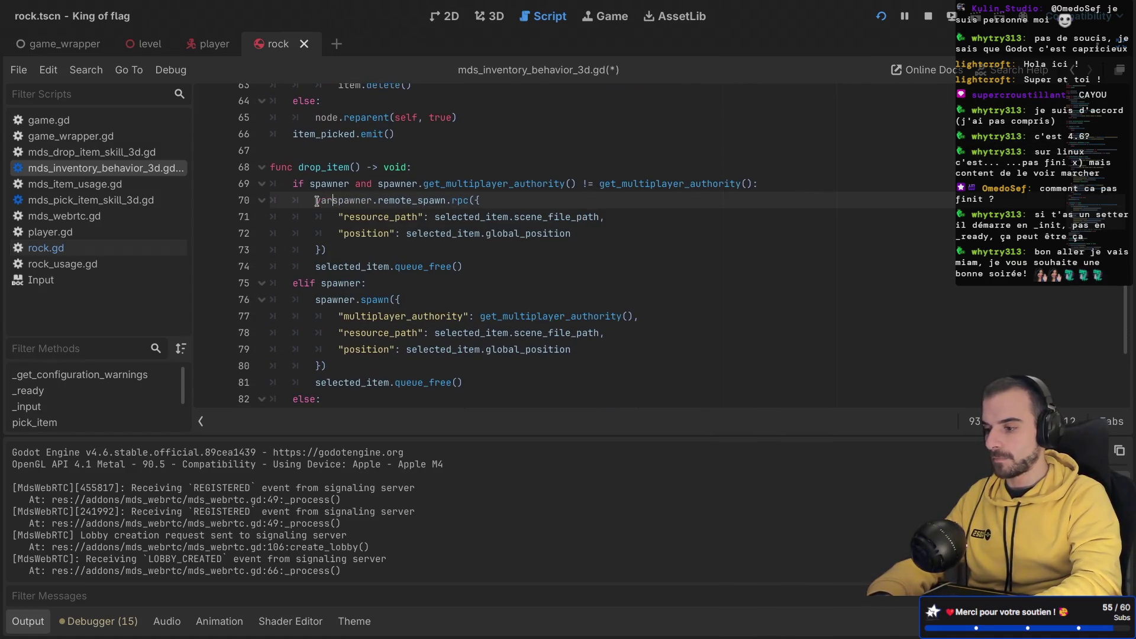
{"action": "type", "text": "_node ="}
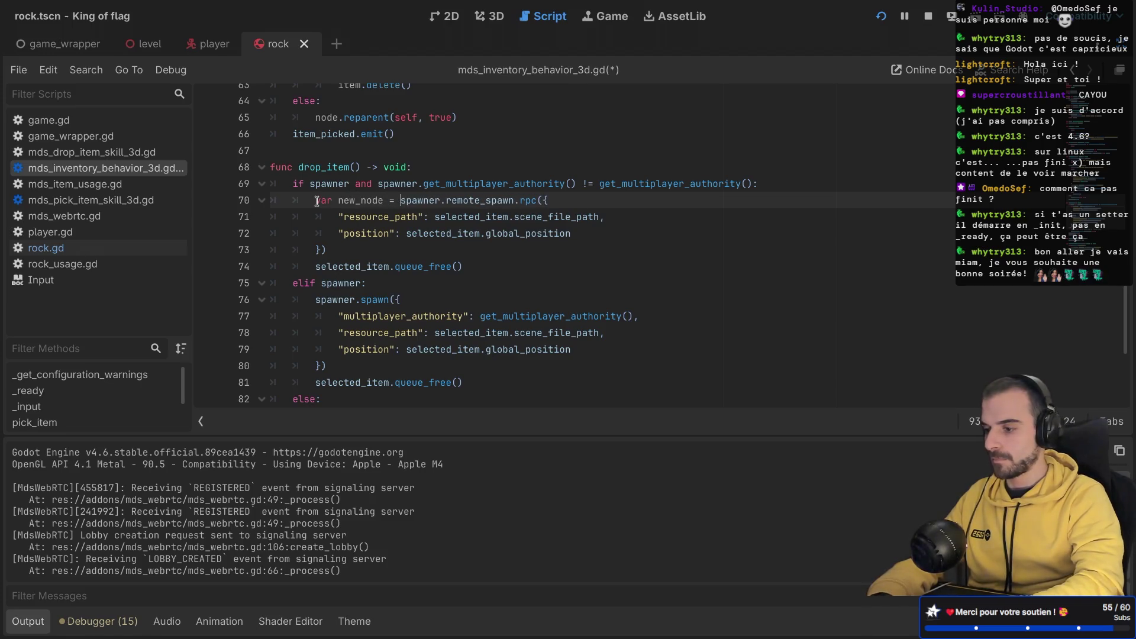
{"action": "left_click", "coordinate": [302, 283]}
{"action": "scroll", "coordinate": [391, 250], "scroll_direction": "up", "scroll_amount": 1}
{"action": "left_click", "coordinate": [367, 257]}
{"action": "key", "text": "Return"}
{"action": "type", "text": "var _"}
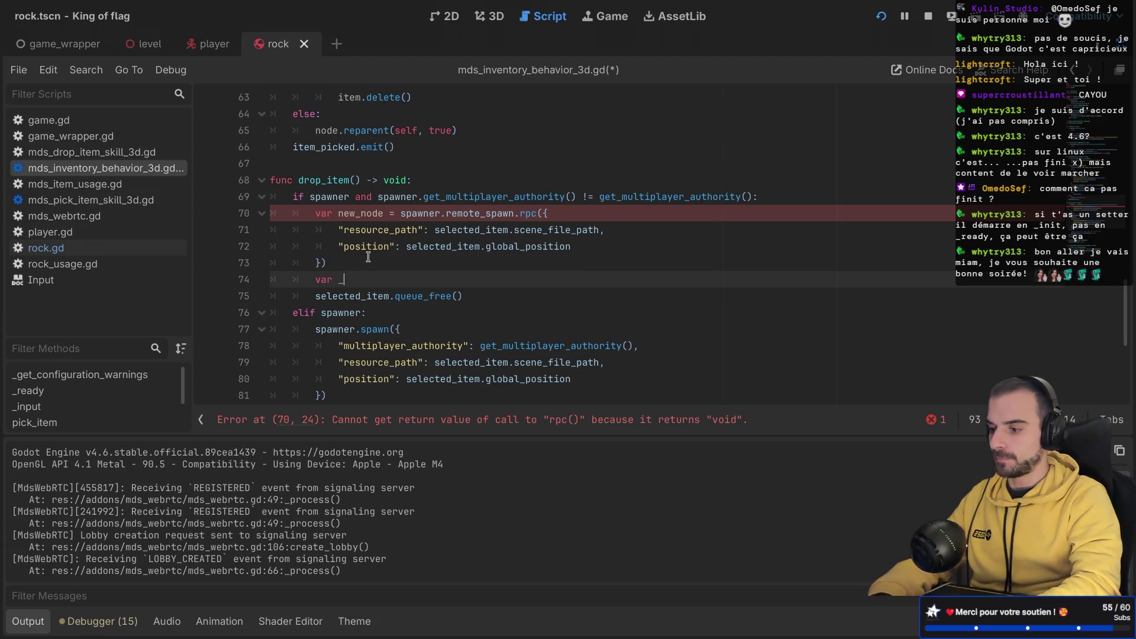
{"action": "key", "text": "BackSpace"}
{"action": "type", "text": "new_item: M"}
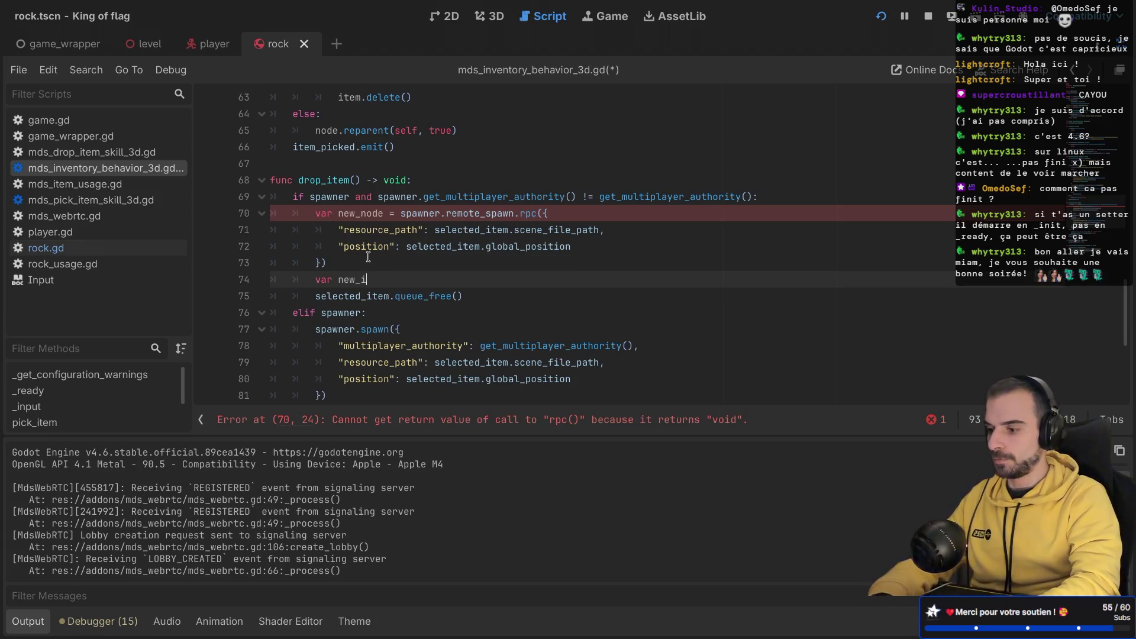
{"action": "type", "text": "dsItem"}
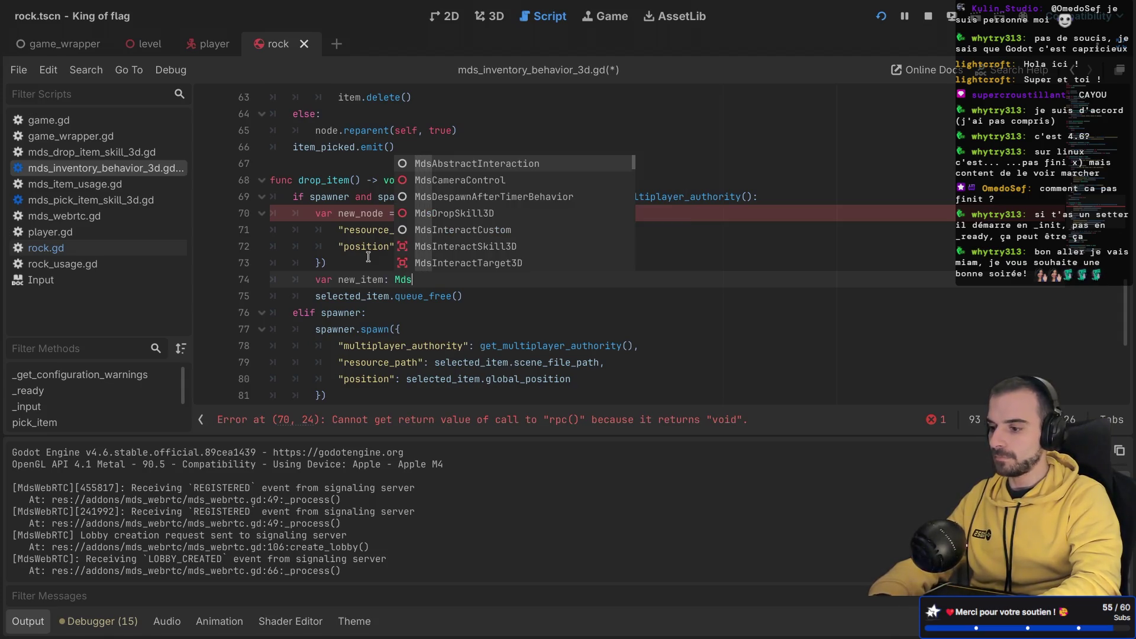
{"action": "key", "text": "Return"}
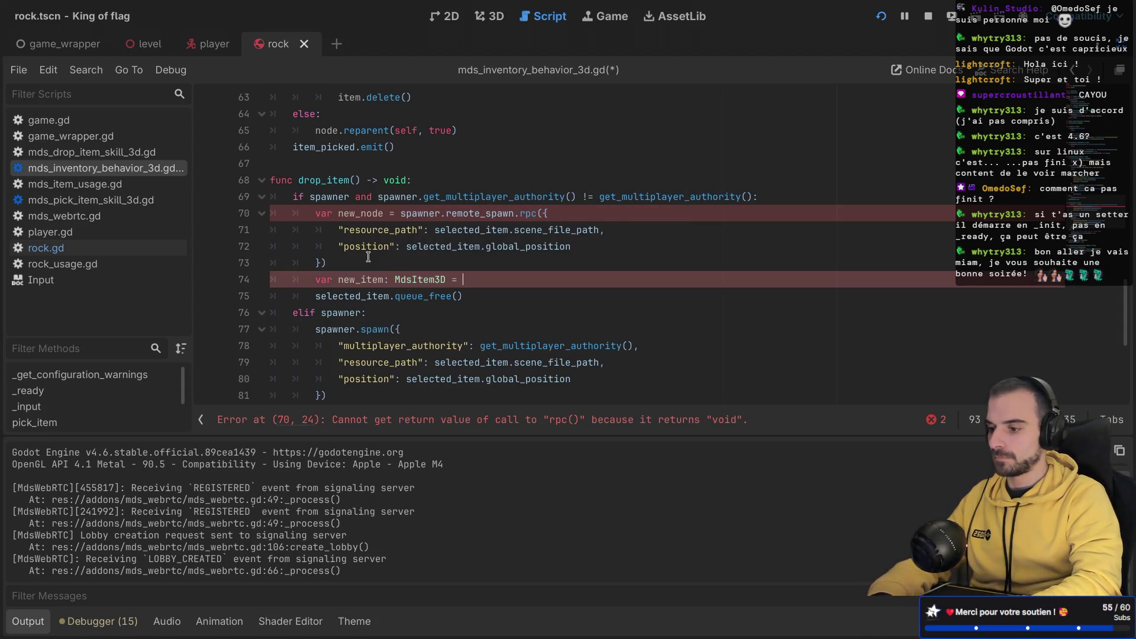
{"action": "type", "text": "new"}
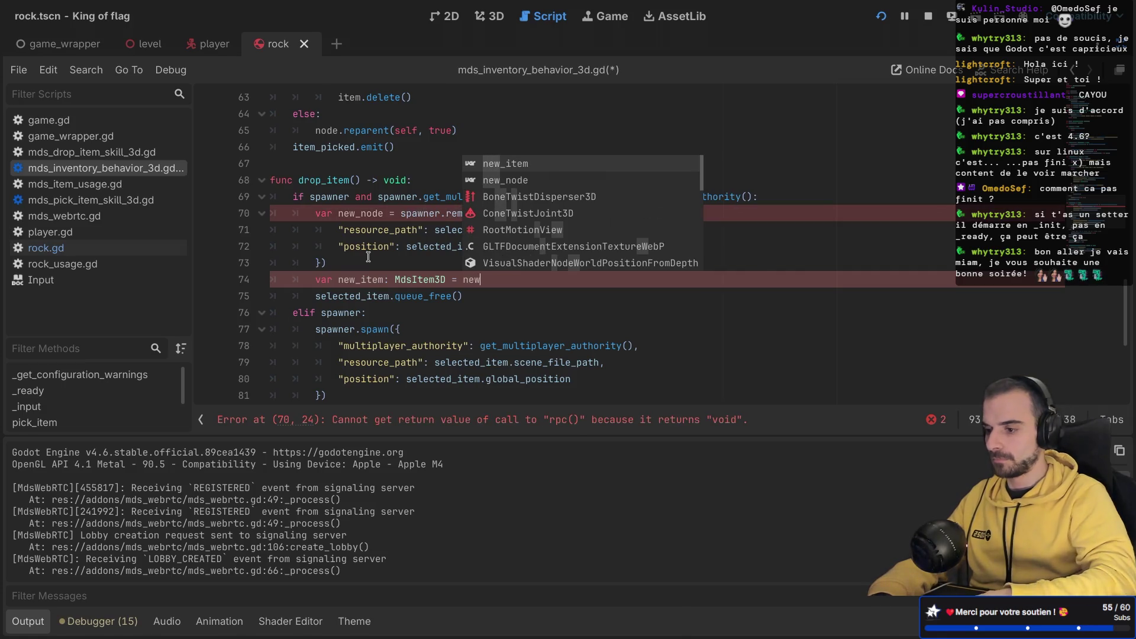
{"action": "key", "text": "Down"}
{"action": "key", "text": "Return"}
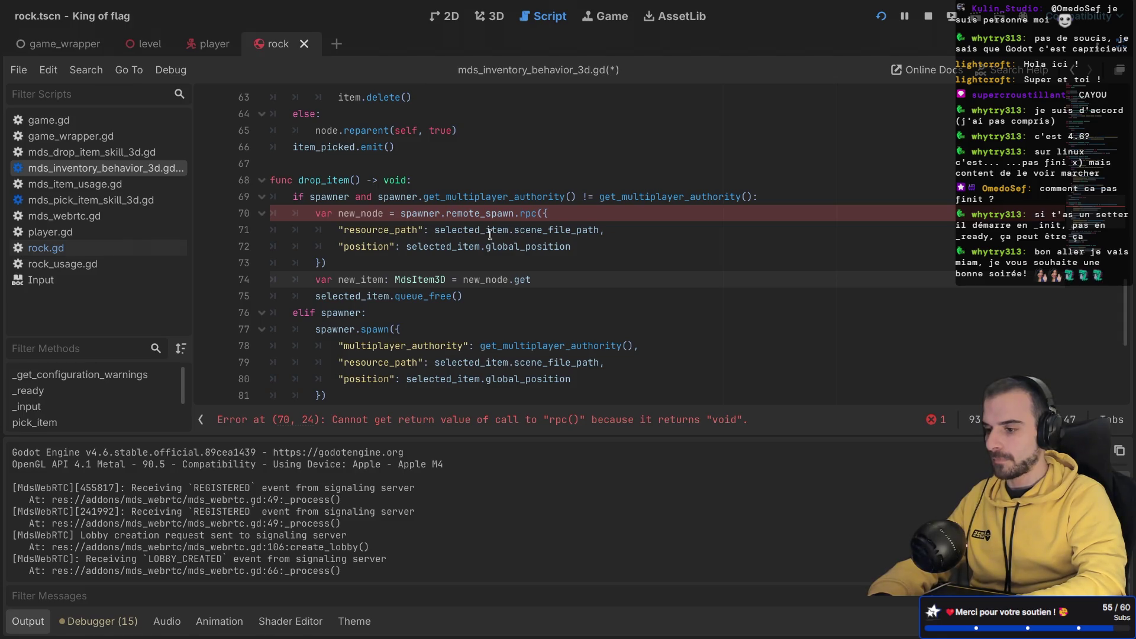
Step: Remove the new_node assignment from line 70 and delete the unfinished line 74
{"action": "left_click", "coordinate": [522, 215]}
{"action": "mouse_move", "coordinate": [523, 217]}
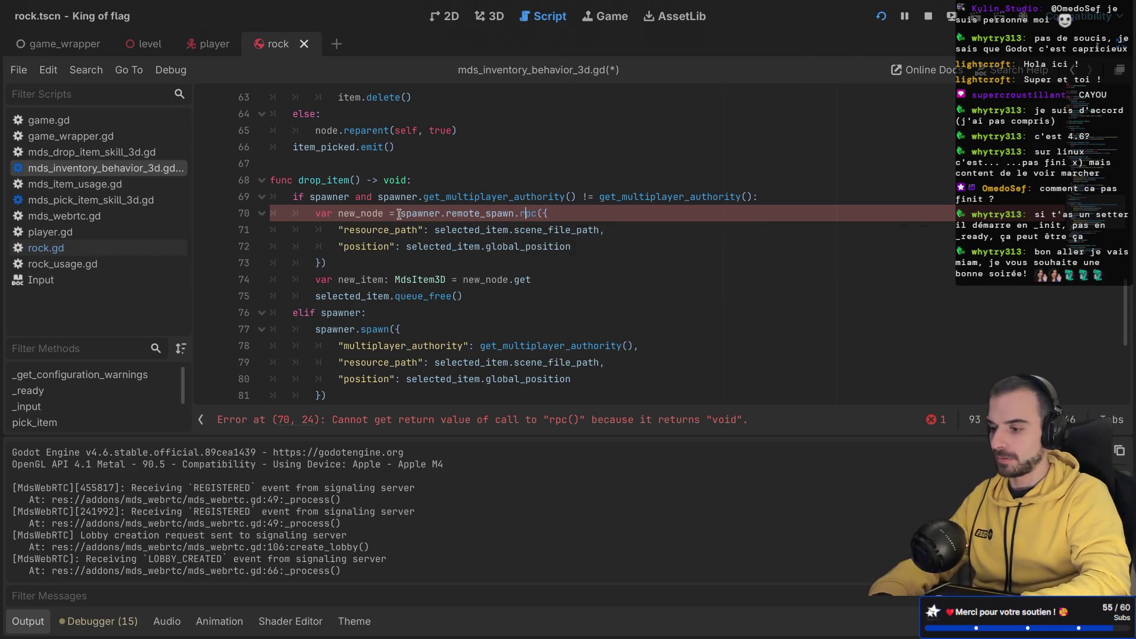
{"action": "left_click_drag", "start_coordinate": [400, 214], "coordinate": [337, 214]}
{"action": "key", "text": "BackSpace"}
{"action": "key", "text": "BackSpace"}
{"action": "key", "text": "BackSpace"}
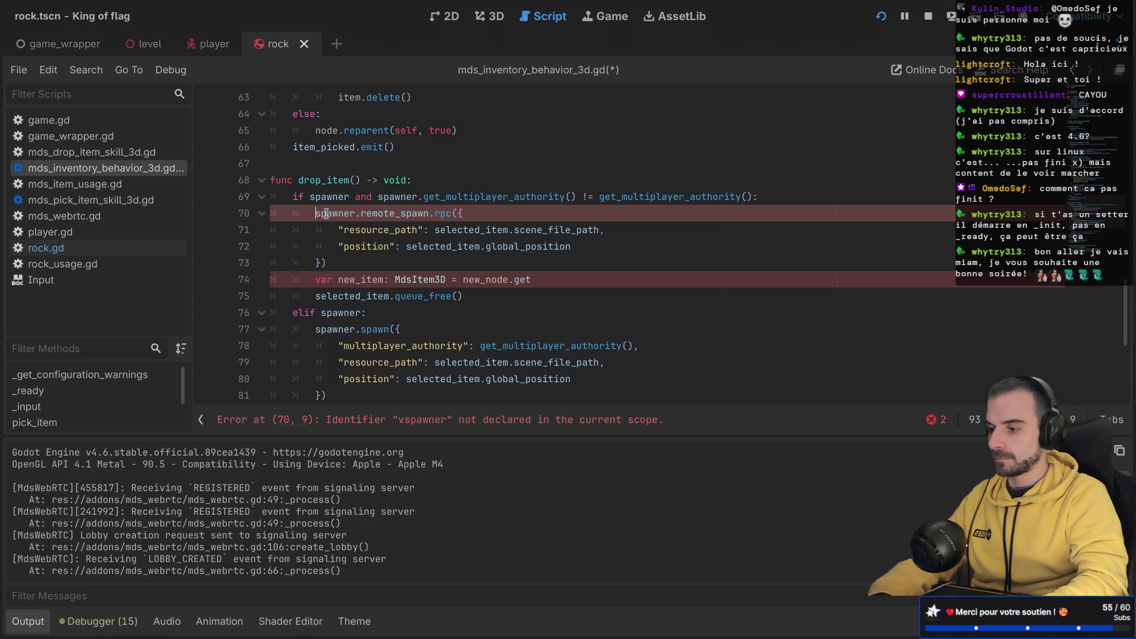
{"action": "left_click", "coordinate": [396, 296]}
{"action": "left_click", "coordinate": [551, 280]}
{"action": "triple_click", "coordinate": [545, 270]}
{"action": "key", "text": "BackSpace"}
Step: Store the local spawn result in new_node and add new_item from new_node.get_meta("mds_item"), then save
{"action": "scroll", "coordinate": [451, 290], "scroll_direction": "down", "scroll_amount": 1}
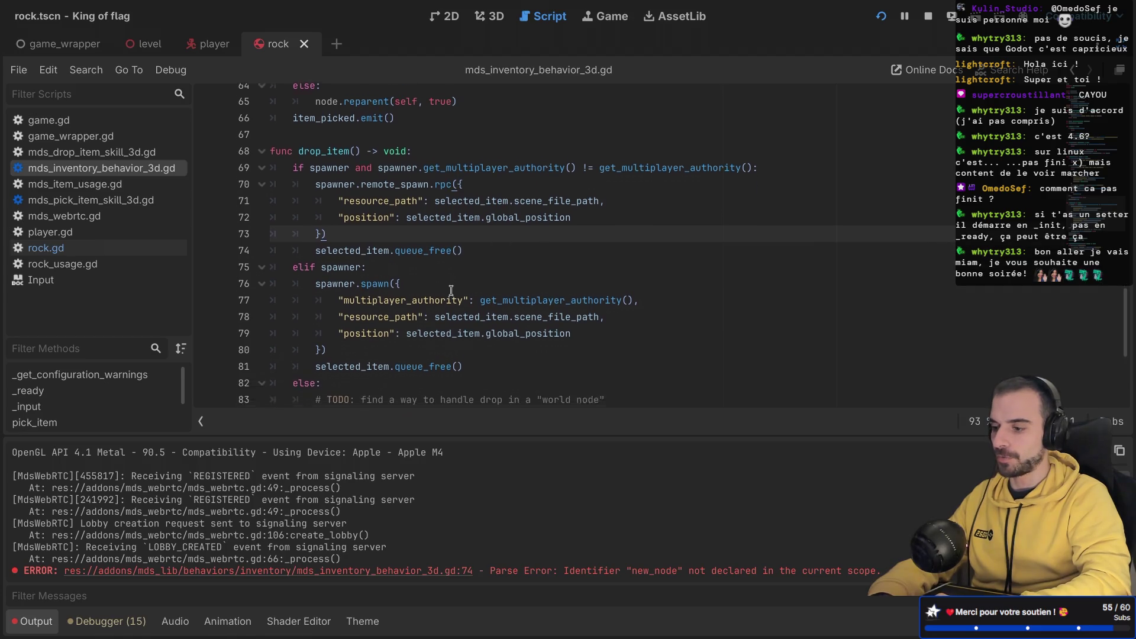
{"action": "scroll", "coordinate": [426, 294], "scroll_direction": "down", "scroll_amount": 1}
{"action": "left_click", "coordinate": [310, 273]}
{"action": "type", "text": "var"}
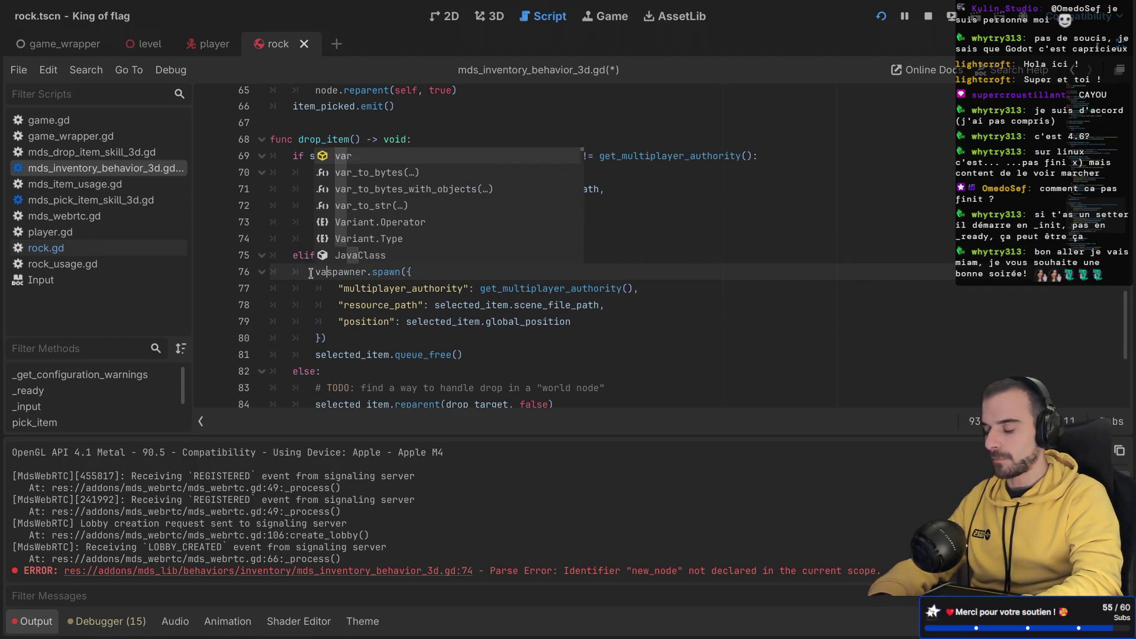
{"action": "type", "text": " new"}
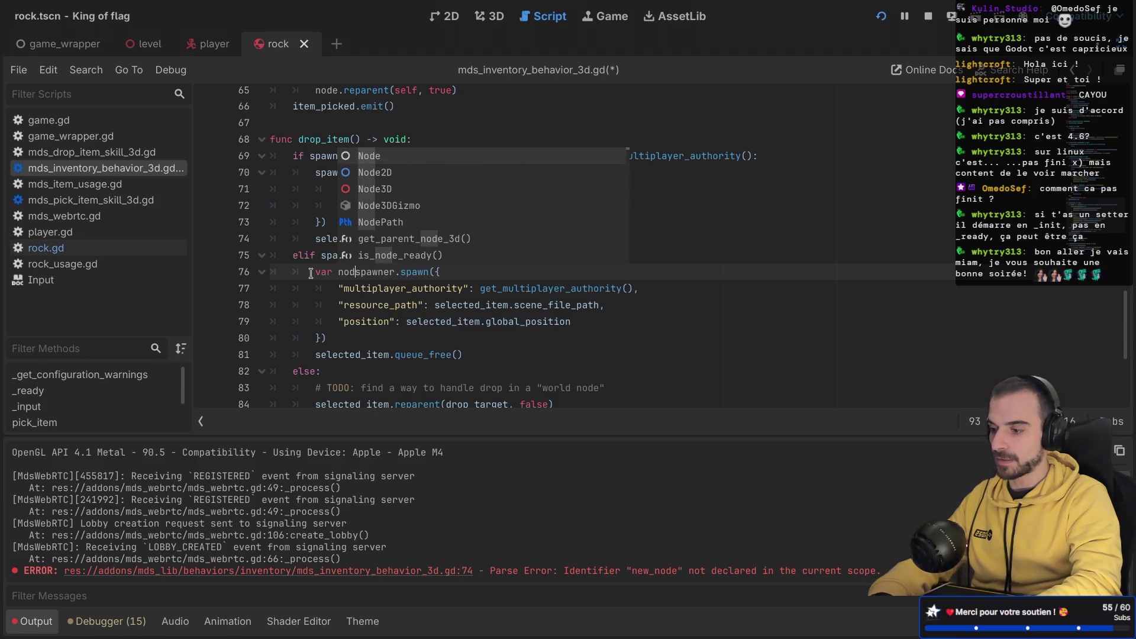
{"action": "type", "text": "_node ="}
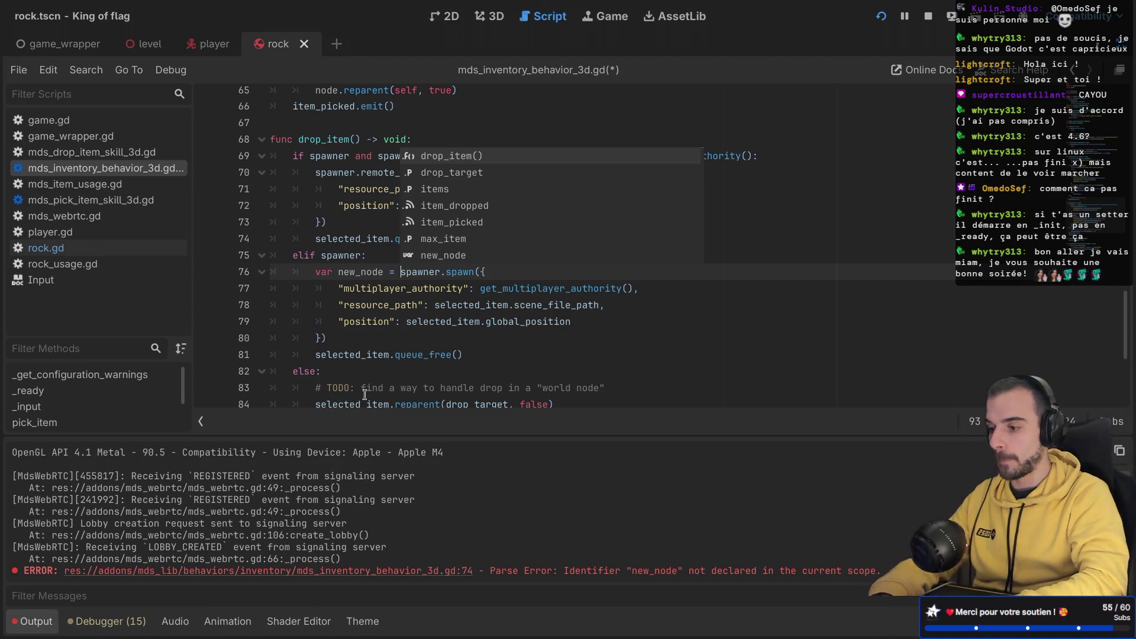
{"action": "left_click", "coordinate": [349, 337]}
{"action": "key", "text": "Return"}
{"action": "type", "text": "va"}
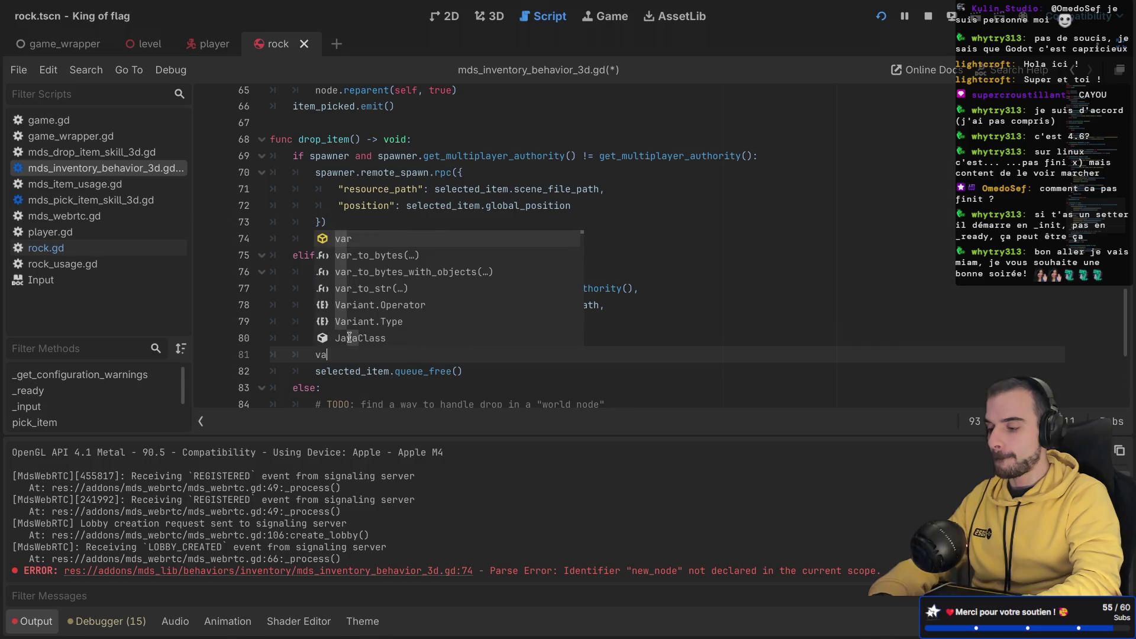
{"action": "type", "text": "r new_item: MdsI"}
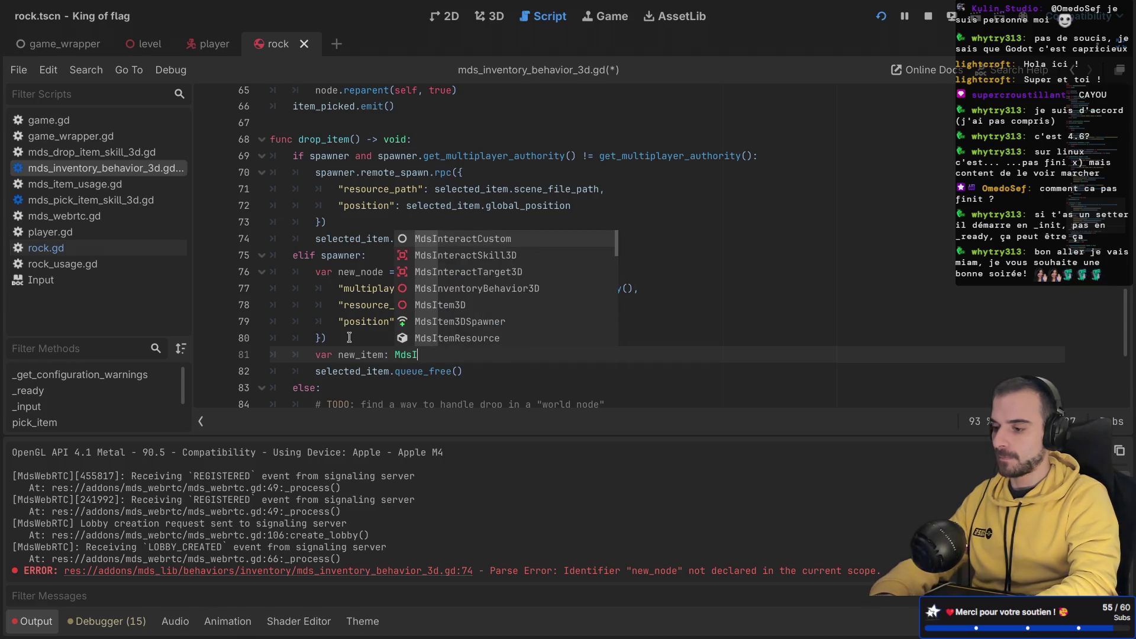
{"action": "key", "text": "Return"}
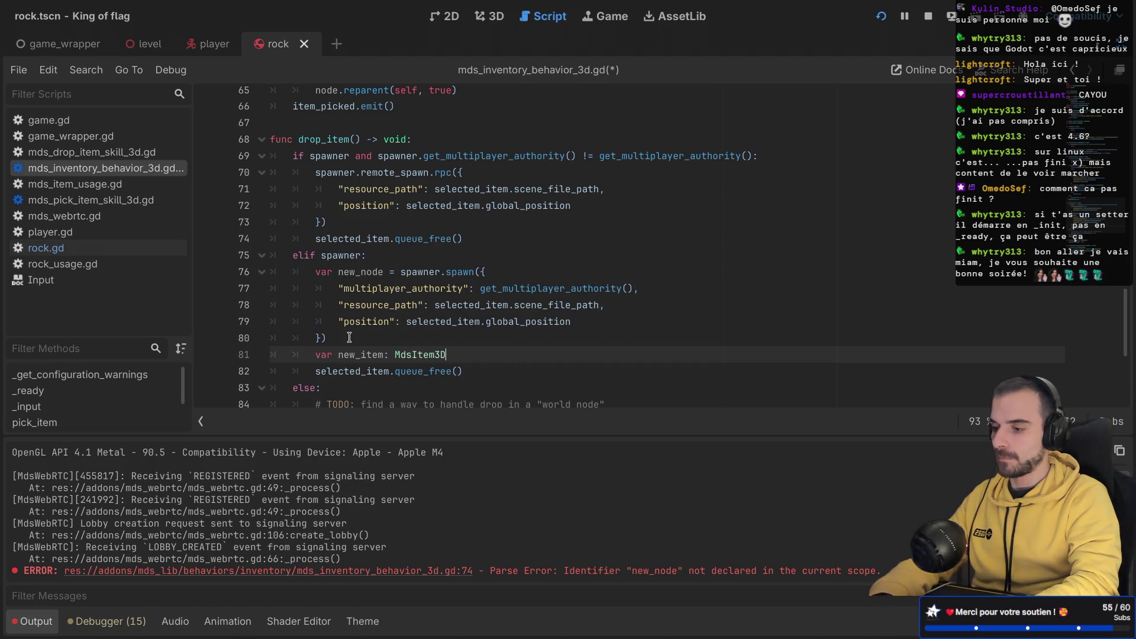
{"action": "type", "text": " = new"}
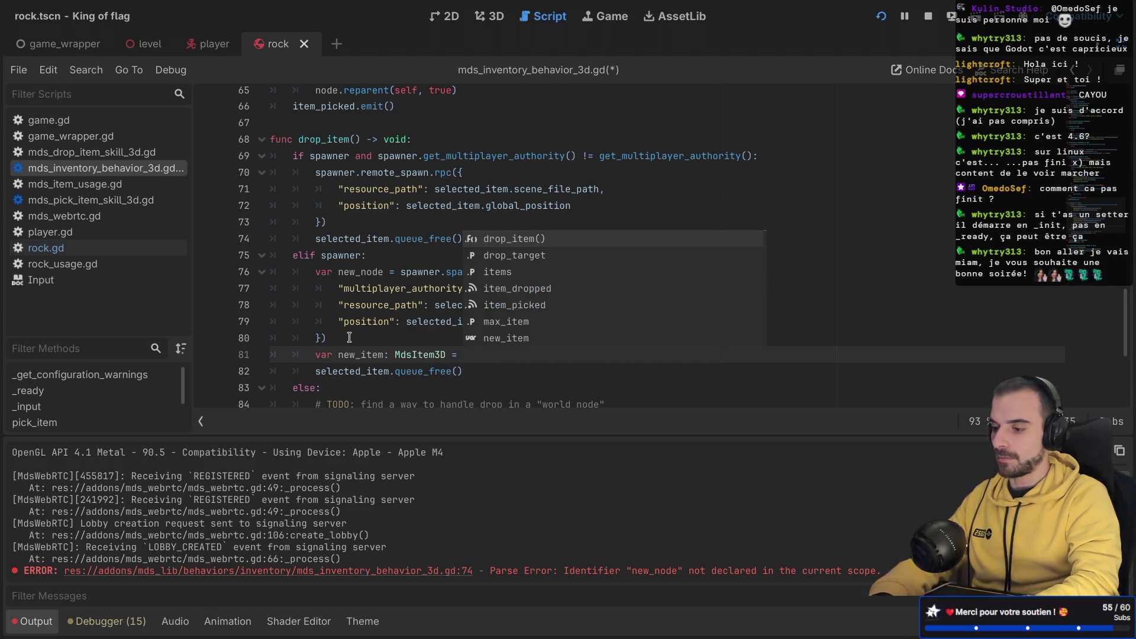
{"action": "key", "text": "Return"}
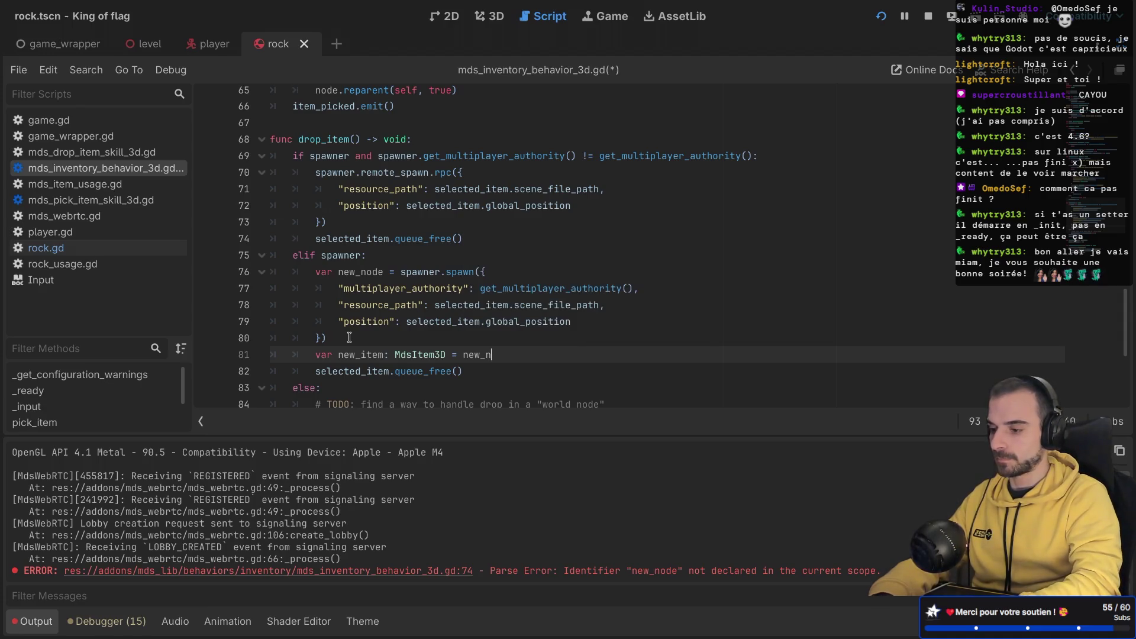
{"action": "type", "text": "ode.get_m"}
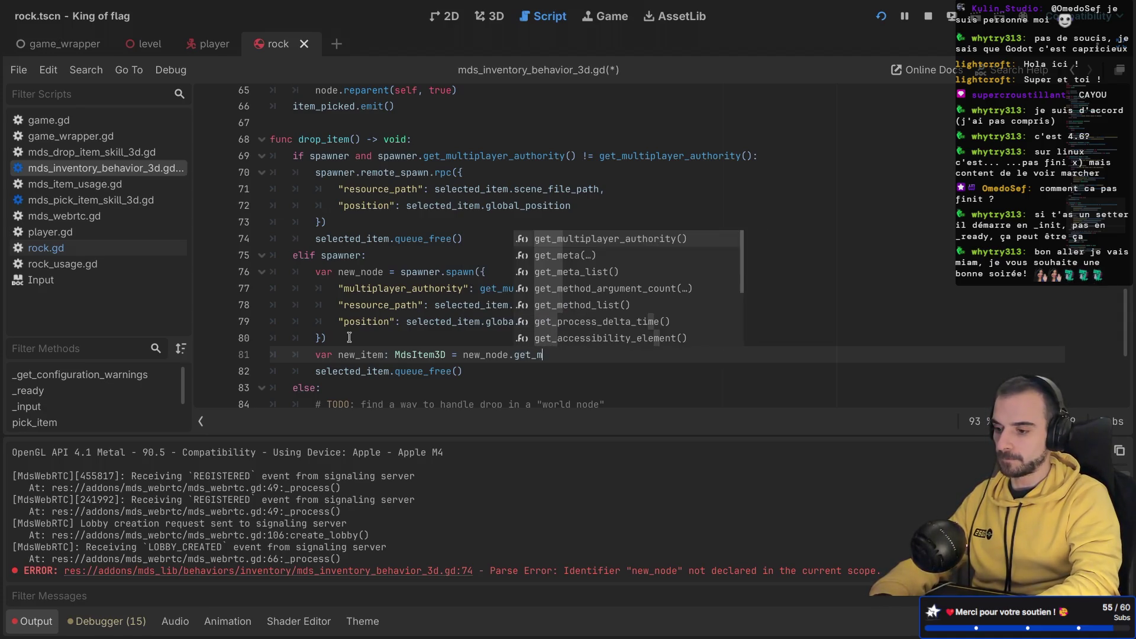
{"action": "type", "text": "e"}
{"action": "key", "text": "Return"}
{"action": "type", "text": "\"mds_item"}
{"action": "key", "text": "ctrl+s"}
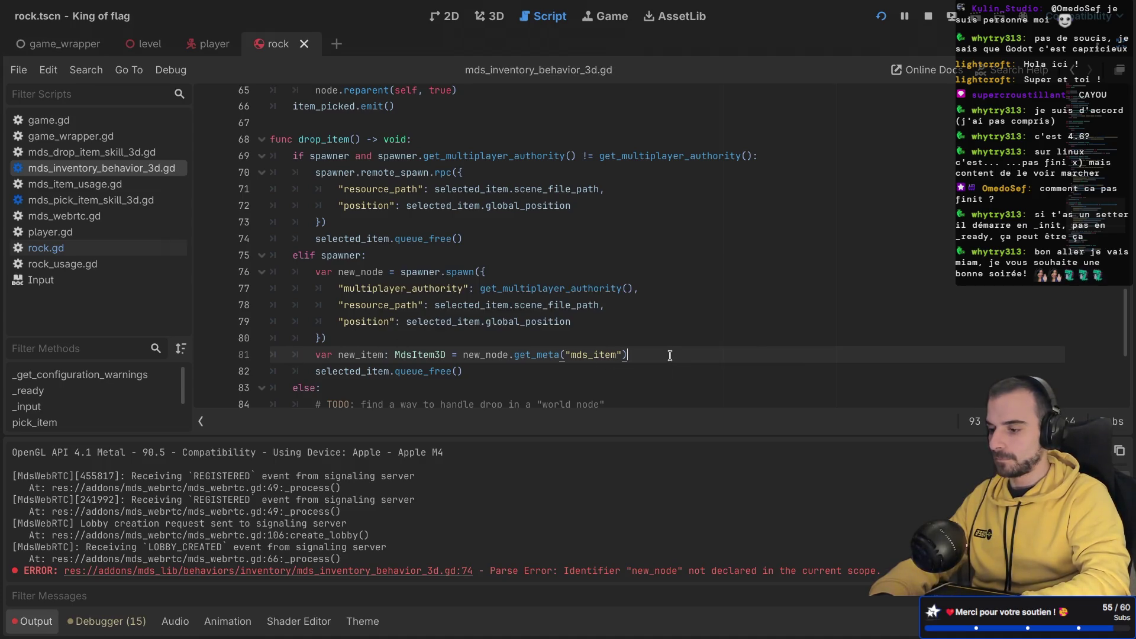
Step: Add new_item.dropped.emit(self) on line 82
{"action": "key", "text": "Return"}
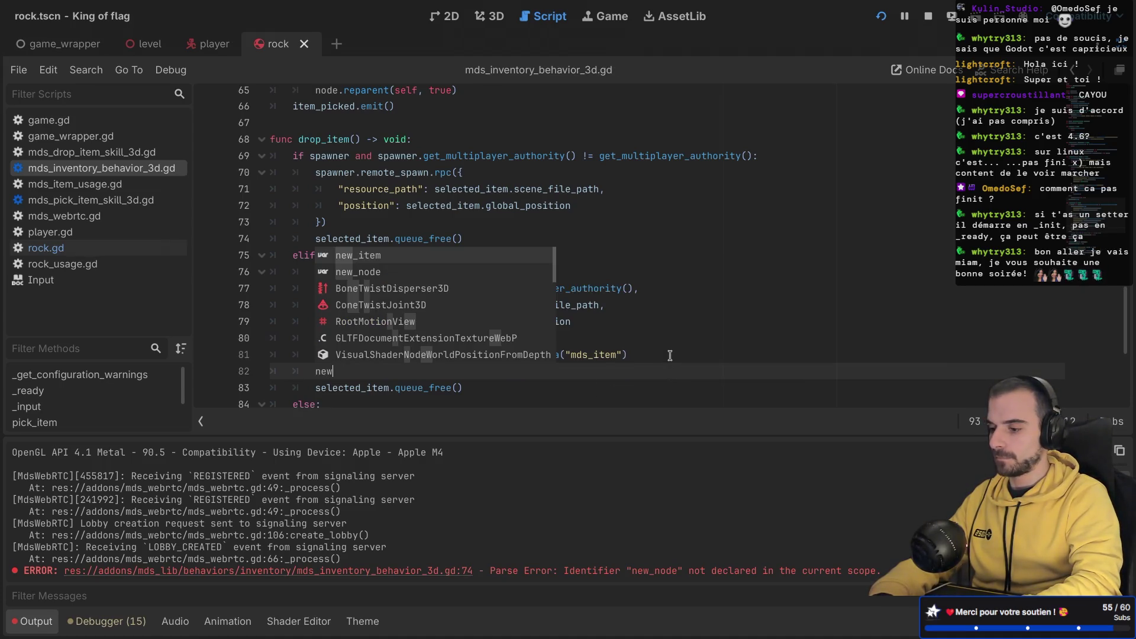
{"action": "key", "text": "Return"}
{"action": "type", "text": "."}
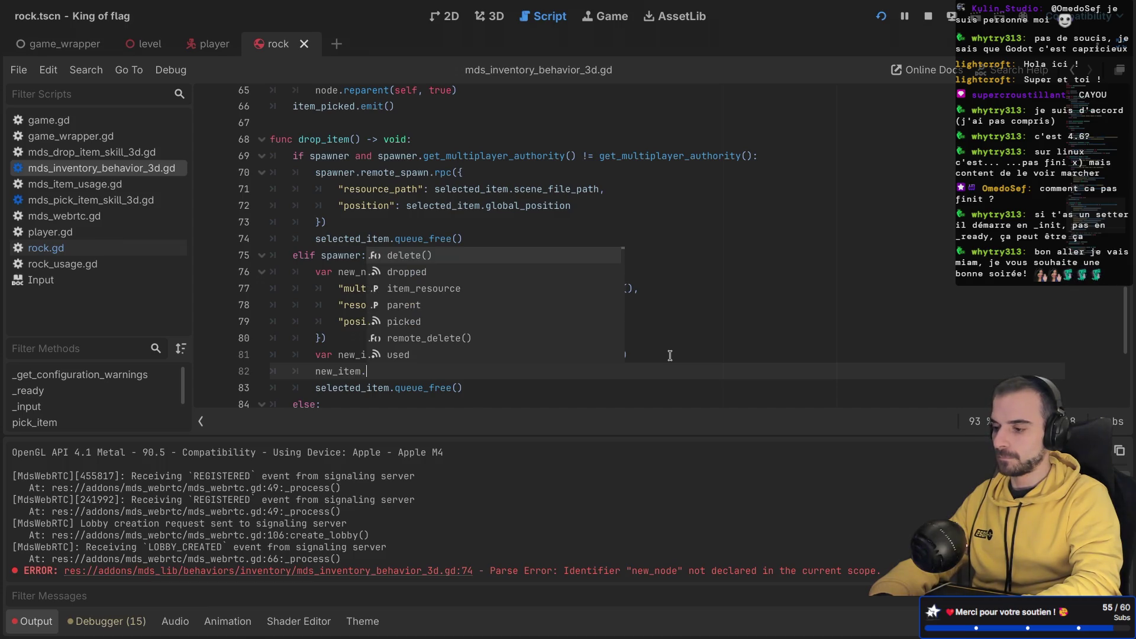
{"action": "type", "text": "dr"}
{"action": "key", "text": "Return"}
{"action": "type", "text": ".emi"}
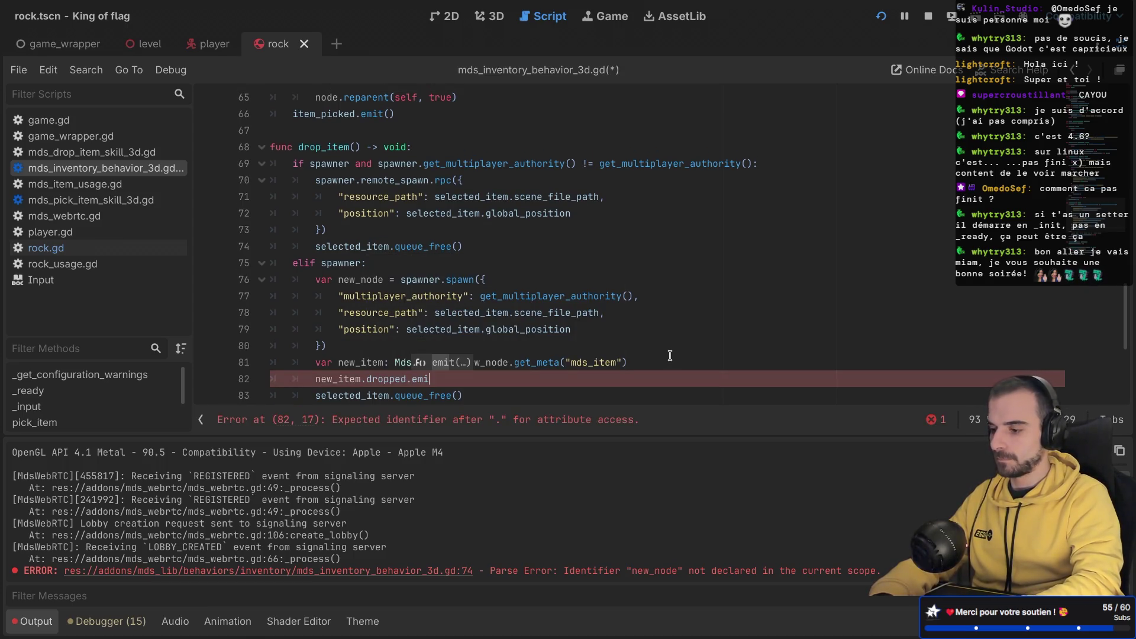
{"action": "key", "text": "Return"}
{"action": "type", "text": "self"}
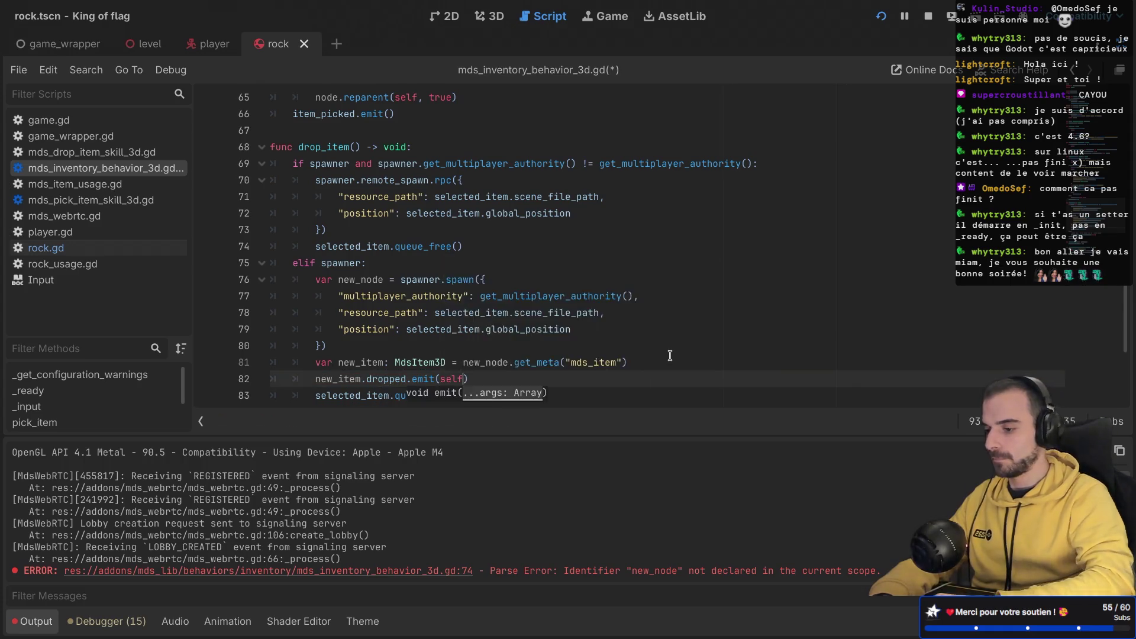
Step: Check mds_node_3d_spawner.gd, then return to the inventory script and save it
{"action": "left_click", "coordinate": [385, 180], "text": "ctrl"}
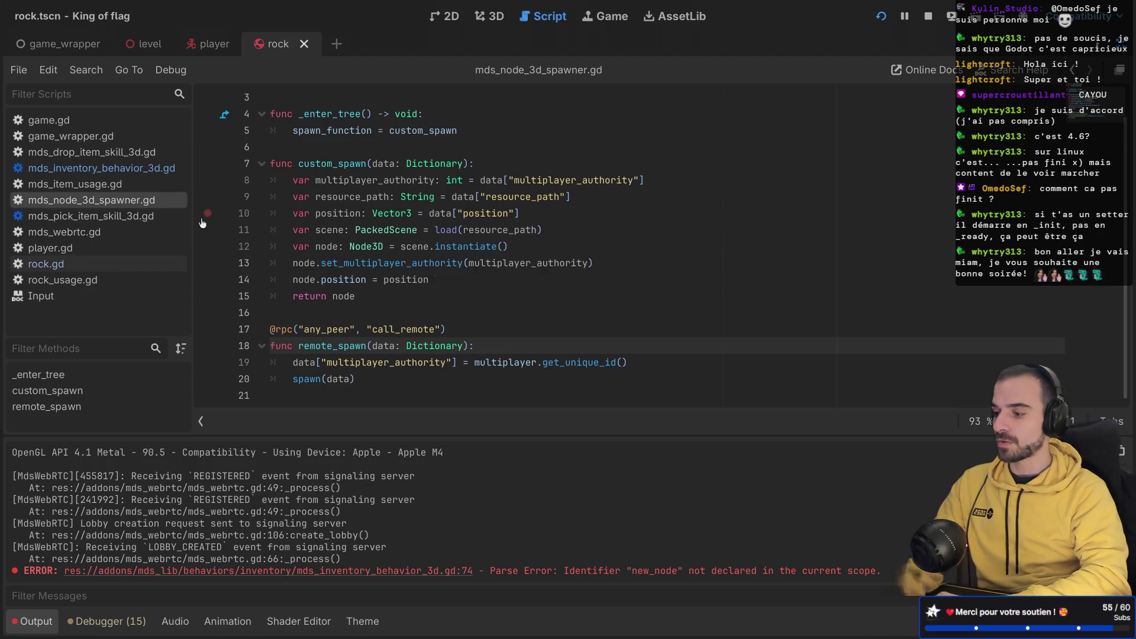
{"action": "left_click", "coordinate": [101, 168]}
{"action": "scroll", "coordinate": [424, 295], "scroll_direction": "down", "scroll_amount": 2}
{"action": "scroll", "coordinate": [423, 294], "scroll_direction": "down", "scroll_amount": 1}
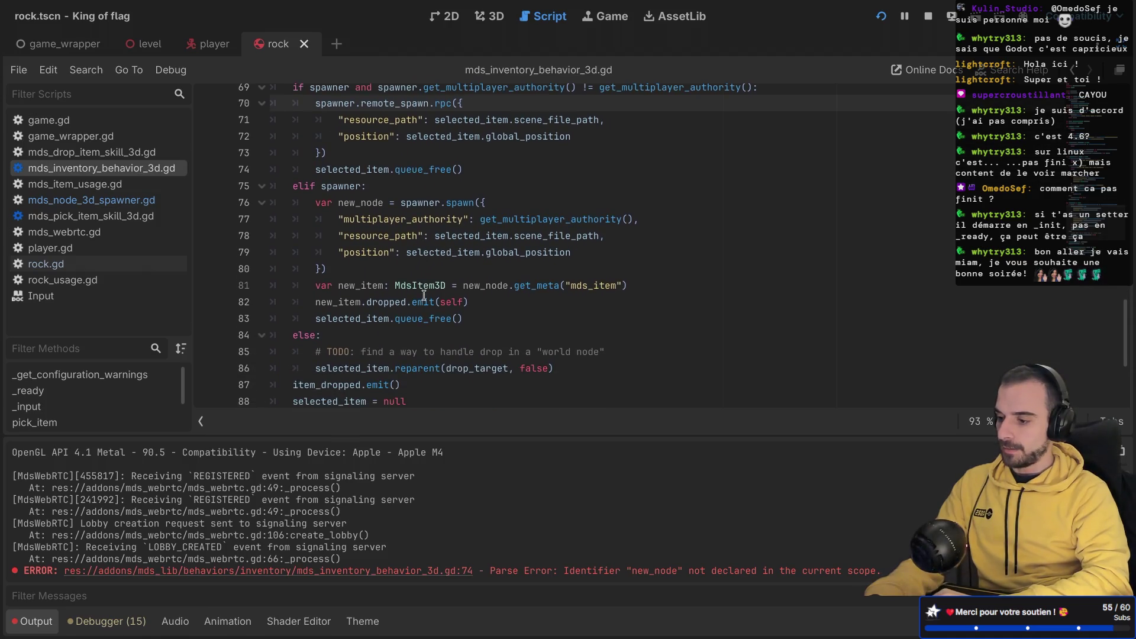
{"action": "left_click_drag", "start_coordinate": [307, 203], "coordinate": [392, 301]}
{"action": "left_click", "coordinate": [474, 302]}
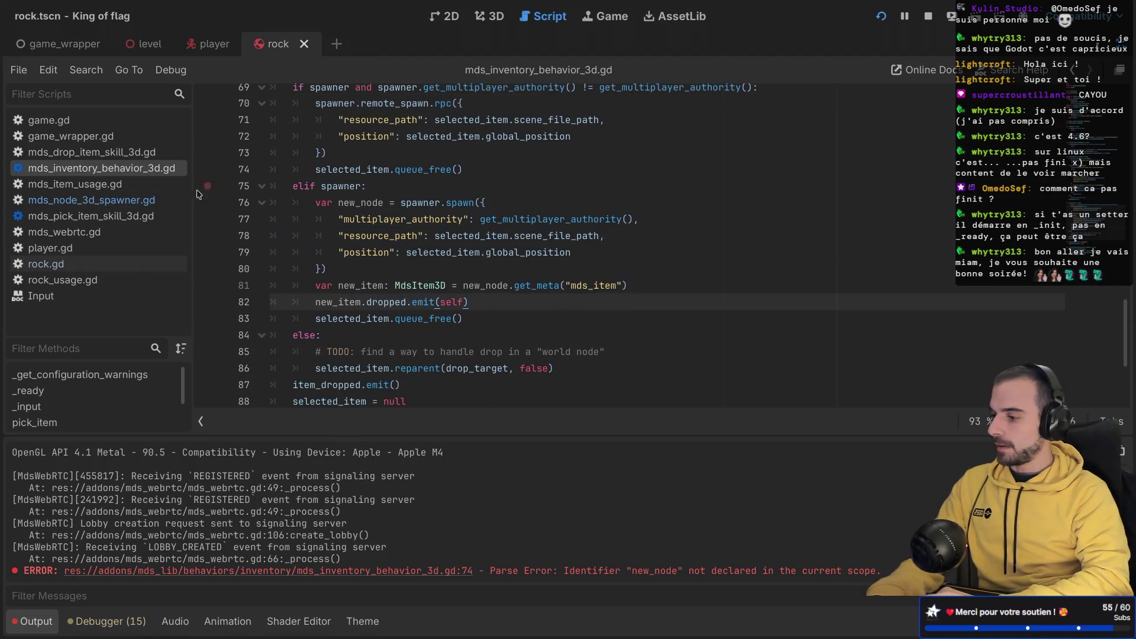
{"action": "key", "text": "ctrl+s"}
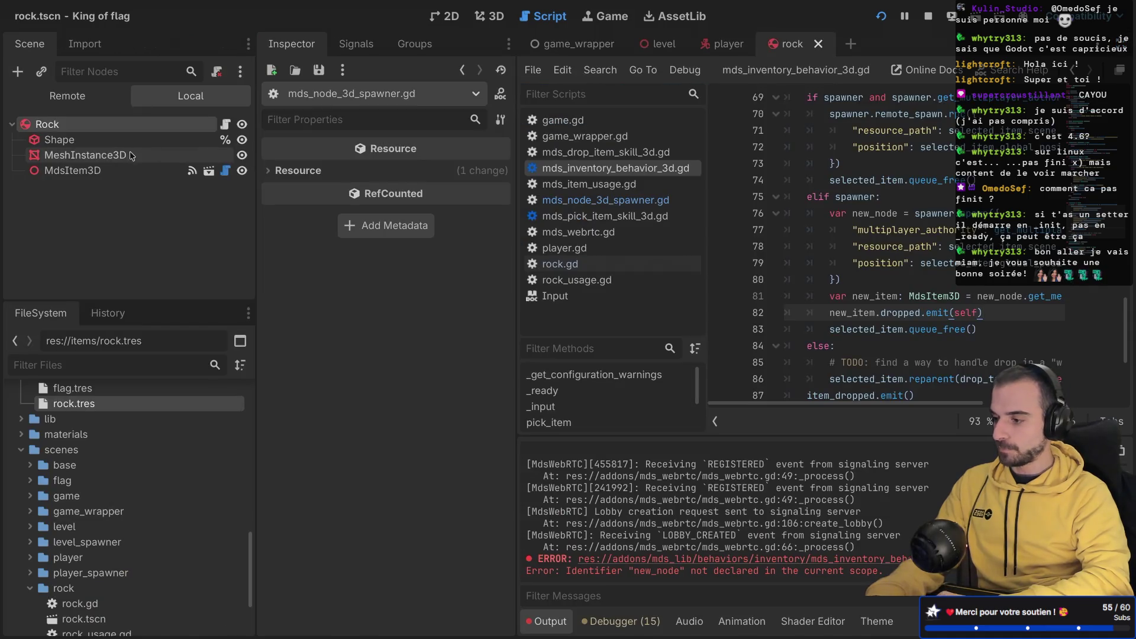
Step: Connect MdsItem3D's dropped signal to a new _on_item_dropped method in rock.gd, save, and remove the extra blank line
{"action": "left_click", "coordinate": [88, 172]}
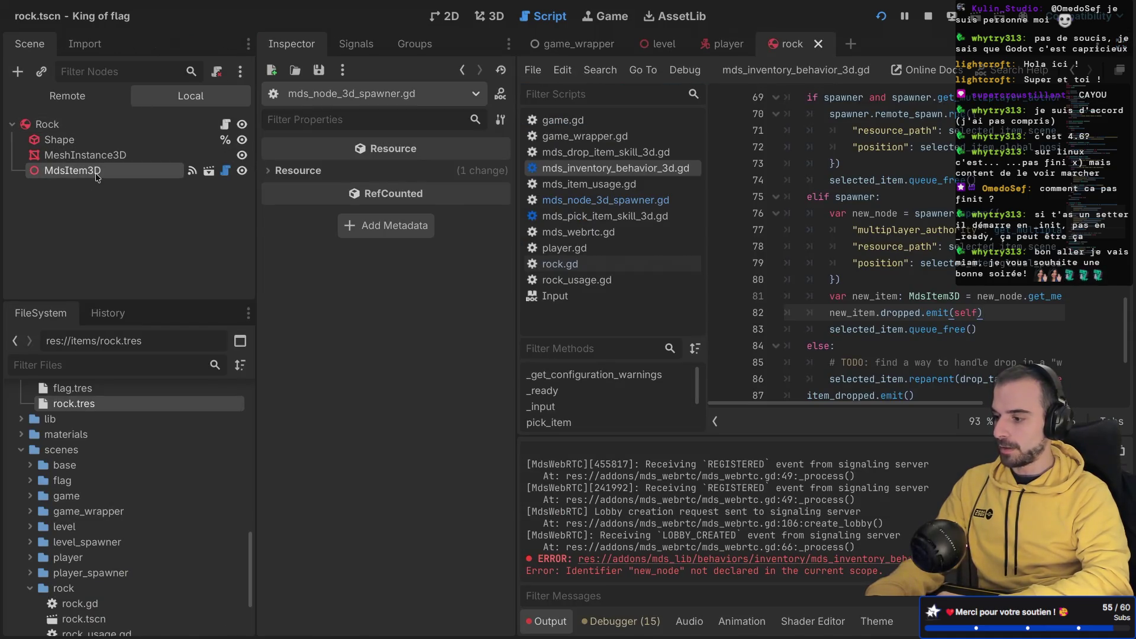
{"action": "left_click", "coordinate": [356, 43]}
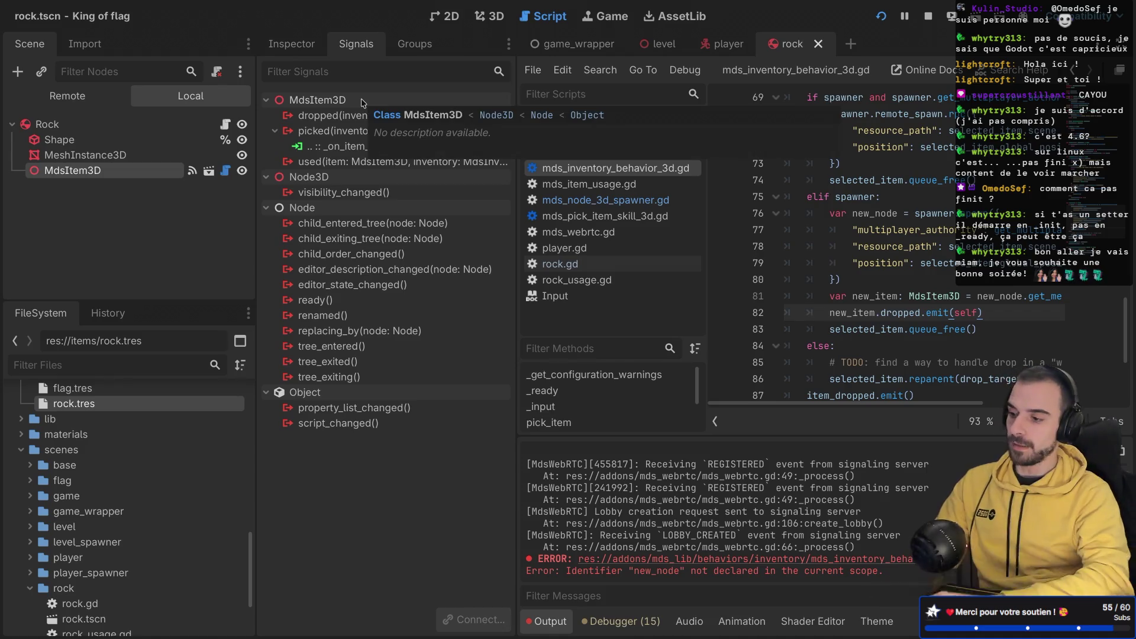
{"action": "double_click", "coordinate": [361, 115]}
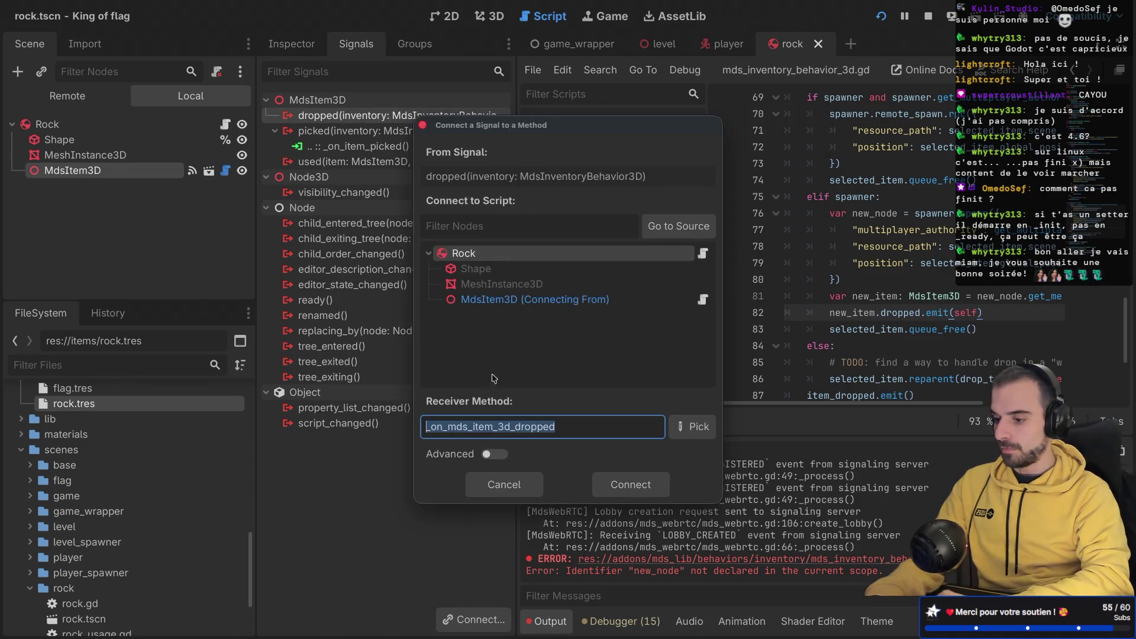
{"action": "left_click", "coordinate": [493, 427]}
{"action": "left_click_drag", "start_coordinate": [508, 427], "coordinate": [453, 426]}
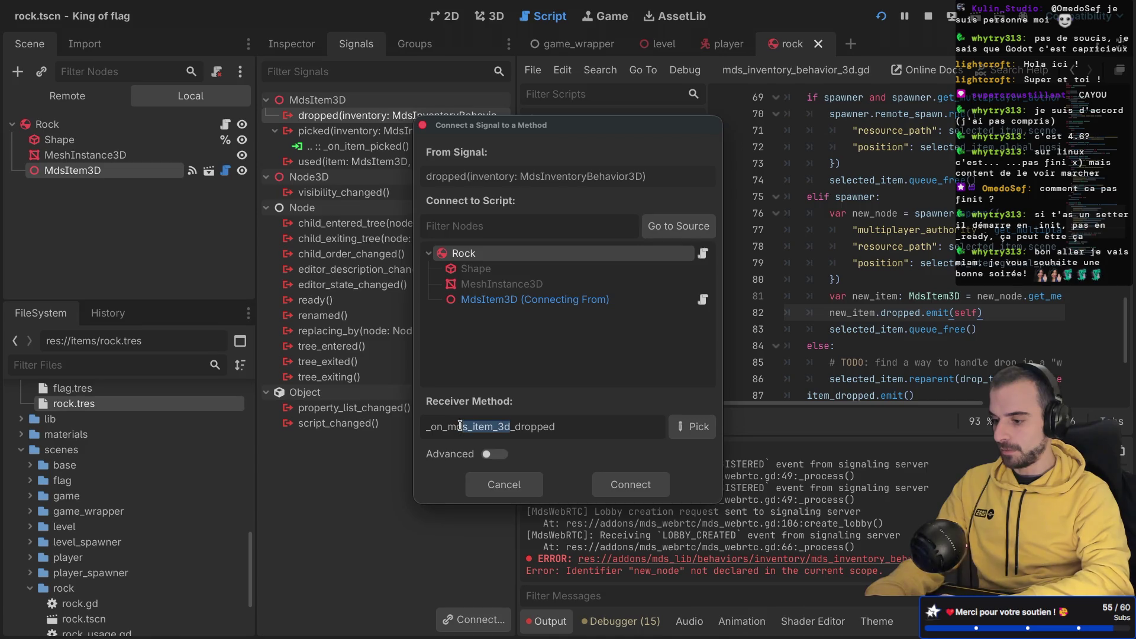
{"action": "key", "text": "BackSpace"}
{"action": "type", "text": "item"}
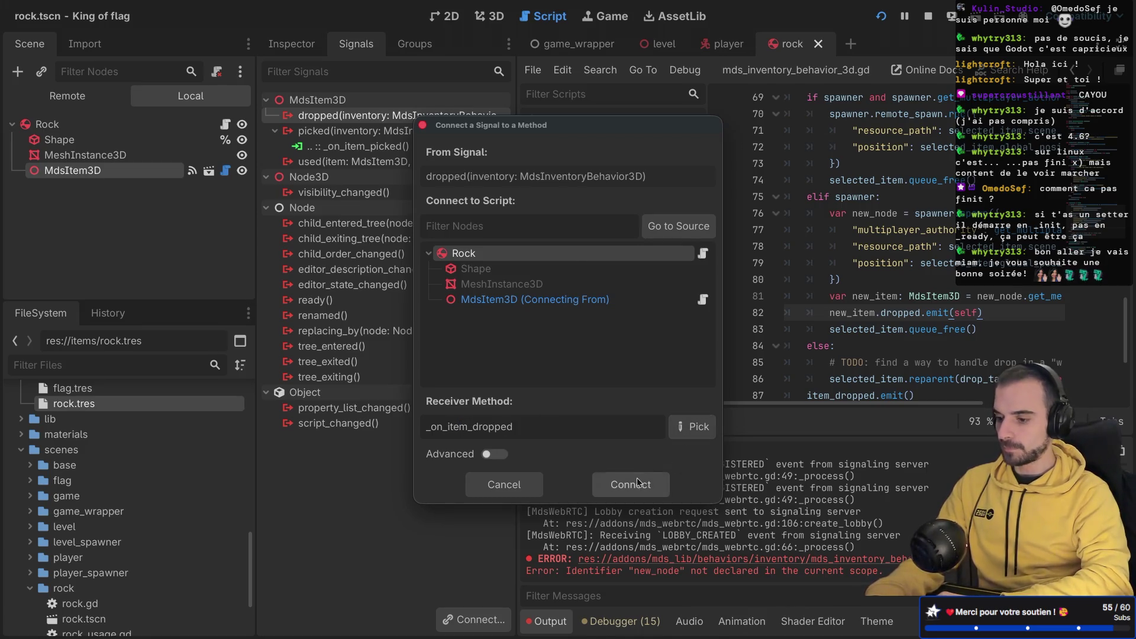
{"action": "left_click", "coordinate": [631, 484]}
{"action": "key", "text": "ctrl+s"}
{"action": "left_click", "coordinate": [815, 197]}
{"action": "key", "text": "BackSpace"}
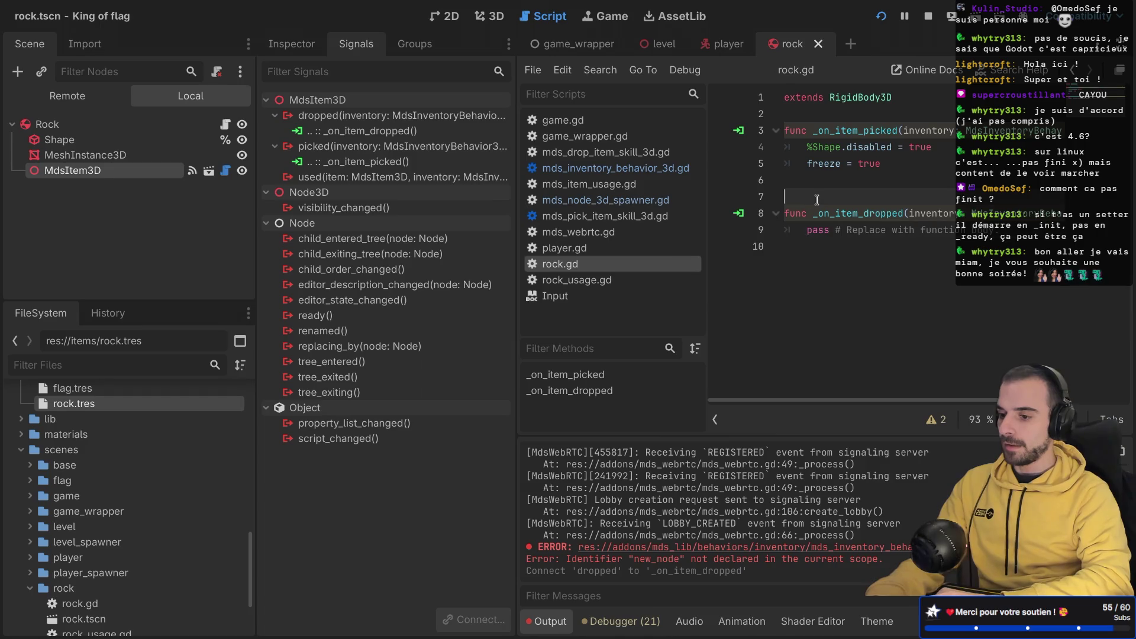
Step: Swap the pass in _on_item_dropped for apply_impulse(Vector3()) and save rock.gd
{"action": "key", "text": "ctrl+shift+F11"}
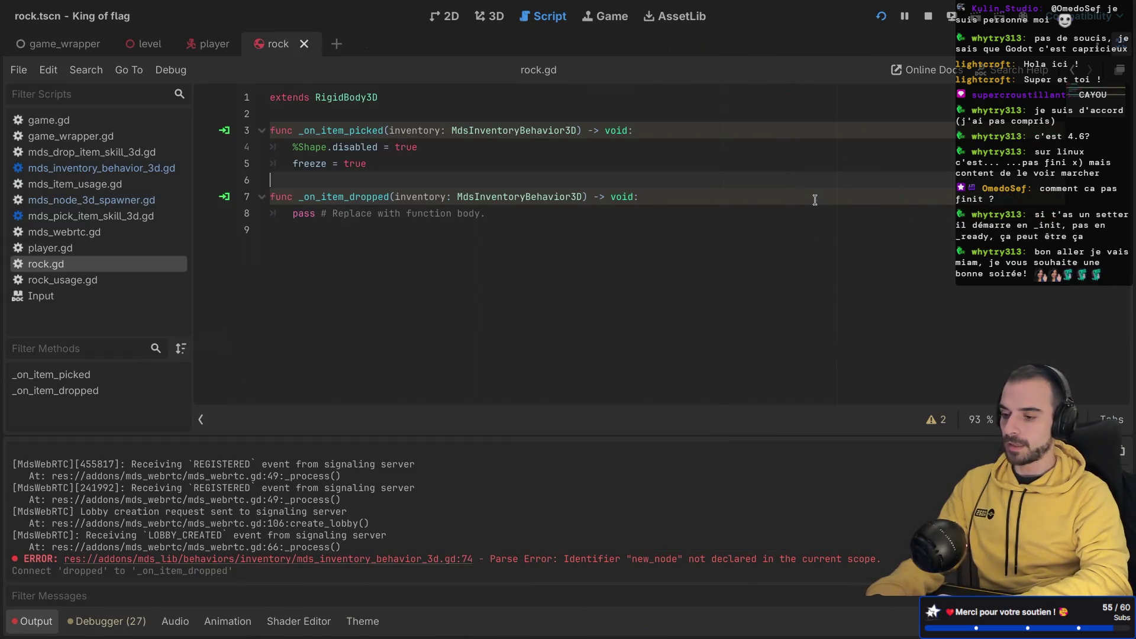
{"action": "left_click_drag", "start_coordinate": [291, 214], "coordinate": [608, 216]}
{"action": "key", "text": "BackSpace"}
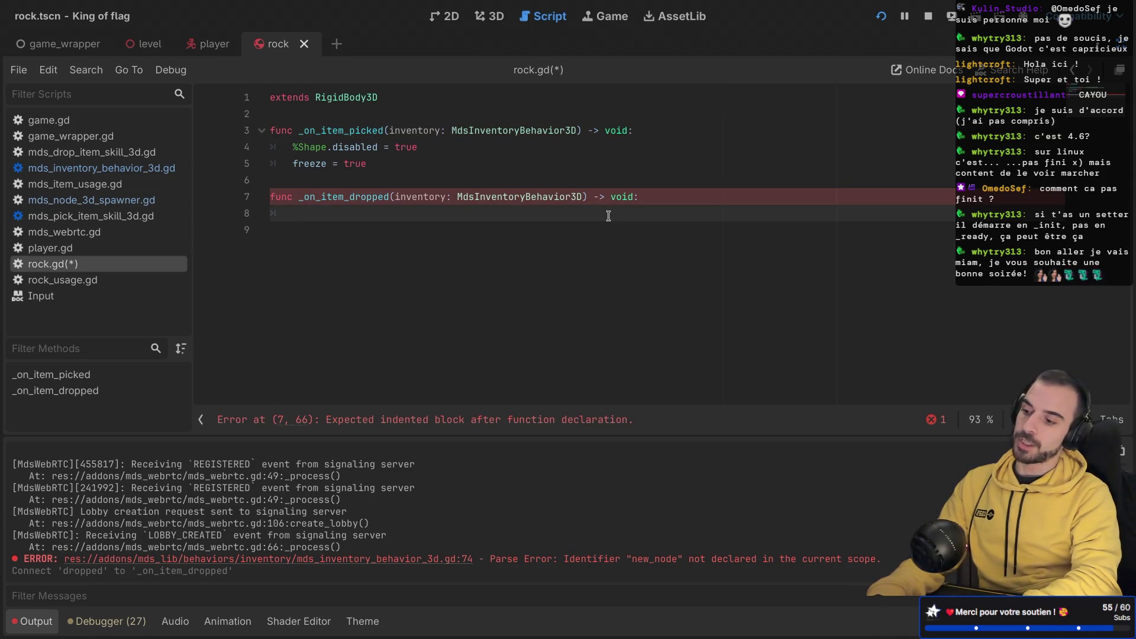
{"action": "type", "text": "apply"}
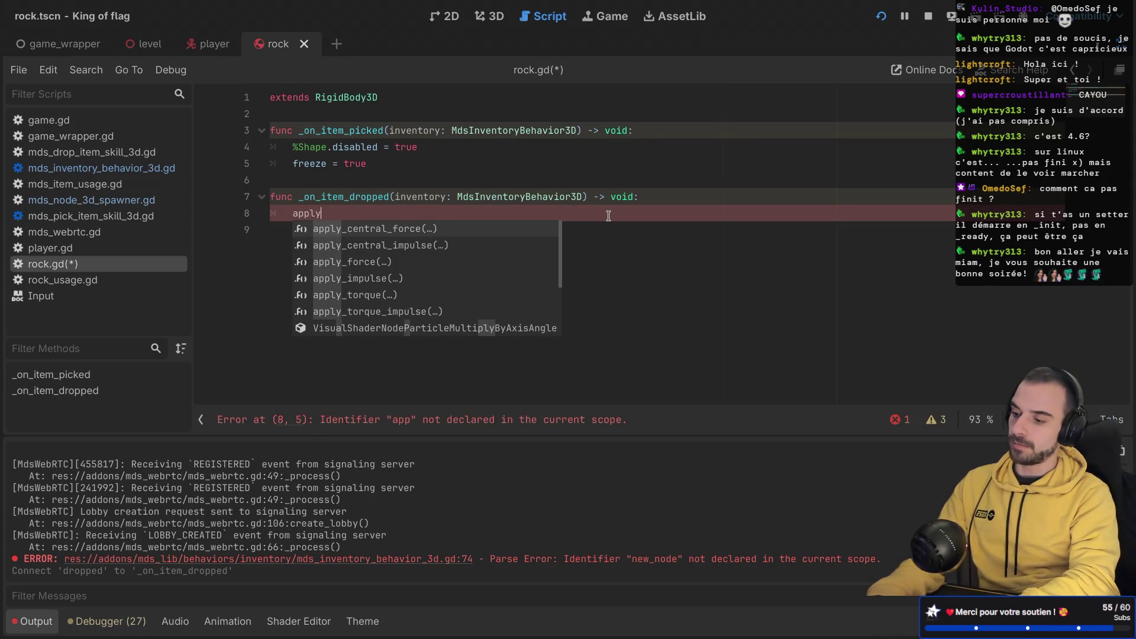
{"action": "key", "text": "Down"}
{"action": "key", "text": "Down"}
{"action": "key", "text": "Down"}
{"action": "key", "text": "Return"}
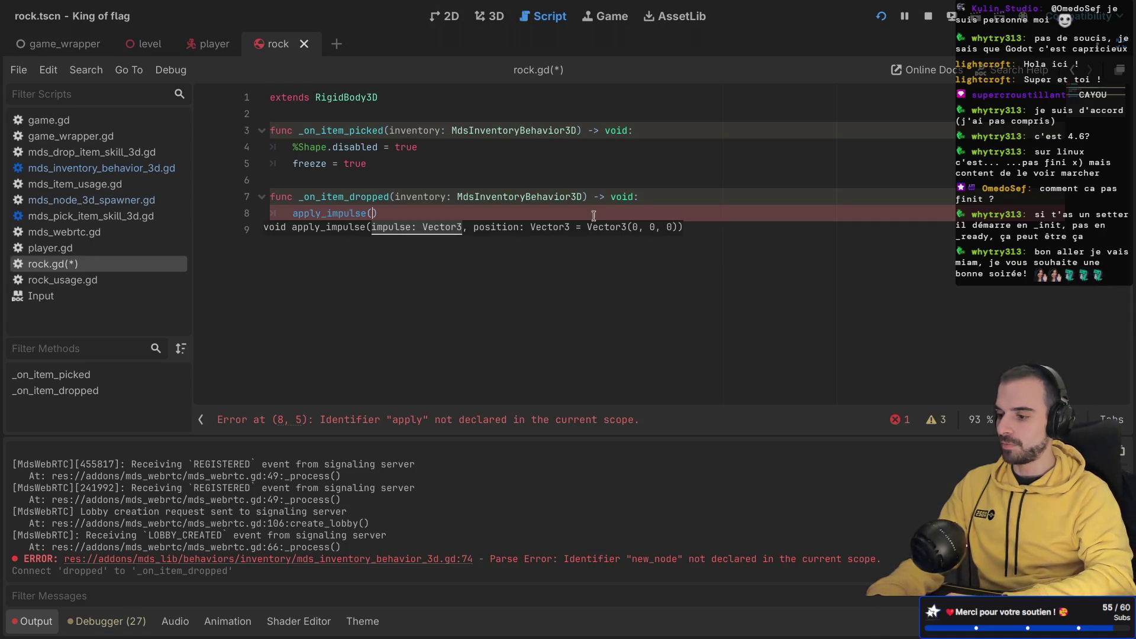
{"action": "type", "text": "Ve"}
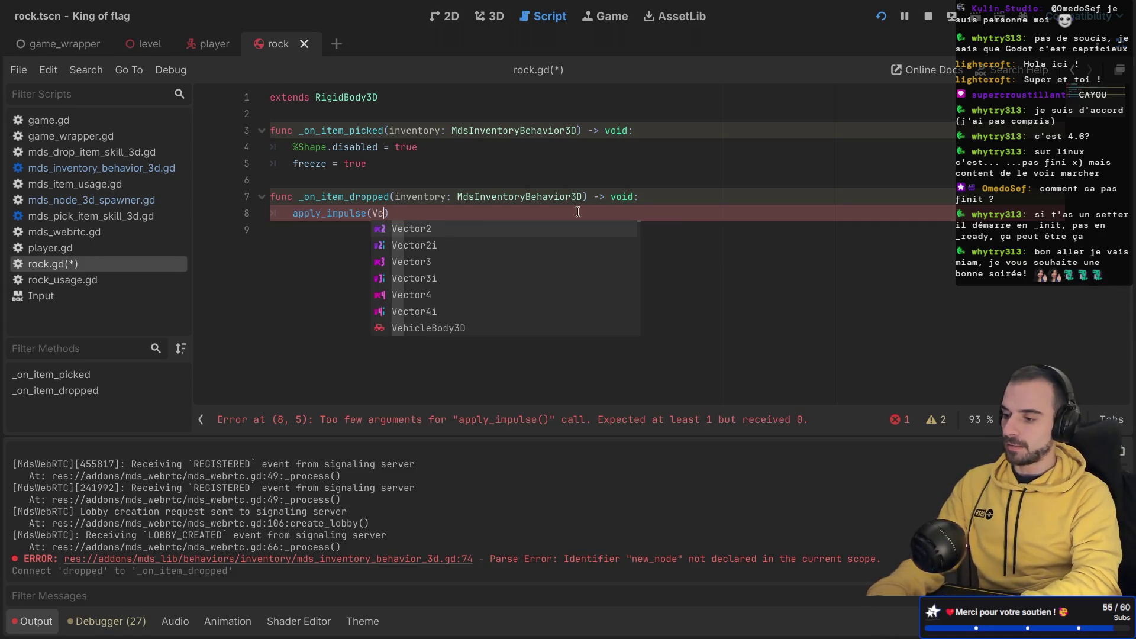
{"action": "key", "text": "Down"}
{"action": "key", "text": "Down"}
{"action": "key", "text": "Return"}
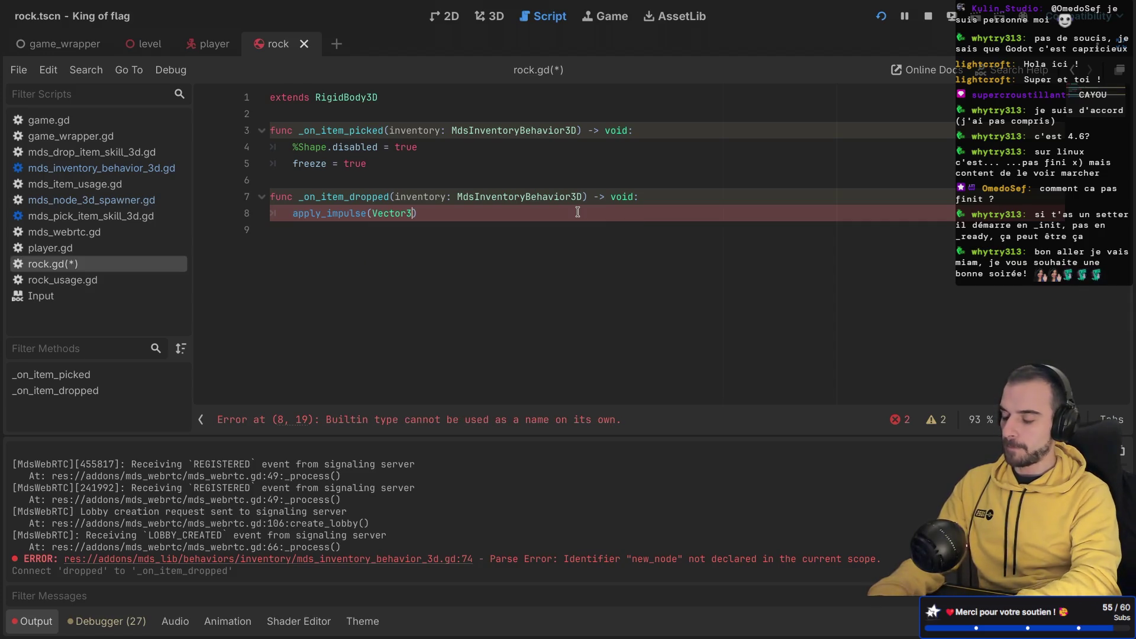
{"action": "type", "text": "("}
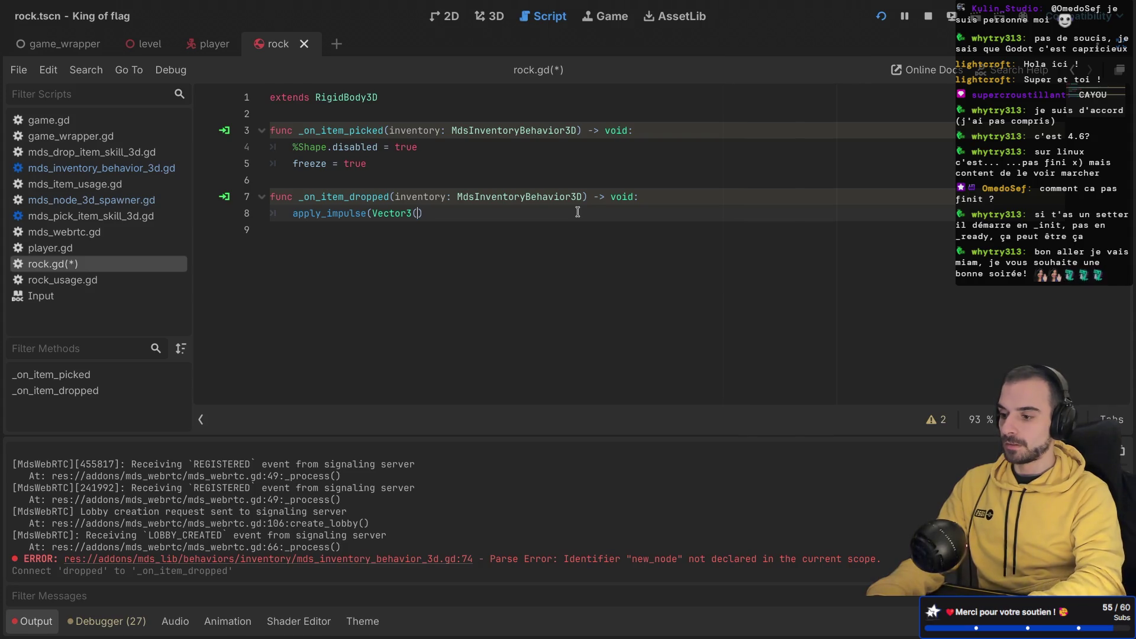
{"action": "type", "text": ")"}
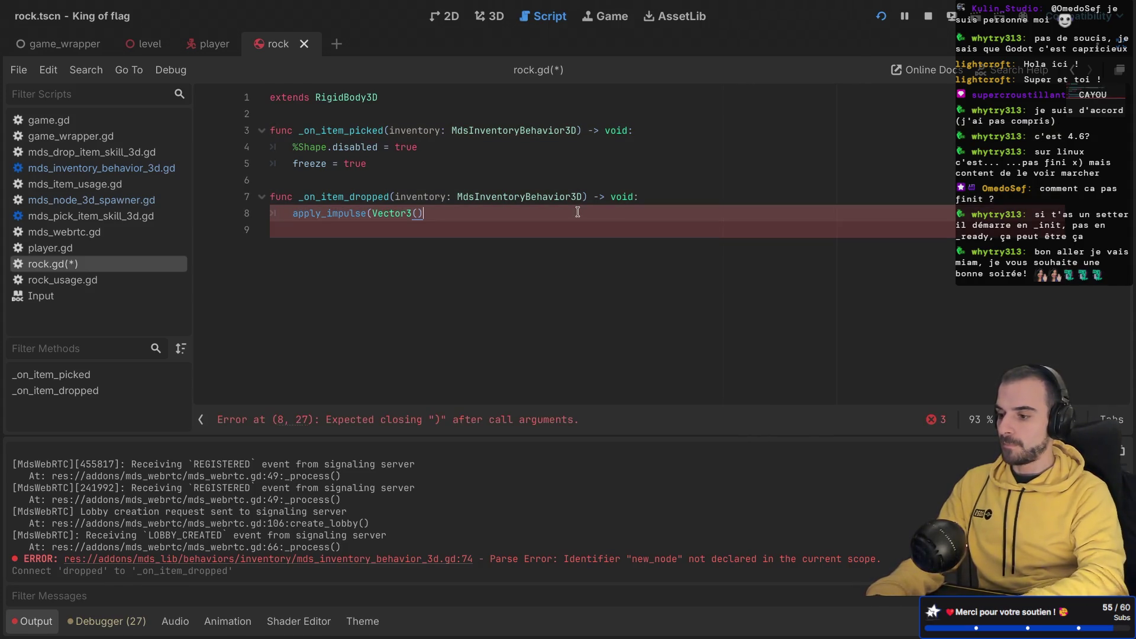
{"action": "key", "text": "ctrl+s"}
{"action": "key", "text": "ctrl+shift+F11"}
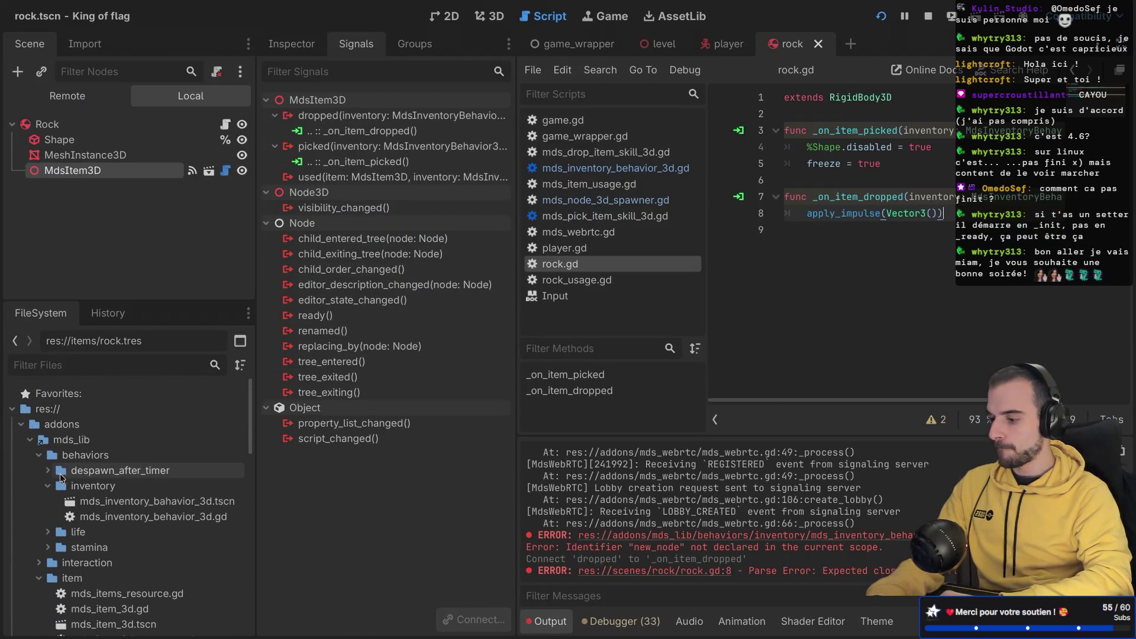
{"action": "left_click", "coordinate": [38, 547]}
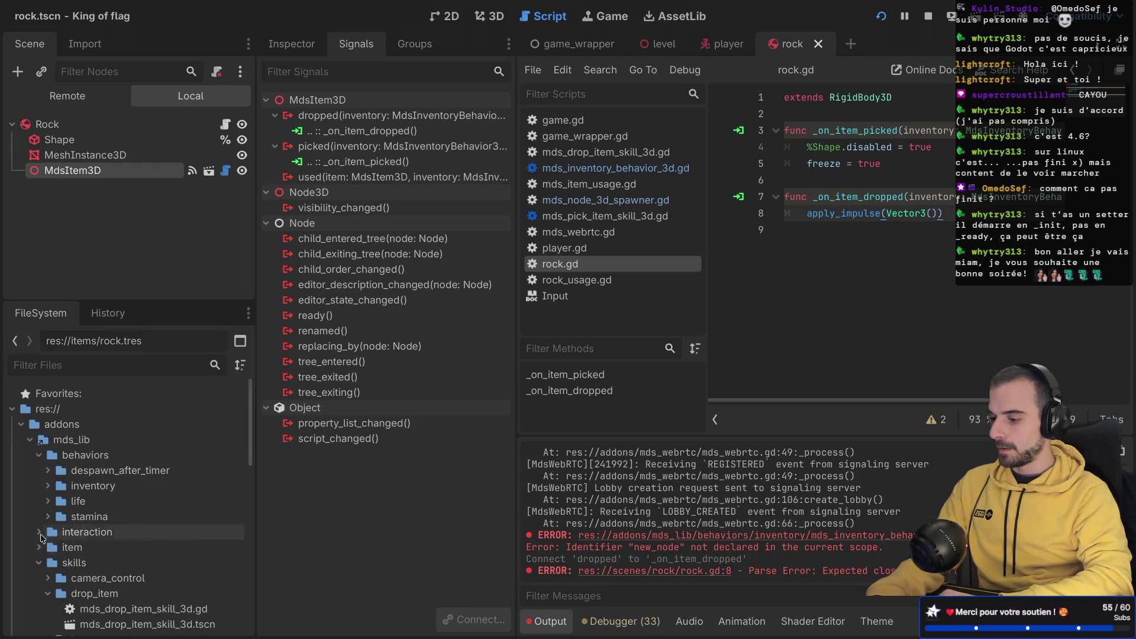
{"action": "scroll", "coordinate": [54, 493], "scroll_direction": "down", "scroll_amount": 2}
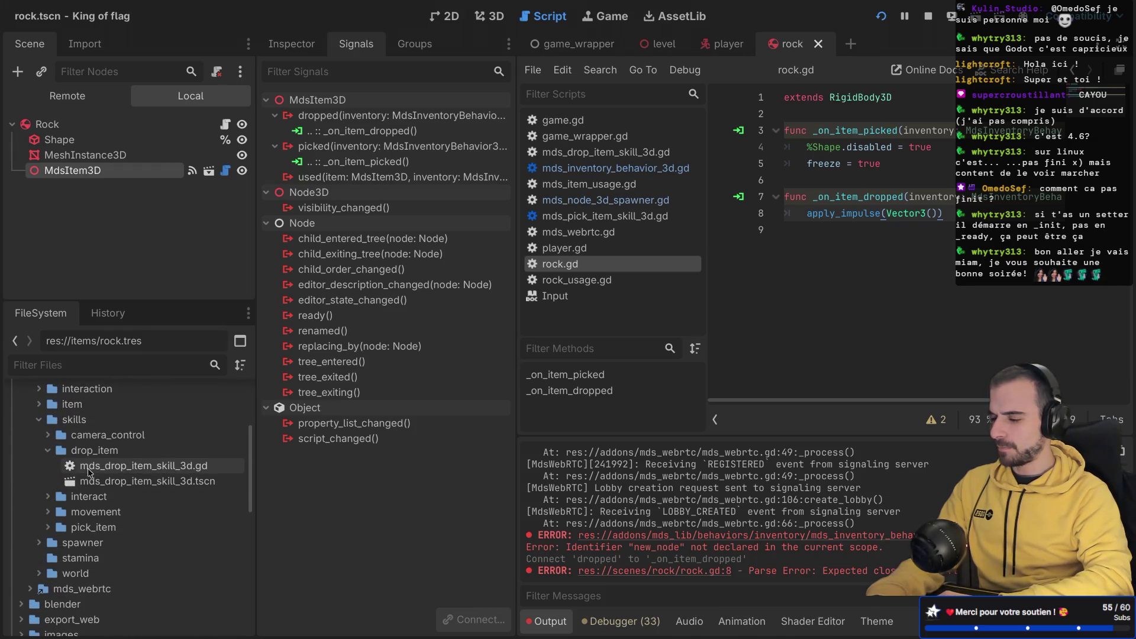
{"action": "left_click", "coordinate": [48, 451]}
{"action": "left_click", "coordinate": [49, 481]}
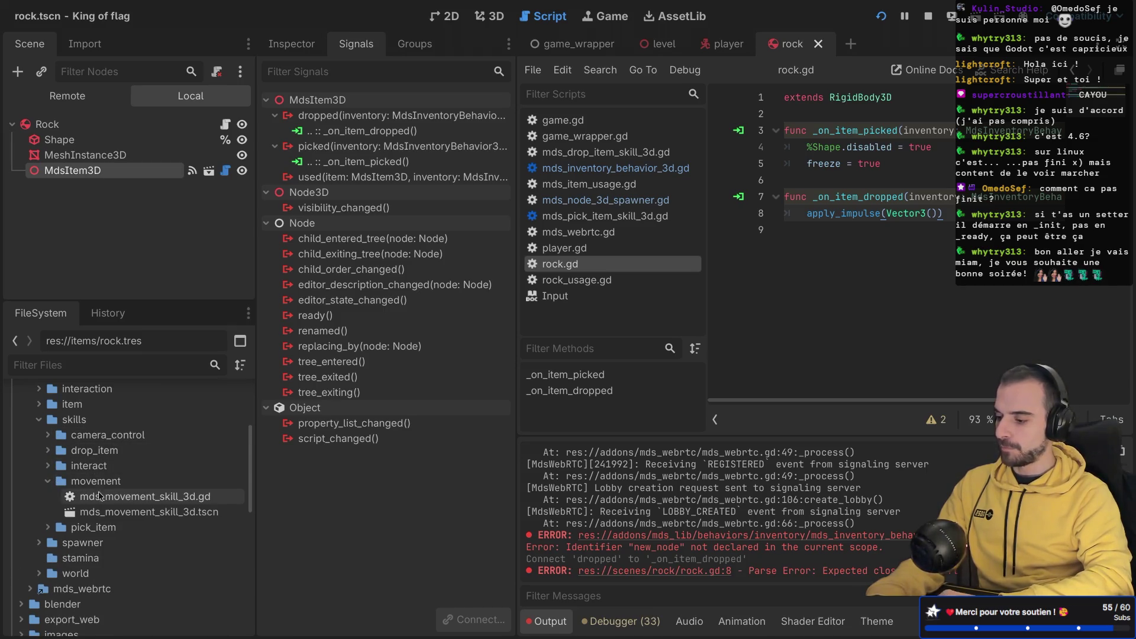
{"action": "double_click", "coordinate": [137, 498]}
{"action": "key", "text": "ctrl+shift+F11"}
{"action": "scroll", "coordinate": [530, 300], "scroll_direction": "up", "scroll_amount": 1}
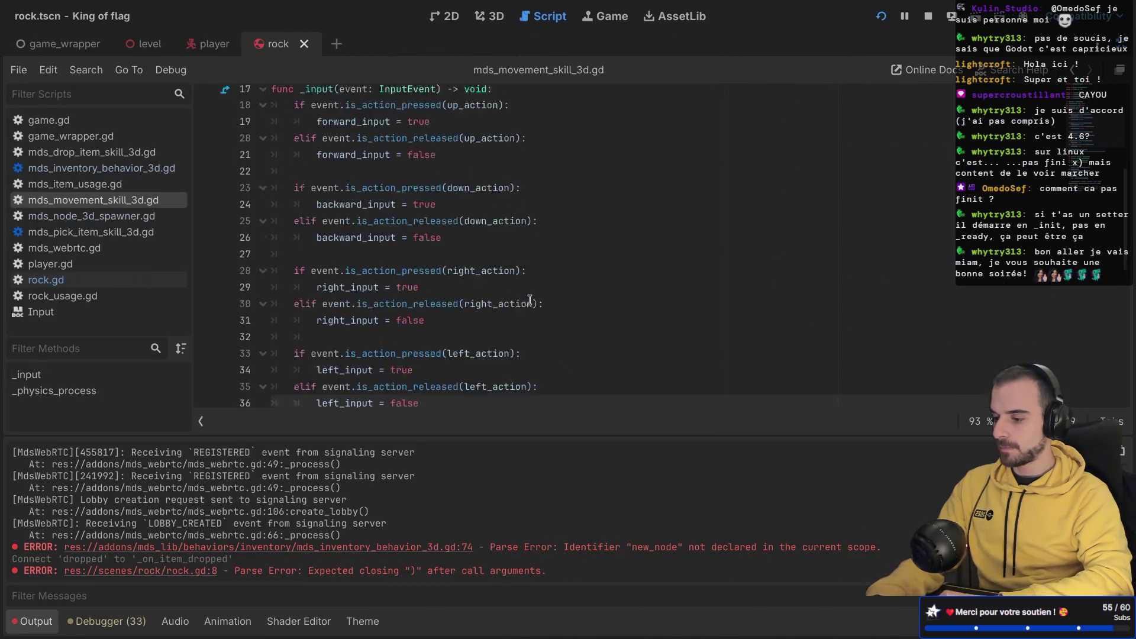
{"action": "scroll", "coordinate": [529, 299], "scroll_direction": "down", "scroll_amount": 8}
{"action": "scroll", "coordinate": [445, 205], "scroll_direction": "up", "scroll_amount": 2}
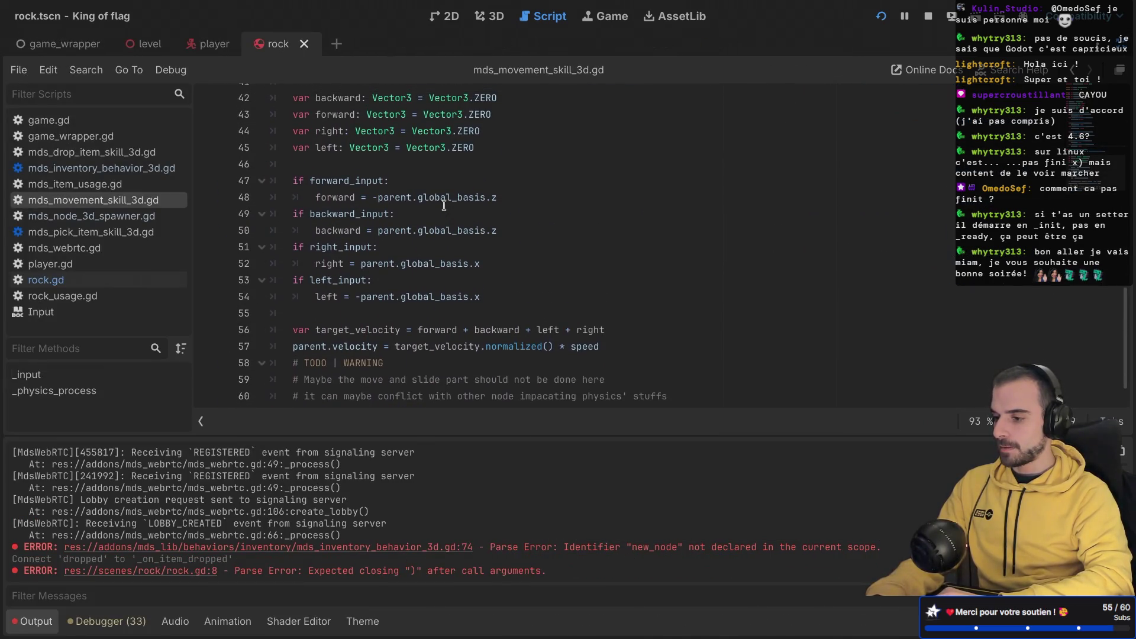
{"action": "scroll", "coordinate": [391, 201], "scroll_direction": "up", "scroll_amount": 1}
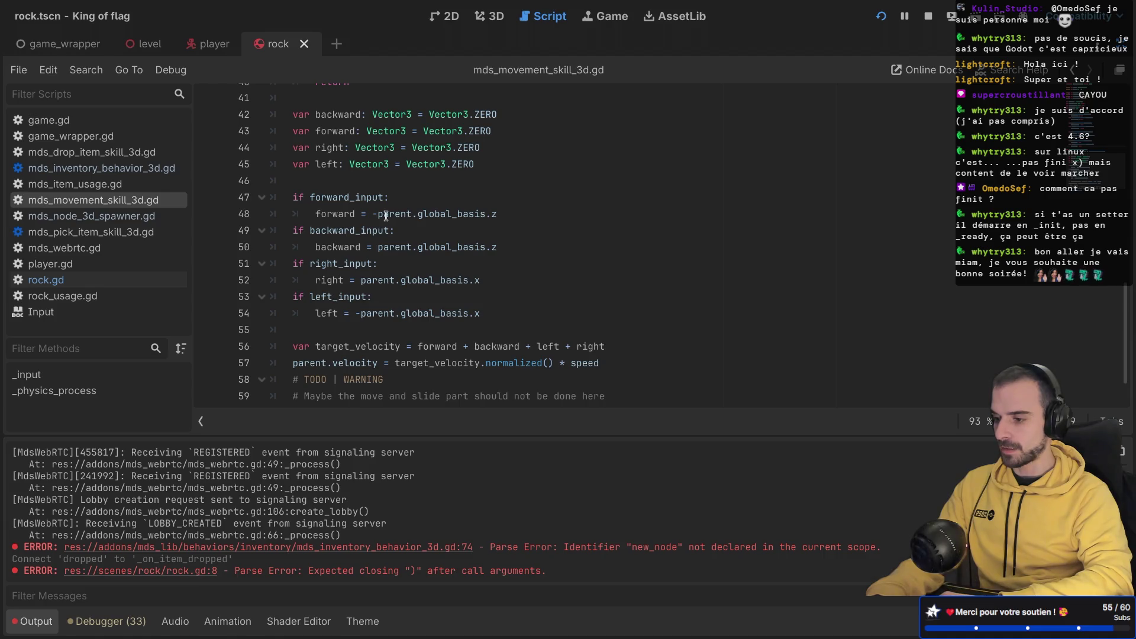
{"action": "left_click_drag", "start_coordinate": [372, 215], "coordinate": [478, 214]}
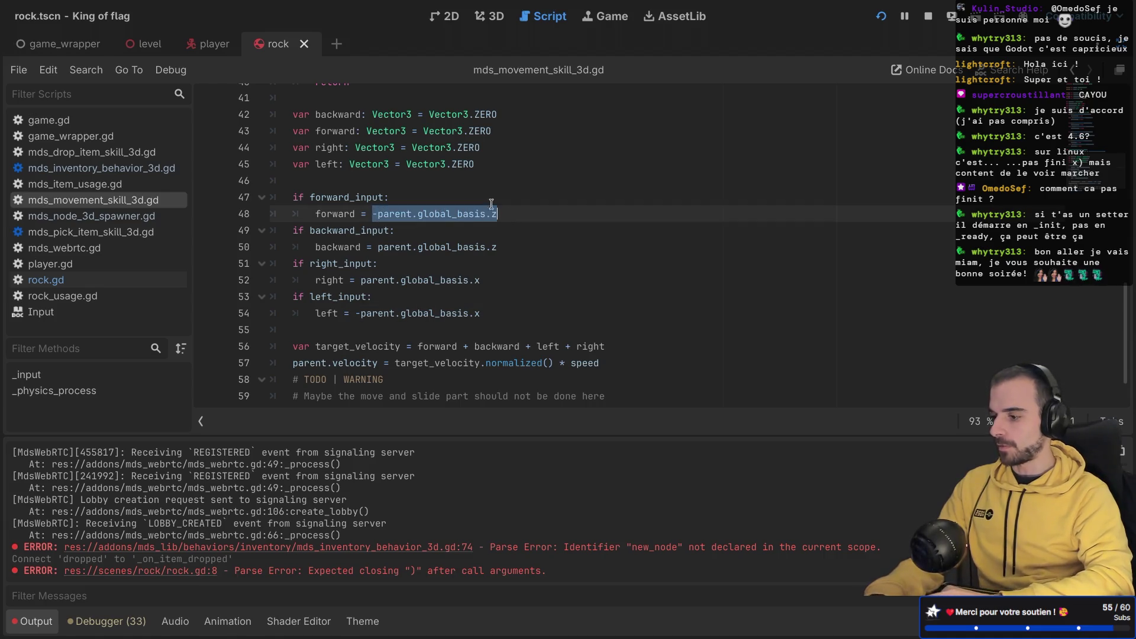
{"action": "key", "text": "ctrl+w"}
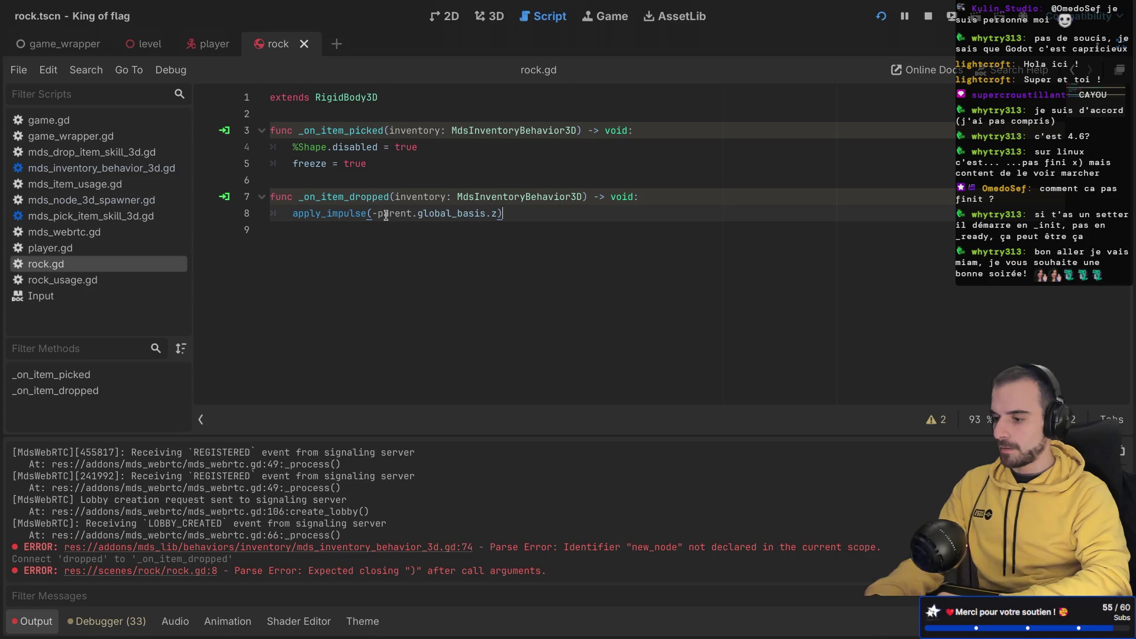
Step: Change the call to apply_impulse(-global_basis.z * 10), save rock.gd, and run the project
{"action": "double_click", "coordinate": [386, 215]}
{"action": "key", "text": "BackSpace"}
{"action": "key", "text": "Delete"}
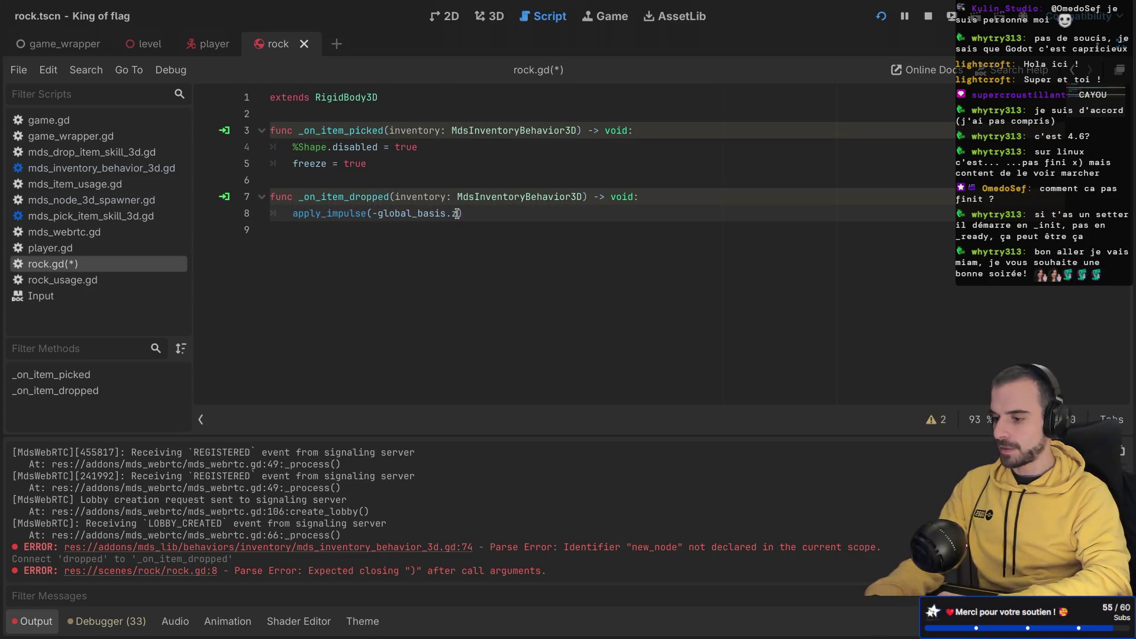
{"action": "left_click", "coordinate": [340, 215], "text": "ctrl"}
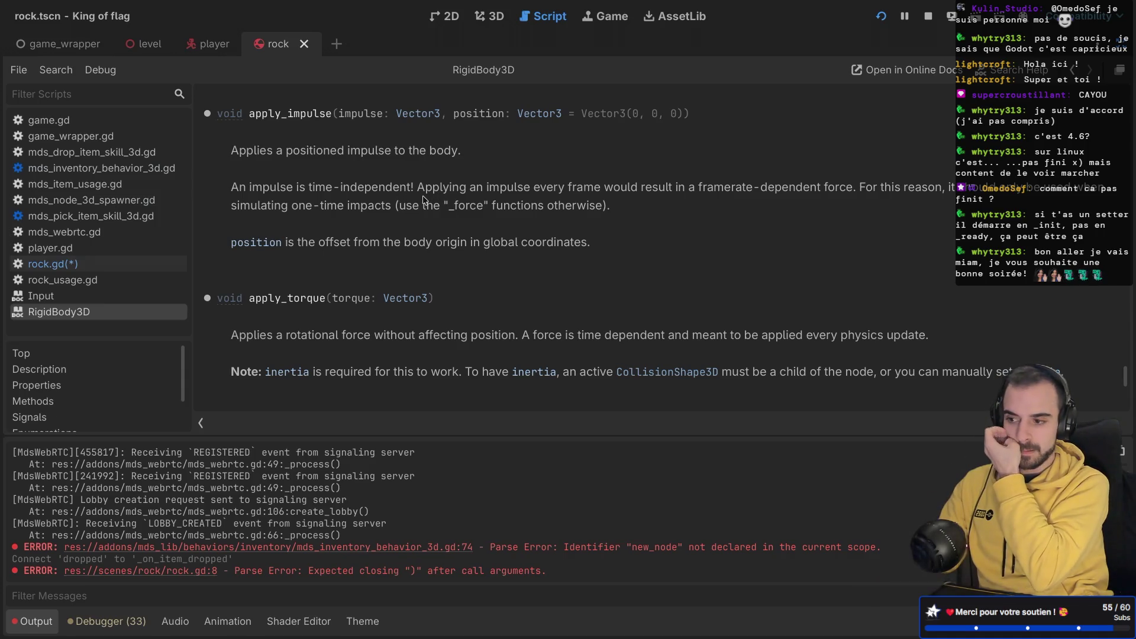
{"action": "key", "text": "ctrl+w"}
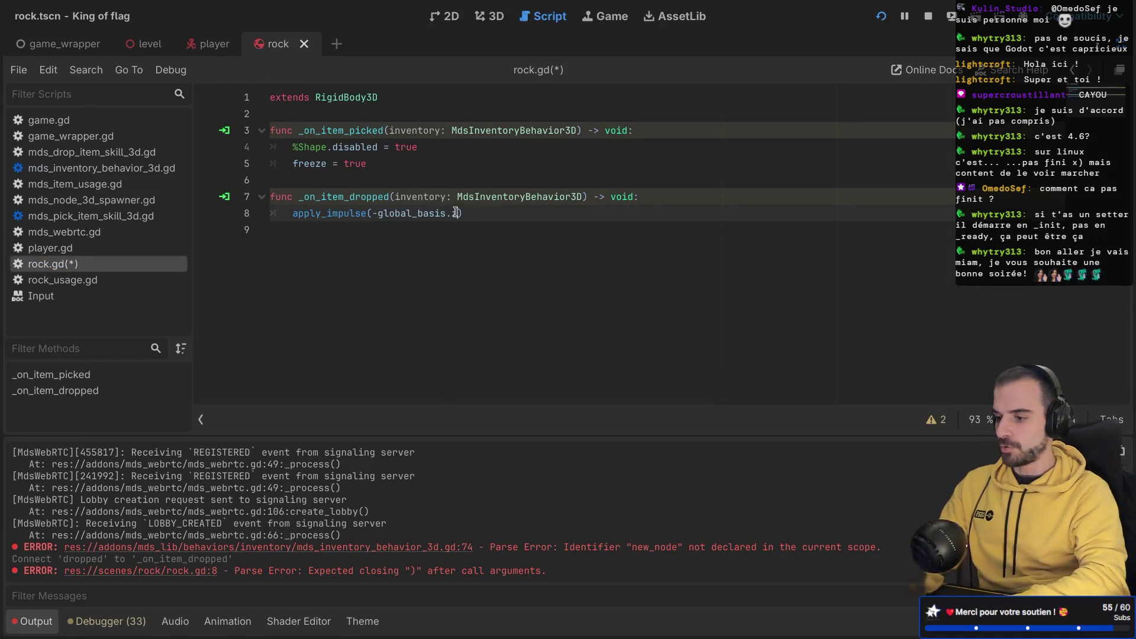
{"action": "type", "text": "10"}
{"action": "key", "text": "ctrl+s"}
{"action": "left_click", "coordinate": [555, 225]}
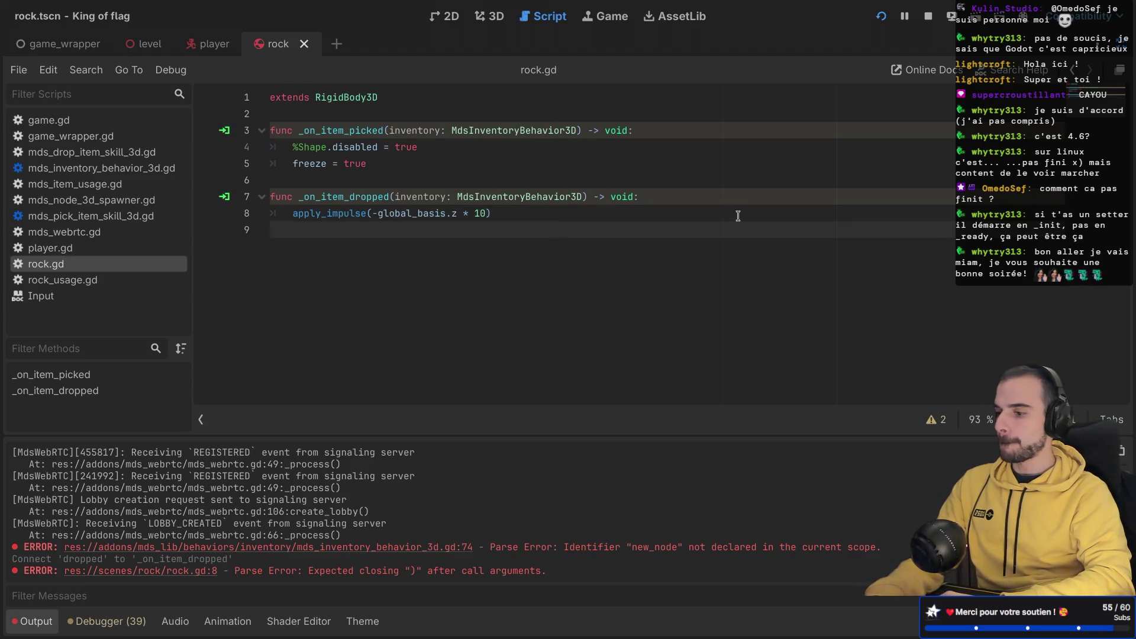
{"action": "key", "text": "super+b"}
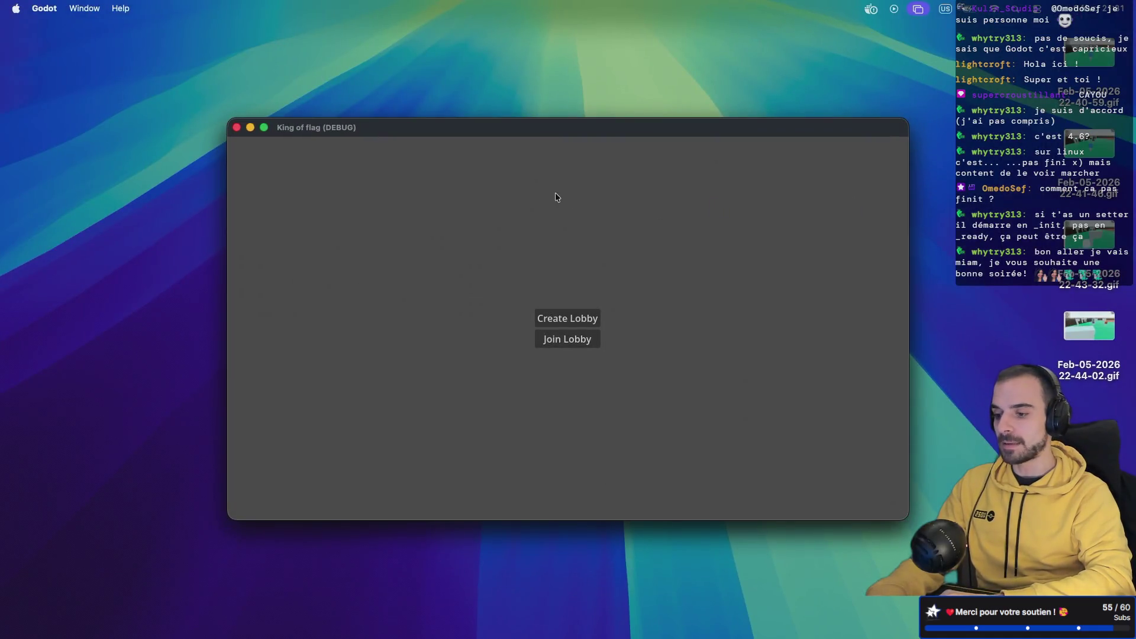
Step: Start a King of flag match, walk the character beside the rock, then return to rock.gd
{"action": "left_click", "coordinate": [559, 337]}
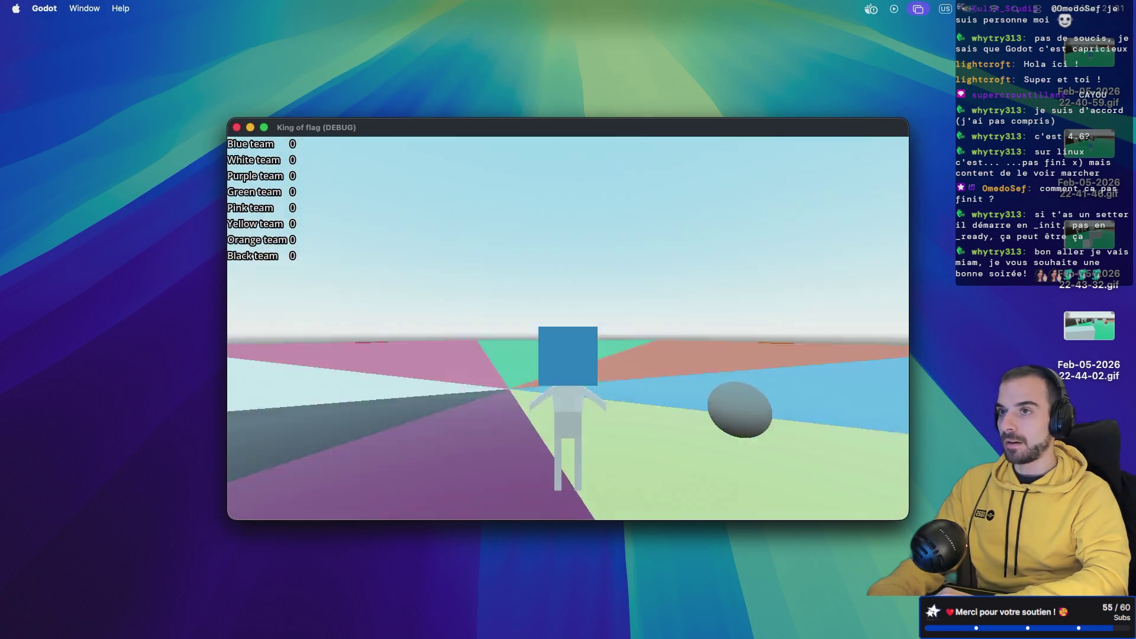
{"action": "key", "text": "super+Tab"}
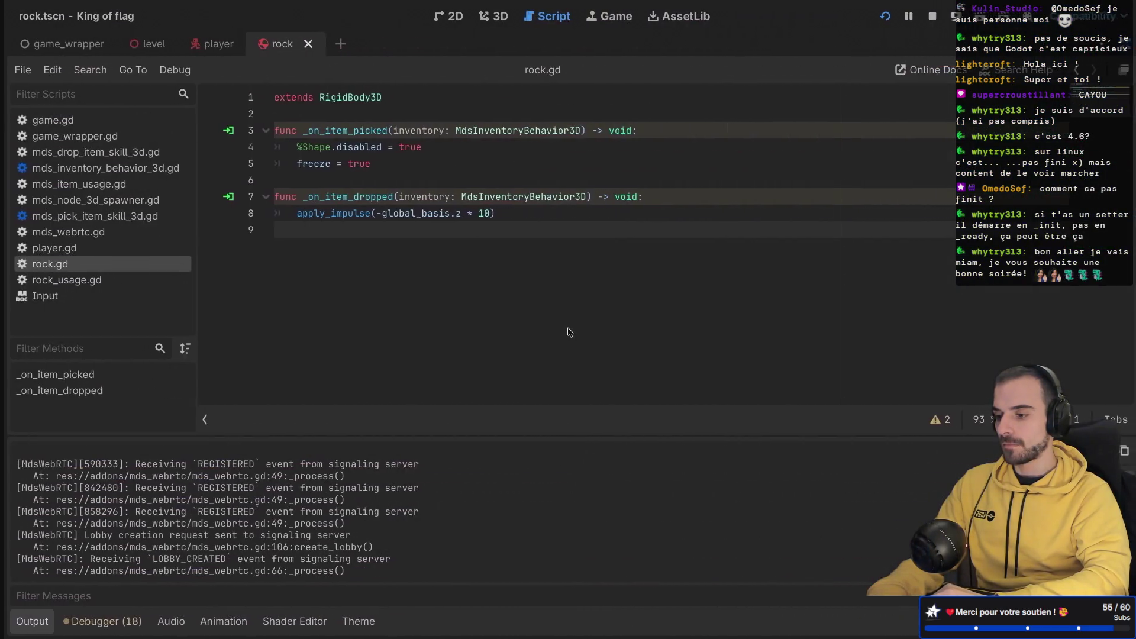
{"action": "key", "text": "ctrl+Left"}
{"action": "left_click", "coordinate": [568, 332]}
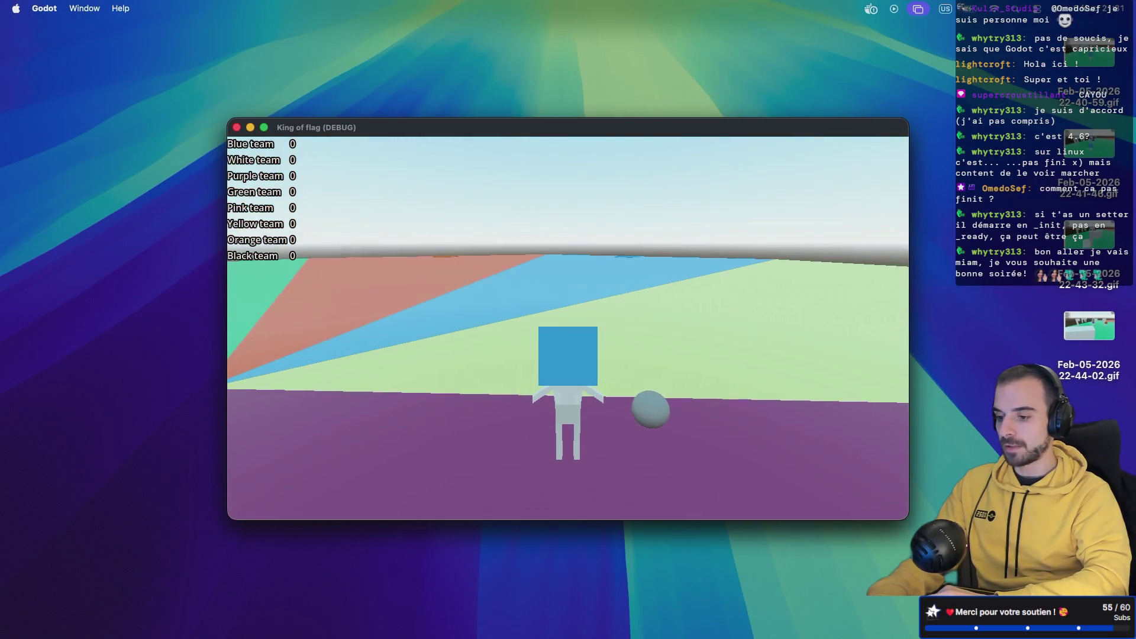
{"action": "mouse_move", "coordinate": [568, 331]}
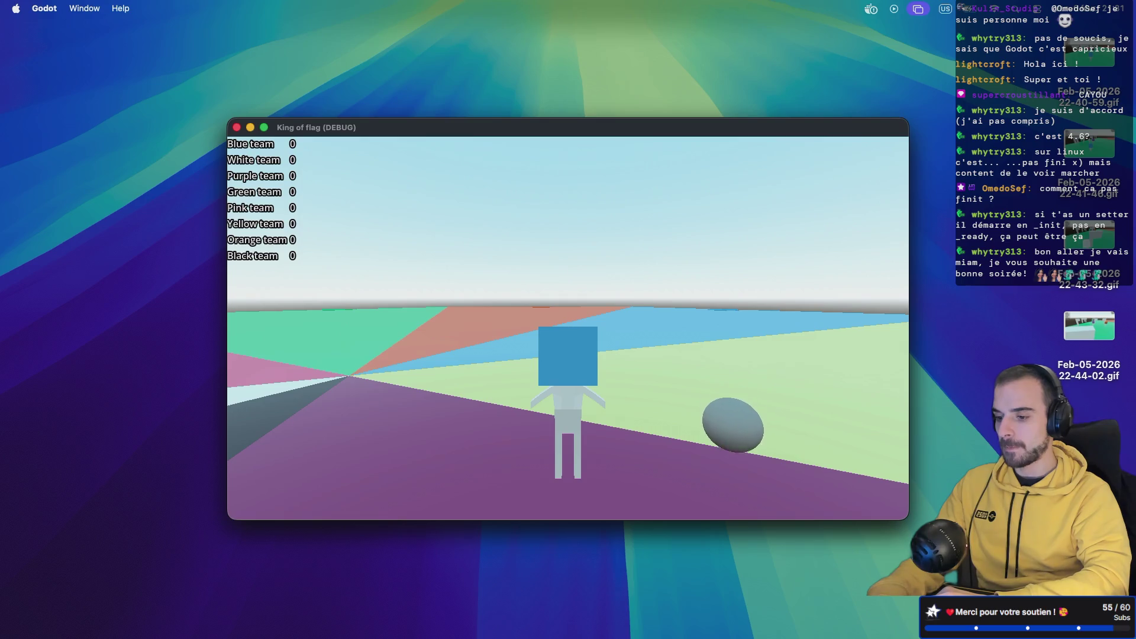
{"action": "key", "text": "s"}
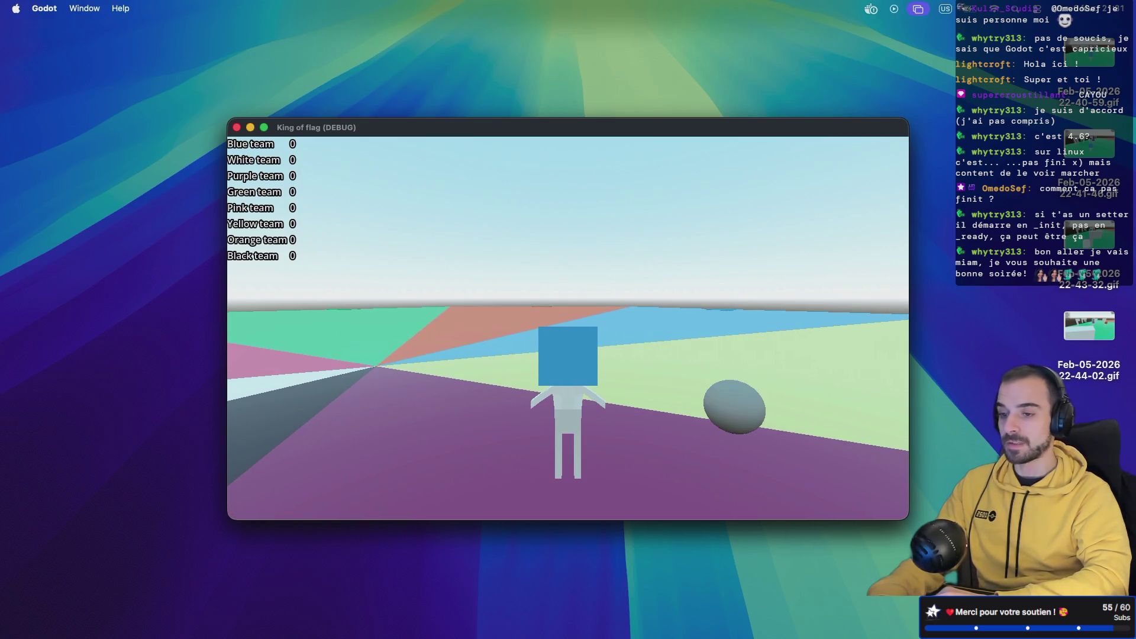
{"action": "key", "text": "ctrl+Right"}
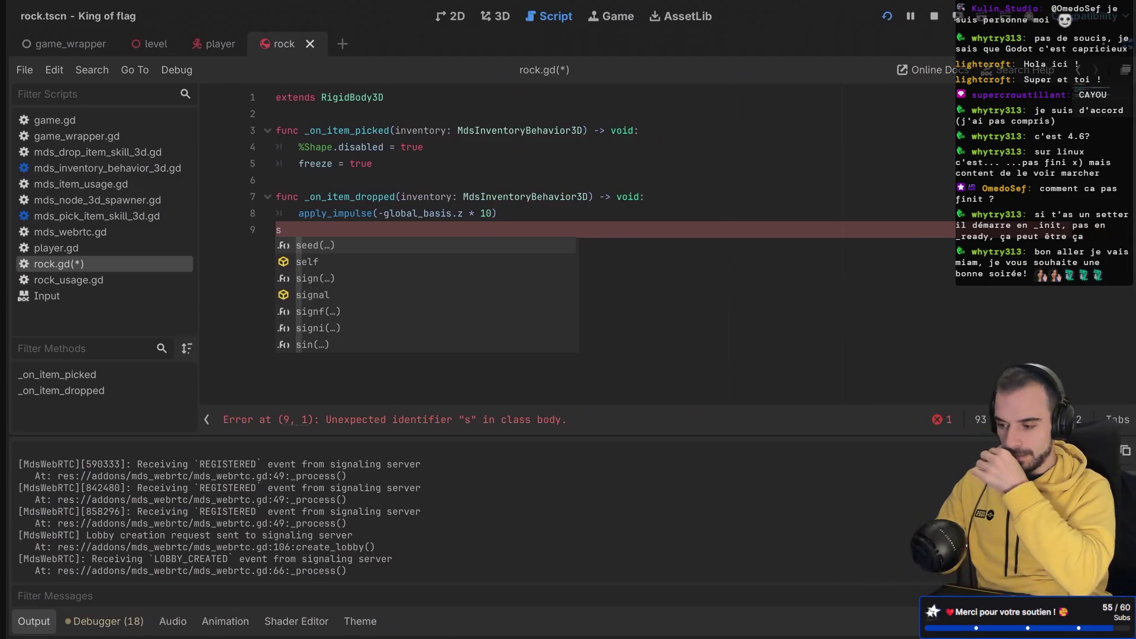
Step: Undo the stray 's' and add print("apply") as the first line of _on_item_dropped
{"action": "key", "text": "ctrl+z"}
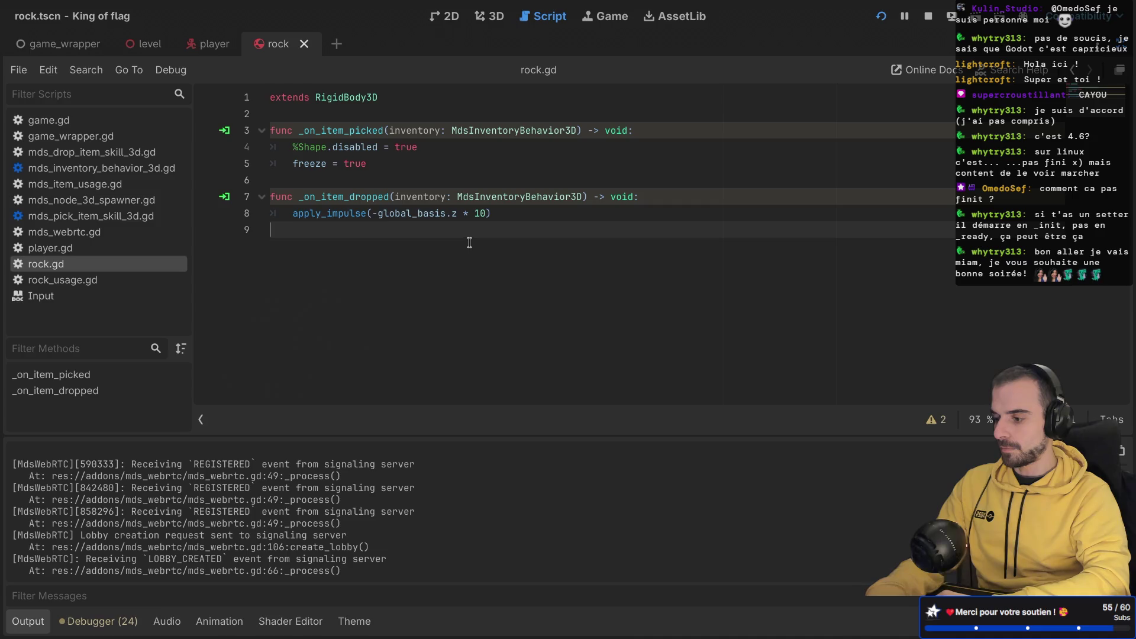
{"action": "left_click", "coordinate": [656, 196]}
{"action": "key", "text": "Return"}
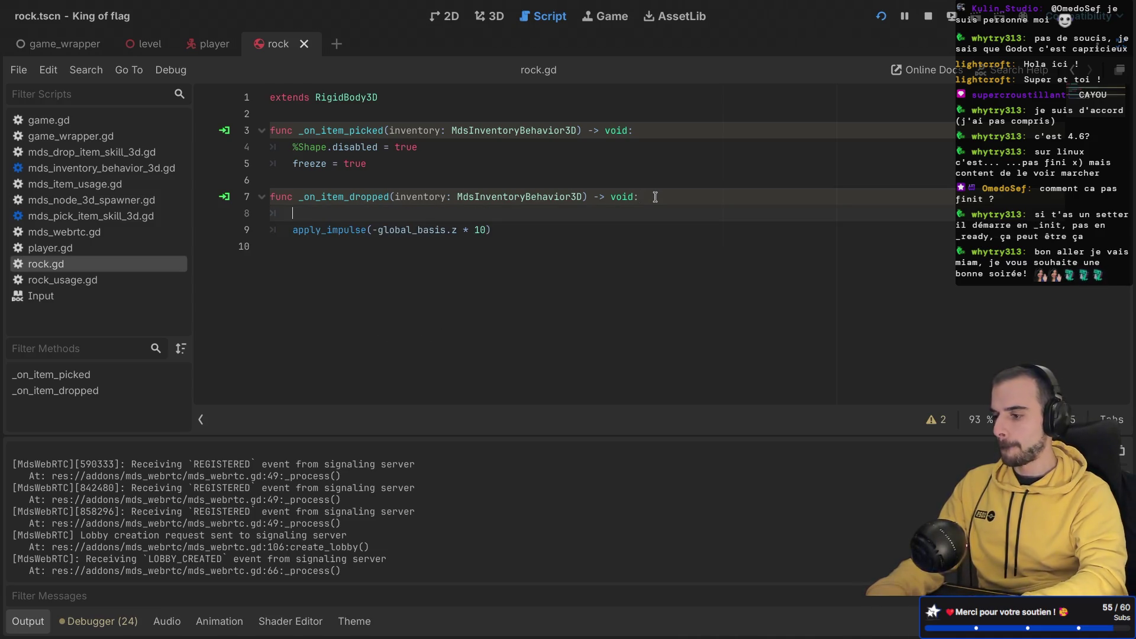
{"action": "type", "text": "print("}
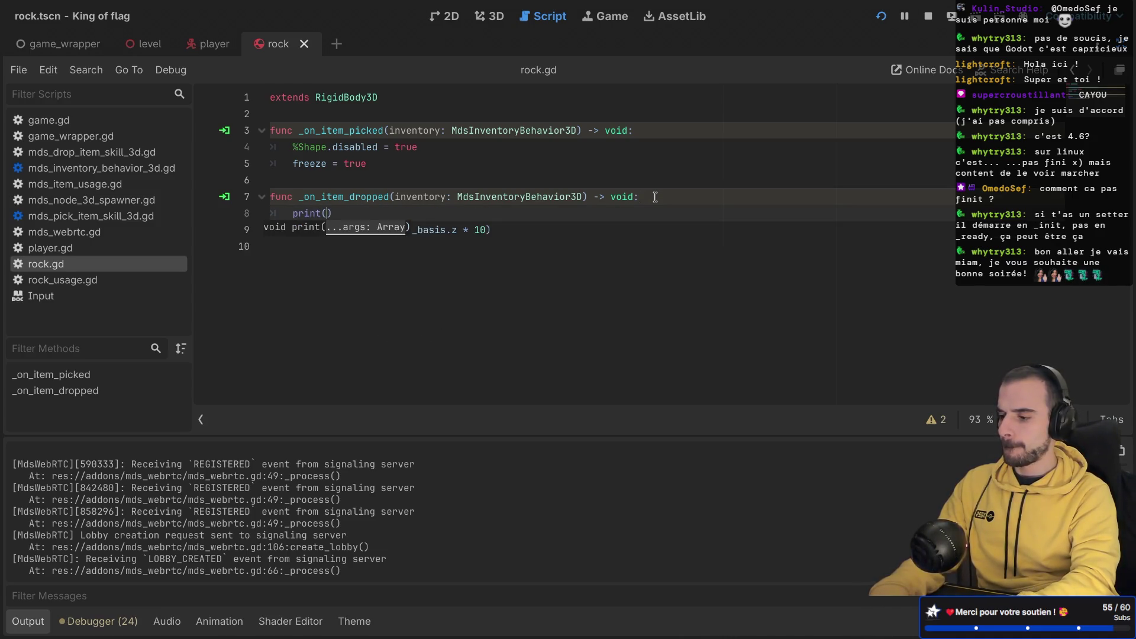
{"action": "key", "text": "BackSpace"}
{"action": "key", "text": "BackSpace"}
{"action": "key", "text": "BackSpace"}
{"action": "type", "text": "\"apply"}
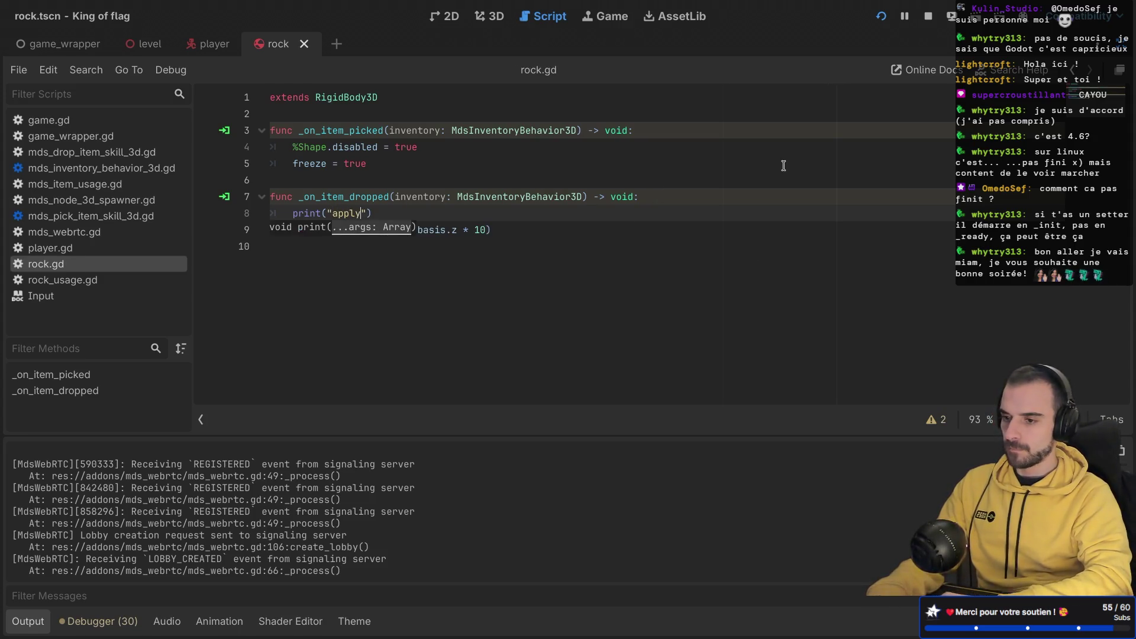
Step: Rerun the project, create a lobby, start a match, then leave the game view
{"action": "left_click", "coordinate": [882, 17]}
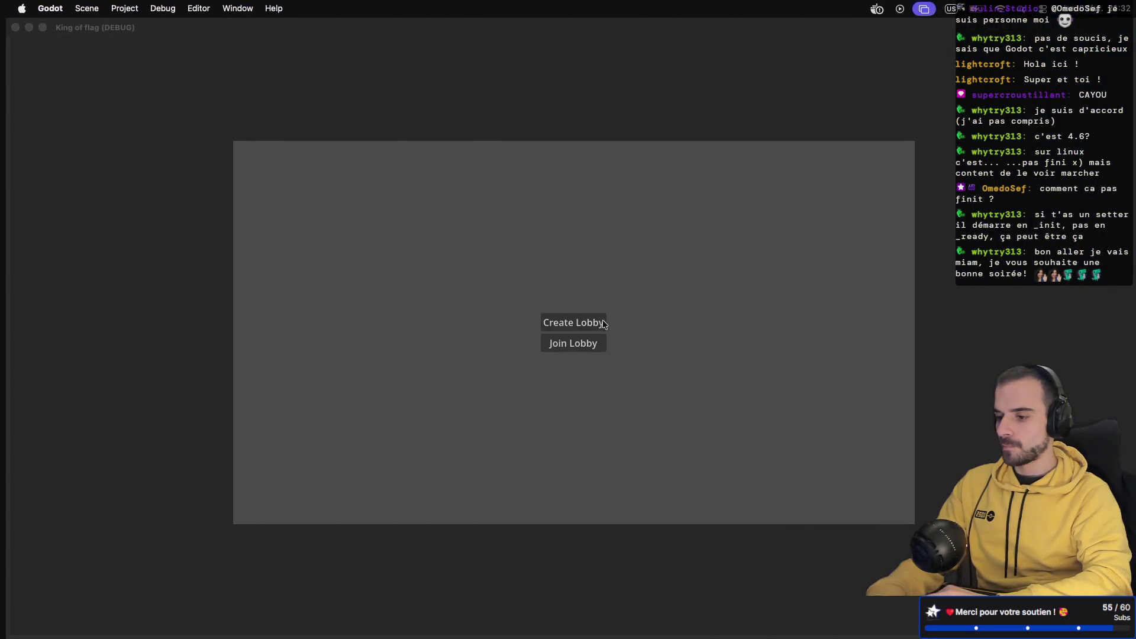
{"action": "left_click", "coordinate": [576, 325]}
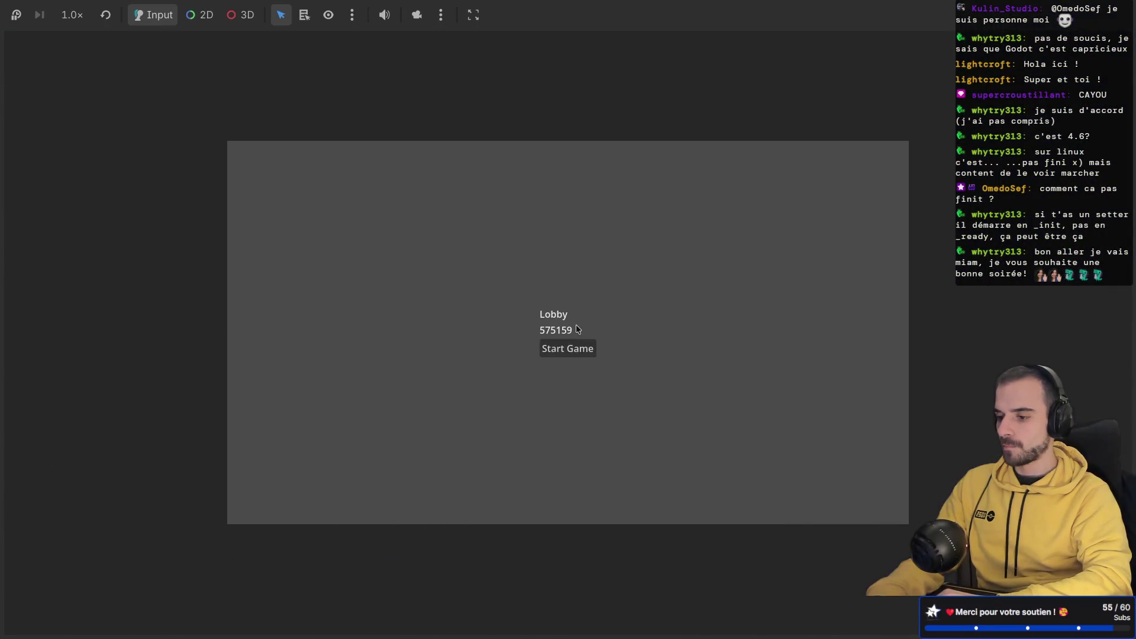
{"action": "left_click", "coordinate": [562, 350]}
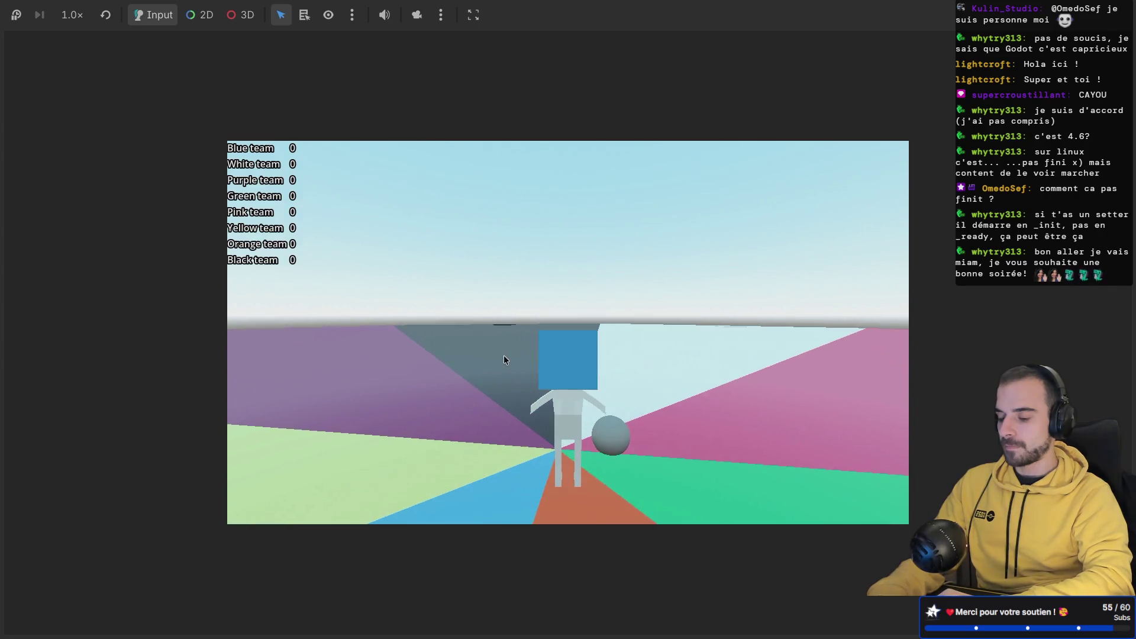
{"action": "key", "text": "super+period"}
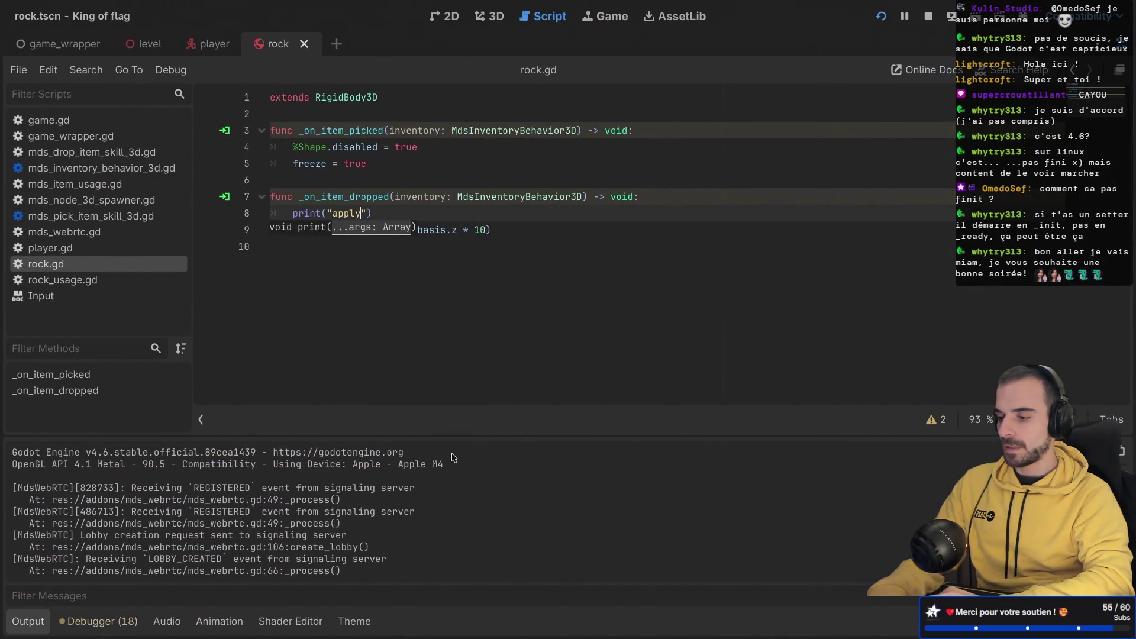
Step: Check the inventory script, stop the game, and set a breakpoint on rock.gd line 8, print("apply")
{"action": "left_click", "coordinate": [431, 340]}
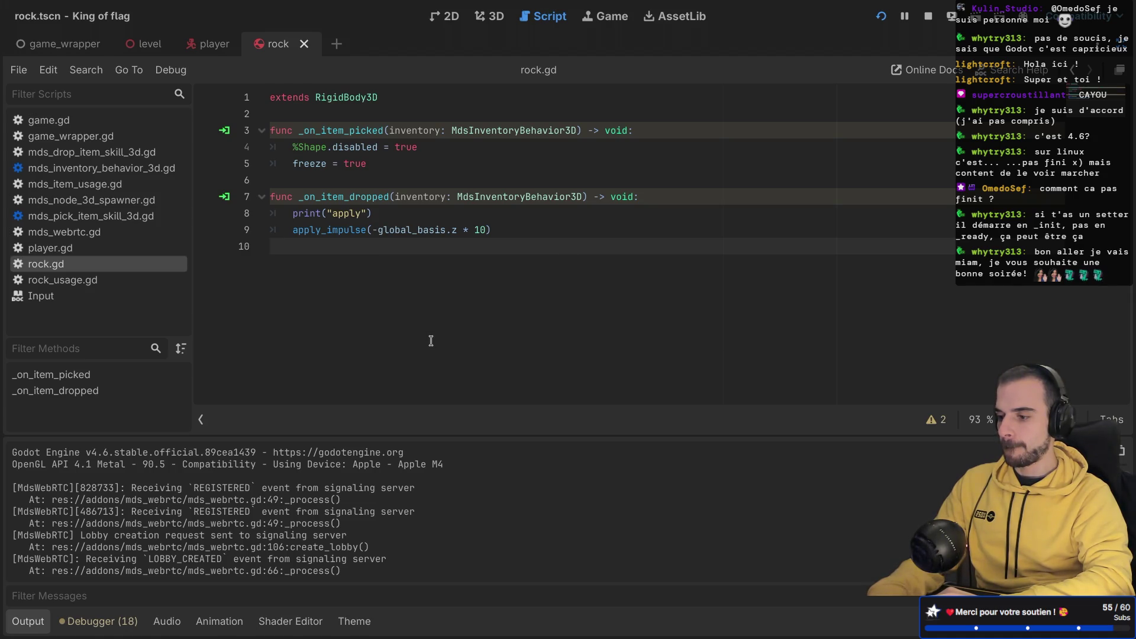
{"action": "left_click", "coordinate": [119, 171]}
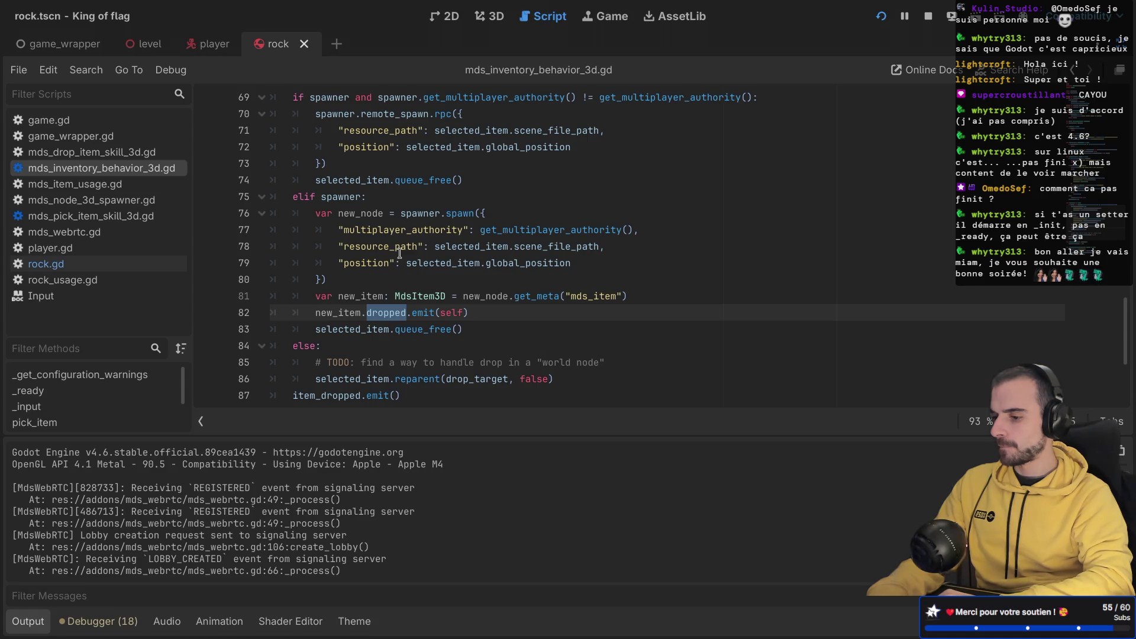
{"action": "left_click", "coordinate": [104, 271]}
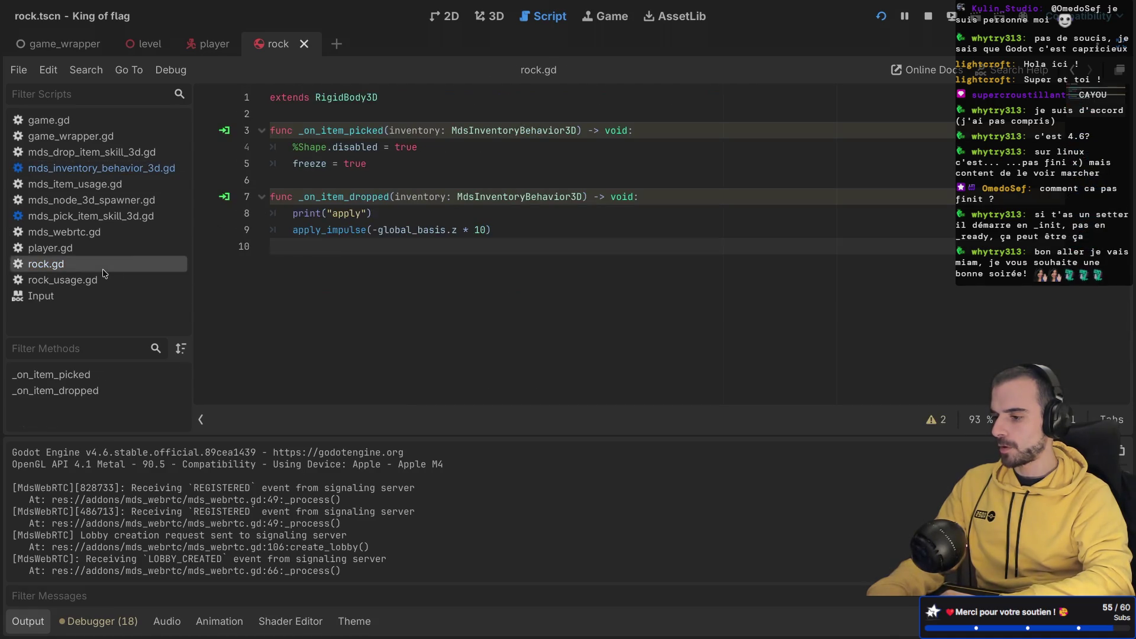
{"action": "left_click", "coordinate": [240, 230]}
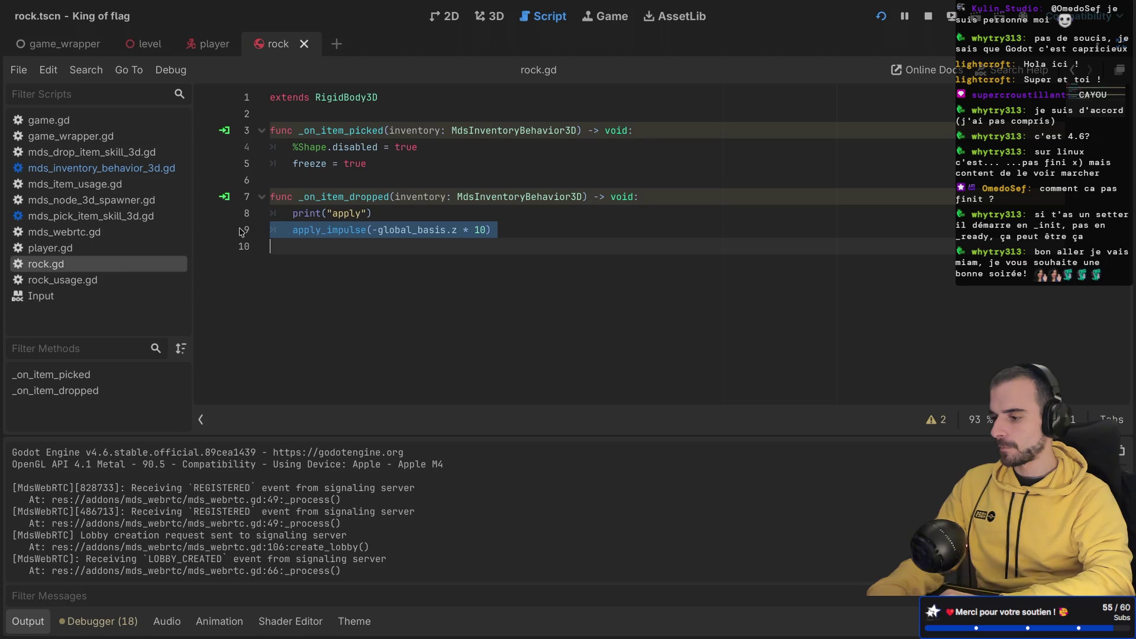
{"action": "left_click", "coordinate": [240, 215]}
{"action": "left_click", "coordinate": [318, 214]}
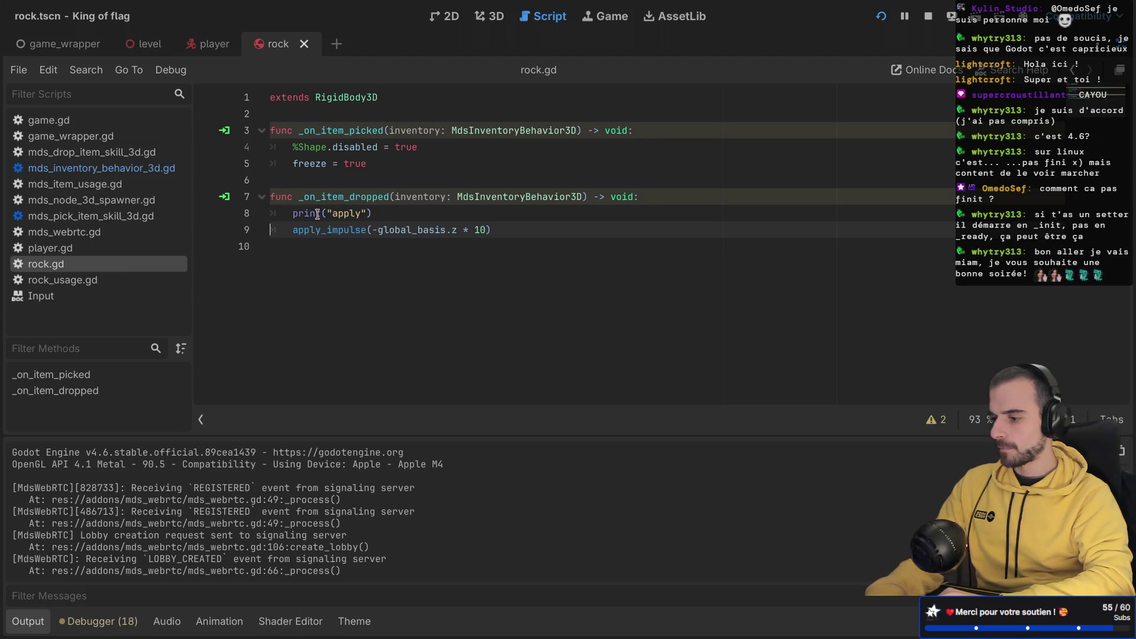
{"action": "left_click", "coordinate": [925, 20]}
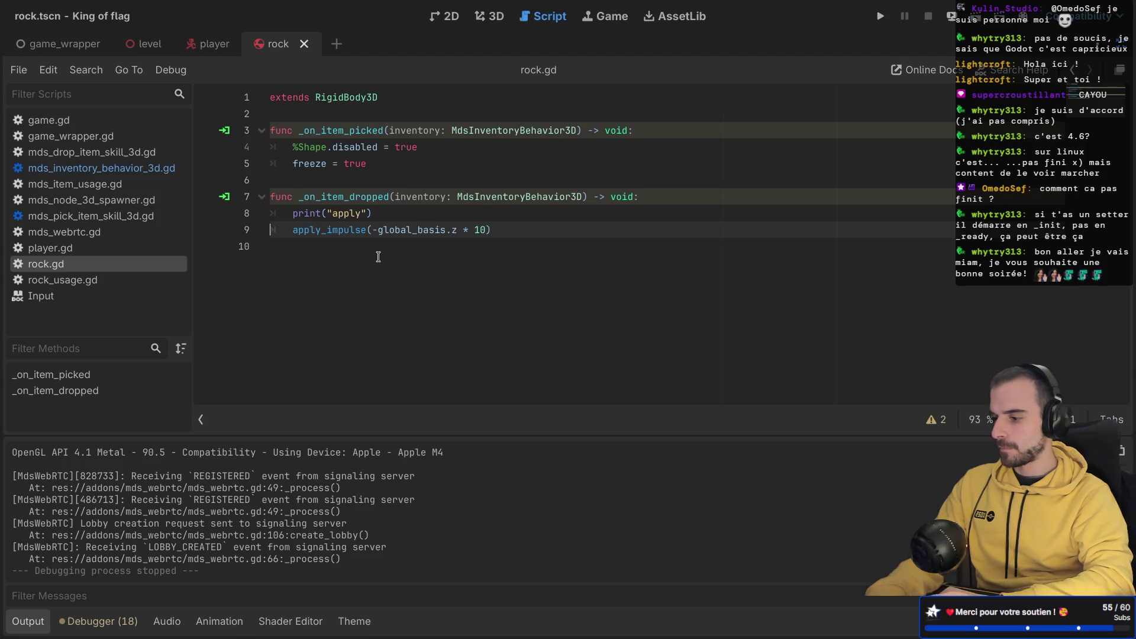
{"action": "left_click", "coordinate": [241, 217]}
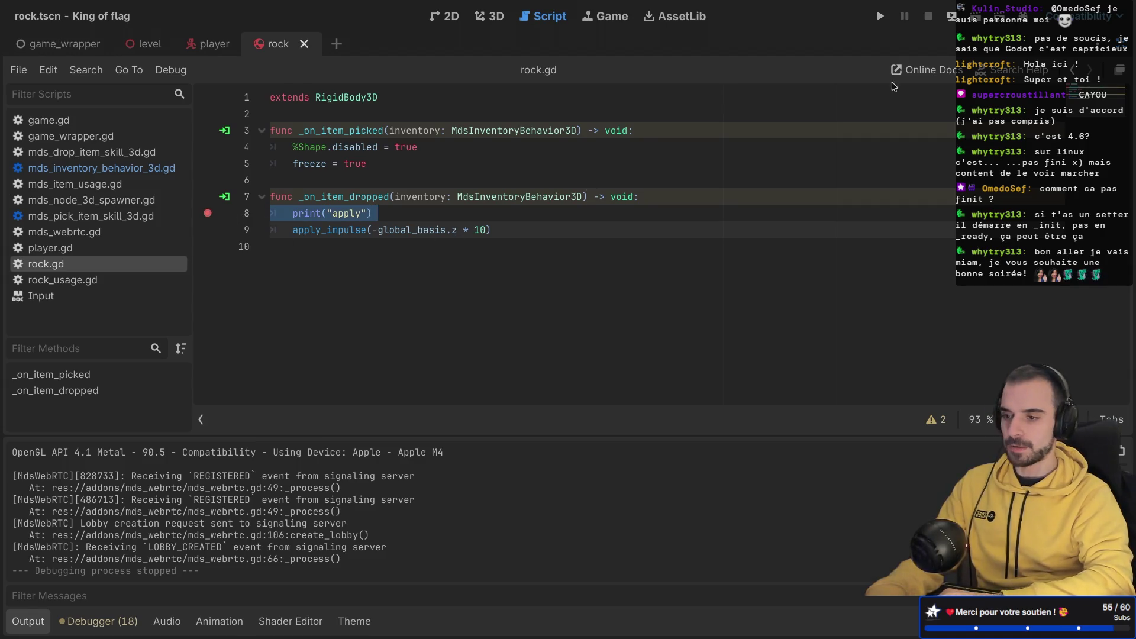
Step: Relaunch the project, create a lobby and start a match, then restore the editor layout
{"action": "left_click", "coordinate": [873, 21]}
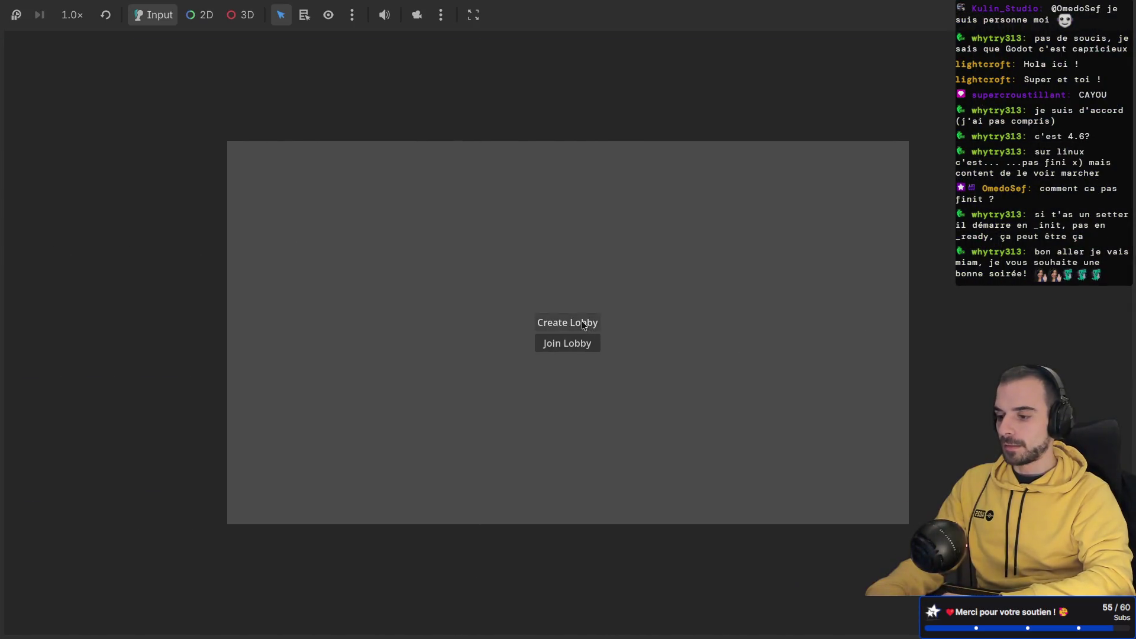
{"action": "left_click", "coordinate": [580, 321]}
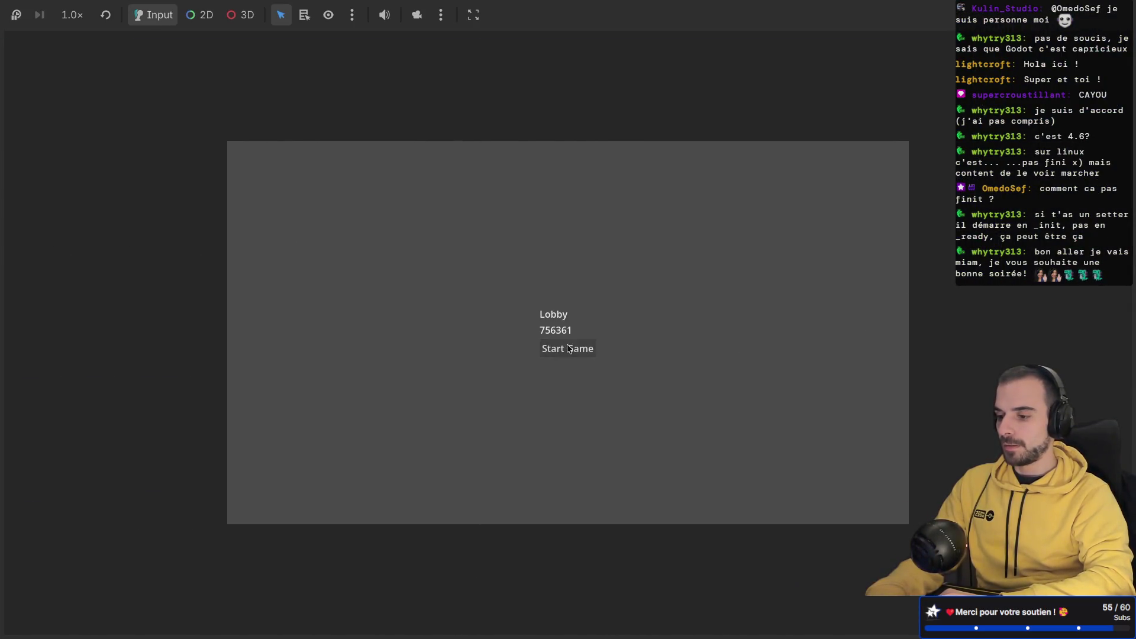
{"action": "left_click", "coordinate": [566, 349]}
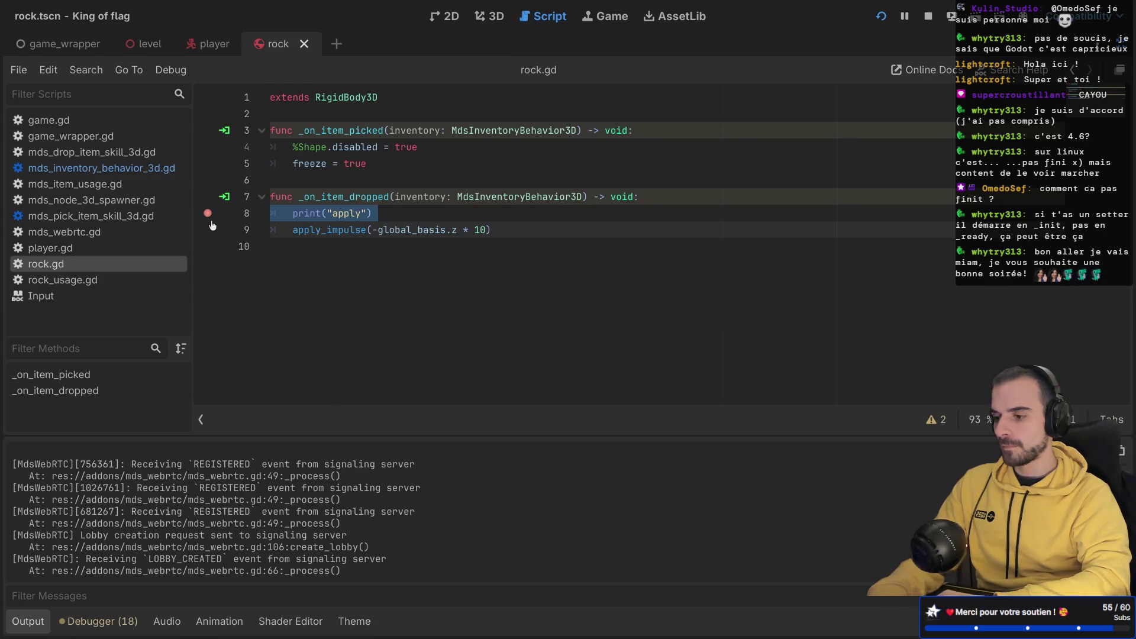
{"action": "key", "text": "ctrl+shift+F11"}
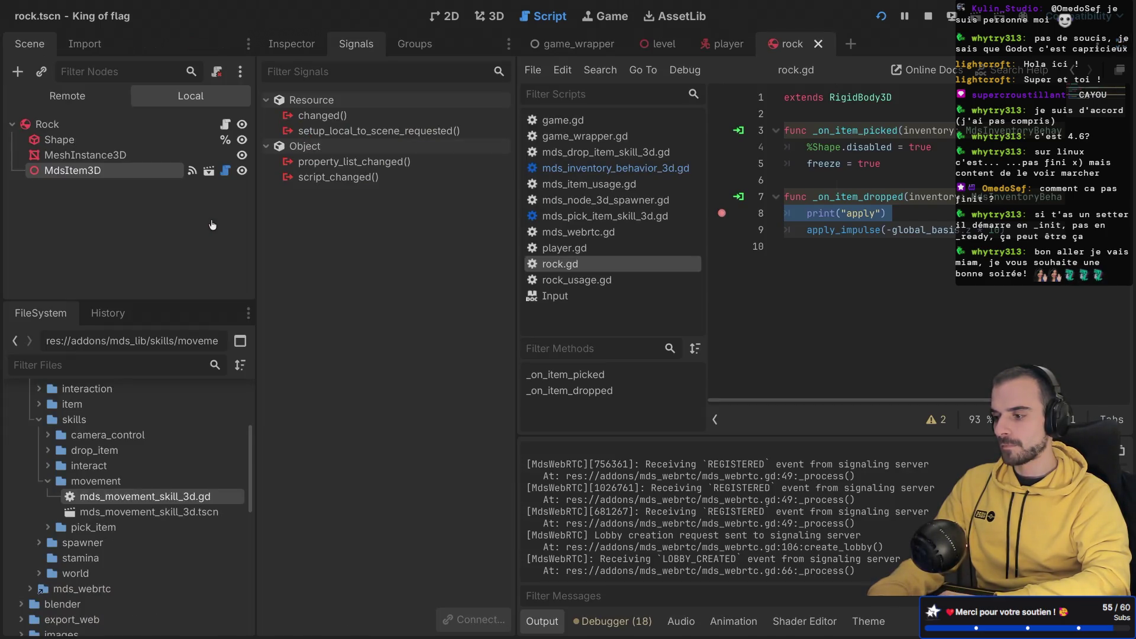
Step: Review MdsItem3D's signal connections and the new_item lines 81–82 in mds_inventory_behavior_3d.gd
{"action": "left_click", "coordinate": [85, 154]}
{"action": "left_click", "coordinate": [73, 170]}
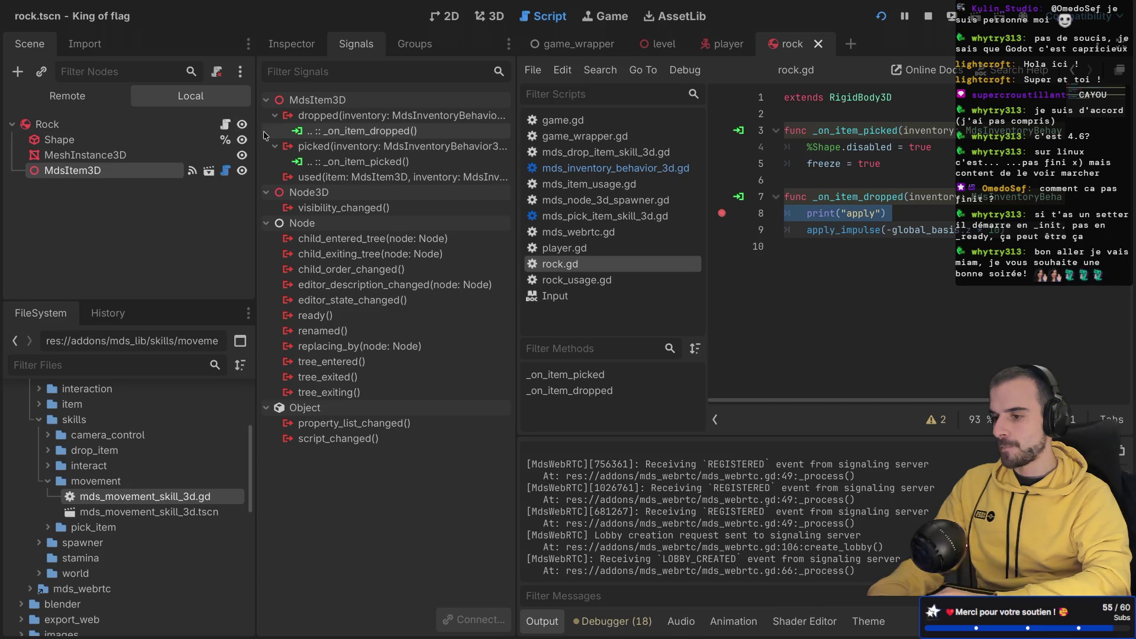
{"action": "mouse_move", "coordinate": [729, 51]}
{"action": "left_click", "coordinate": [615, 168]}
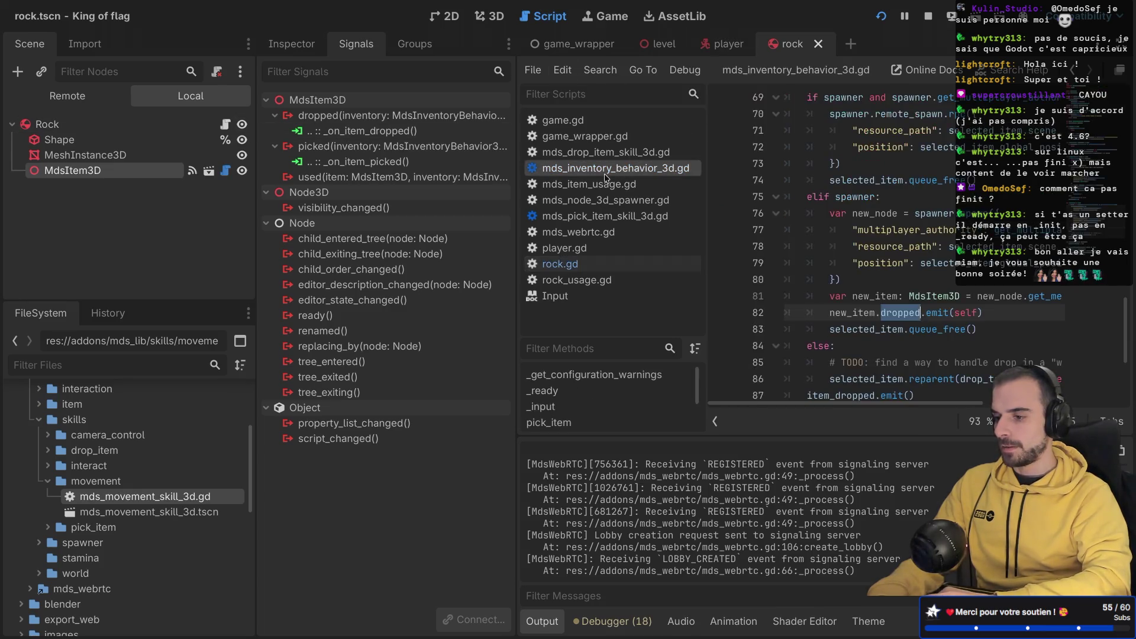
{"action": "key", "text": "ctrl+shift+F11"}
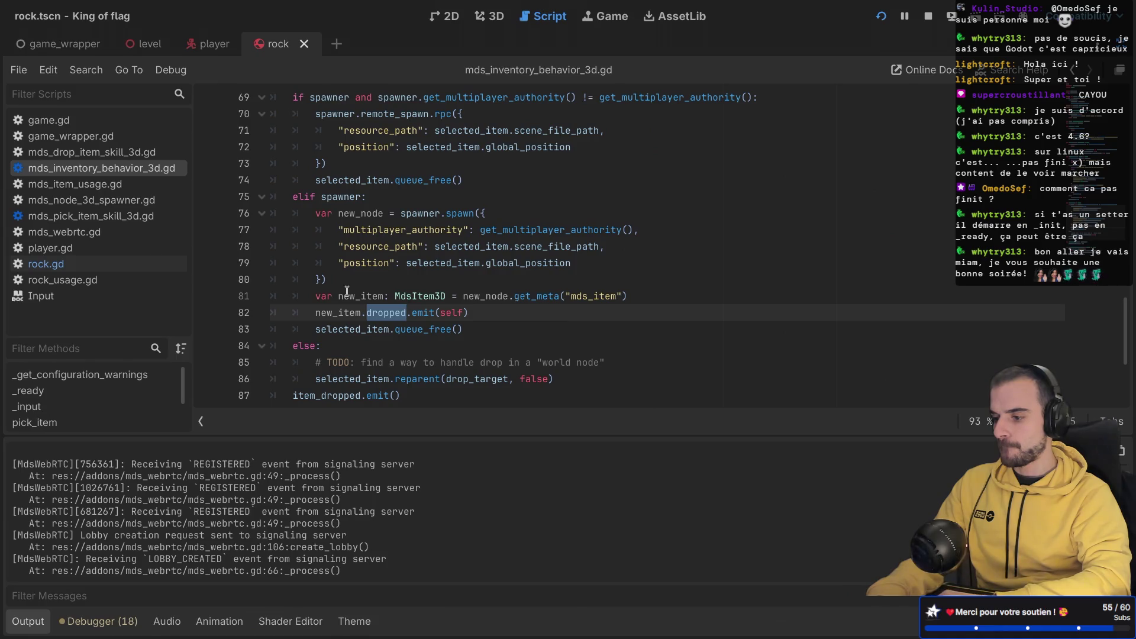
{"action": "double_click", "coordinate": [347, 293]}
{"action": "double_click", "coordinate": [337, 311]}
Step: Read through drop_item, then open mds_drop_item_skill_3d.gd
{"action": "scroll", "coordinate": [374, 259], "scroll_direction": "up", "scroll_amount": 2}
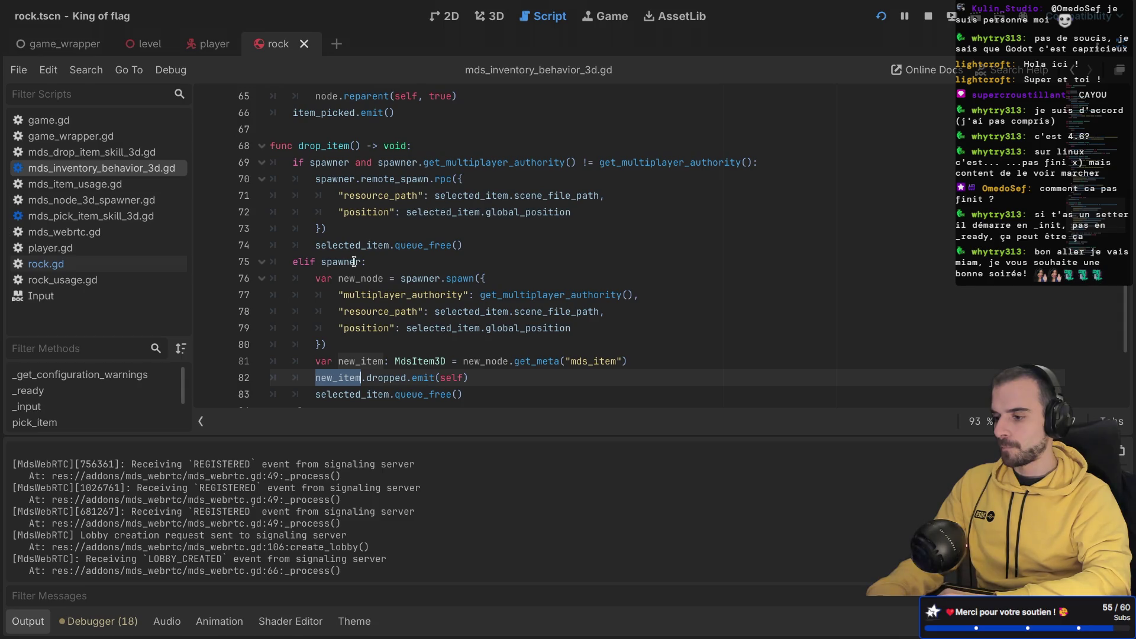
{"action": "scroll", "coordinate": [393, 199], "scroll_direction": "down", "scroll_amount": 2}
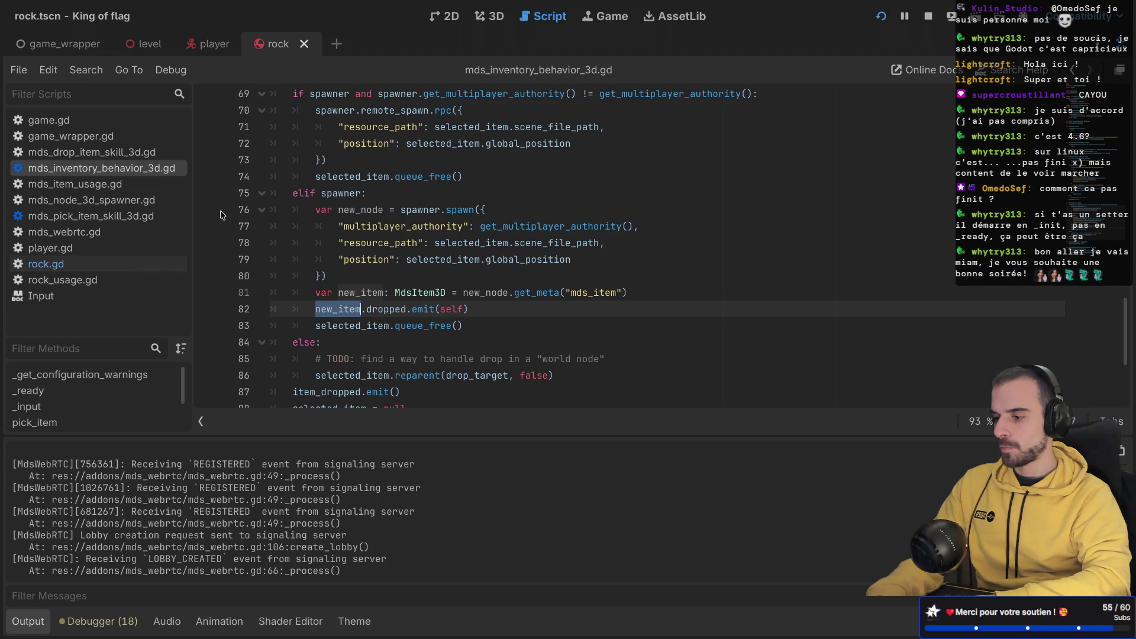
{"action": "scroll", "coordinate": [207, 213], "scroll_direction": "up", "scroll_amount": 2}
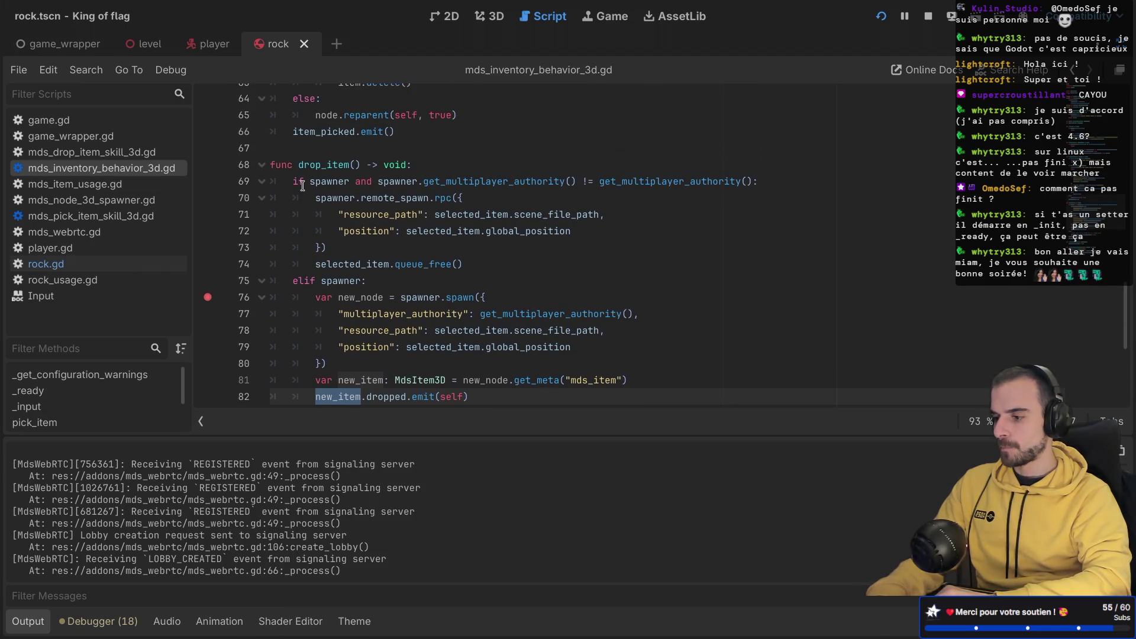
{"action": "scroll", "coordinate": [302, 186], "scroll_direction": "down", "scroll_amount": 1}
{"action": "scroll", "coordinate": [302, 186], "scroll_direction": "down", "scroll_amount": 3}
{"action": "scroll", "coordinate": [292, 189], "scroll_direction": "up", "scroll_amount": 1}
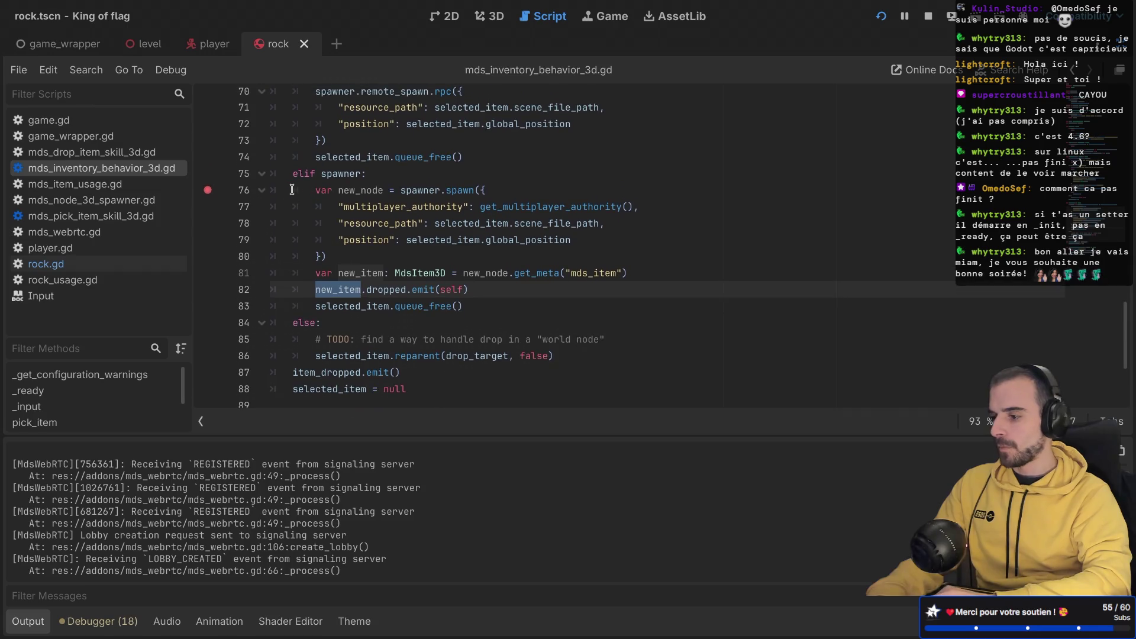
{"action": "scroll", "coordinate": [436, 204], "scroll_direction": "up", "scroll_amount": 1}
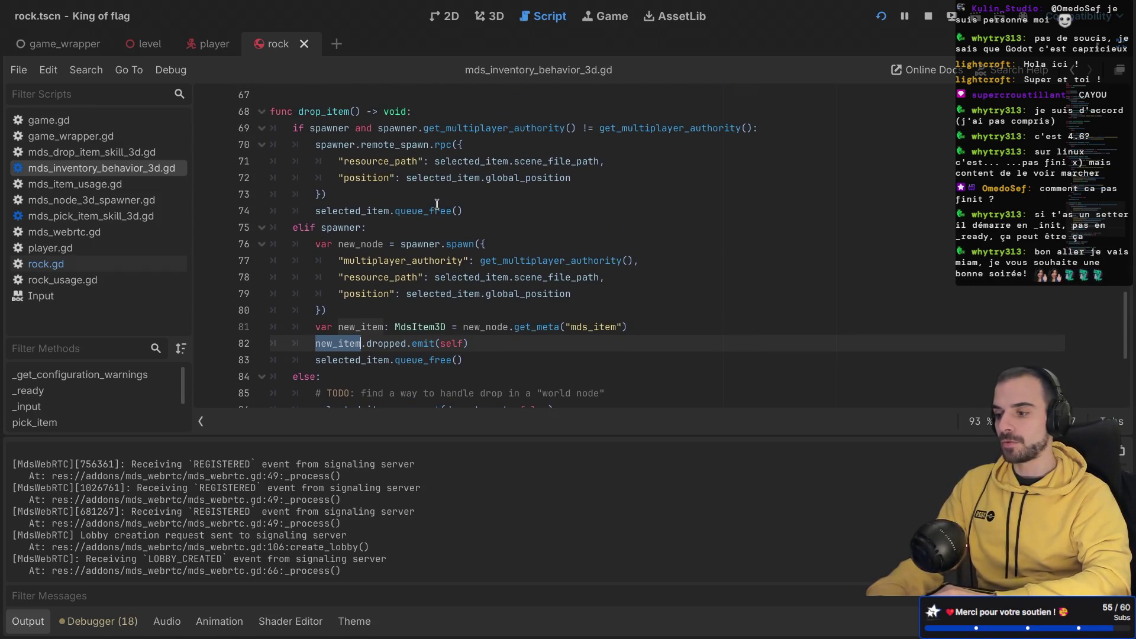
{"action": "scroll", "coordinate": [436, 204], "scroll_direction": "up", "scroll_amount": 1}
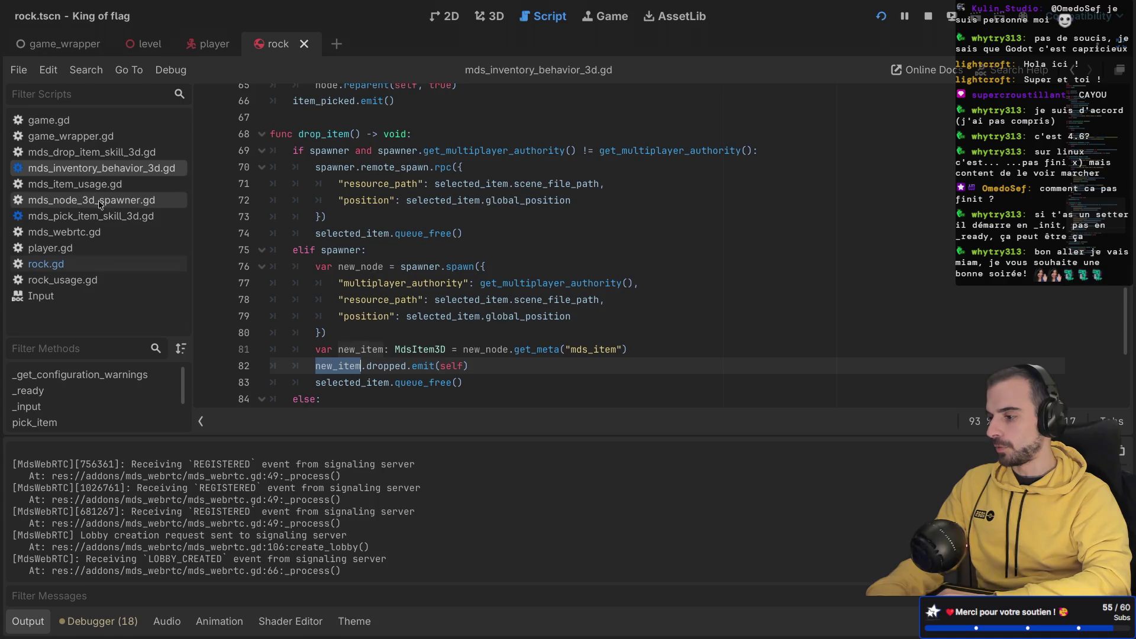
{"action": "left_click", "coordinate": [101, 155]}
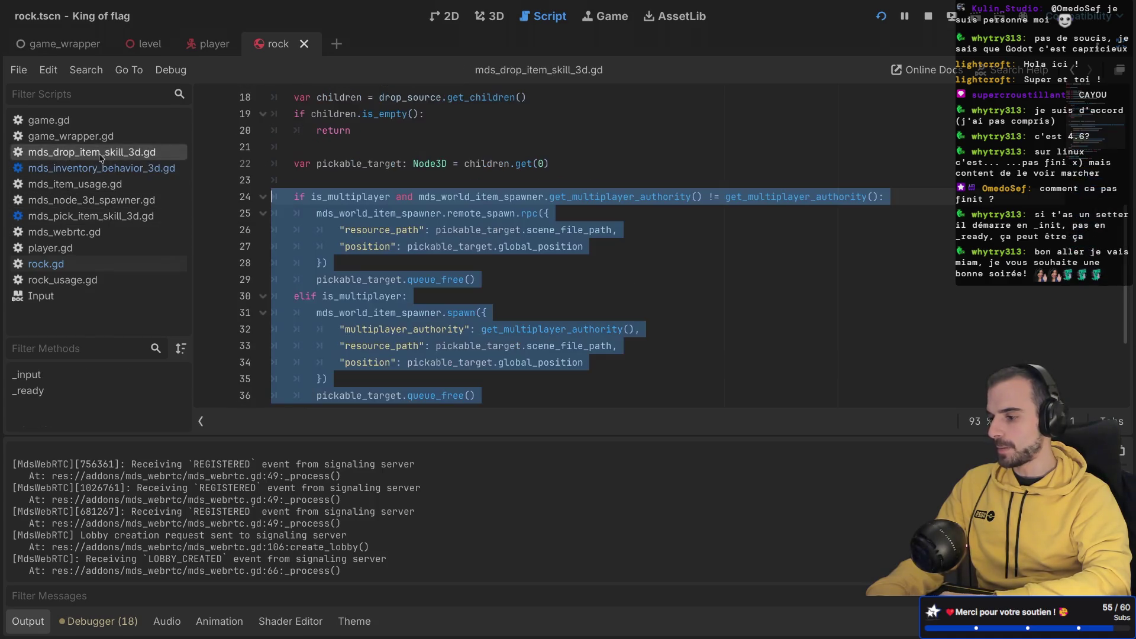
Step: Delete the spawn/reparent block, the empty-check and pickable_target lines, and the children lookup line
{"action": "scroll", "coordinate": [295, 246], "scroll_direction": "down", "scroll_amount": 3}
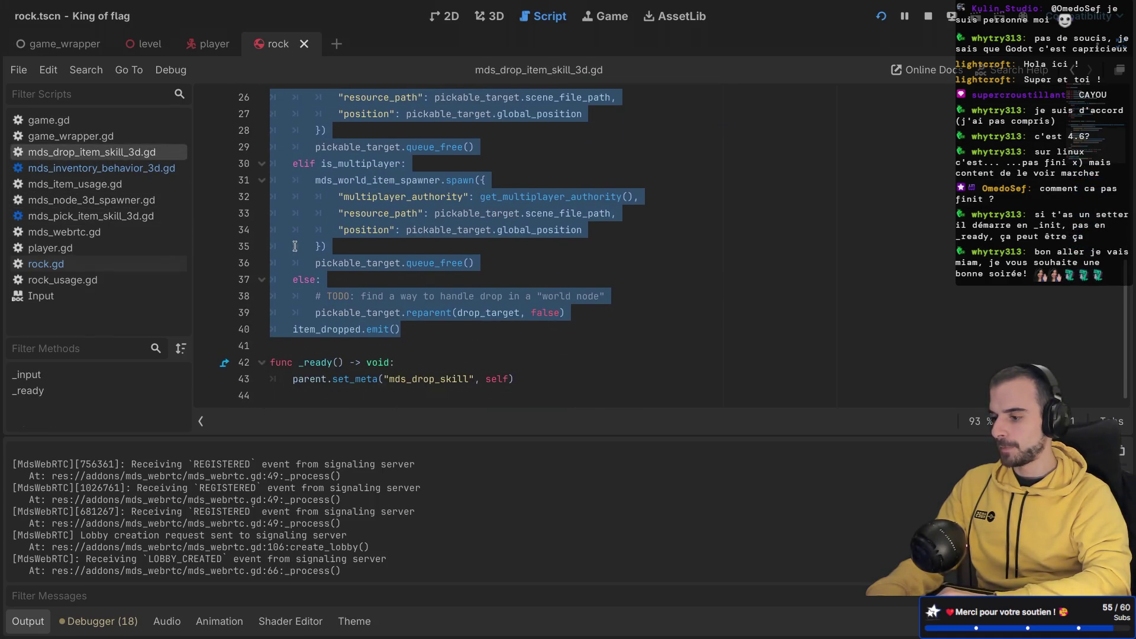
{"action": "scroll", "coordinate": [294, 247], "scroll_direction": "up", "scroll_amount": 2}
{"action": "key", "text": "Delete"}
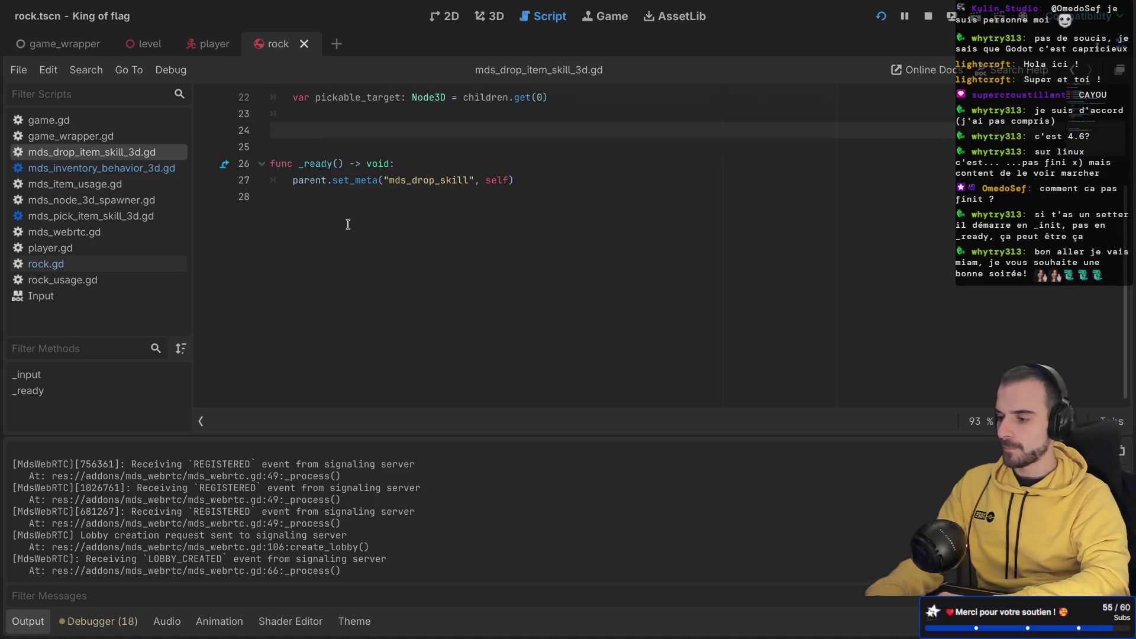
{"action": "scroll", "coordinate": [348, 224], "scroll_direction": "up", "scroll_amount": 5}
{"action": "scroll", "coordinate": [347, 224], "scroll_direction": "down", "scroll_amount": 1}
{"action": "key", "text": "BackSpace"}
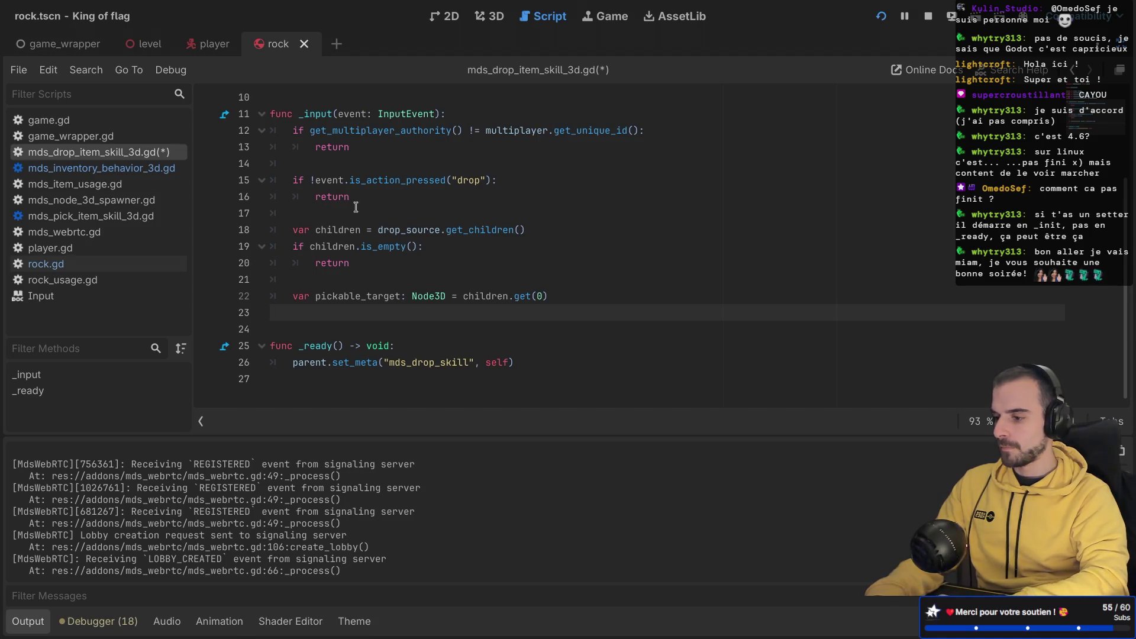
{"action": "left_click", "coordinate": [332, 278]}
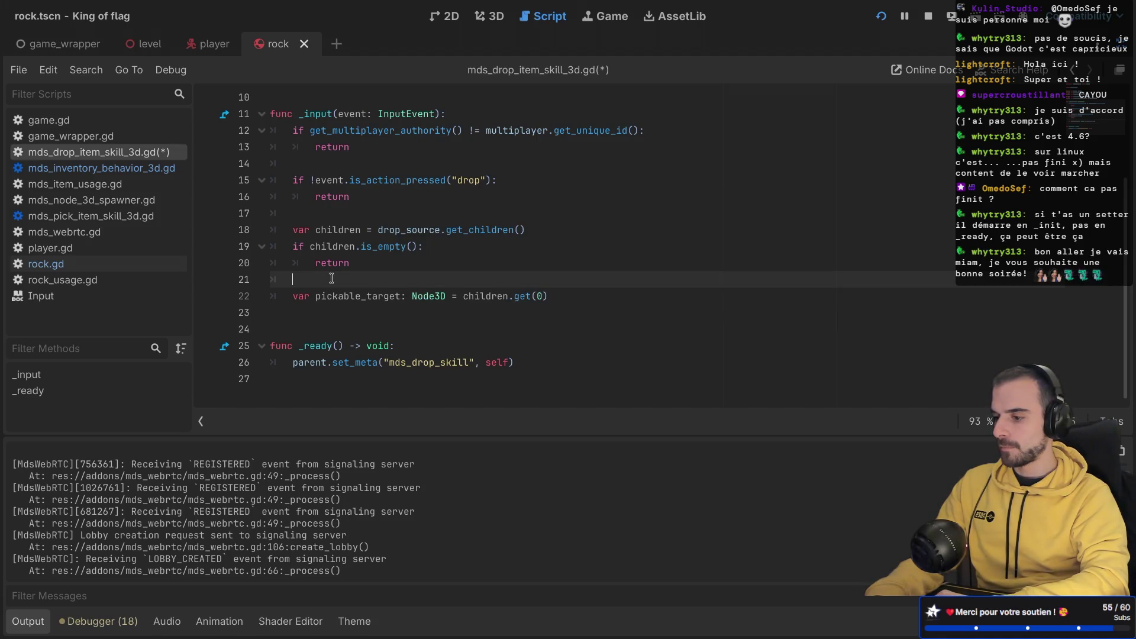
{"action": "scroll", "coordinate": [332, 278], "scroll_direction": "up", "scroll_amount": 2}
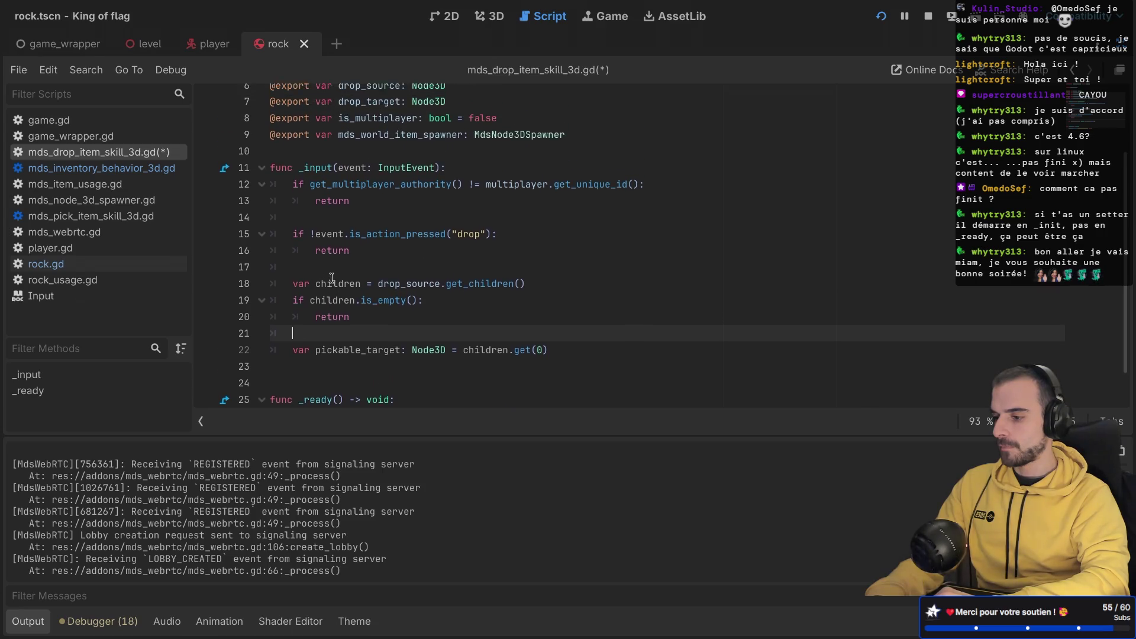
{"action": "left_click_drag", "start_coordinate": [305, 356], "coordinate": [241, 289]}
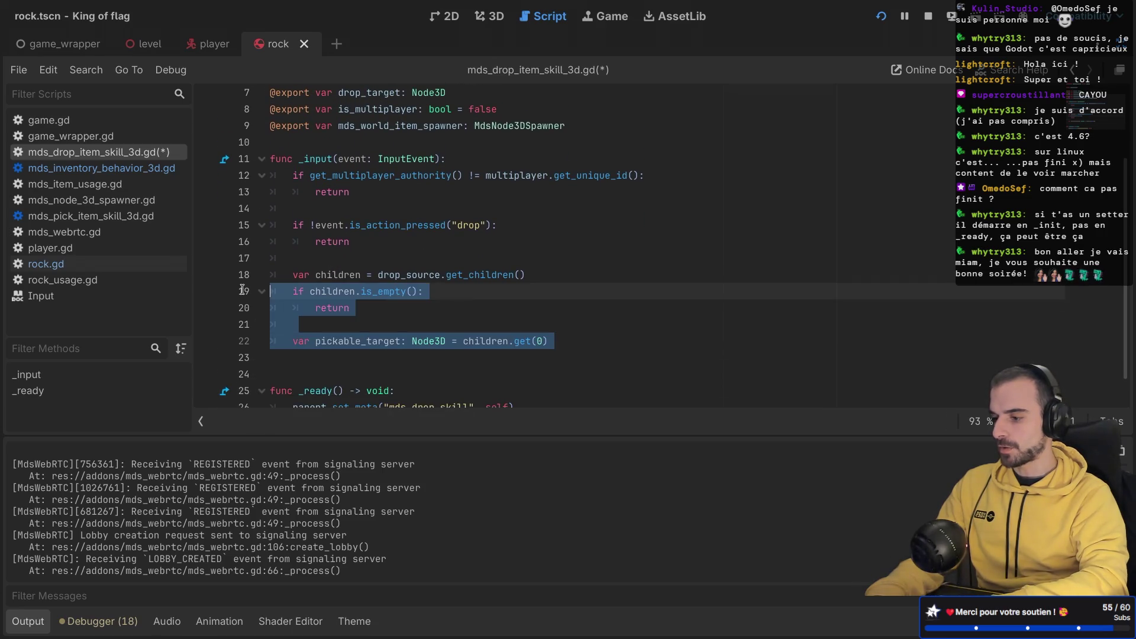
{"action": "key", "text": "BackSpace"}
{"action": "key", "text": "BackSpace"}
{"action": "key", "text": "BackSpace"}
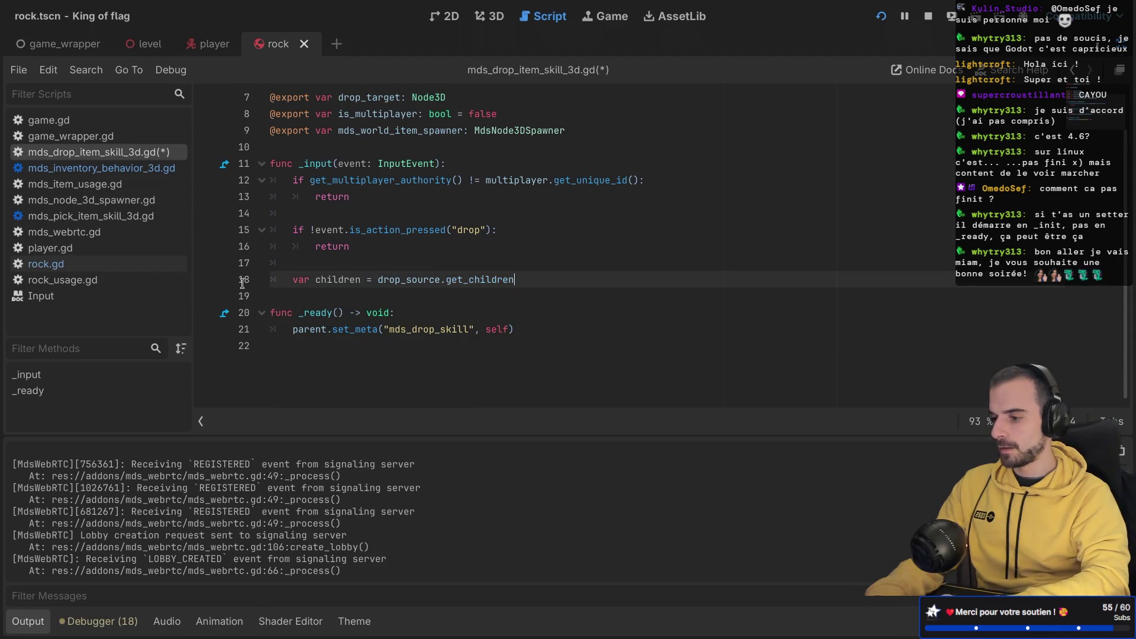
{"action": "triple_click", "coordinate": [543, 274]}
{"action": "key", "text": "BackSpace"}
{"action": "key", "text": "BackSpace"}
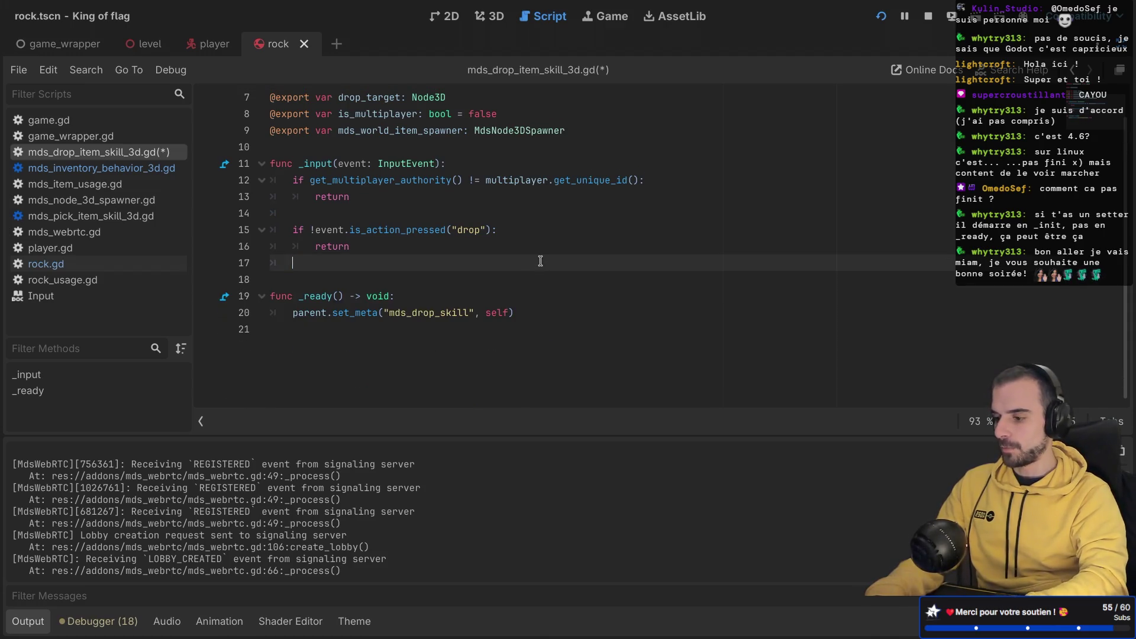
{"action": "scroll", "coordinate": [407, 197], "scroll_direction": "up", "scroll_amount": 2}
{"action": "key", "text": "ctrl+shift+F11"}
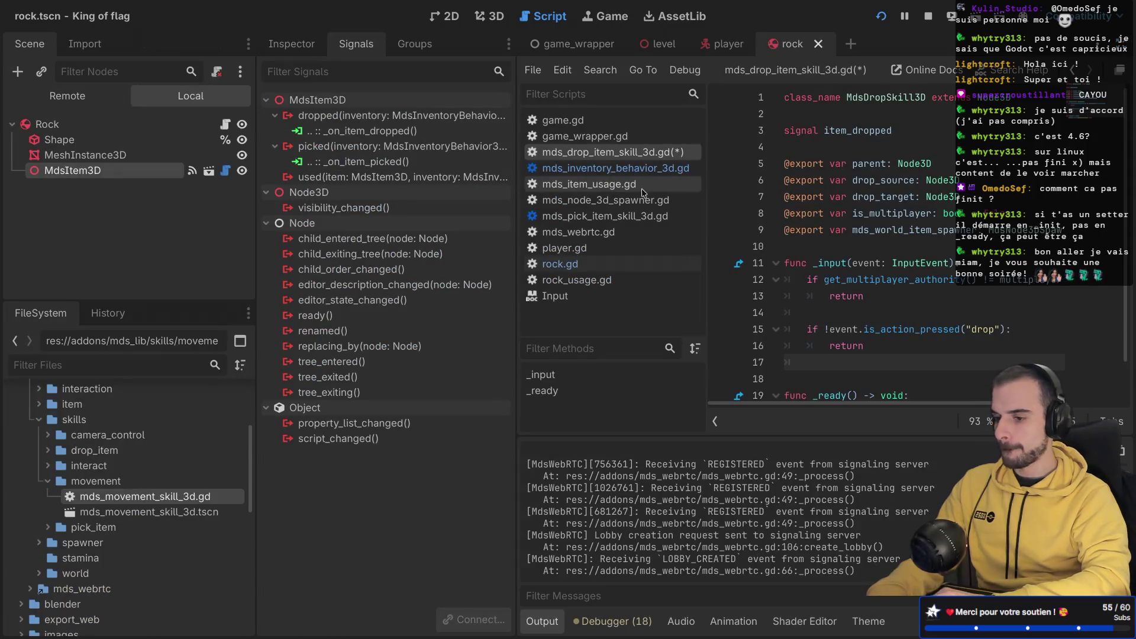
{"action": "key", "text": "ctrl+shift+F11"}
{"action": "left_click", "coordinate": [582, 230]}
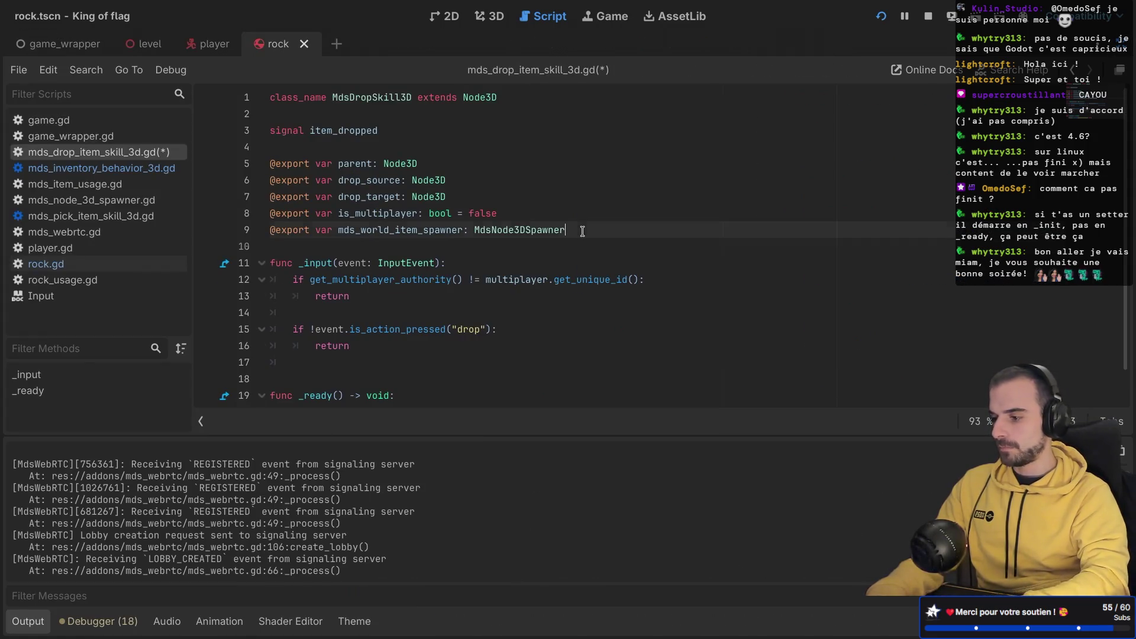
{"action": "key", "text": "Return"}
{"action": "type", "text": "@export var mds_inventory:"}
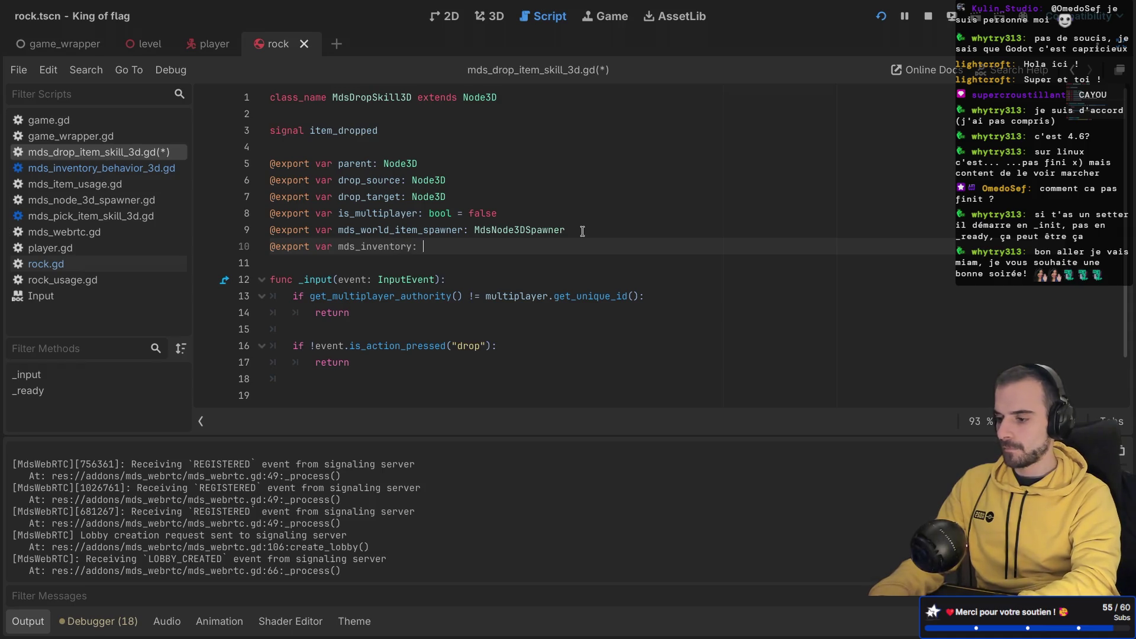
{"action": "type", "text": "sInvent"}
{"action": "key", "text": "Return"}
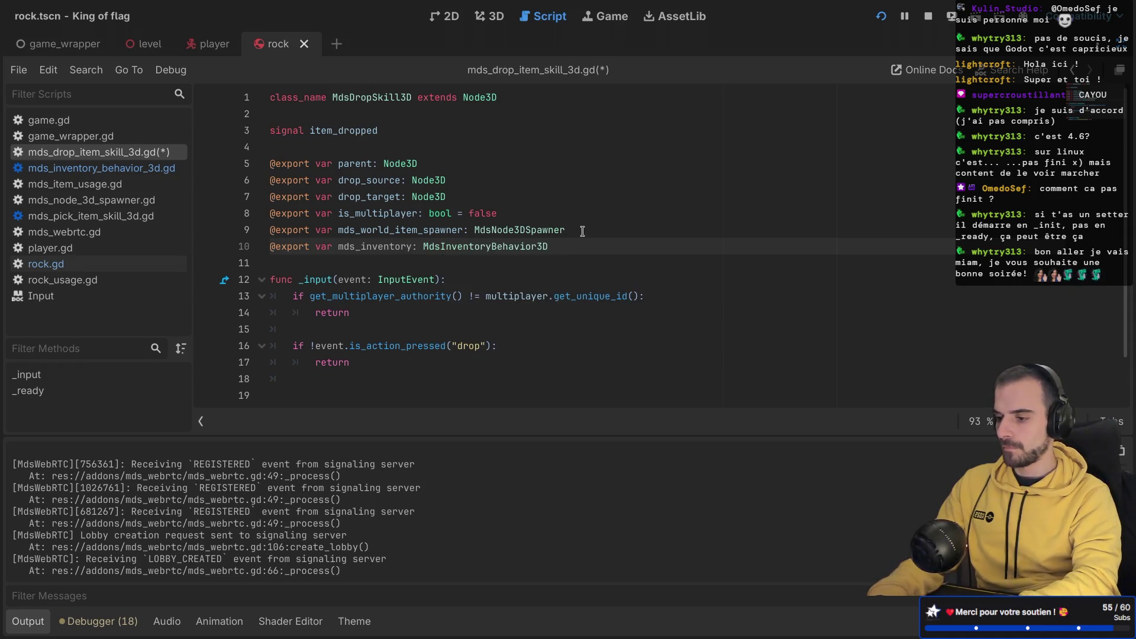
{"action": "key", "text": "ctrl+s"}
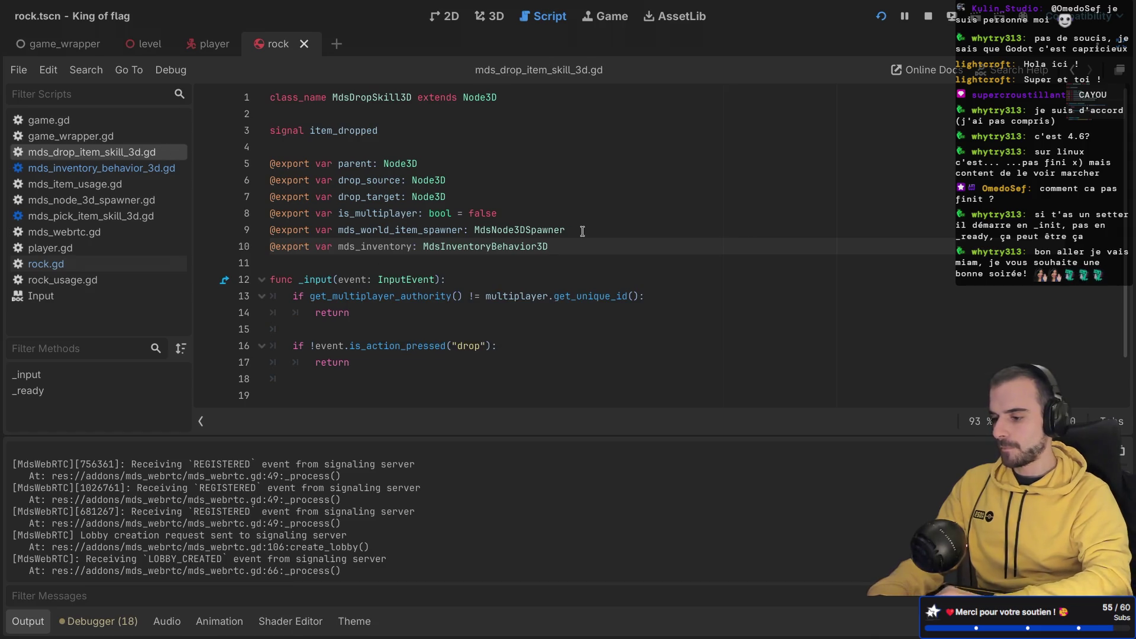
Step: Call mds_inventory.drop_item() right after the drop check and save
{"action": "scroll", "coordinate": [582, 231], "scroll_direction": "down", "scroll_amount": 1}
{"action": "left_click", "coordinate": [377, 332]}
{"action": "key", "text": "Return"}
{"action": "type", "text": "mds"}
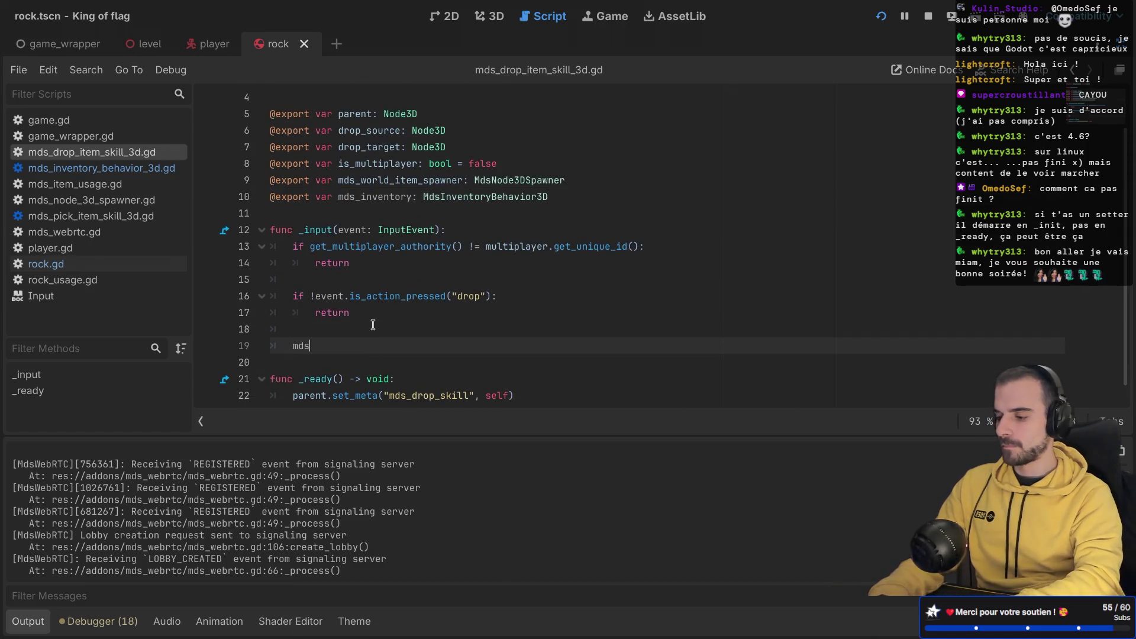
{"action": "key", "text": "Return"}
{"action": "type", "text": "drop"}
{"action": "key", "text": "Return"}
{"action": "key", "text": "ctrl+s"}
Step: Review the drop-action check on lines 16–17 around the new drop_item call
{"action": "scroll", "coordinate": [324, 339], "scroll_direction": "down", "scroll_amount": 1}
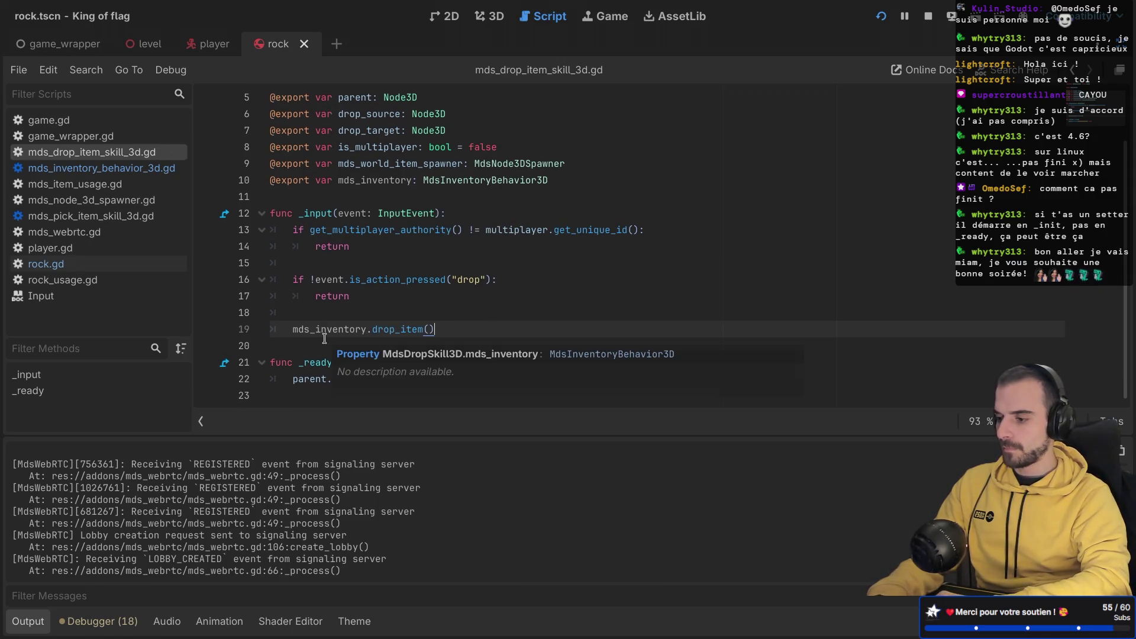
{"action": "left_click", "coordinate": [391, 239]}
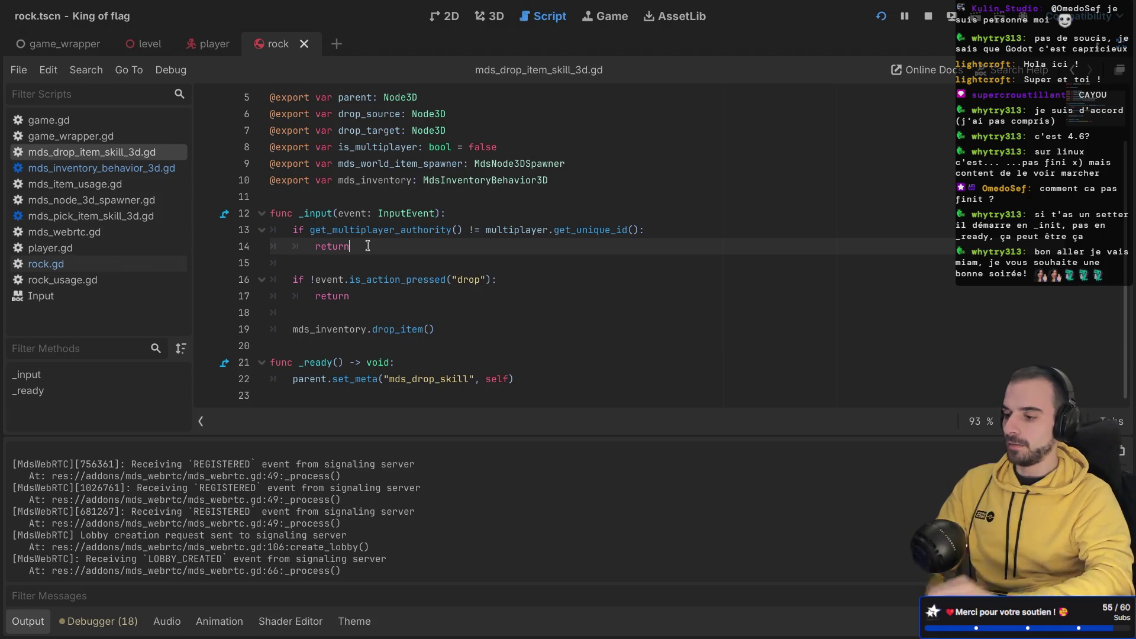
{"action": "left_click_drag", "start_coordinate": [396, 301], "coordinate": [397, 257]}
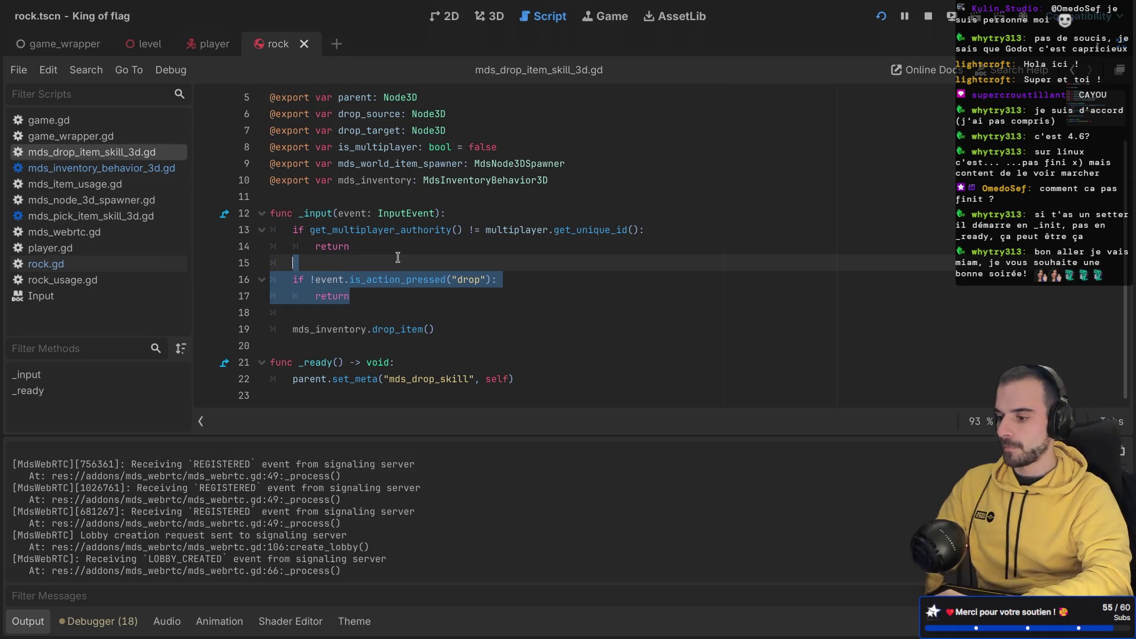
{"action": "scroll", "coordinate": [398, 257], "scroll_direction": "up", "scroll_amount": 1}
{"action": "scroll", "coordinate": [397, 257], "scroll_direction": "up", "scroll_amount": 1}
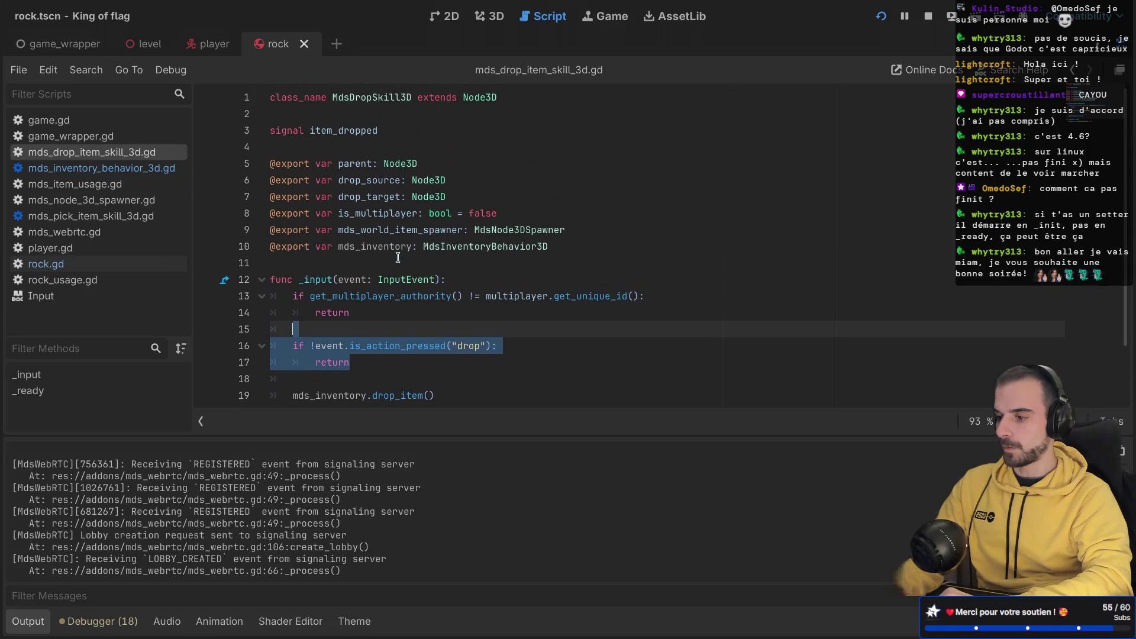
{"action": "scroll", "coordinate": [397, 257], "scroll_direction": "down", "scroll_amount": 2}
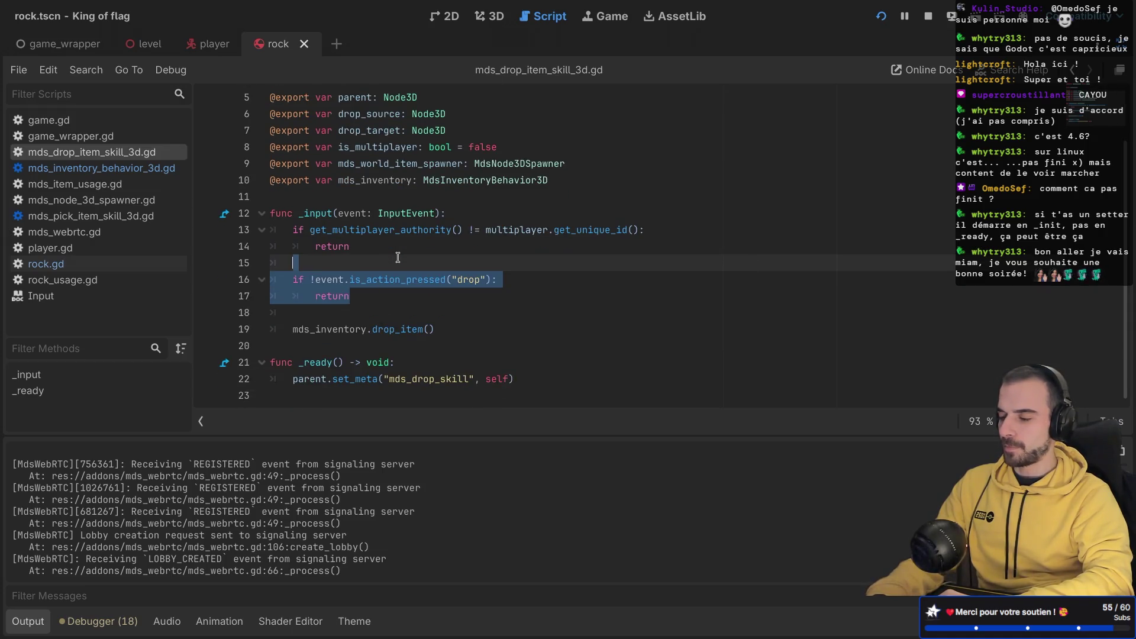
{"action": "key", "text": "ctrl+shift+F11"}
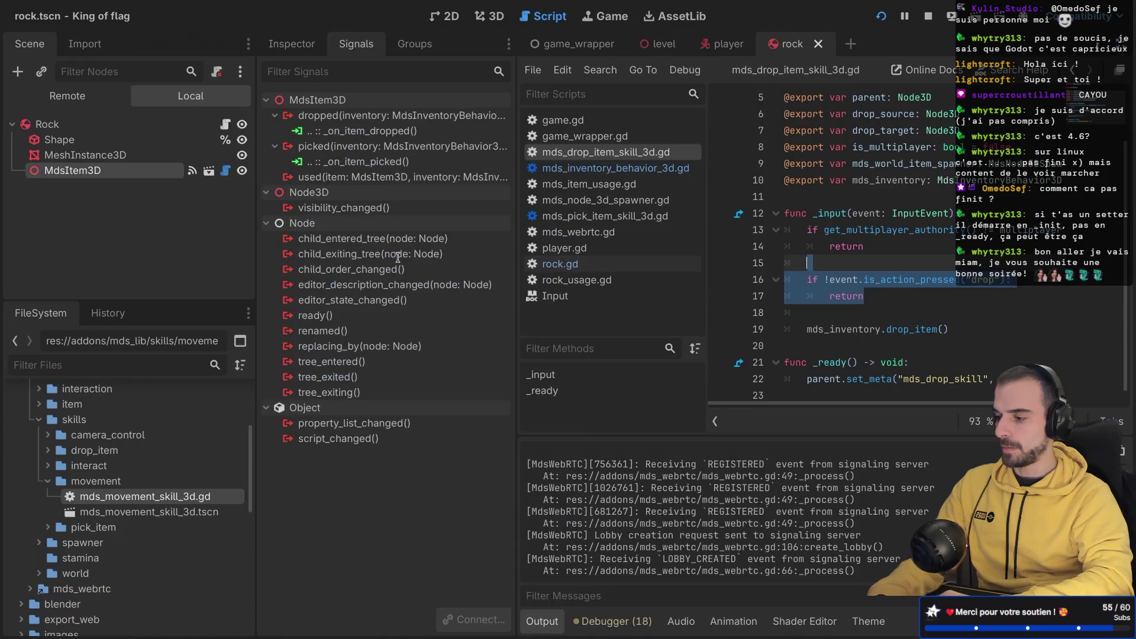
Step: In player.tscn, assign MdsInventoryBehavior3D to MdsDropSkill3D's Mds Inventory property
{"action": "left_click", "coordinate": [728, 45]}
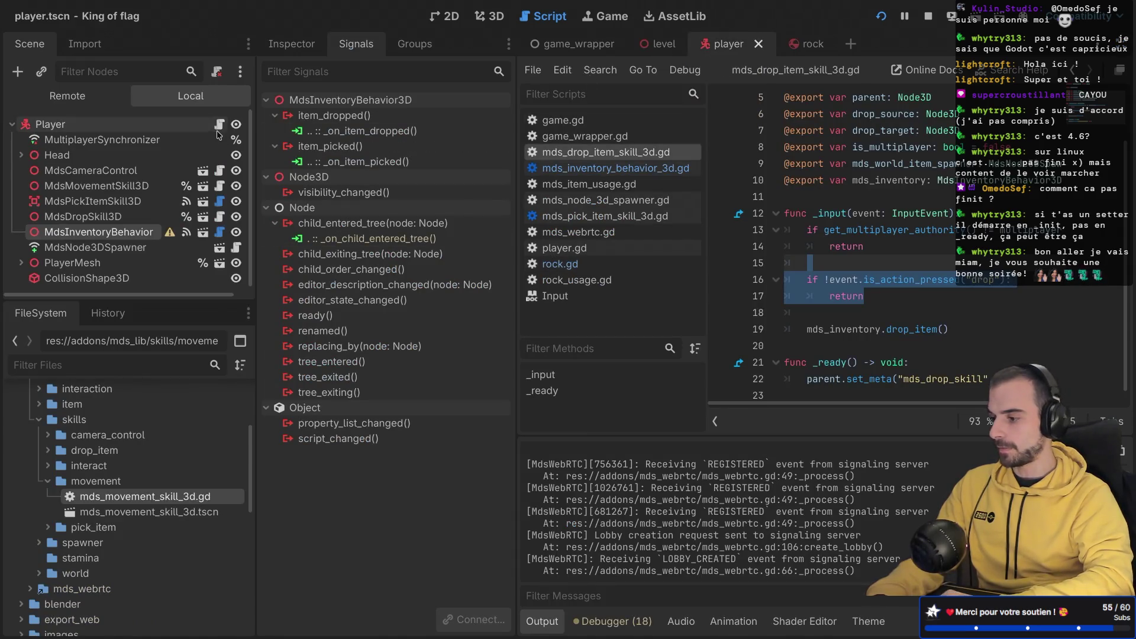
{"action": "left_click", "coordinate": [83, 217]}
{"action": "left_click", "coordinate": [293, 44]}
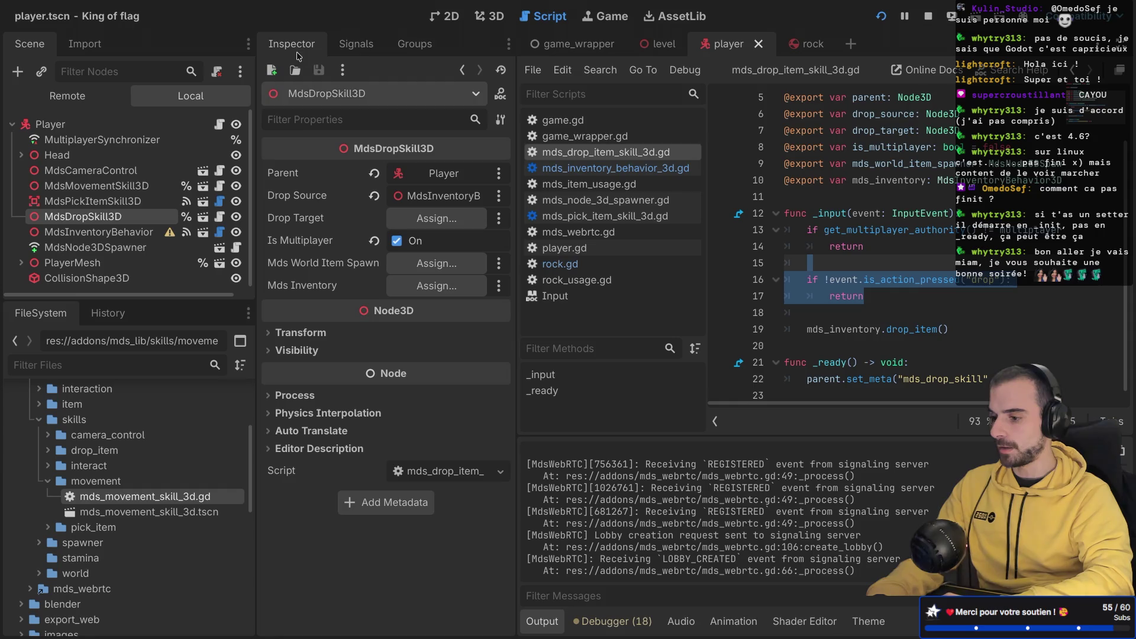
{"action": "left_click", "coordinate": [453, 290]}
{"action": "left_click", "coordinate": [547, 170]}
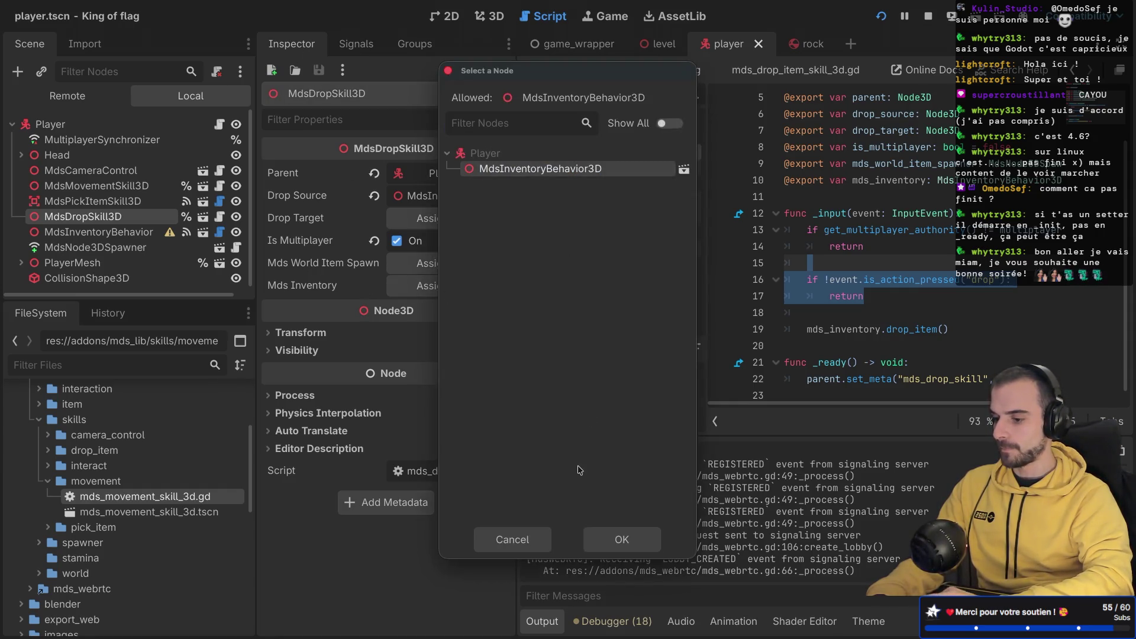
{"action": "left_click", "coordinate": [613, 540]}
Step: Inspect the inventory behaviour node, then open the player's player.gd script
{"action": "key", "text": "ctrl+shift+F11"}
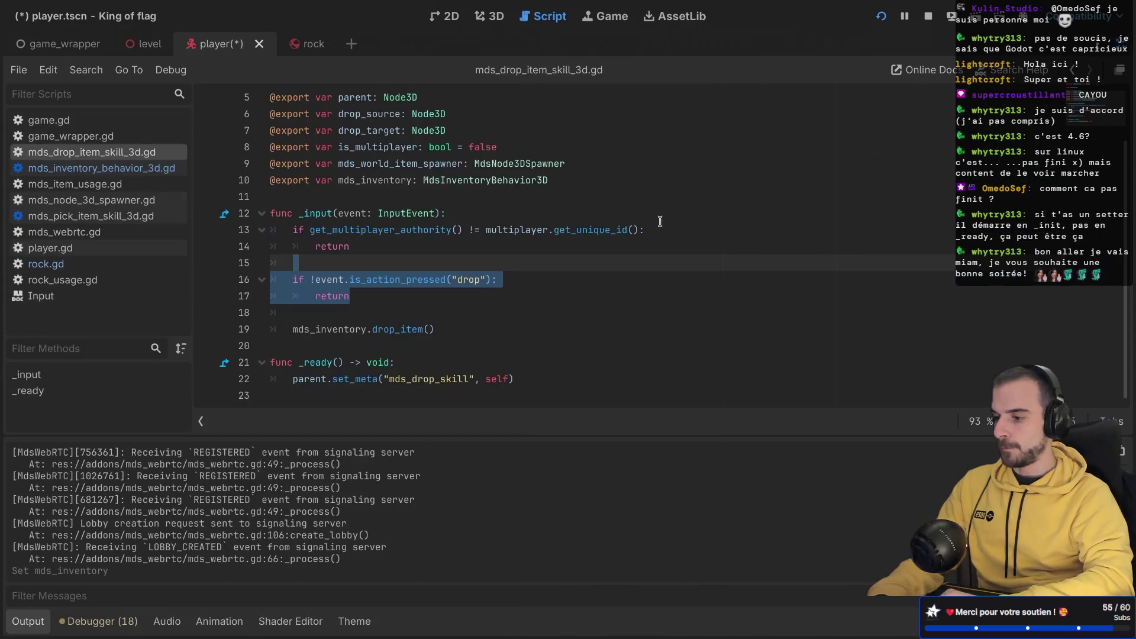
{"action": "left_click", "coordinate": [465, 192]}
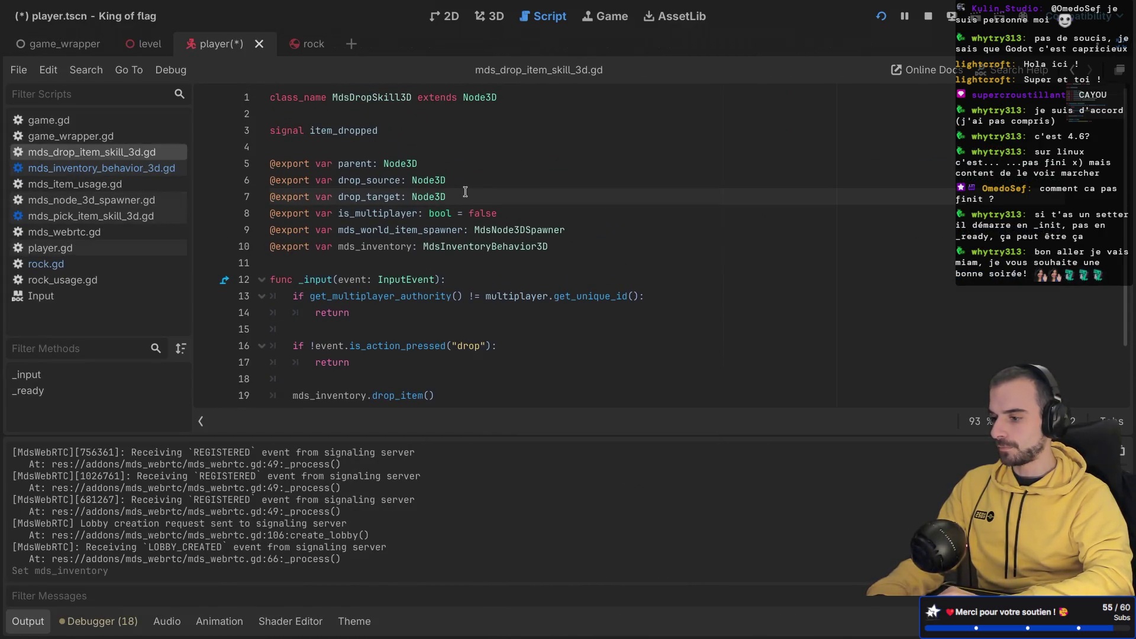
{"action": "scroll", "coordinate": [465, 191], "scroll_direction": "down", "scroll_amount": 2}
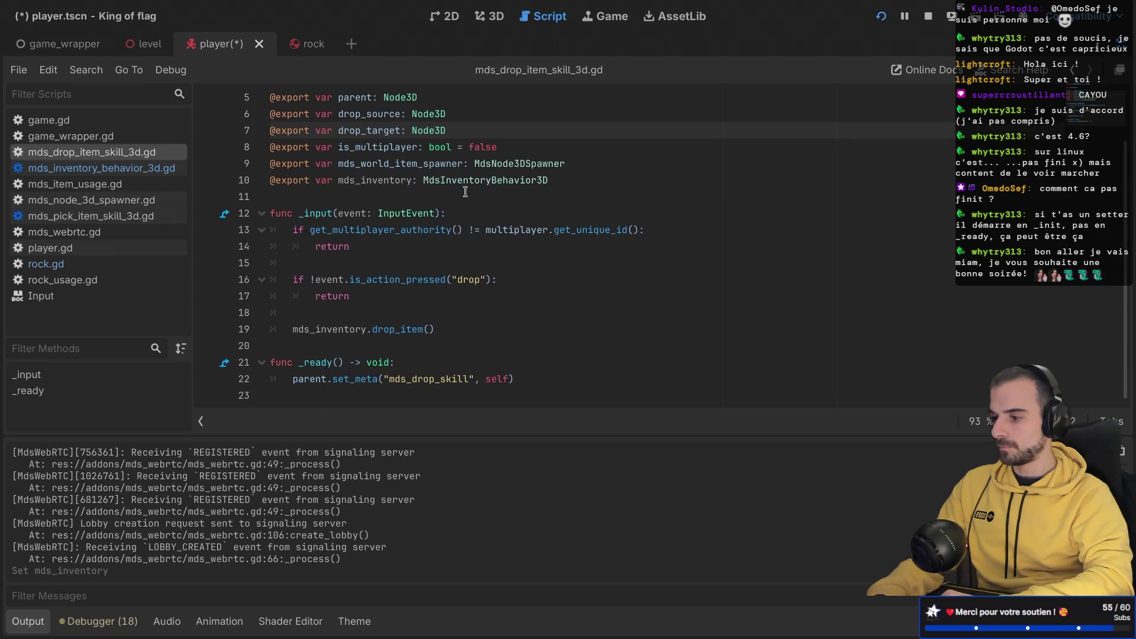
{"action": "key", "text": "ctrl+shift+F11"}
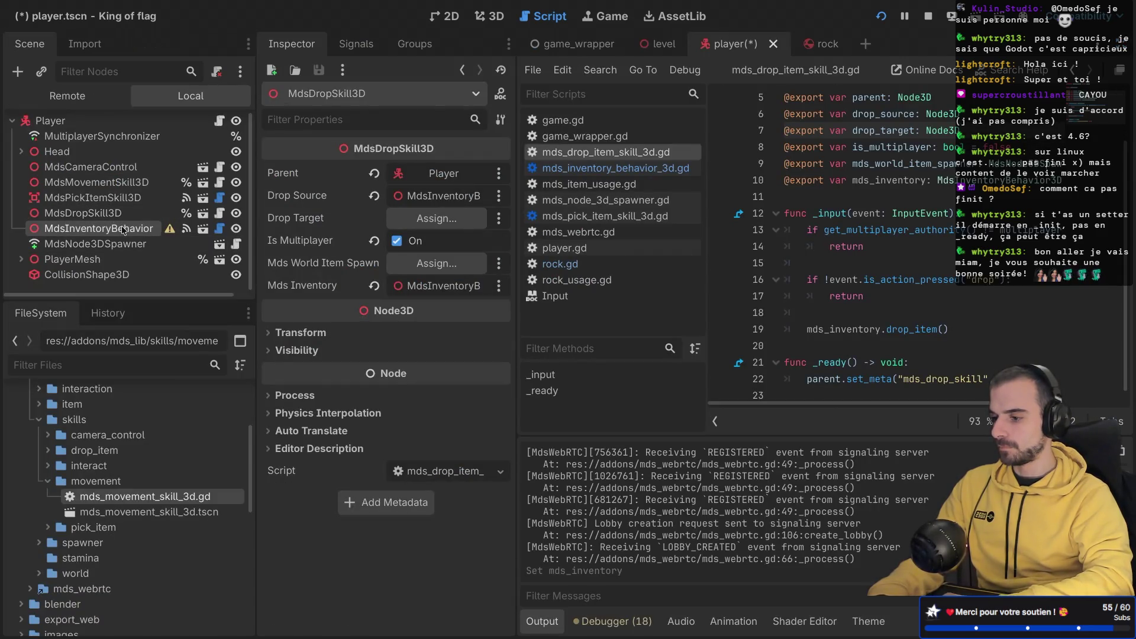
{"action": "left_click", "coordinate": [122, 226]}
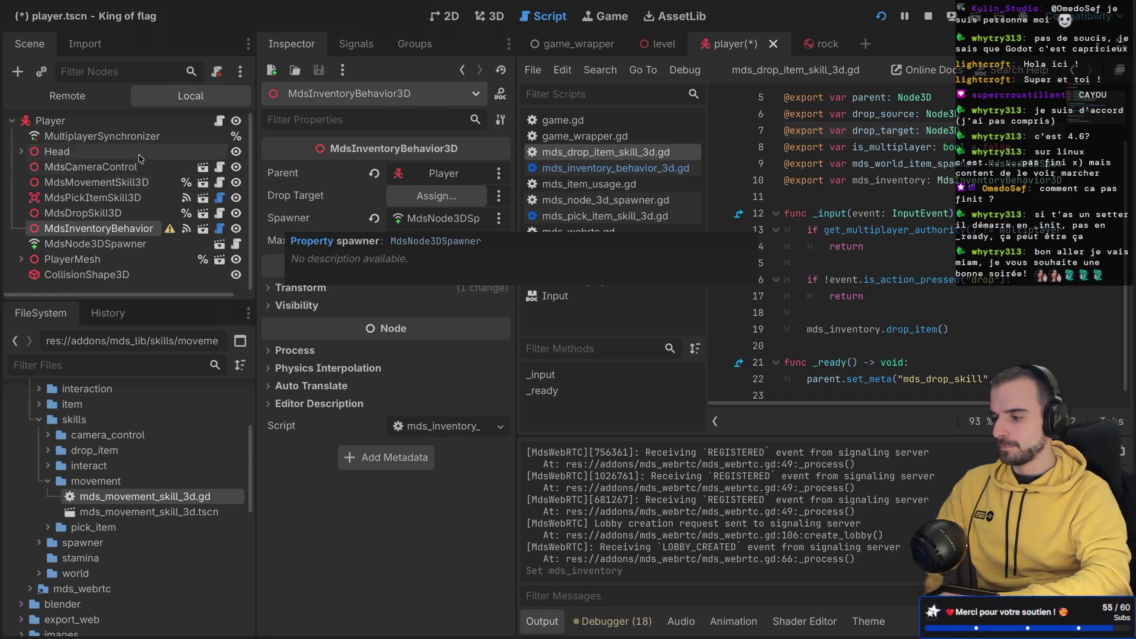
{"action": "left_click", "coordinate": [220, 120]}
{"action": "key", "text": "ctrl+shift+F11"}
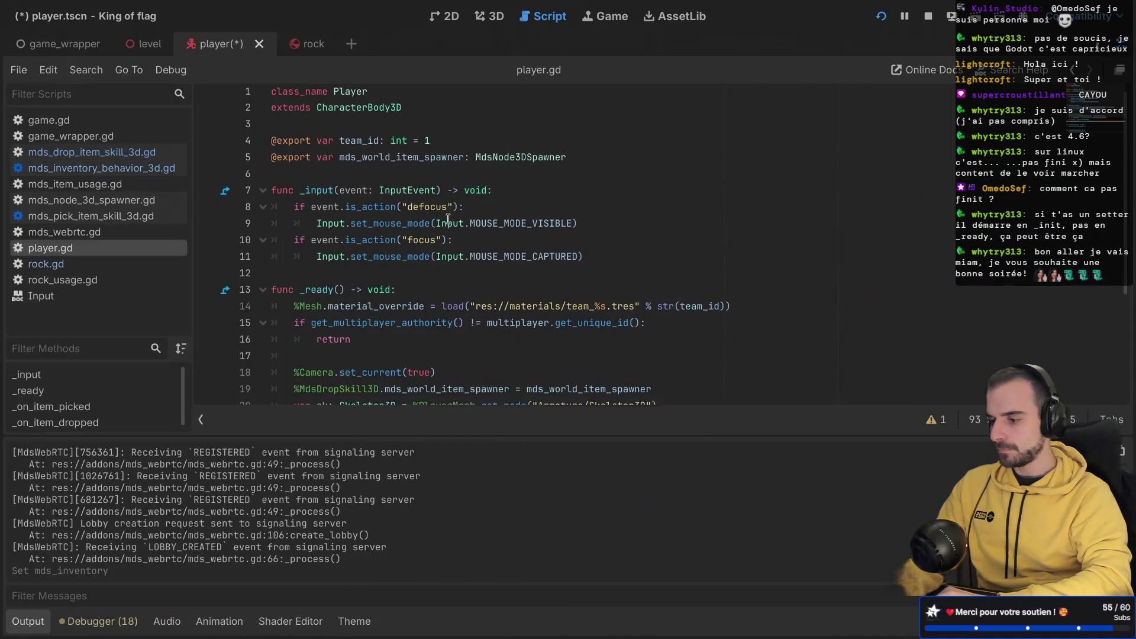
{"action": "scroll", "coordinate": [357, 240], "scroll_direction": "down", "scroll_amount": 2}
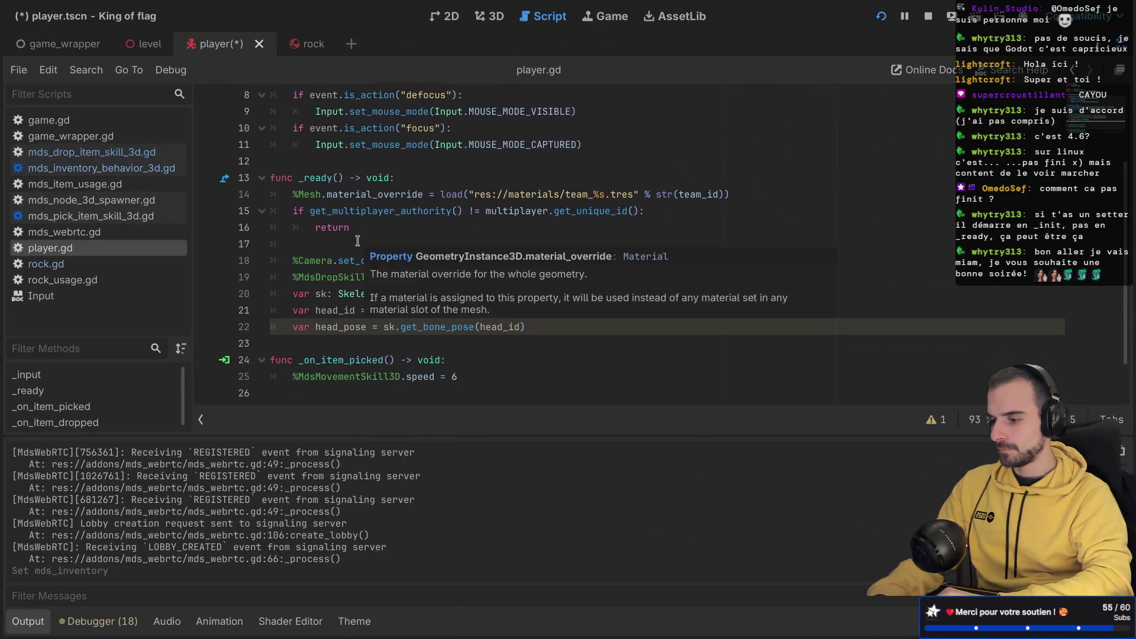
{"action": "left_click", "coordinate": [377, 193]}
{"action": "scroll", "coordinate": [377, 192], "scroll_direction": "up", "scroll_amount": 3}
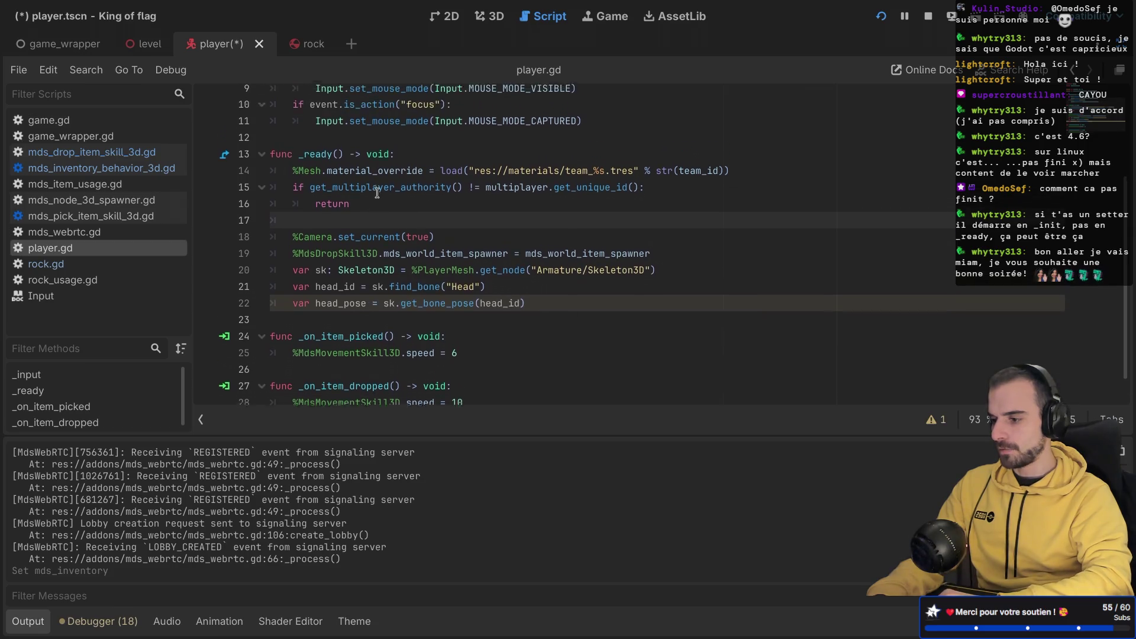
{"action": "scroll", "coordinate": [377, 193], "scroll_direction": "down", "scroll_amount": 3}
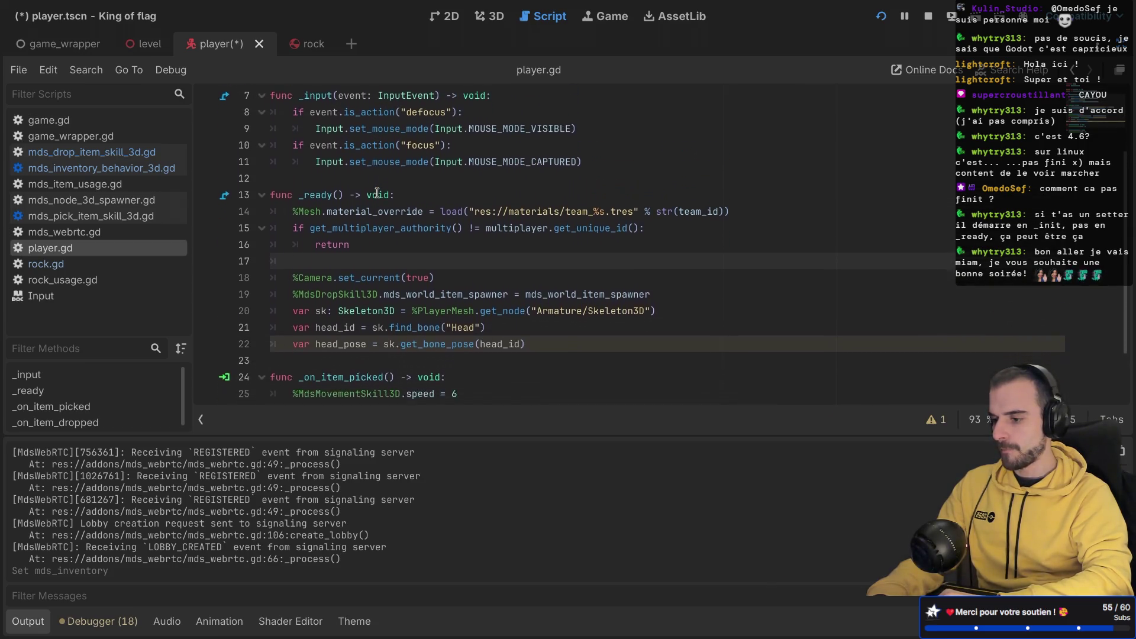
{"action": "scroll", "coordinate": [377, 193], "scroll_direction": "up", "scroll_amount": 2}
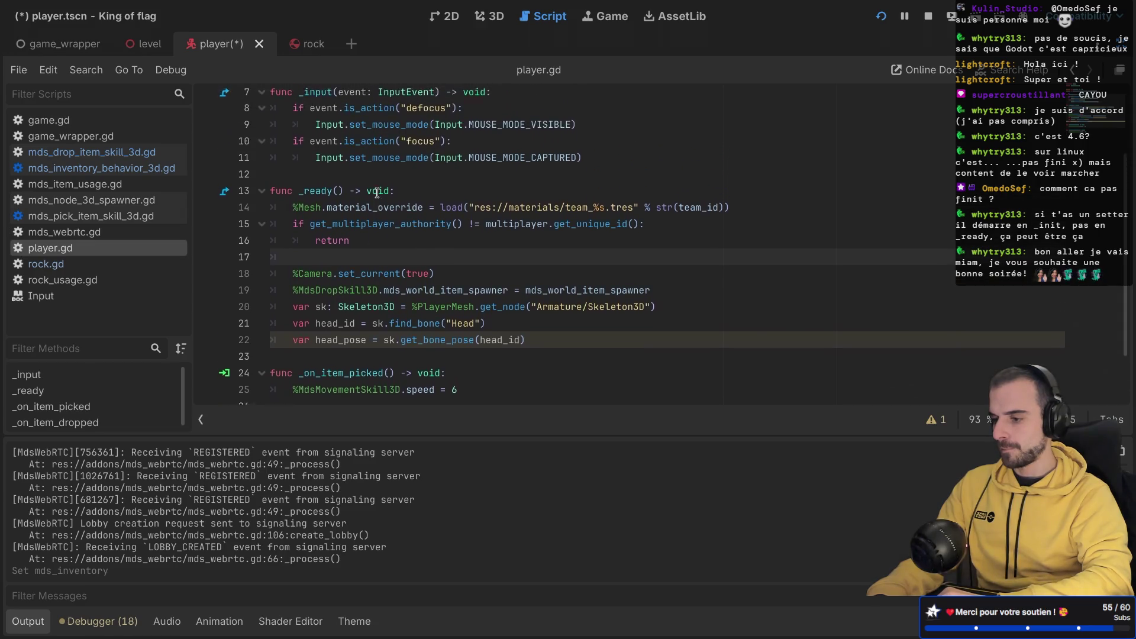
{"action": "scroll", "coordinate": [376, 193], "scroll_direction": "up", "scroll_amount": 2}
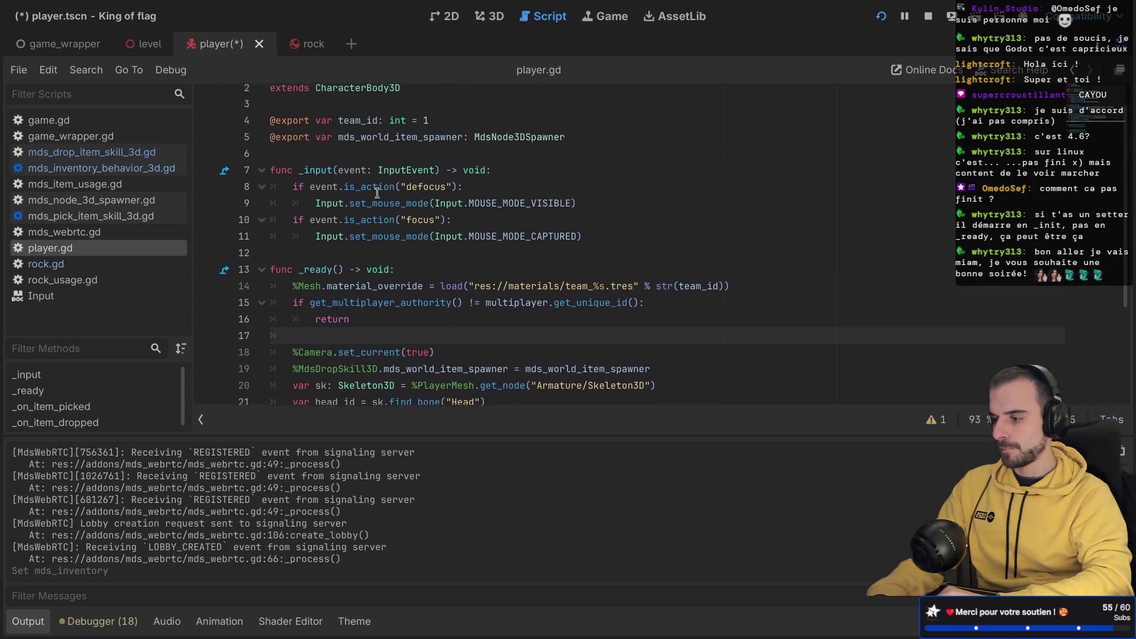
{"action": "scroll", "coordinate": [377, 193], "scroll_direction": "down", "scroll_amount": 3}
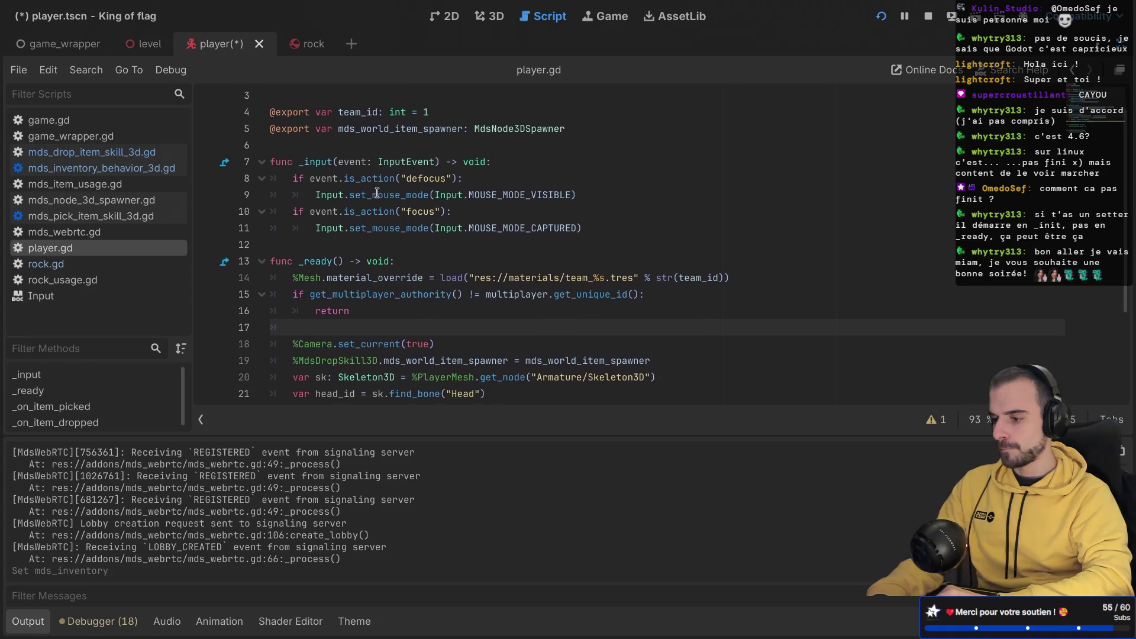
{"action": "scroll", "coordinate": [377, 193], "scroll_direction": "down", "scroll_amount": 1}
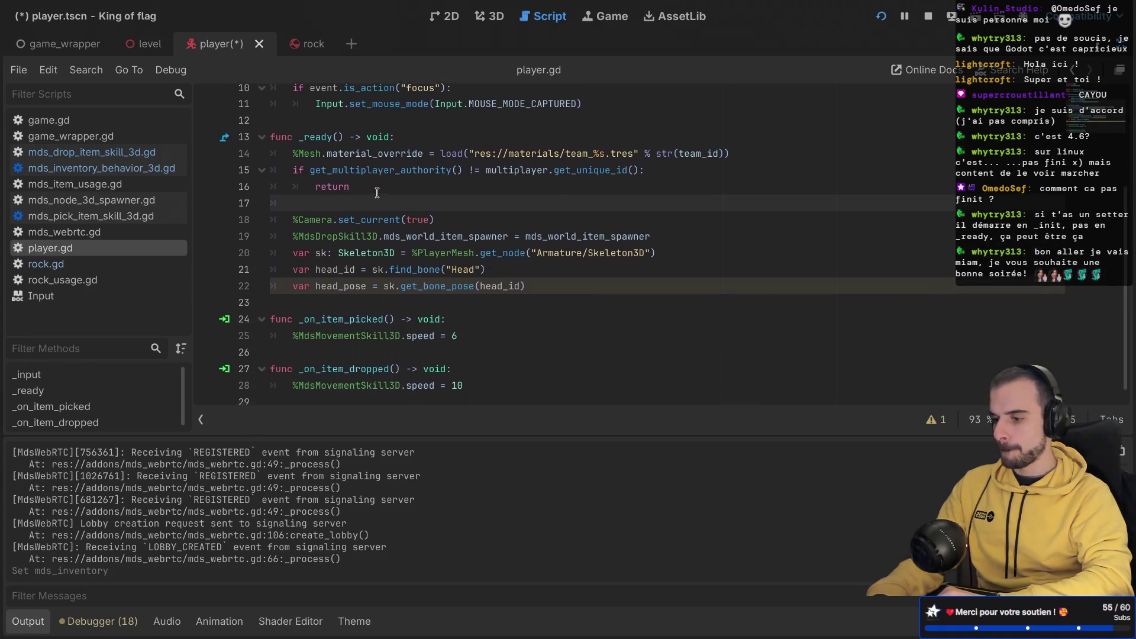
{"action": "left_click_drag", "start_coordinate": [394, 260], "coordinate": [385, 230]}
{"action": "left_click", "coordinate": [418, 184]}
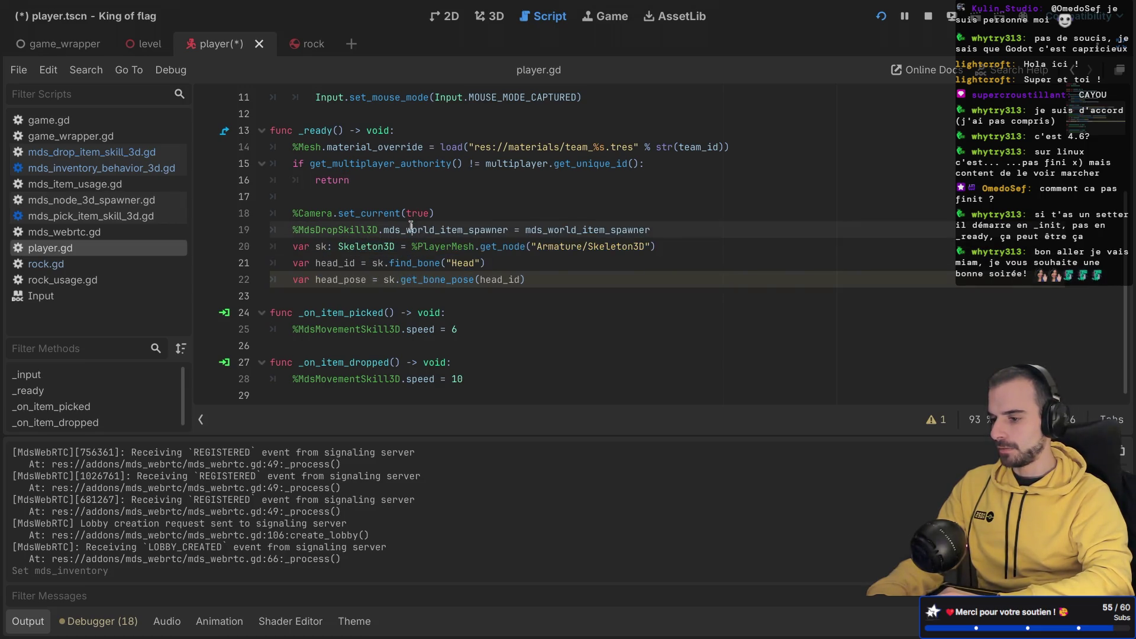
{"action": "double_click", "coordinate": [410, 229]}
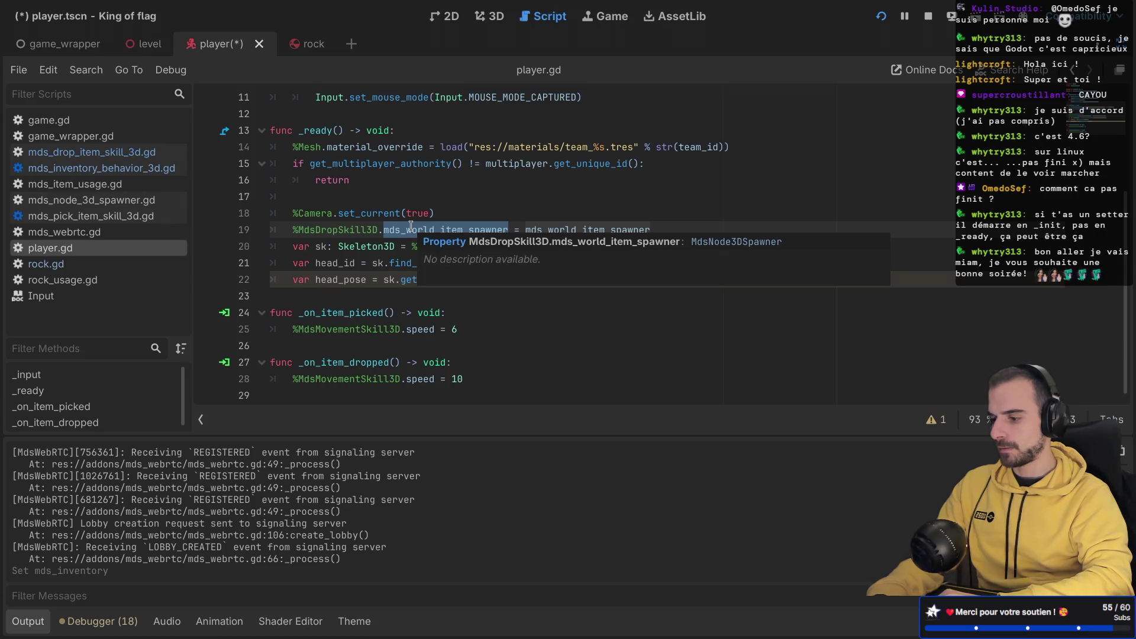
{"action": "scroll", "coordinate": [410, 225], "scroll_direction": "up", "scroll_amount": 4}
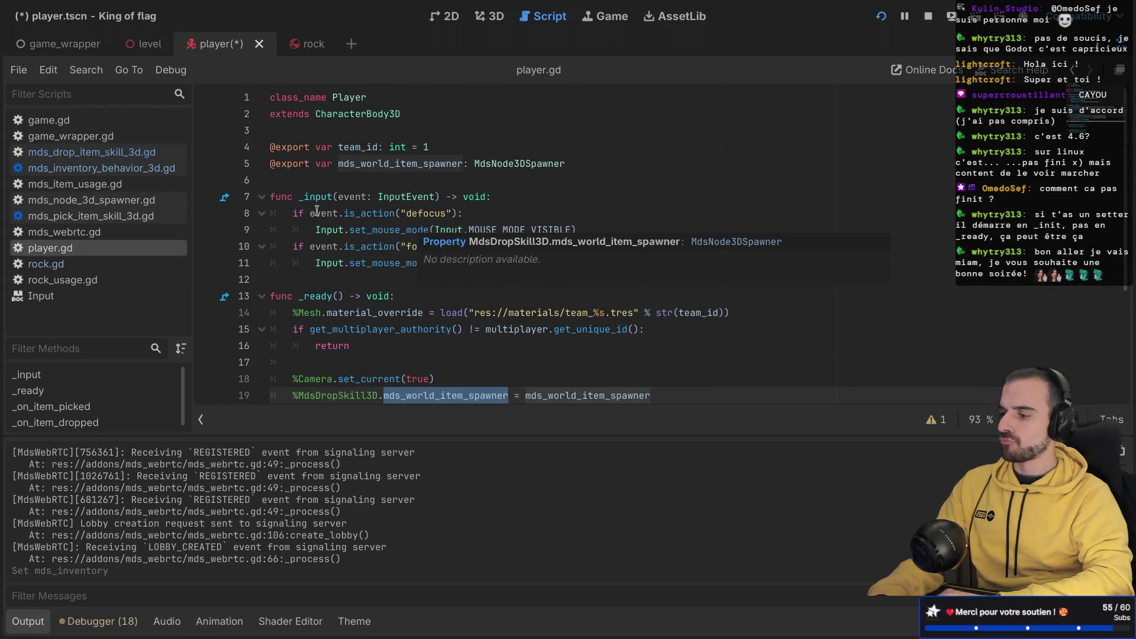
{"action": "key", "text": "ctrl+shift+F11"}
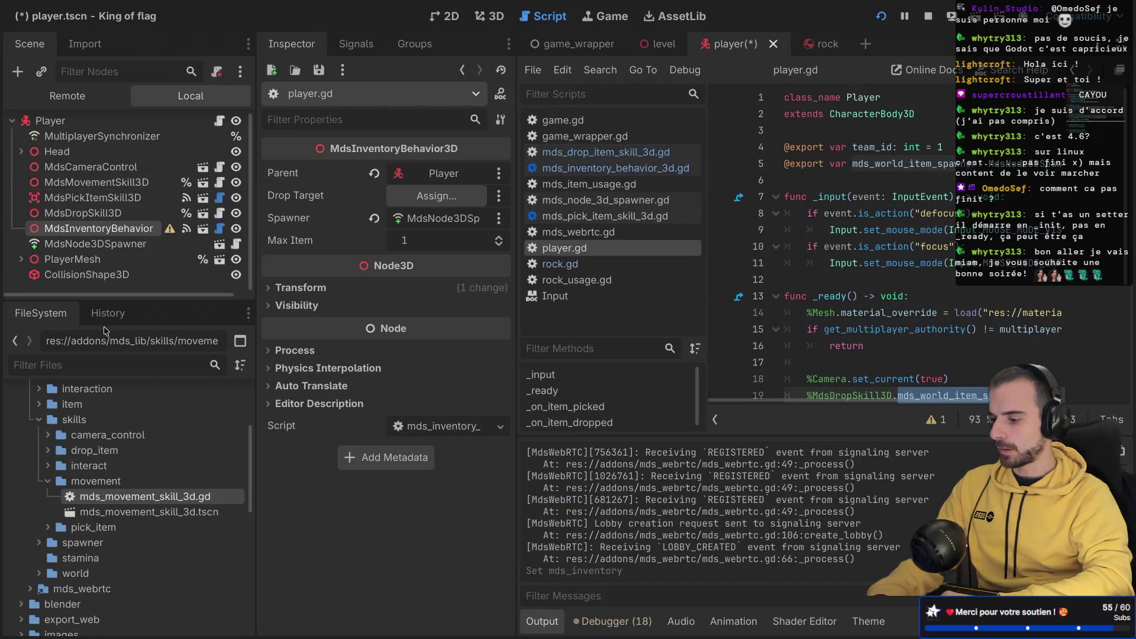
Step: Open and read scenes/player_spawner/player_spawner.gd, then rerun King of flag to its lobby
{"action": "scroll", "coordinate": [122, 466], "scroll_direction": "down", "scroll_amount": 6}
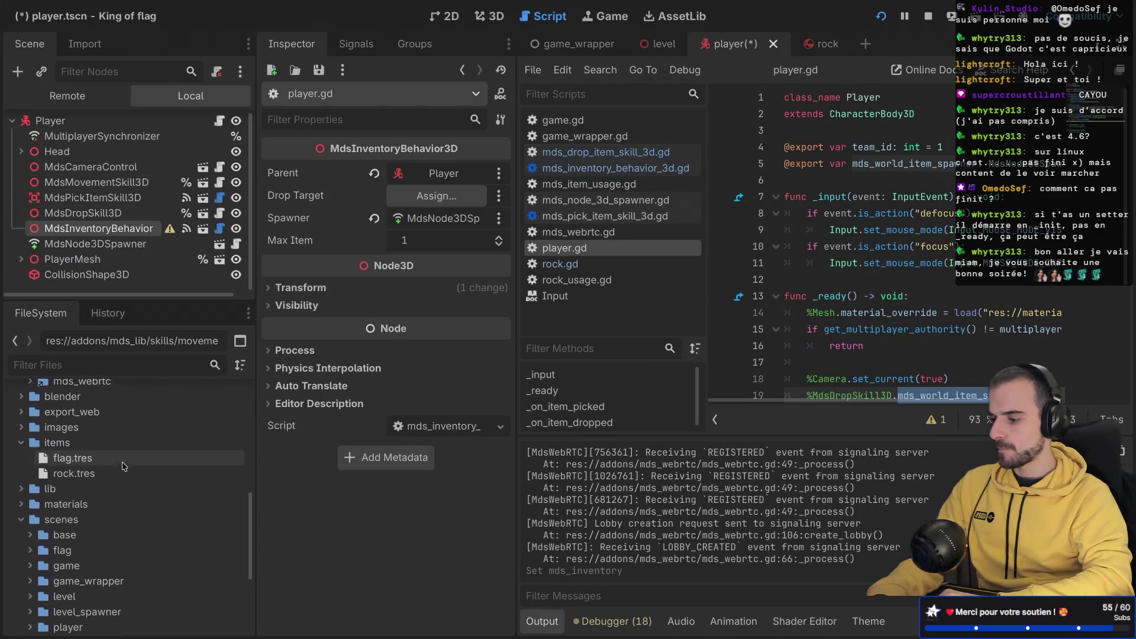
{"action": "scroll", "coordinate": [122, 466], "scroll_direction": "down", "scroll_amount": 5}
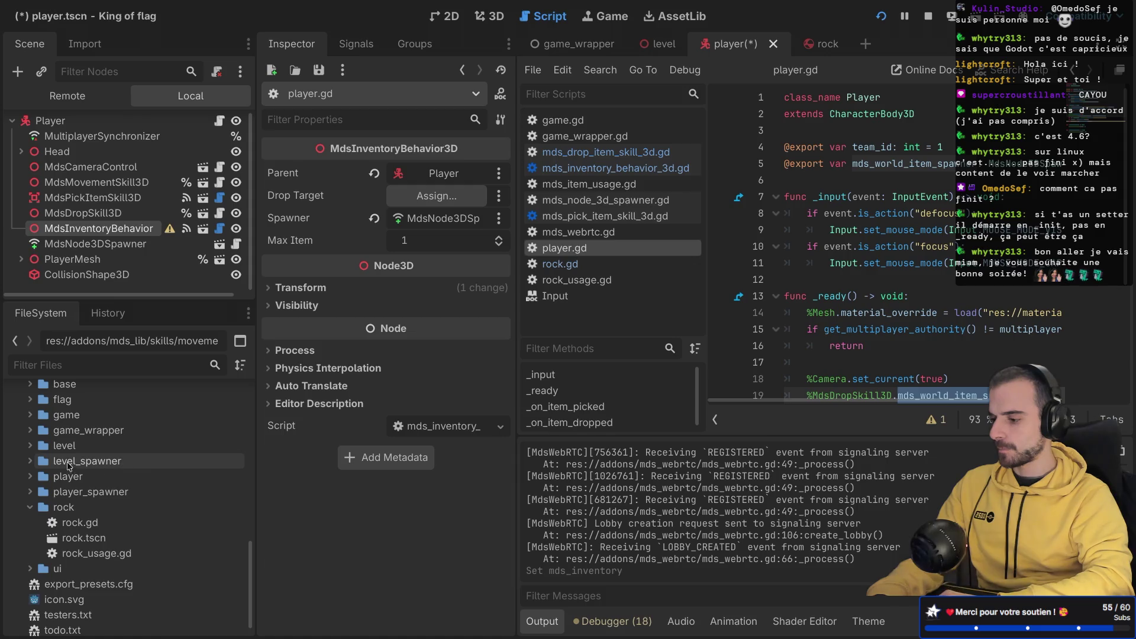
{"action": "left_click", "coordinate": [30, 491]}
{"action": "double_click", "coordinate": [107, 506]}
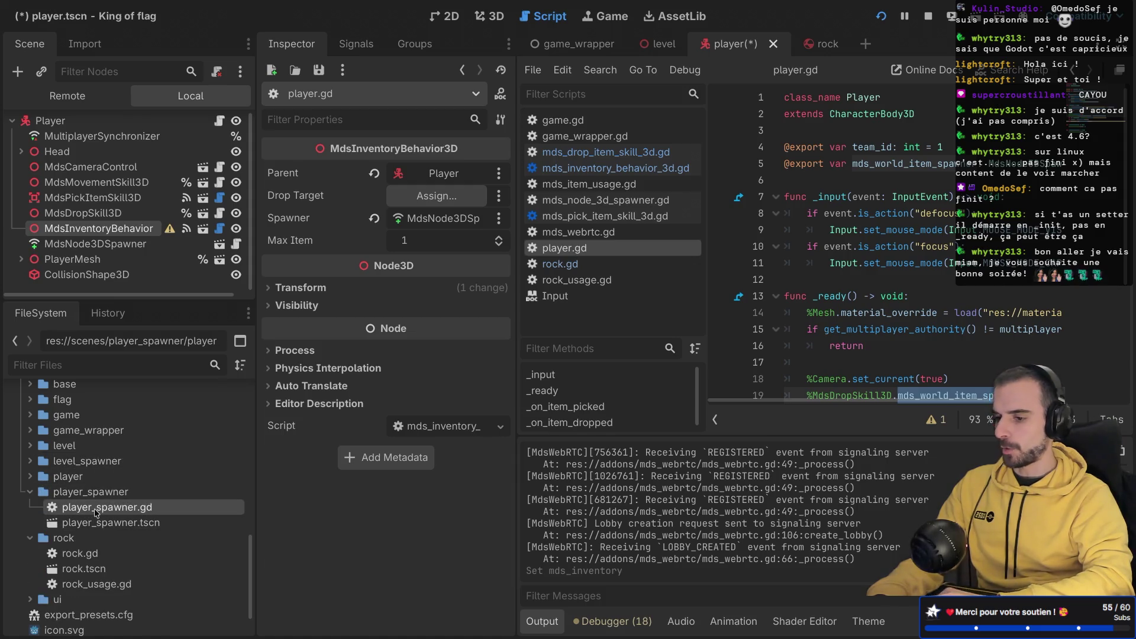
{"action": "key", "text": "ctrl+shift+F11"}
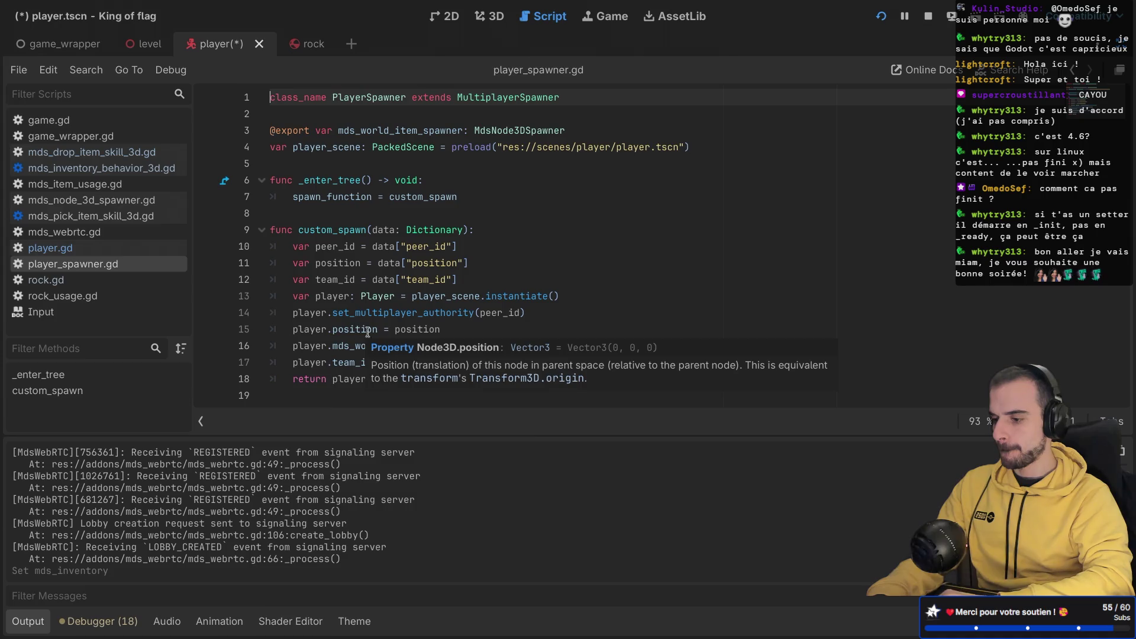
{"action": "left_click", "coordinate": [335, 378]}
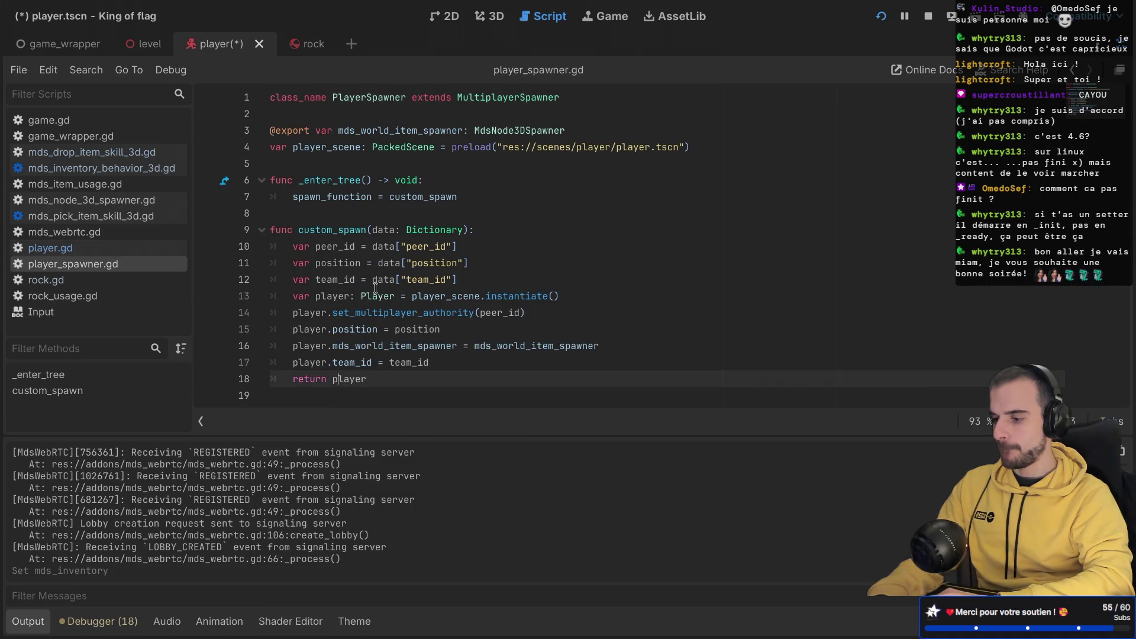
{"action": "mouse_move", "coordinate": [381, 281]}
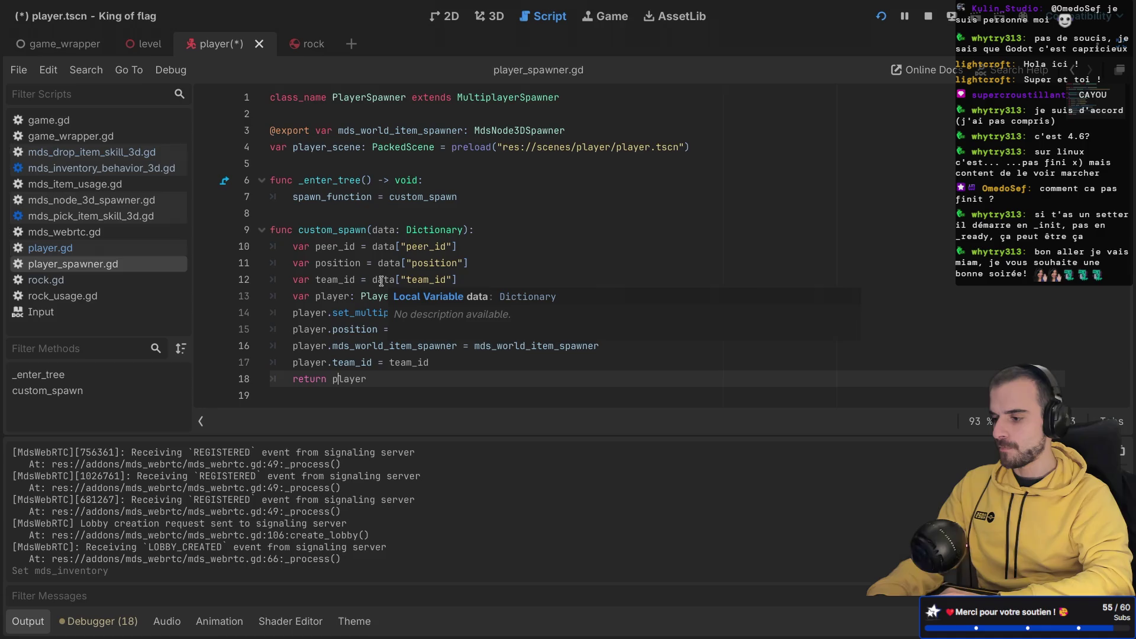
{"action": "left_click", "coordinate": [881, 16]}
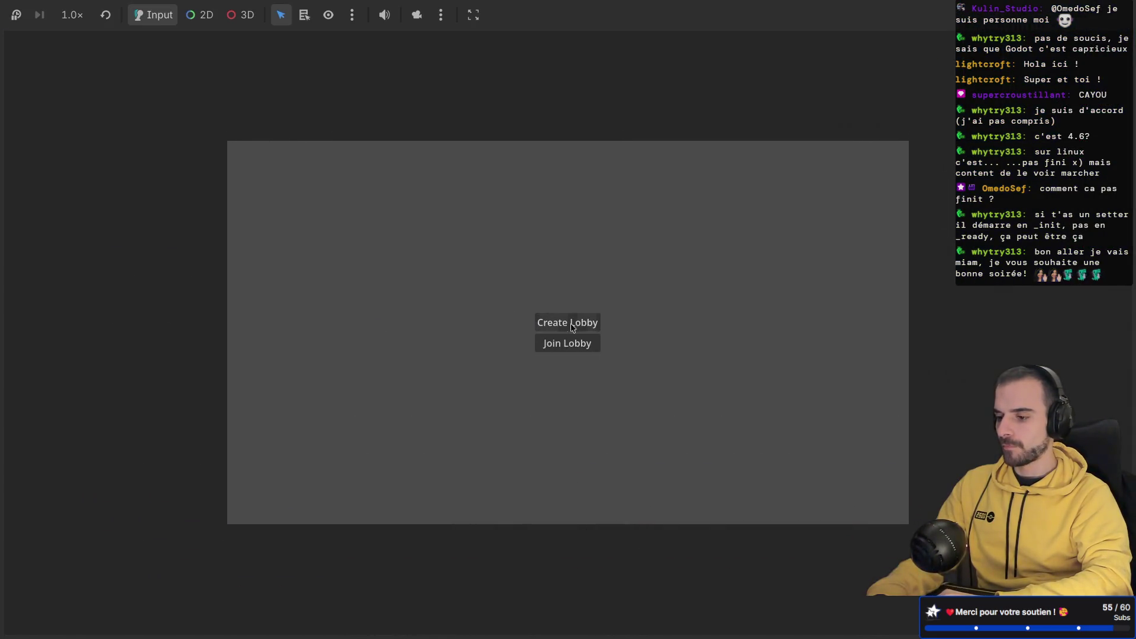
Step: Create a lobby and start the game to begin a new match
{"action": "left_click", "coordinate": [570, 323]}
{"action": "left_click", "coordinate": [561, 348]}
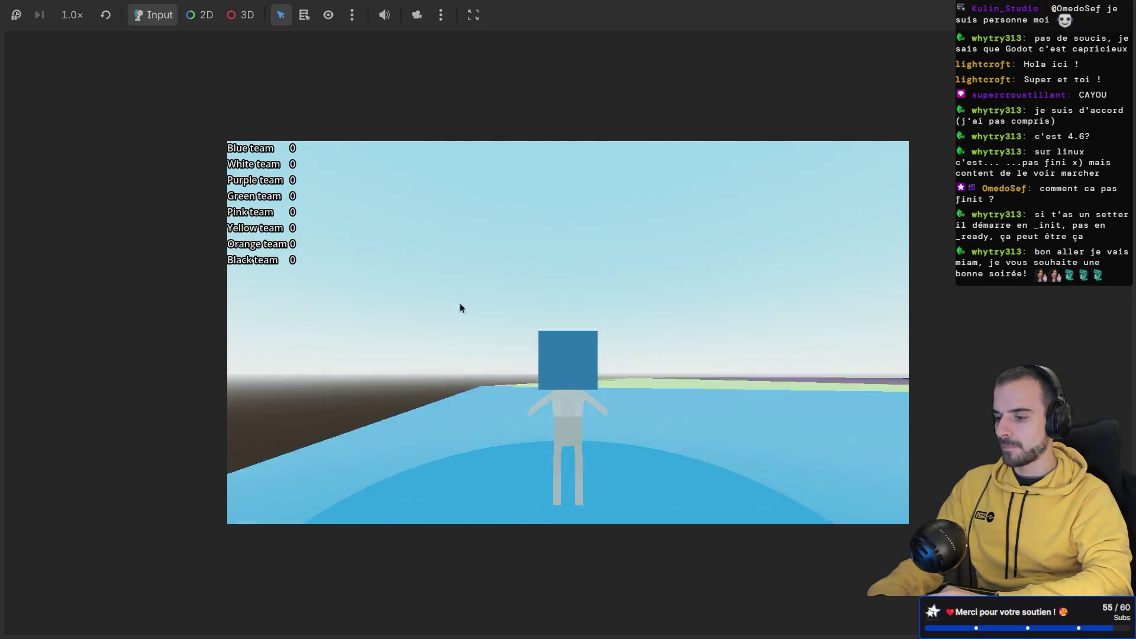
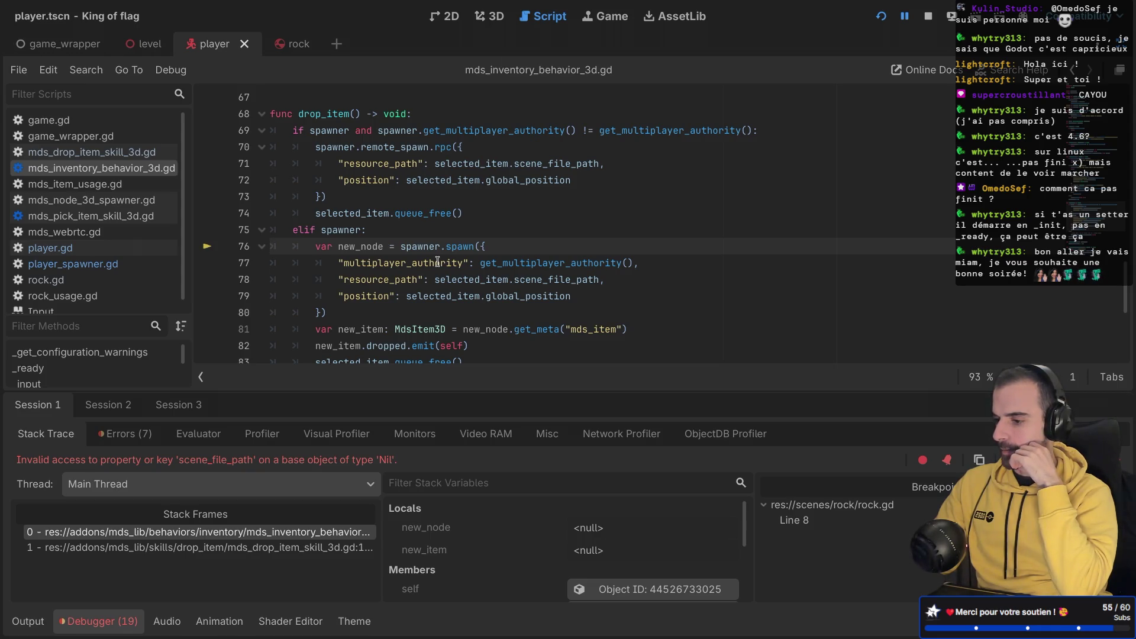
Step: Save the script and scroll through pick_item to review the spawner code
{"action": "type", "text": "r"}
{"action": "key", "text": "ctrl+s"}
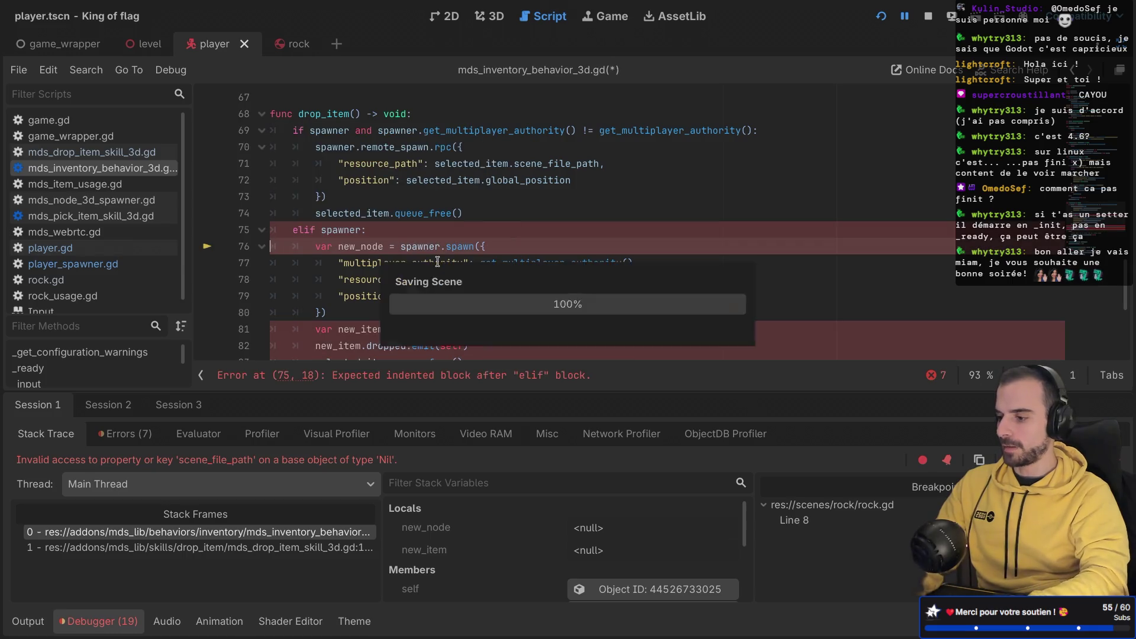
{"action": "scroll", "coordinate": [443, 248], "scroll_direction": "down", "scroll_amount": 5}
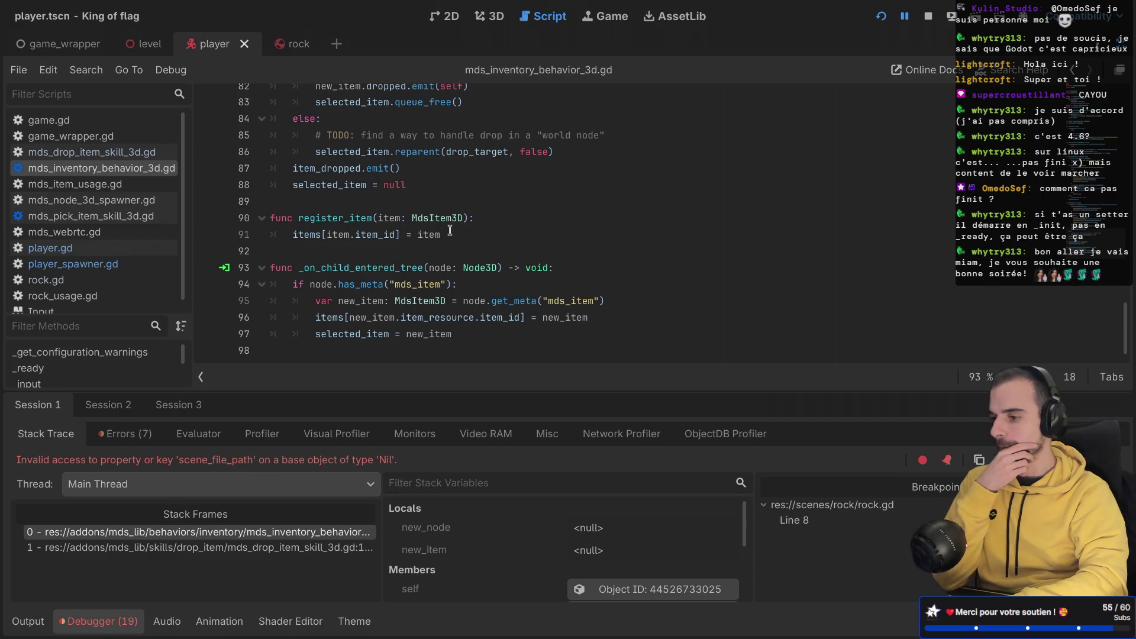
{"action": "scroll", "coordinate": [450, 230], "scroll_direction": "up", "scroll_amount": 4}
{"action": "scroll", "coordinate": [450, 231], "scroll_direction": "up", "scroll_amount": 5}
{"action": "scroll", "coordinate": [449, 230], "scroll_direction": "up", "scroll_amount": 5}
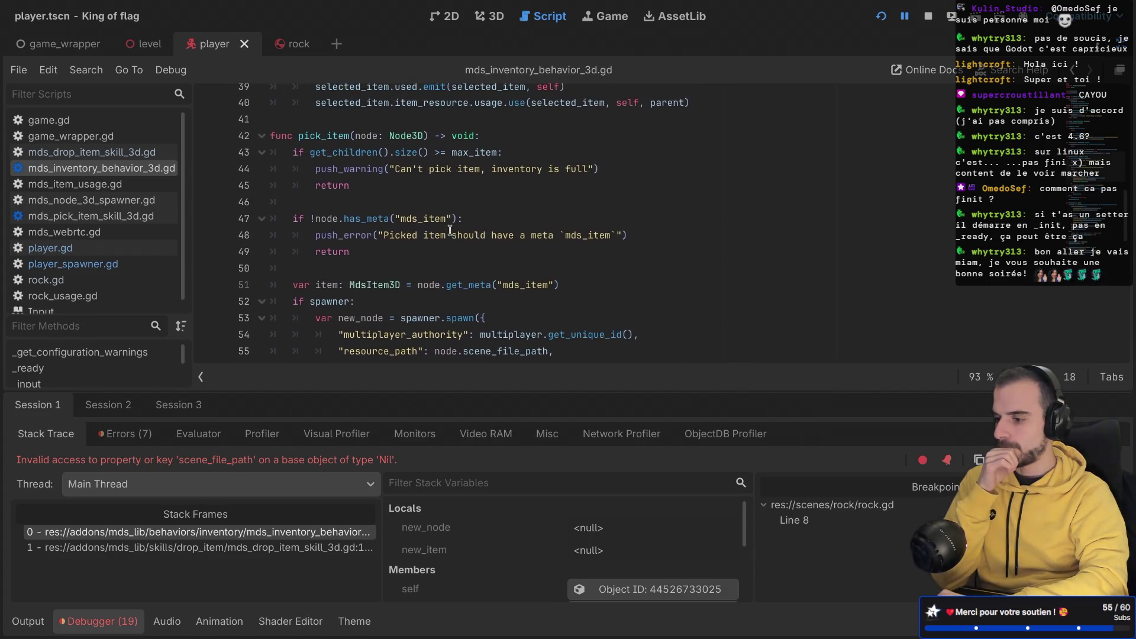
{"action": "scroll", "coordinate": [449, 231], "scroll_direction": "up", "scroll_amount": 1}
{"action": "scroll", "coordinate": [450, 230], "scroll_direction": "up", "scroll_amount": 3}
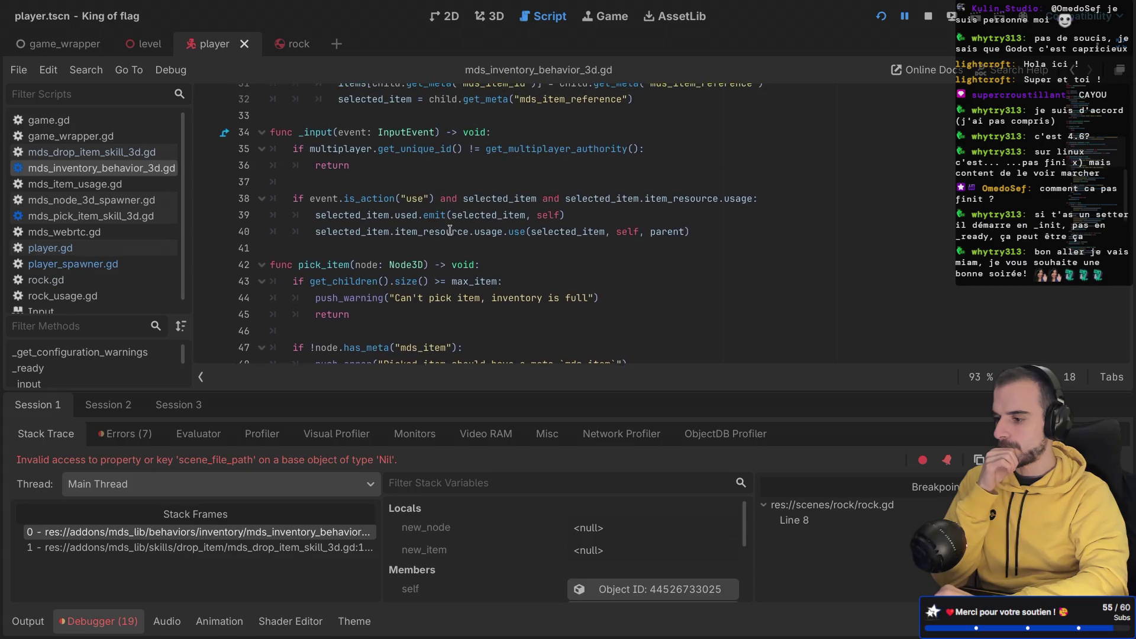
{"action": "scroll", "coordinate": [450, 230], "scroll_direction": "up", "scroll_amount": 1}
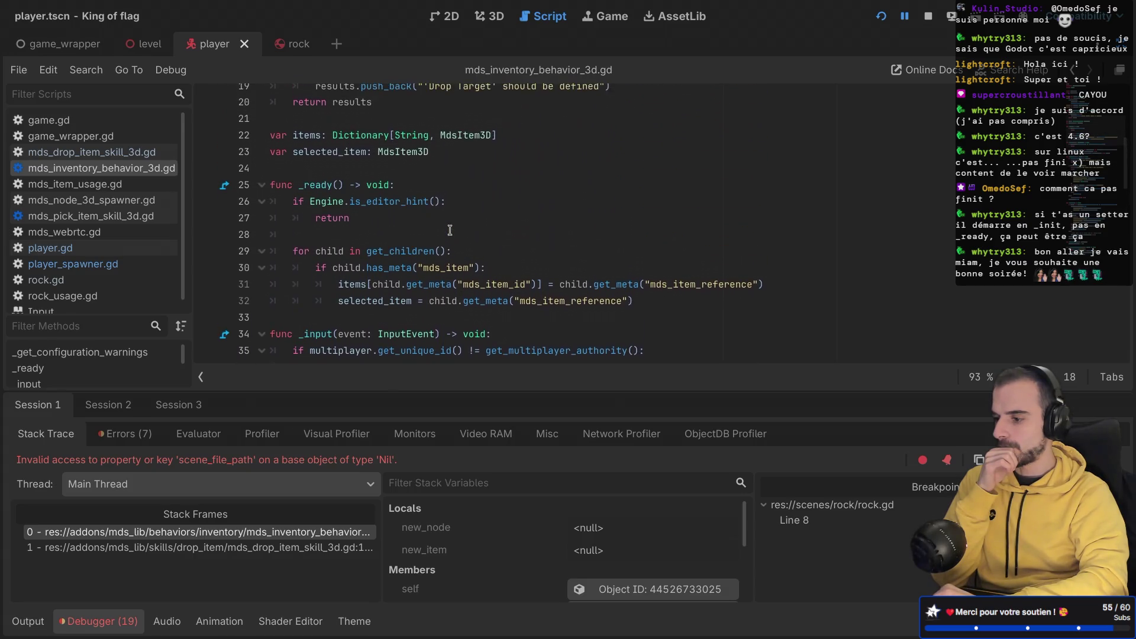
{"action": "scroll", "coordinate": [451, 229], "scroll_direction": "down", "scroll_amount": 1}
{"action": "scroll", "coordinate": [450, 230], "scroll_direction": "down", "scroll_amount": 3}
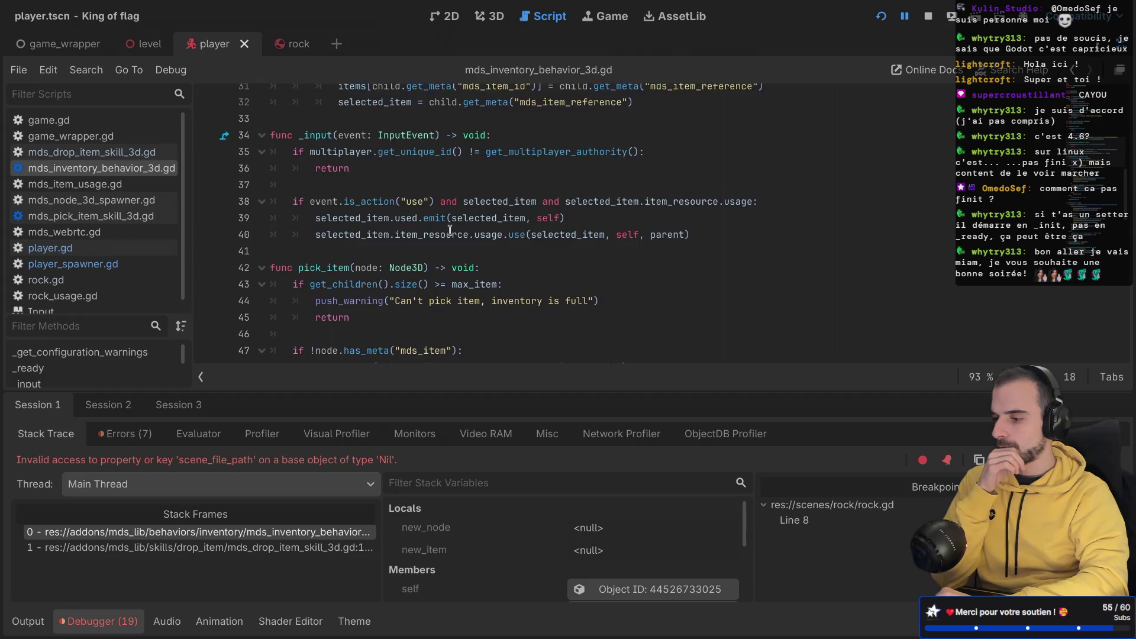
{"action": "scroll", "coordinate": [450, 230], "scroll_direction": "up", "scroll_amount": 2}
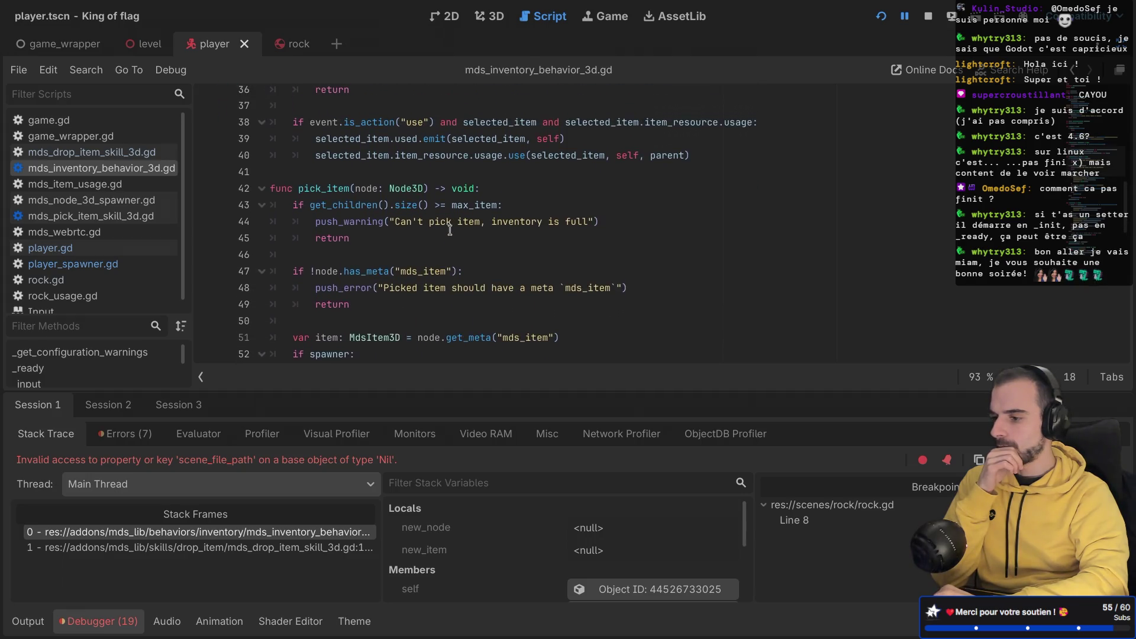
{"action": "scroll", "coordinate": [450, 230], "scroll_direction": "down", "scroll_amount": 1}
{"action": "scroll", "coordinate": [449, 230], "scroll_direction": "down", "scroll_amount": 5}
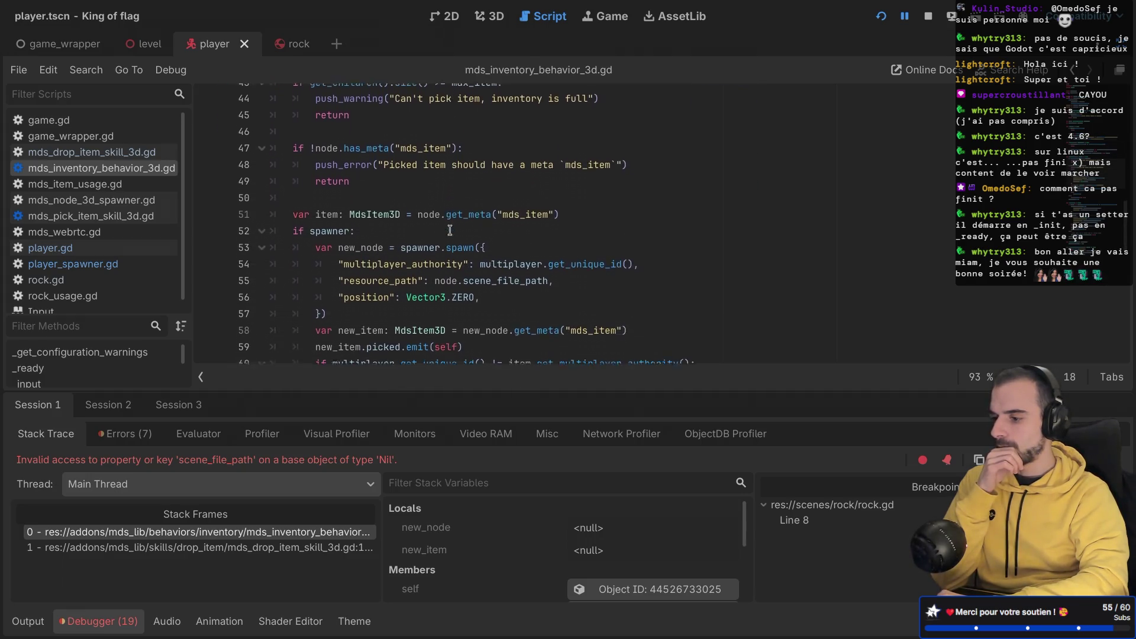
{"action": "scroll", "coordinate": [449, 230], "scroll_direction": "down", "scroll_amount": 1}
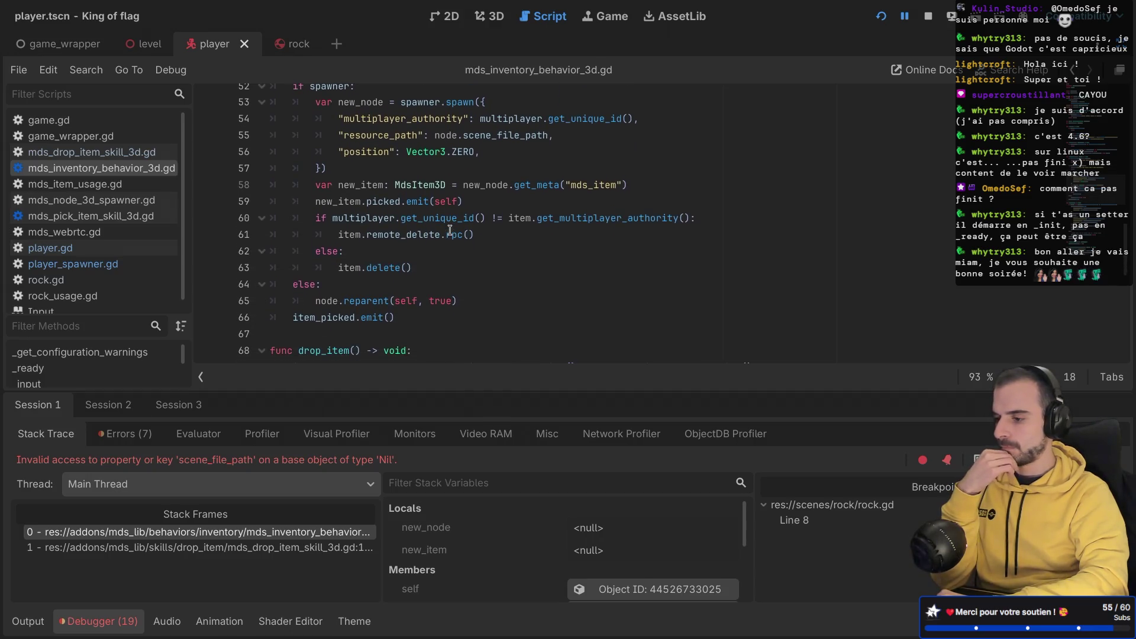
{"action": "scroll", "coordinate": [450, 230], "scroll_direction": "up", "scroll_amount": 1}
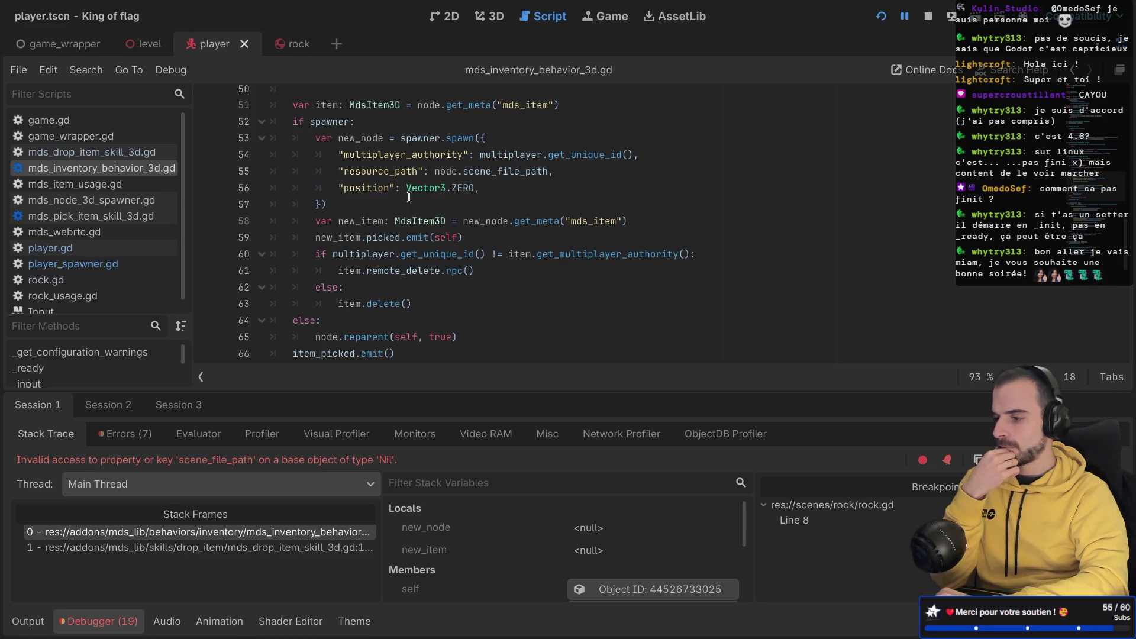
{"action": "scroll", "coordinate": [409, 197], "scroll_direction": "up", "scroll_amount": 3}
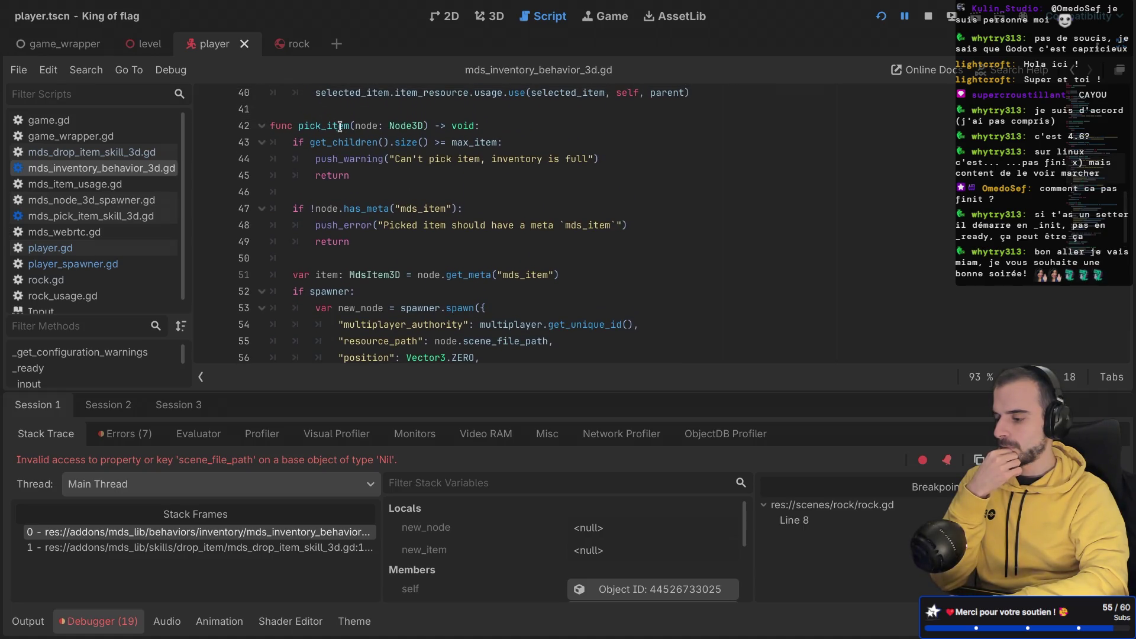
{"action": "scroll", "coordinate": [373, 241], "scroll_direction": "down", "scroll_amount": 3}
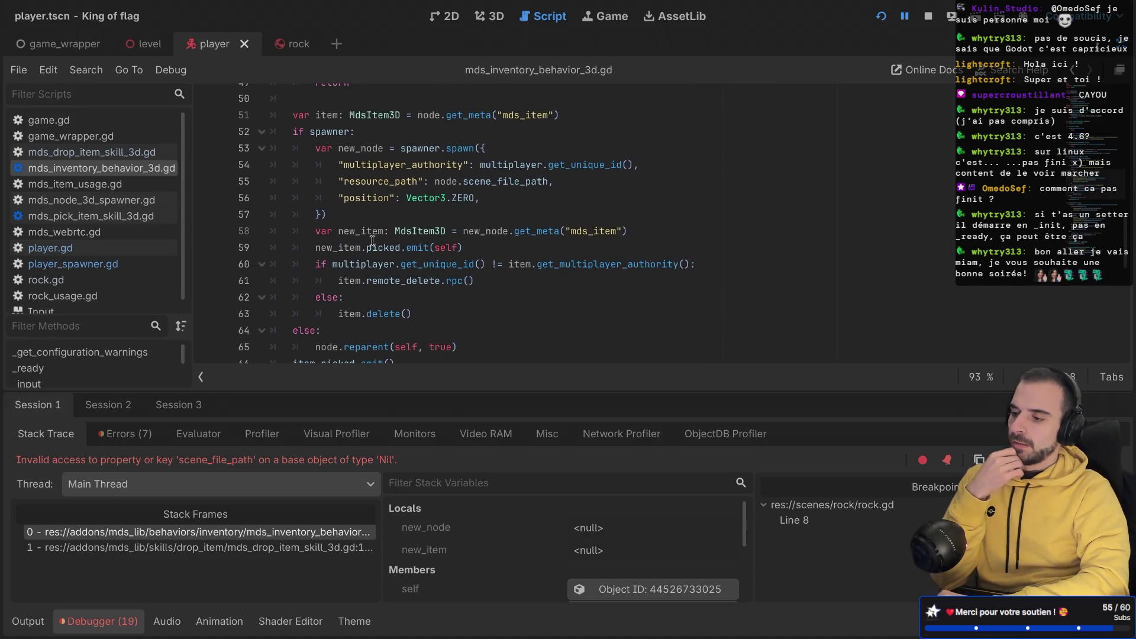
Step: Add 'selected_item = new_node' after the picked signal emit line
{"action": "left_click", "coordinate": [641, 230]}
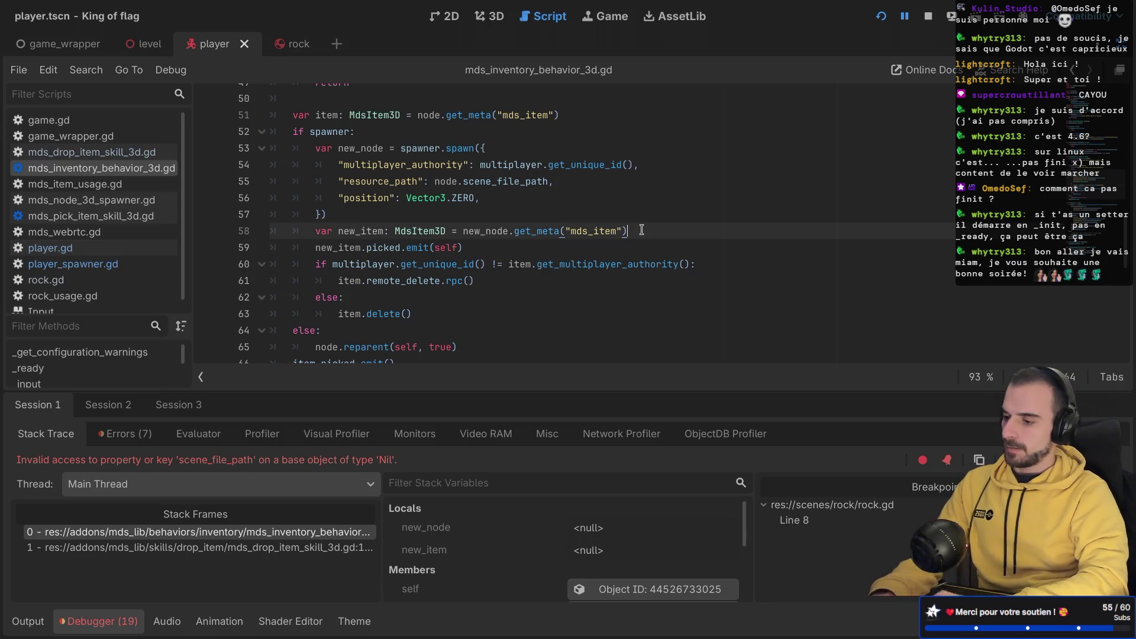
{"action": "key", "text": "Return"}
{"action": "type", "text": "var sel"}
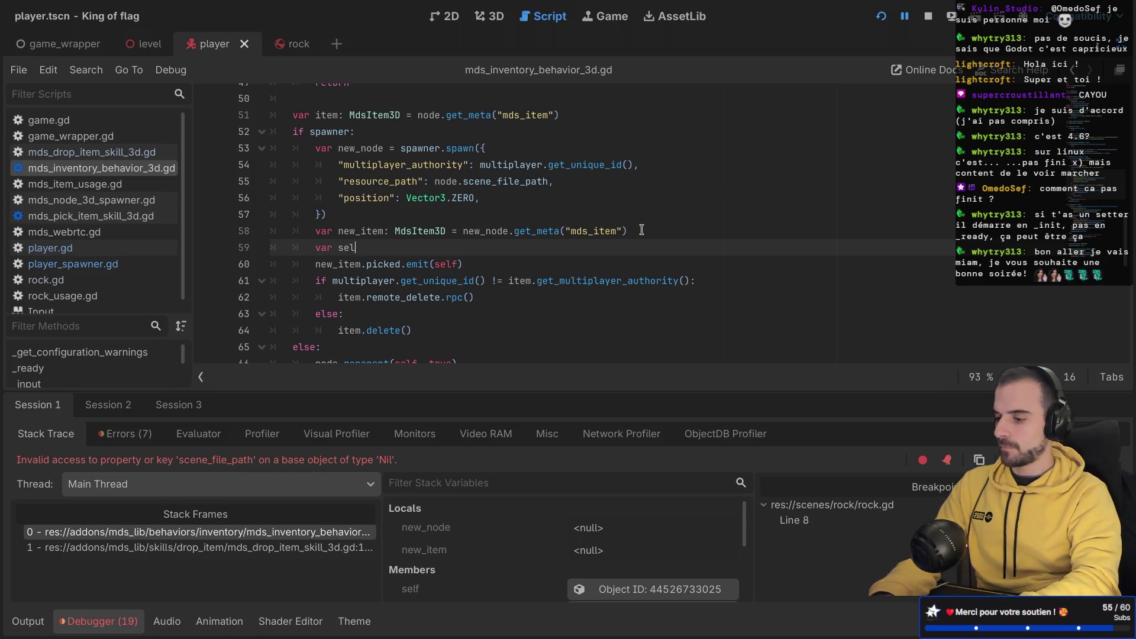
{"action": "key", "text": "BackSpace"}
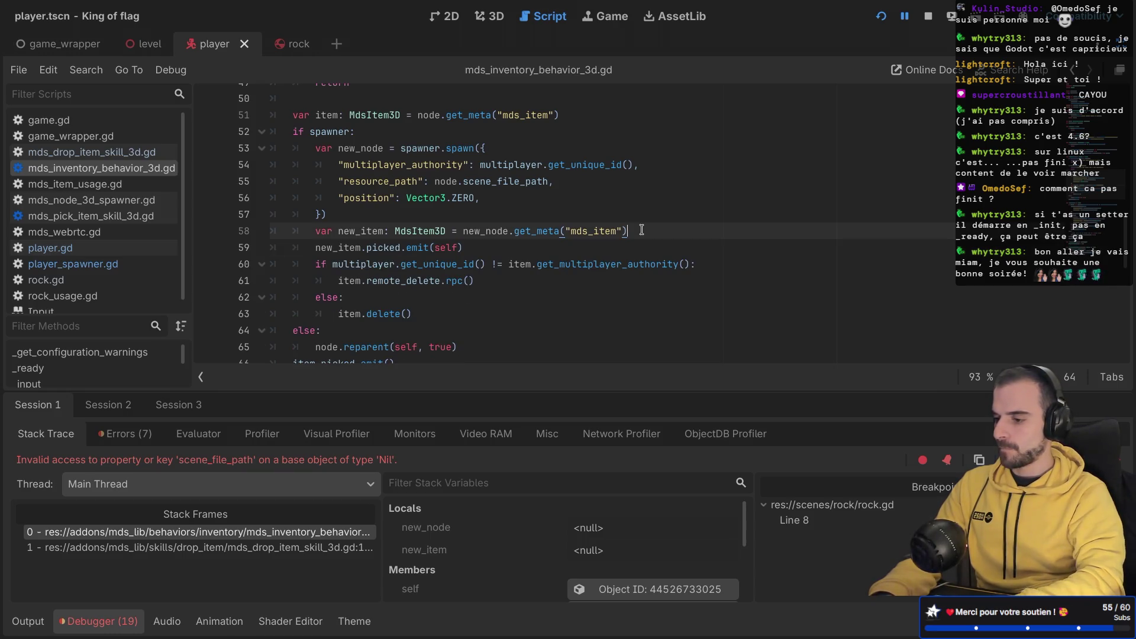
{"action": "left_click", "coordinate": [498, 241]}
{"action": "key", "text": "Return"}
{"action": "type", "text": "sele"}
{"action": "key", "text": "Return"}
{"action": "type", "text": "new_n"}
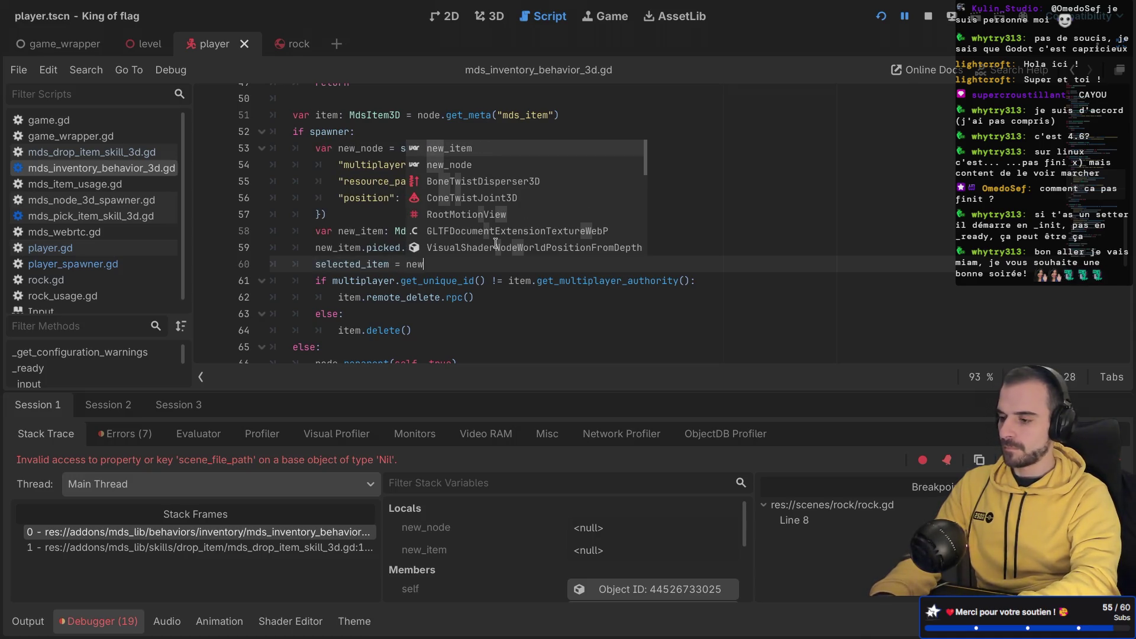
{"action": "key", "text": "Return"}
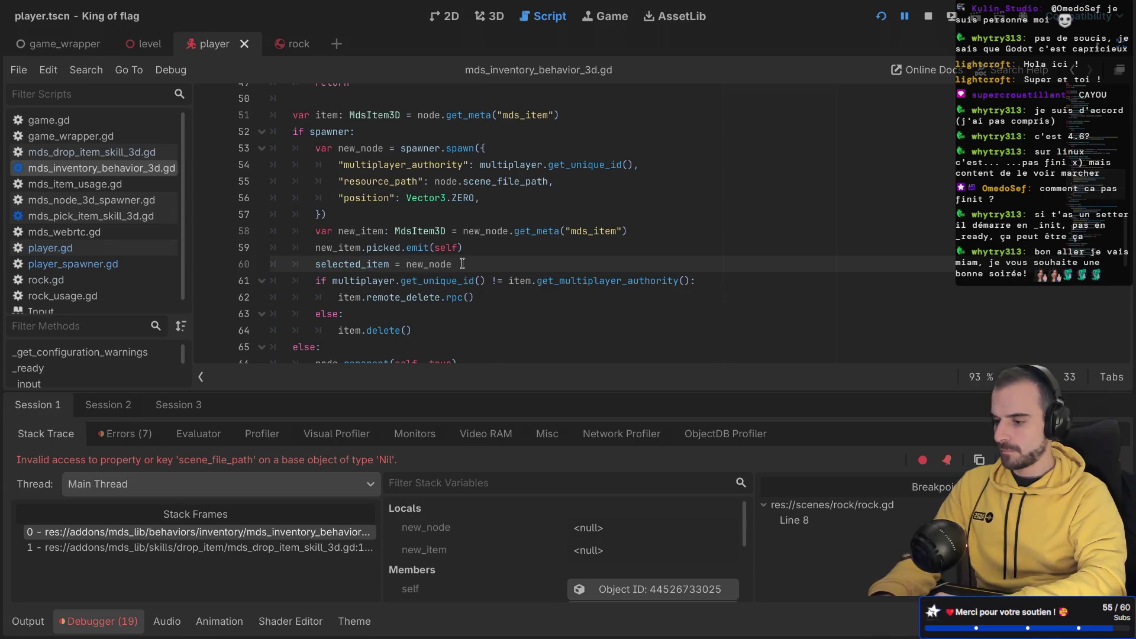
Step: Copy that assignment under node.reparent in the else branch and save
{"action": "left_click_drag", "start_coordinate": [462, 264], "coordinate": [492, 243]}
{"action": "key", "text": "ctrl+c"}
{"action": "scroll", "coordinate": [494, 240], "scroll_direction": "down", "scroll_amount": 2}
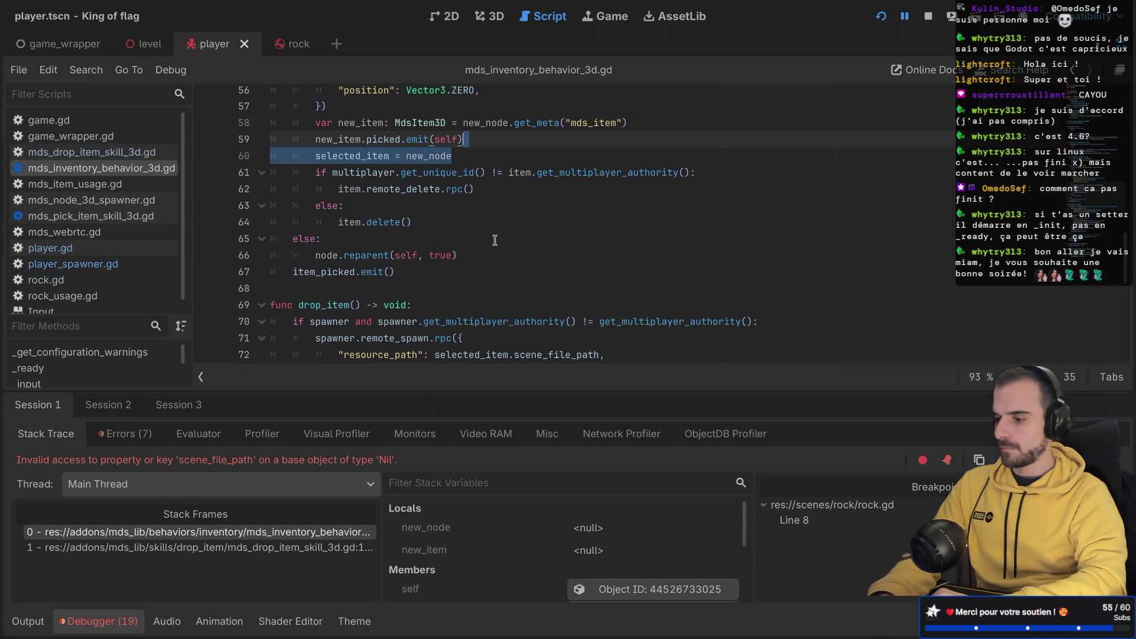
{"action": "left_click", "coordinate": [415, 235]}
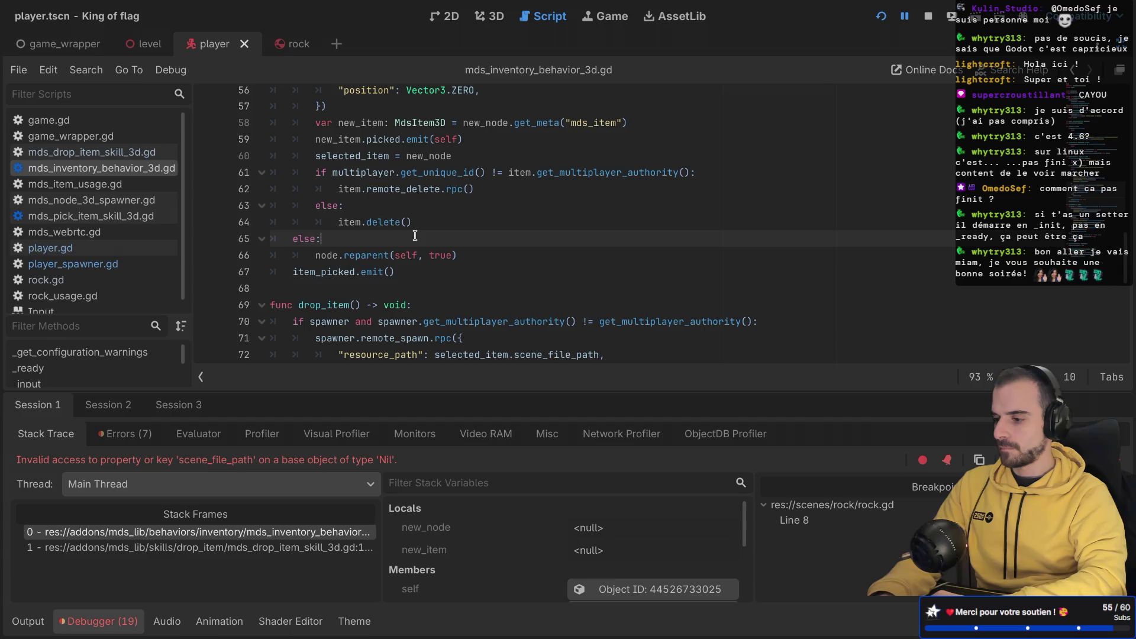
{"action": "left_click", "coordinate": [481, 255]}
{"action": "key", "text": "ctrl+v"}
{"action": "key", "text": "ctrl+s"}
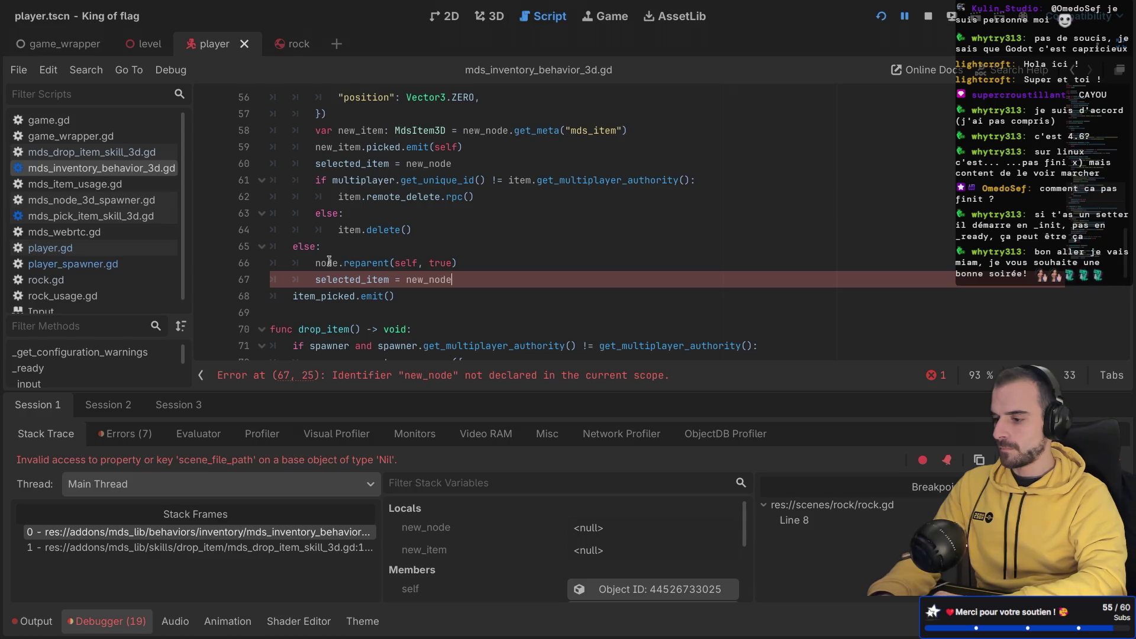
Step: Change the else-branch line to 'selected_item = node', save, and run the game
{"action": "double_click", "coordinate": [430, 280]}
{"action": "type", "text": "node"}
{"action": "left_click", "coordinate": [368, 256]}
{"action": "left_click", "coordinate": [477, 175]}
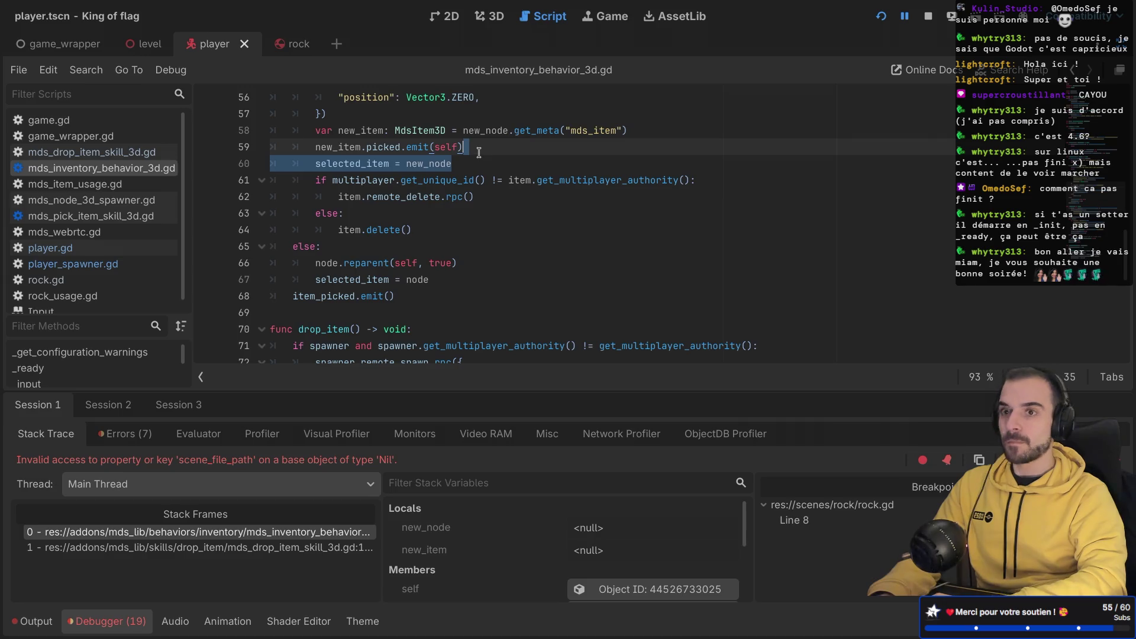
{"action": "scroll", "coordinate": [478, 166], "scroll_direction": "down", "scroll_amount": 2}
{"action": "scroll", "coordinate": [479, 152], "scroll_direction": "down", "scroll_amount": 5}
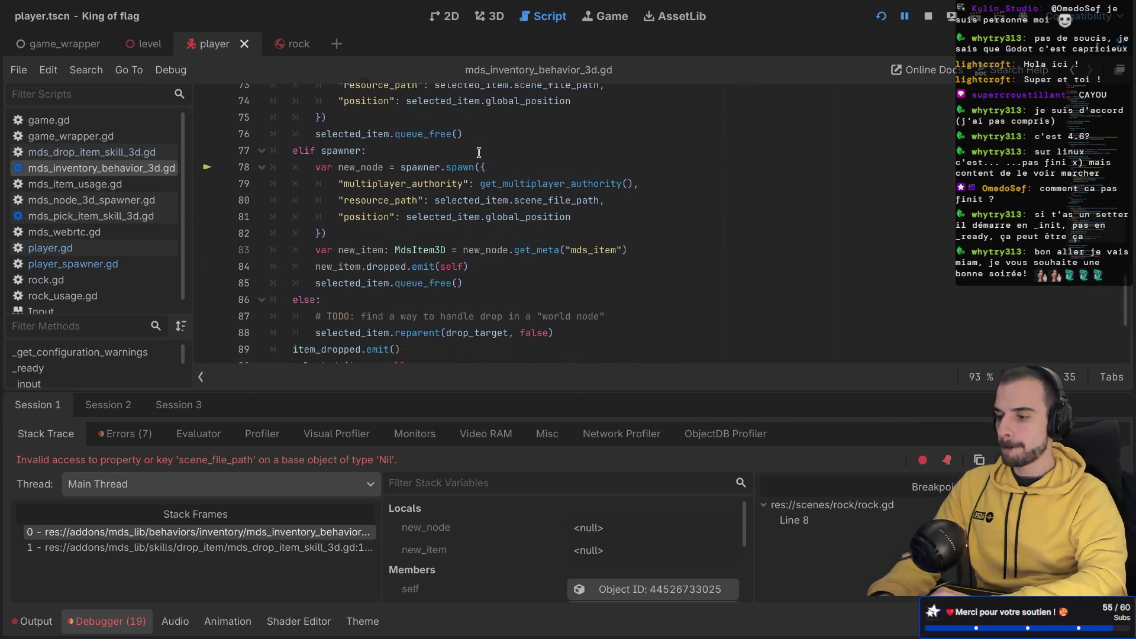
{"action": "scroll", "coordinate": [479, 152], "scroll_direction": "up", "scroll_amount": 4}
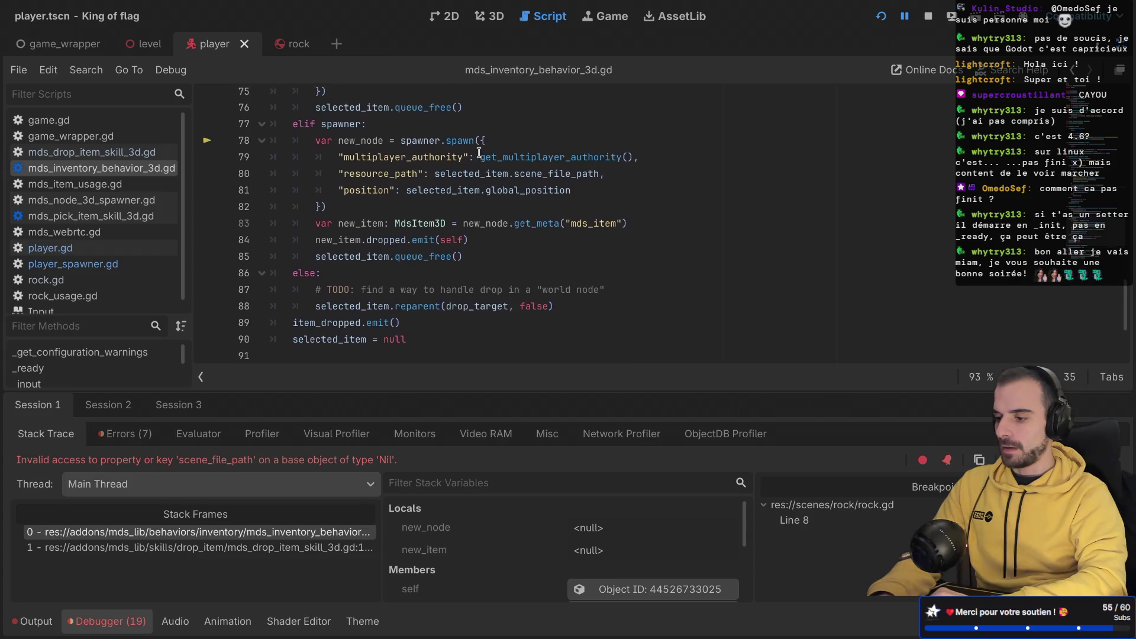
{"action": "scroll", "coordinate": [478, 152], "scroll_direction": "down", "scroll_amount": 6}
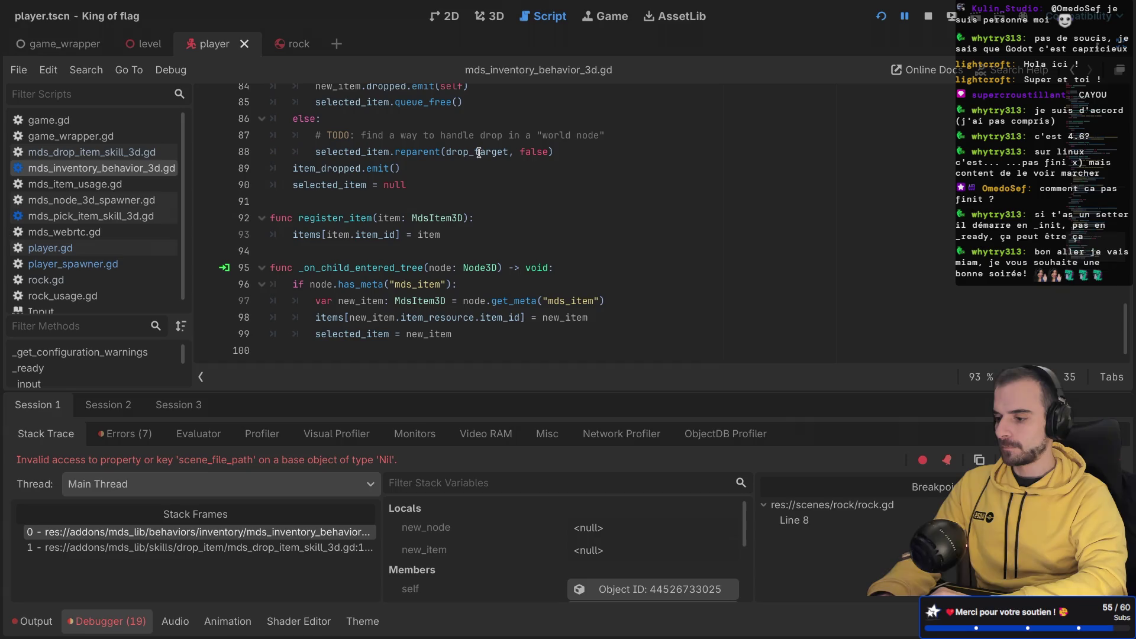
{"action": "key", "text": "ctrl+s"}
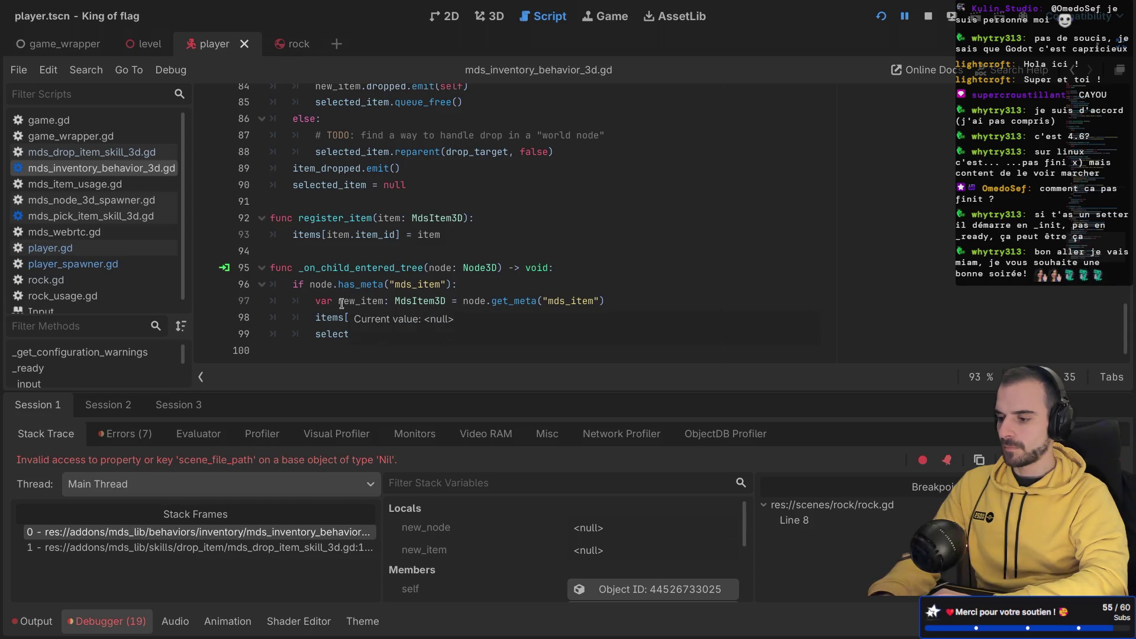
{"action": "left_click", "coordinate": [281, 353]}
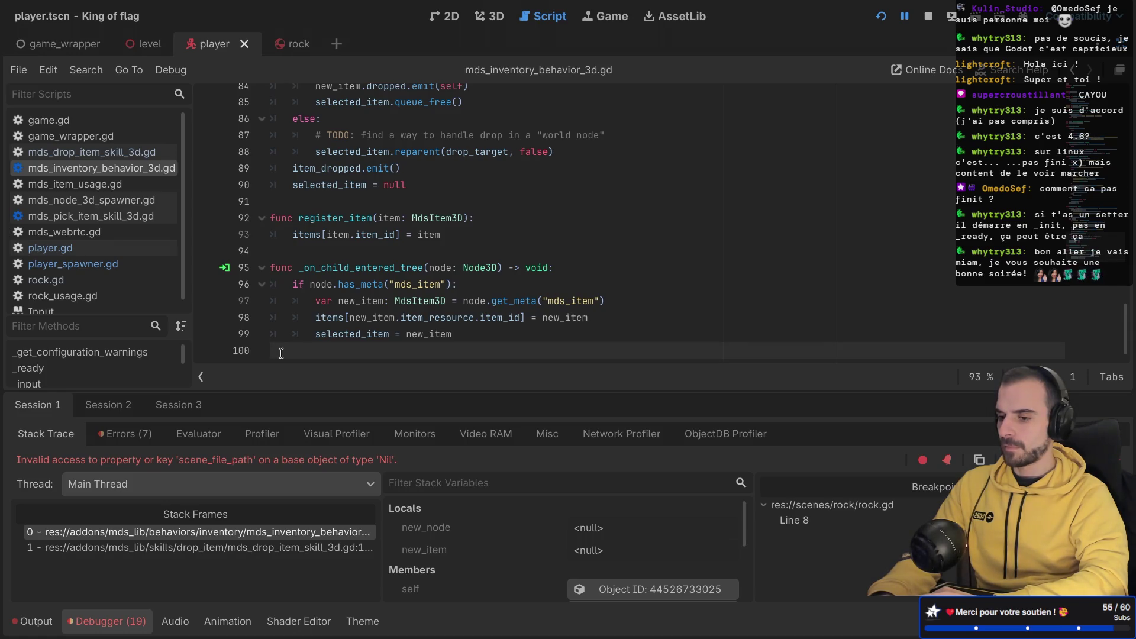
{"action": "left_click", "coordinate": [880, 16]}
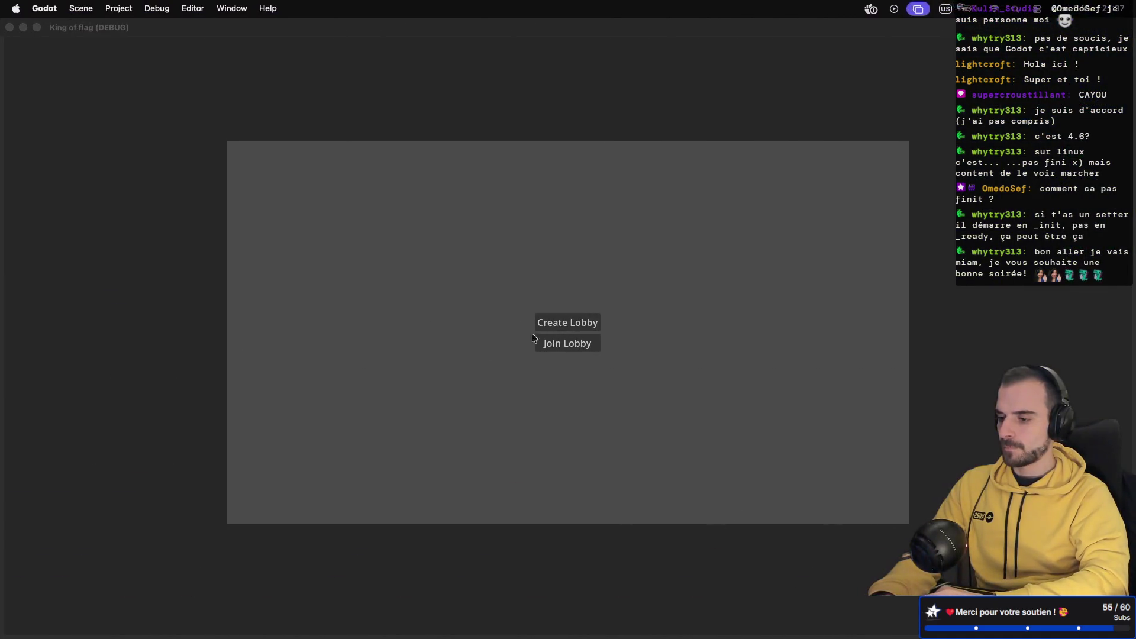
Step: Create a lobby and start the match
{"action": "left_click", "coordinate": [564, 322]}
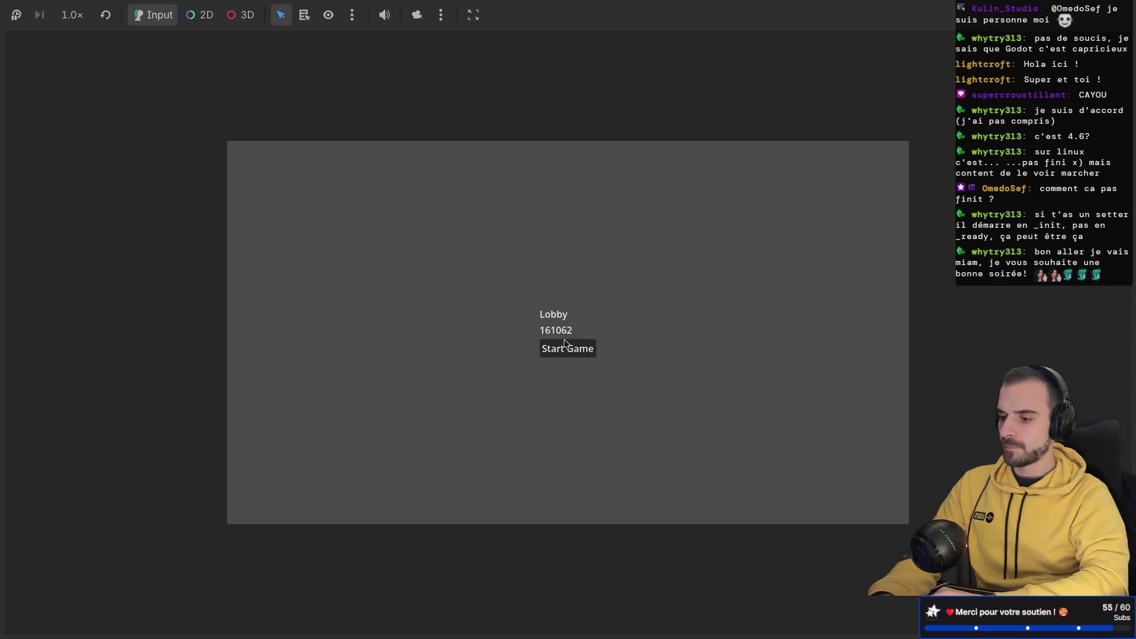
{"action": "left_click", "coordinate": [564, 340]}
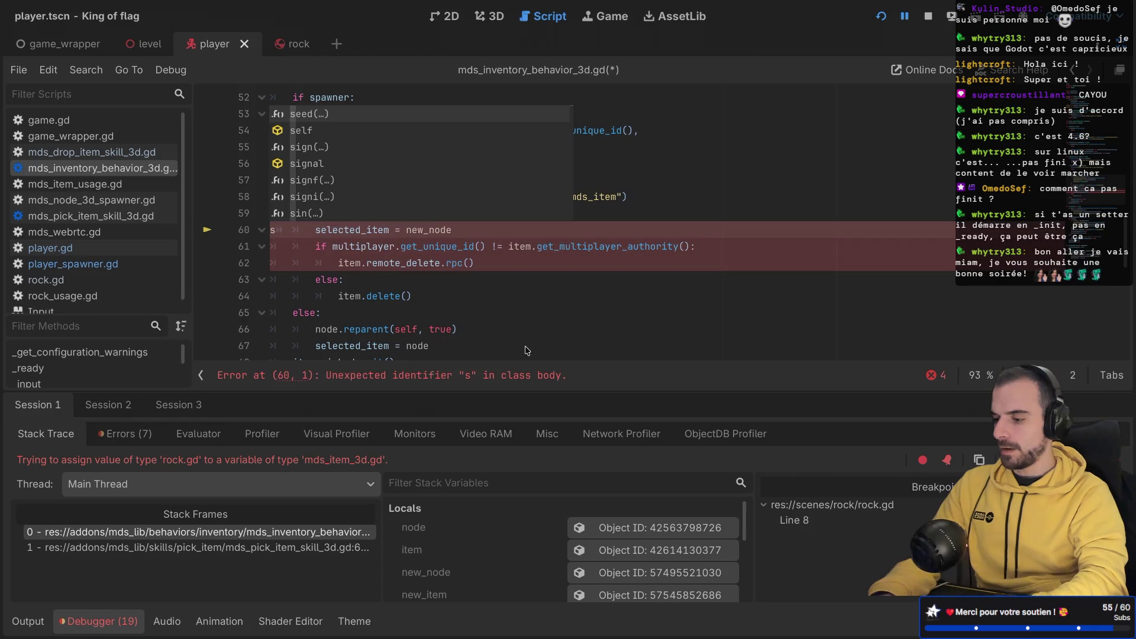
Step: Delete the stray character on line 60, save, and scroll to the selected_item declaration
{"action": "key", "text": "BackSpace"}
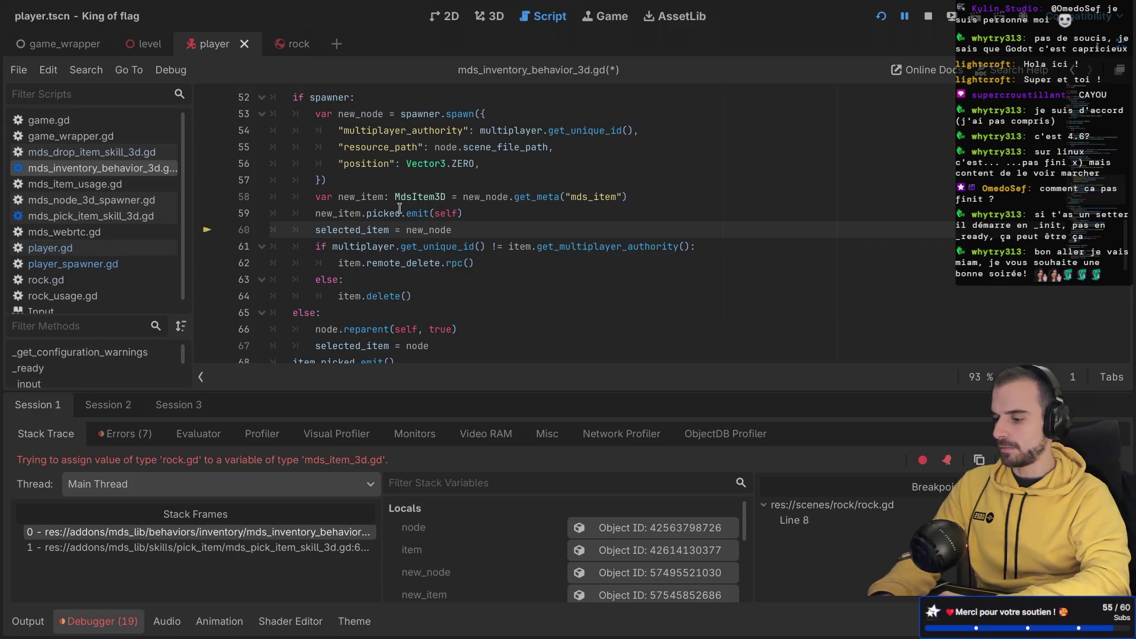
{"action": "mouse_move", "coordinate": [400, 209]}
{"action": "key", "text": "ctrl+s"}
{"action": "scroll", "coordinate": [392, 207], "scroll_direction": "up", "scroll_amount": 15}
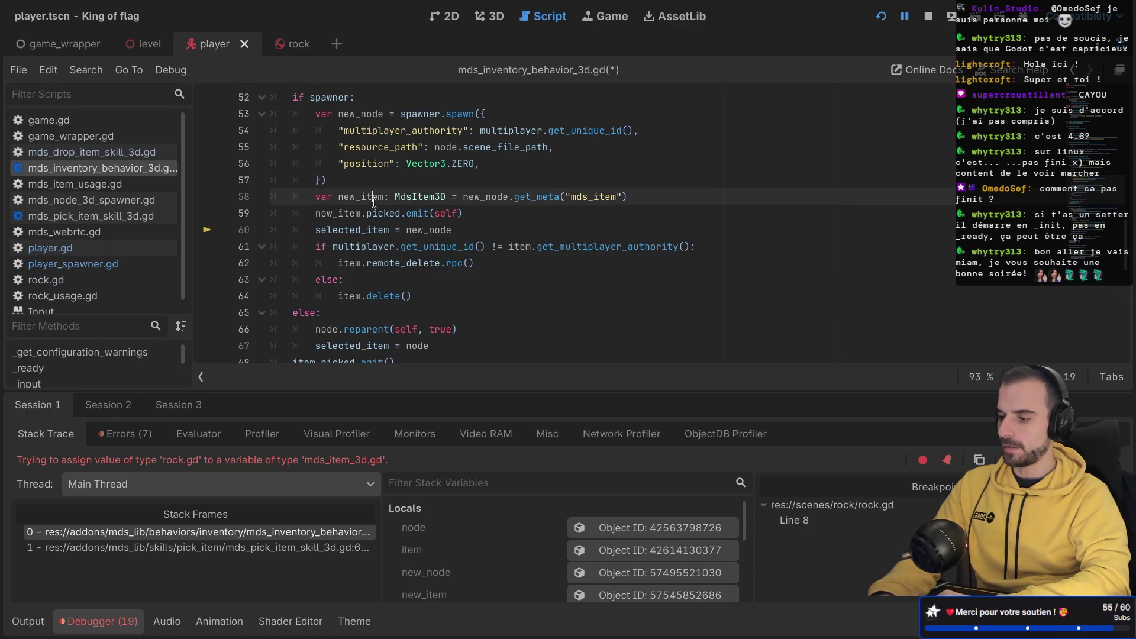
{"action": "scroll", "coordinate": [374, 203], "scroll_direction": "up", "scroll_amount": 2}
{"action": "scroll", "coordinate": [374, 203], "scroll_direction": "down", "scroll_amount": 2}
{"action": "scroll", "coordinate": [374, 203], "scroll_direction": "down", "scroll_amount": 1}
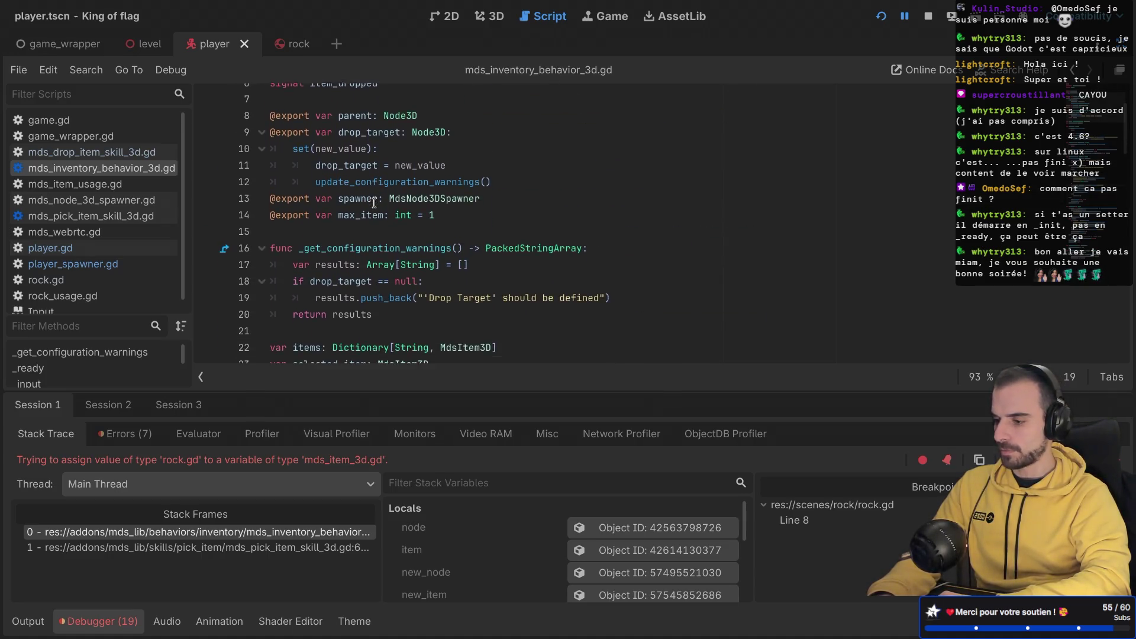
{"action": "scroll", "coordinate": [374, 203], "scroll_direction": "down", "scroll_amount": 1}
{"action": "scroll", "coordinate": [374, 203], "scroll_direction": "up", "scroll_amount": 3}
{"action": "scroll", "coordinate": [374, 203], "scroll_direction": "down", "scroll_amount": 3}
{"action": "scroll", "coordinate": [374, 203], "scroll_direction": "down", "scroll_amount": 3}
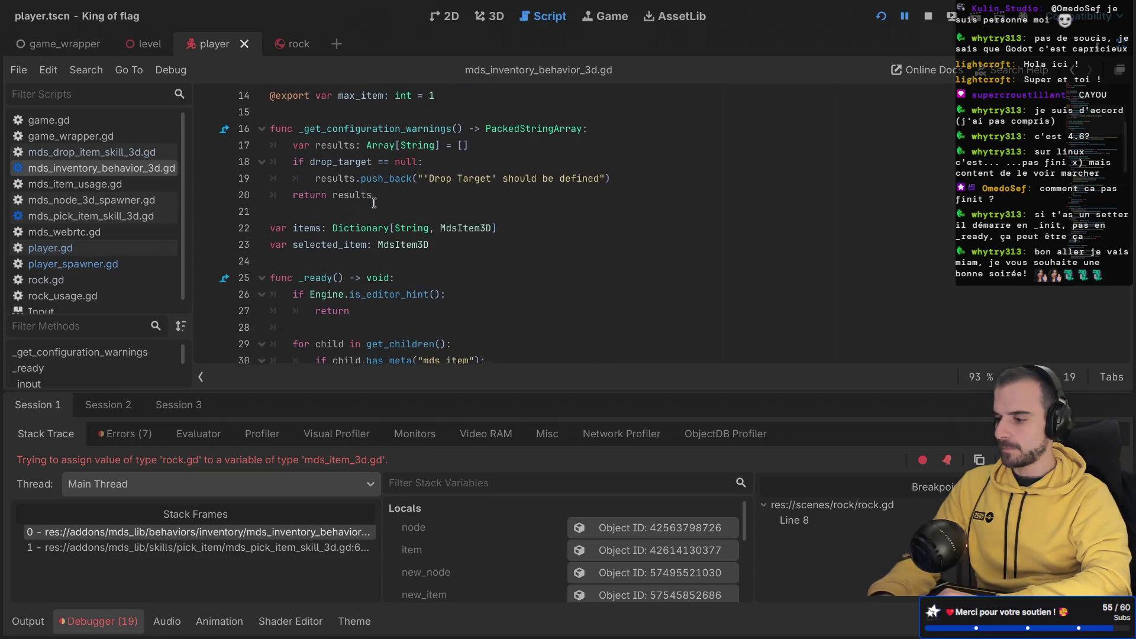
Step: Retype selected_item on line 23 as Node3D, save, and relaunch the game
{"action": "double_click", "coordinate": [407, 224]}
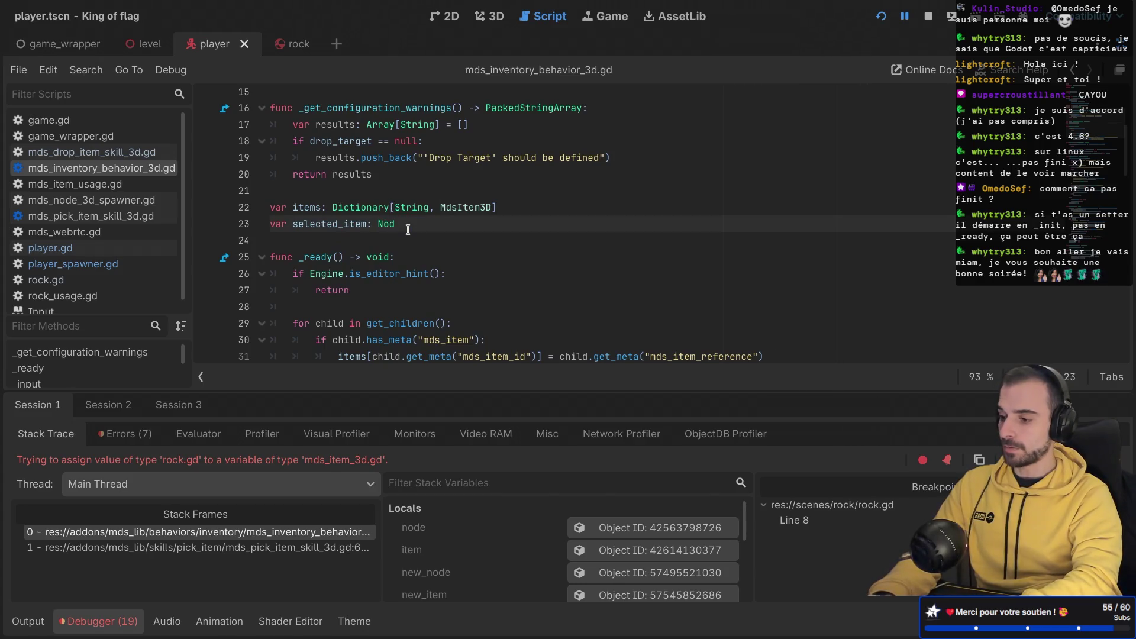
{"action": "type", "text": "e3D"}
{"action": "left_click", "coordinate": [465, 211]}
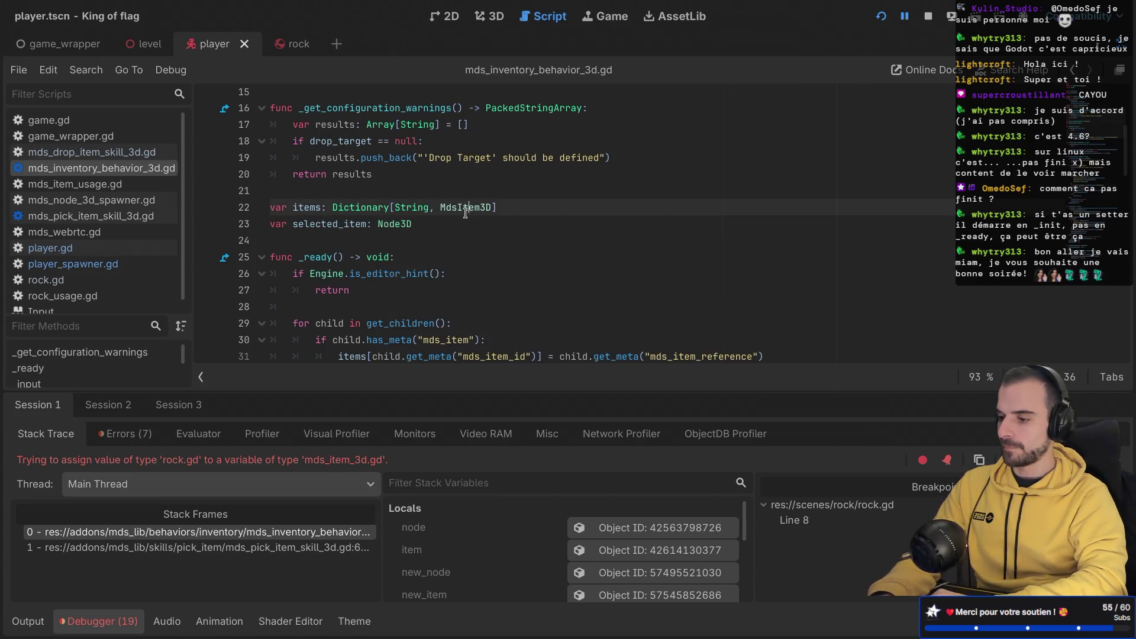
{"action": "left_click", "coordinate": [461, 228]}
{"action": "key", "text": "ctrl+s"}
{"action": "left_click", "coordinate": [882, 18]}
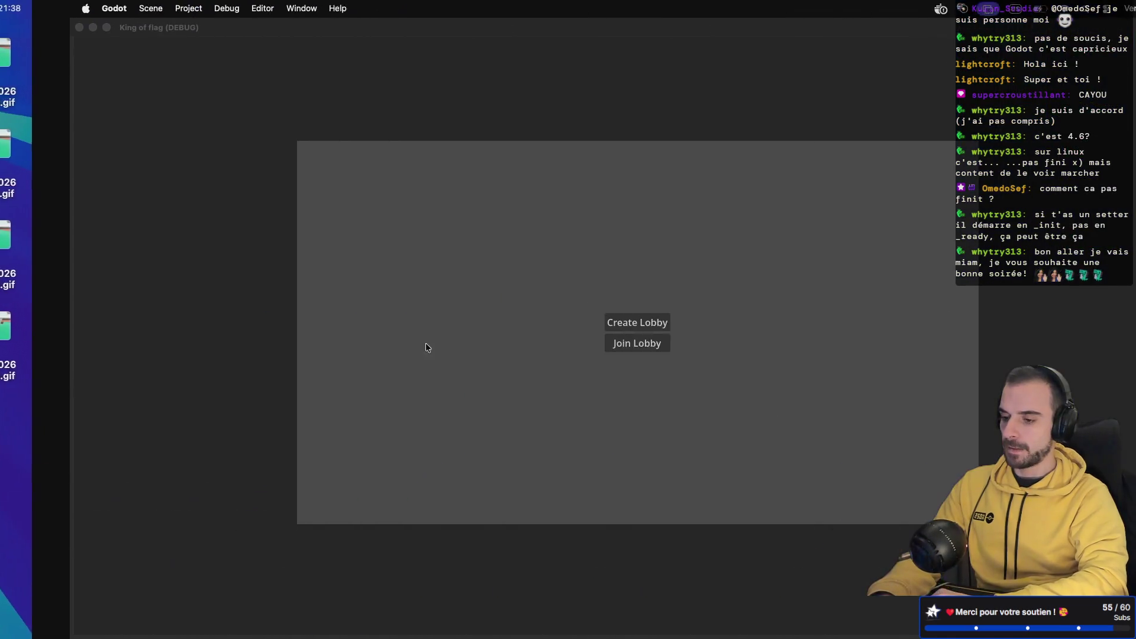
Step: Start the match, walk forward with W, and undo the stray edit in rock.gd
{"action": "left_click", "coordinate": [560, 346]}
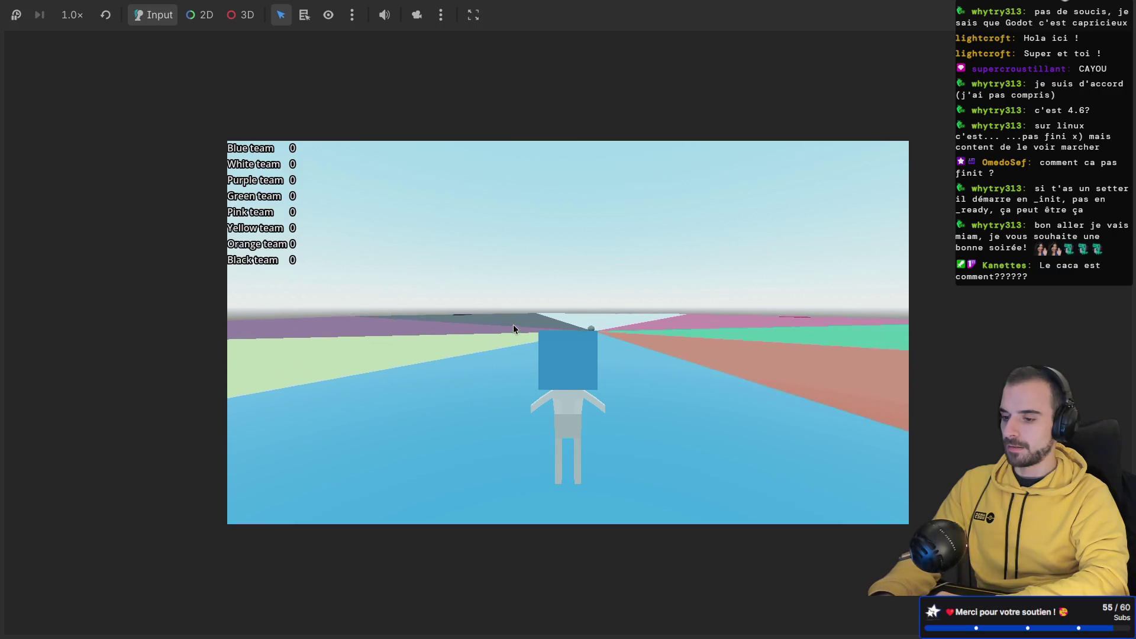
{"action": "key", "text": "w"}
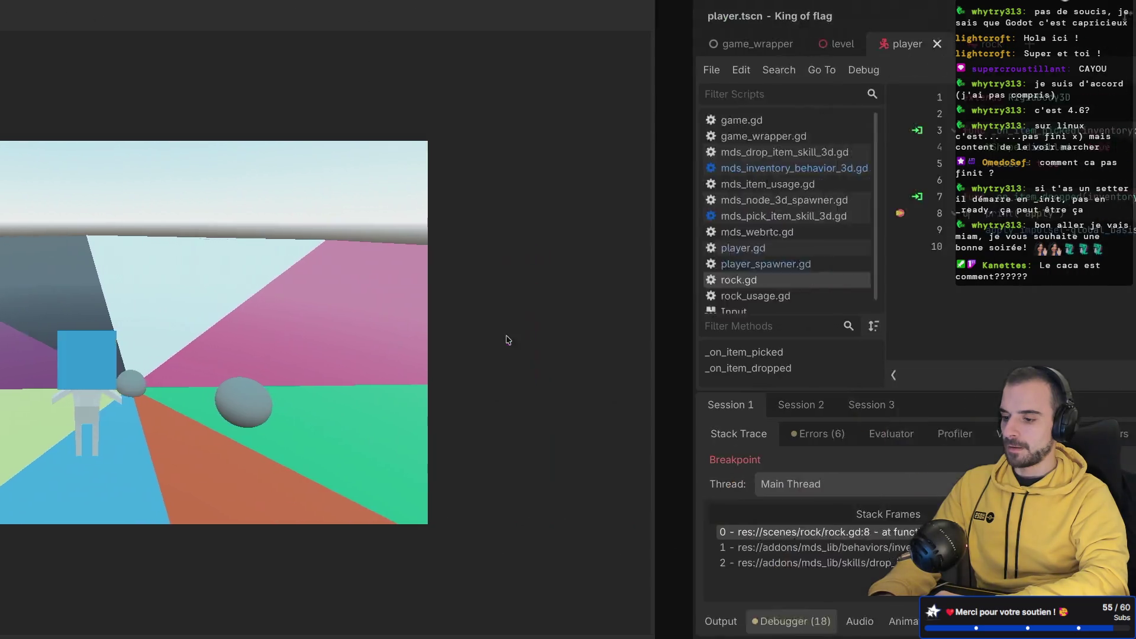
{"action": "key", "text": "ctrl+z"}
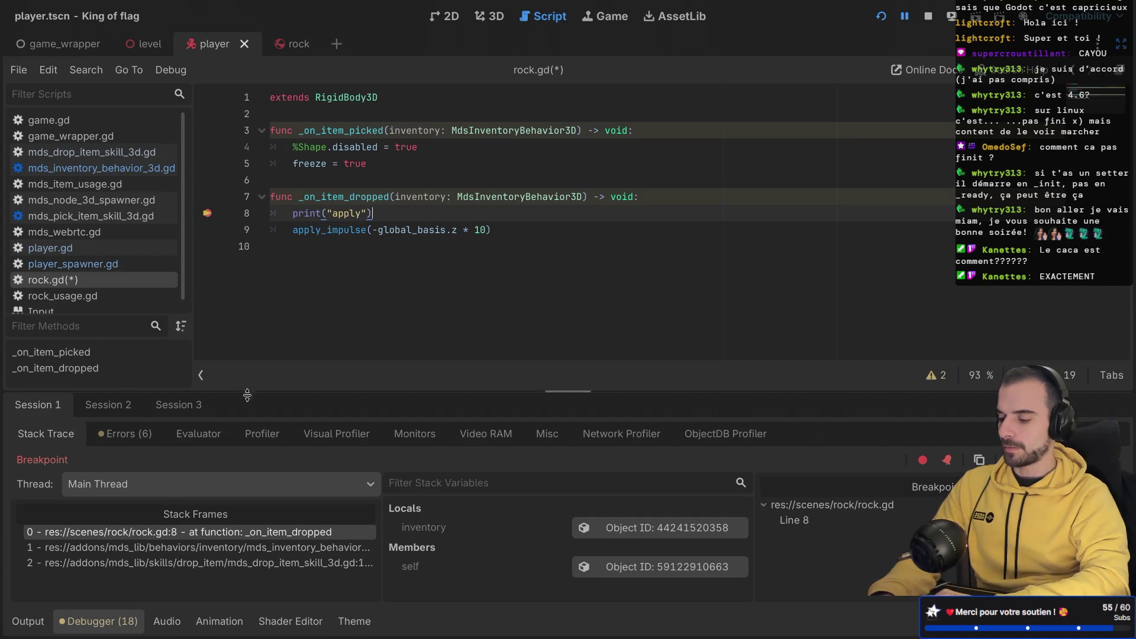
Step: Check the Errors tab, return to Stack Trace, and resume execution with F12
{"action": "left_click", "coordinate": [115, 433]}
{"action": "left_click", "coordinate": [45, 433]}
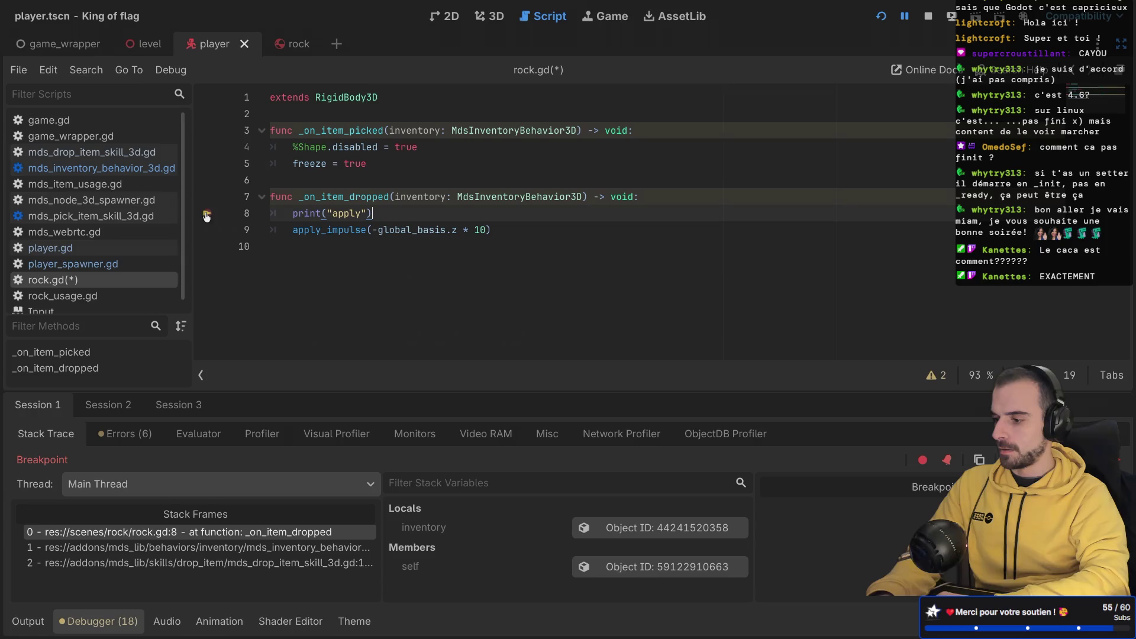
{"action": "key", "text": "F12"}
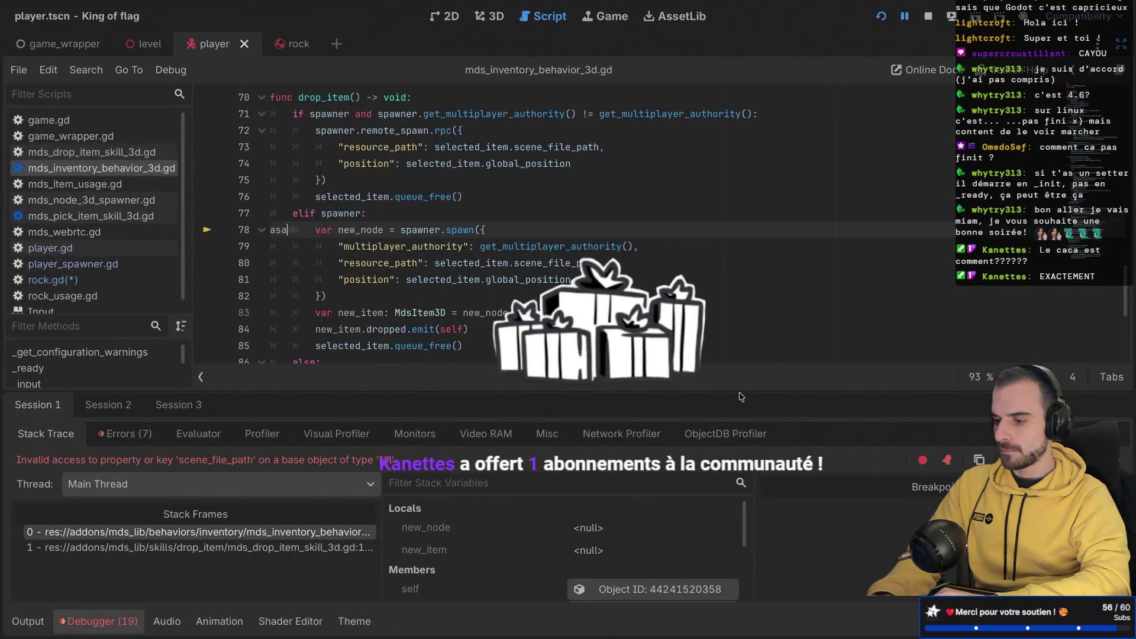
Step: Remove the stray 'asa' on line 78 and switch to the browser space
{"action": "type", "text": "asa"}
{"action": "key", "text": "BackSpace"}
{"action": "key", "text": "BackSpace"}
{"action": "key", "text": "BackSpace"}
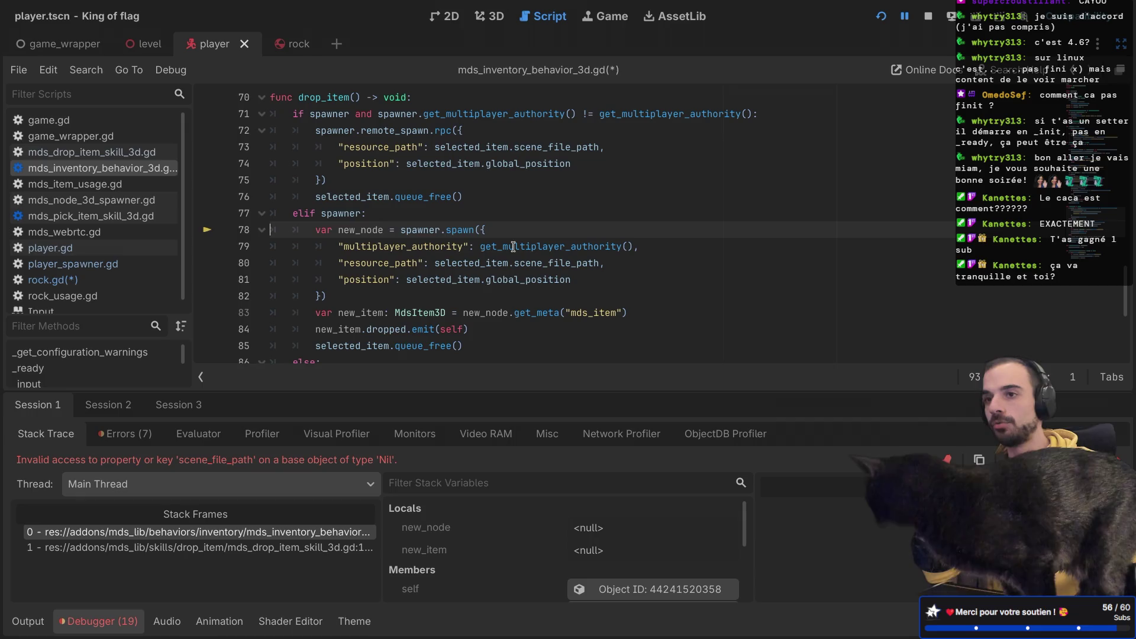
{"action": "key", "text": "ctrl+Right"}
{"action": "key", "text": "ctrl+Right"}
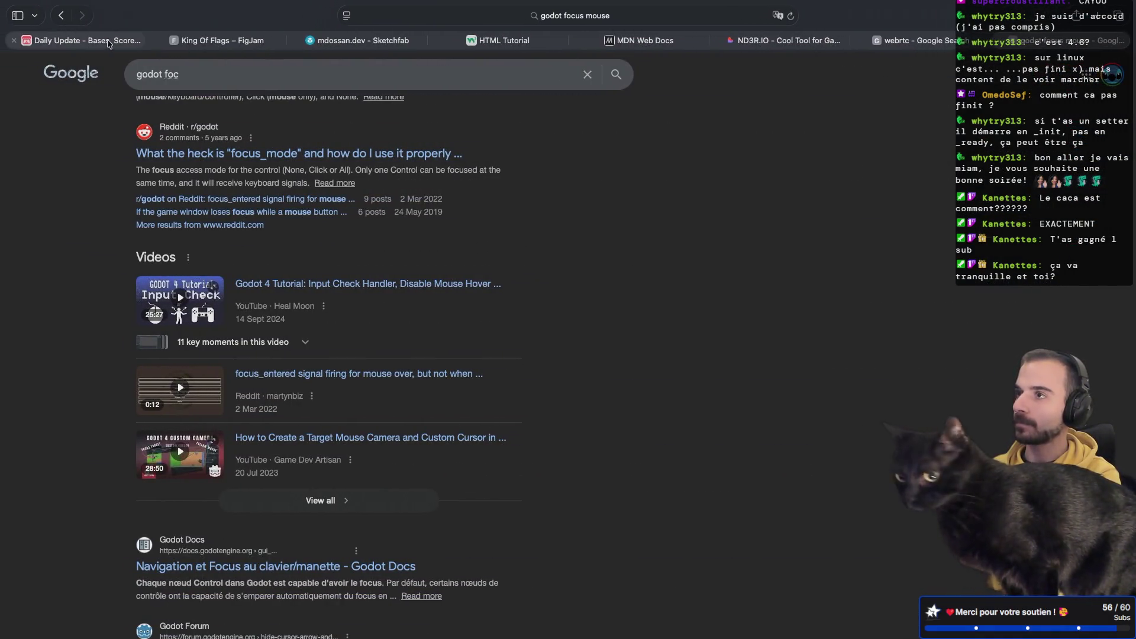
Step: Open the itch.io 'Daily Update' devlog tab
{"action": "left_click", "coordinate": [108, 41]}
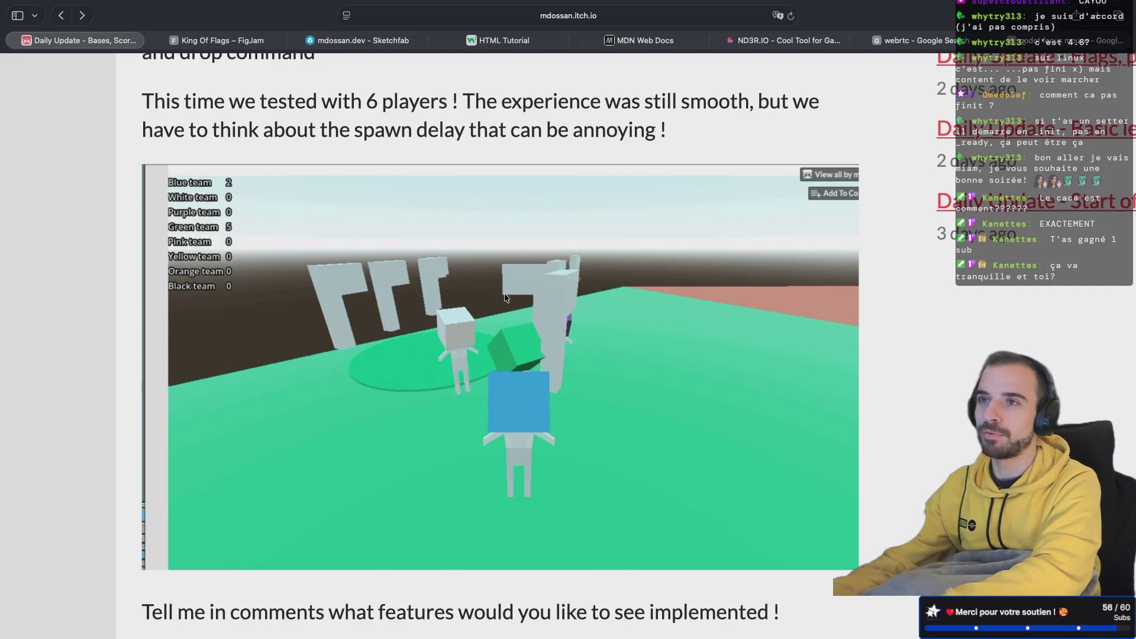
Step: Switch back to the Godot editor showing the drop_item error
{"action": "key", "text": "ctrl+Left"}
{"action": "key", "text": "ctrl+Left"}
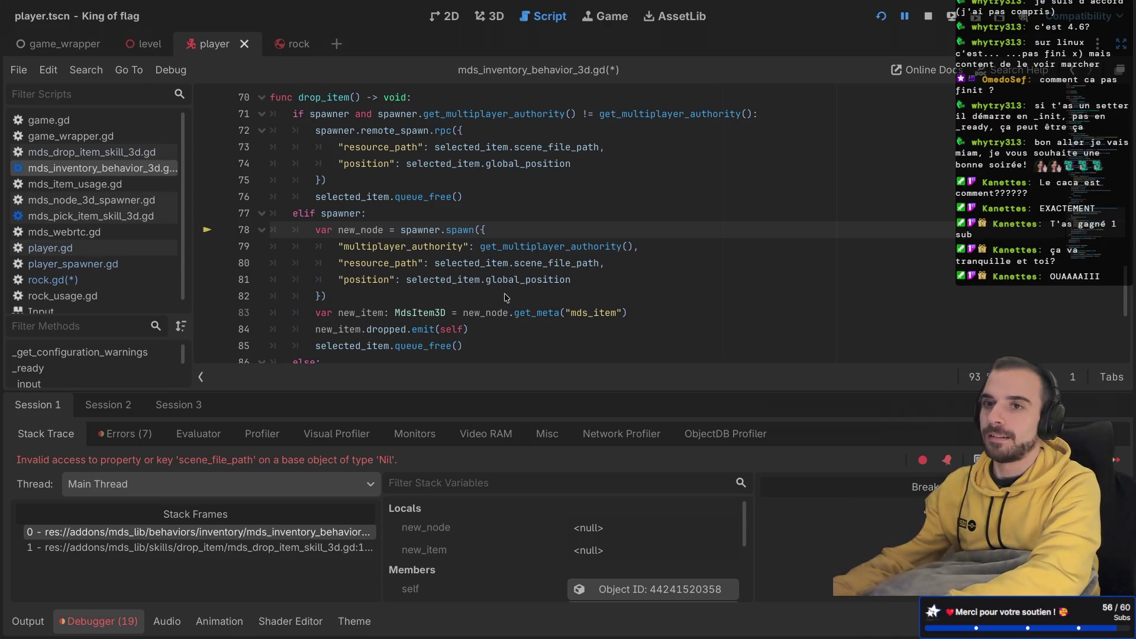
Step: Review global_position and drop_item's spawn code, save both scripts, and restore the side docks
{"action": "mouse_move", "coordinate": [529, 286]}
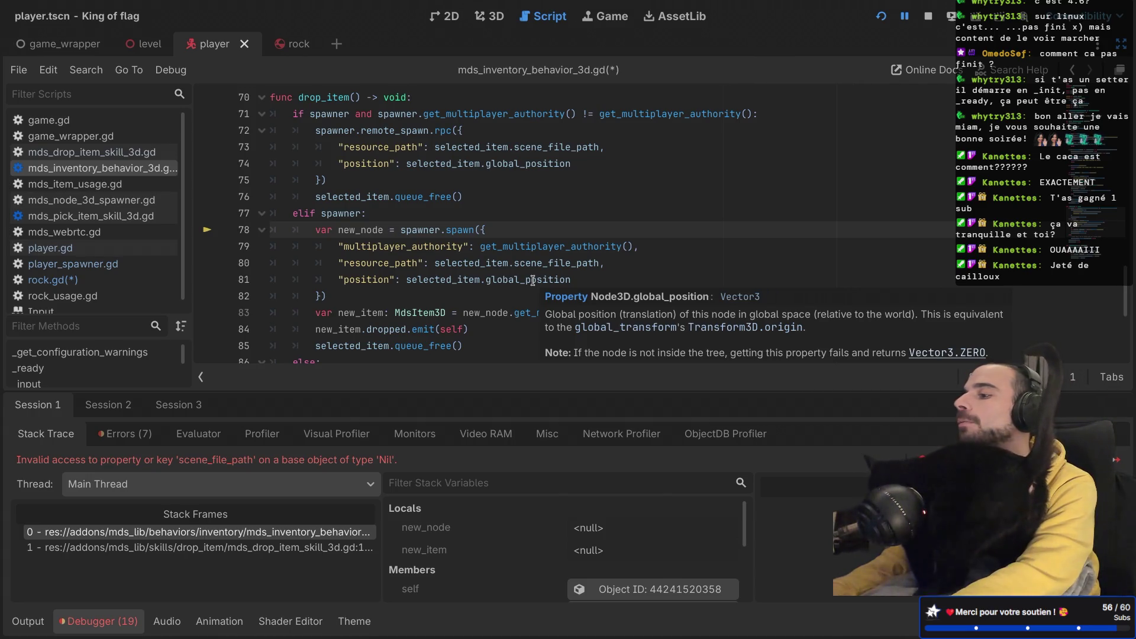
{"action": "scroll", "coordinate": [545, 217], "scroll_direction": "down", "scroll_amount": 1}
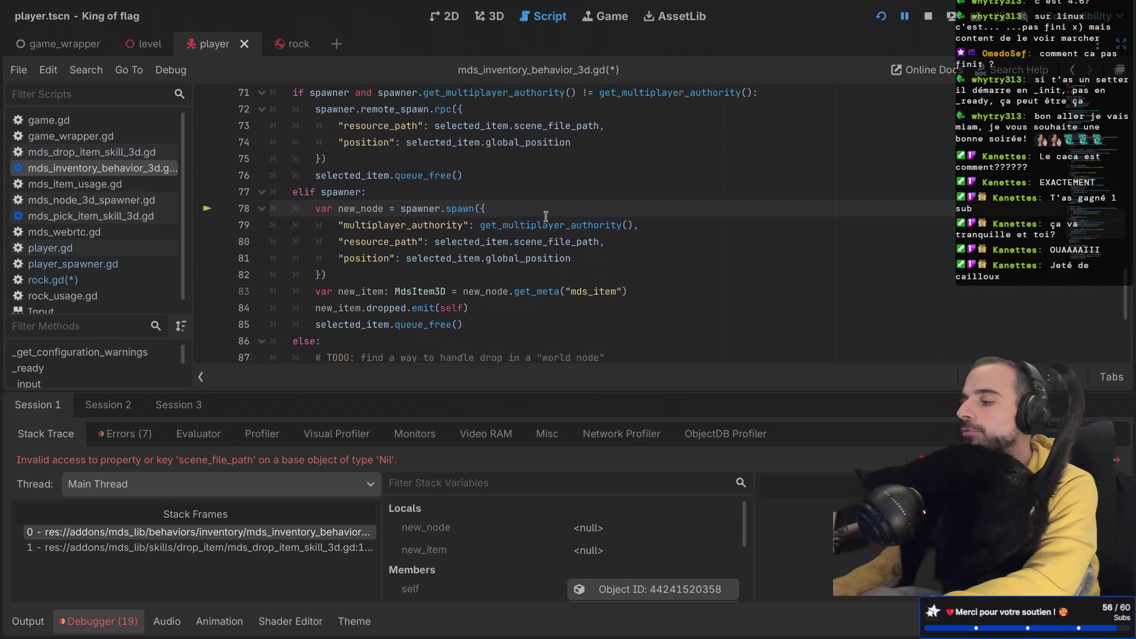
{"action": "scroll", "coordinate": [545, 217], "scroll_direction": "down", "scroll_amount": 1}
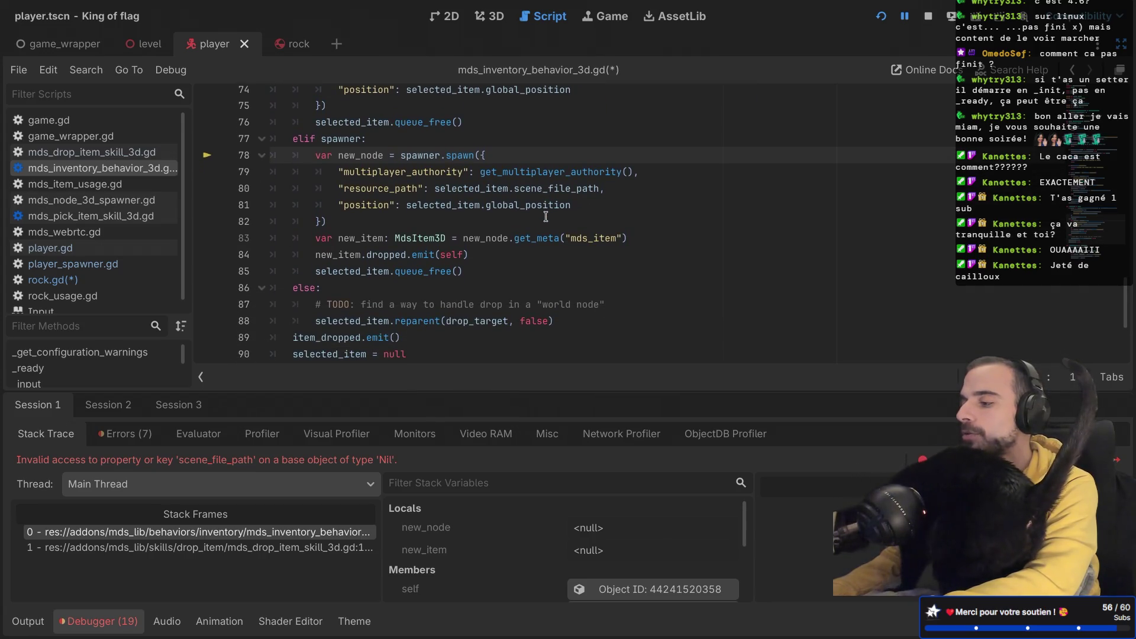
{"action": "scroll", "coordinate": [546, 217], "scroll_direction": "down", "scroll_amount": 1}
{"action": "scroll", "coordinate": [414, 243], "scroll_direction": "up", "scroll_amount": 5}
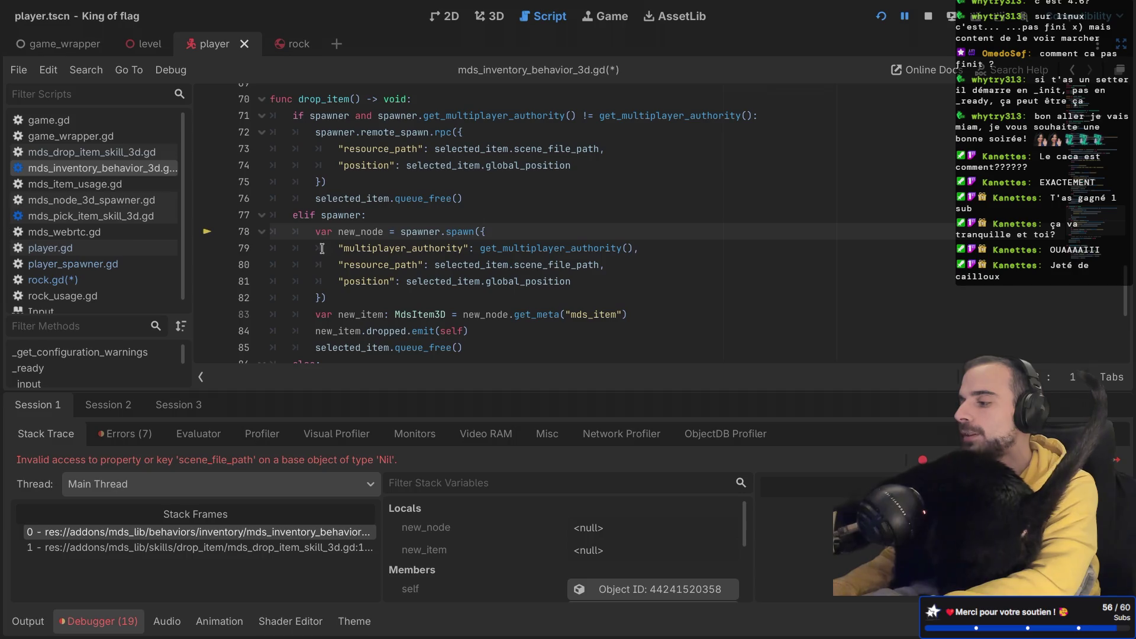
{"action": "key", "text": "ctrl+s"}
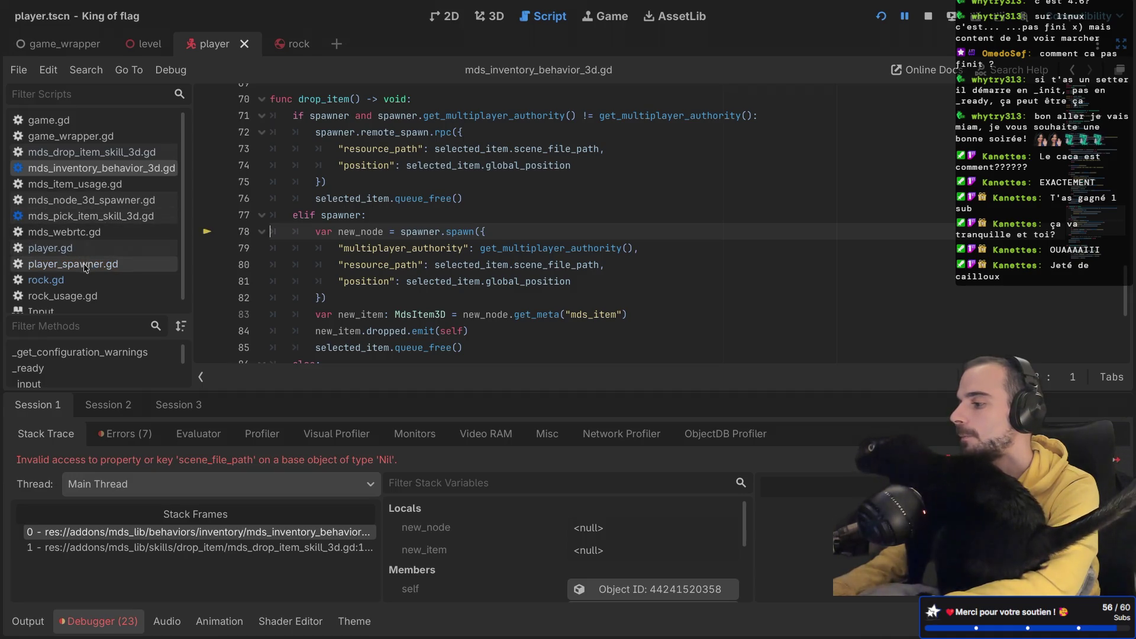
{"action": "key", "text": "ctrl+shift+F11"}
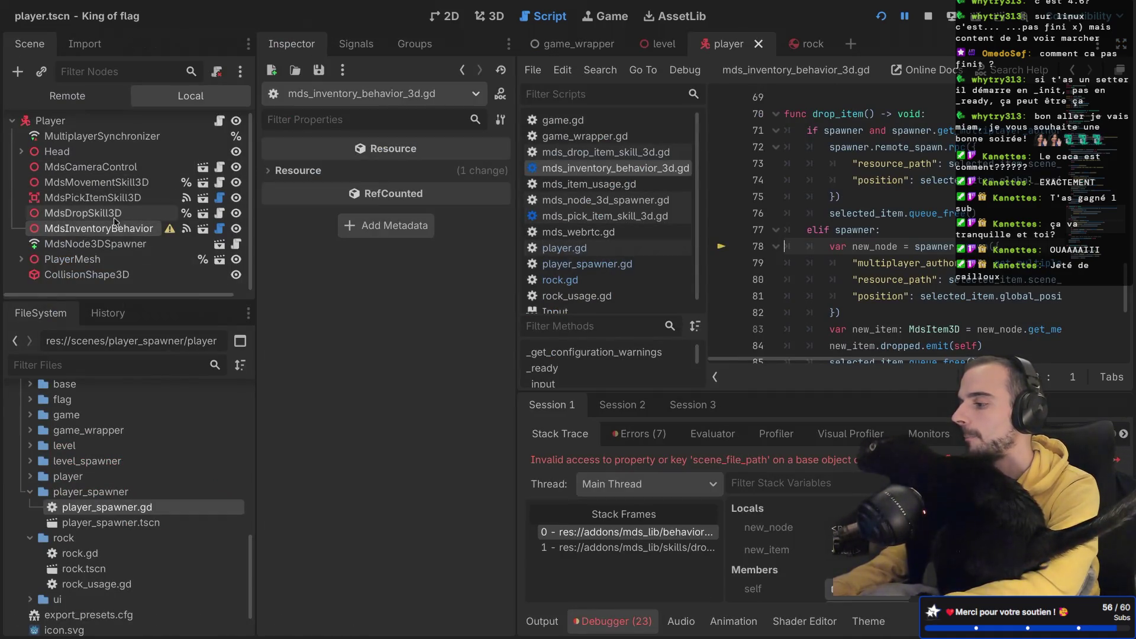
Step: Open rock_usage.gd, retype the pass line after drop_item, and save
{"action": "scroll", "coordinate": [128, 508], "scroll_direction": "down", "scroll_amount": 3}
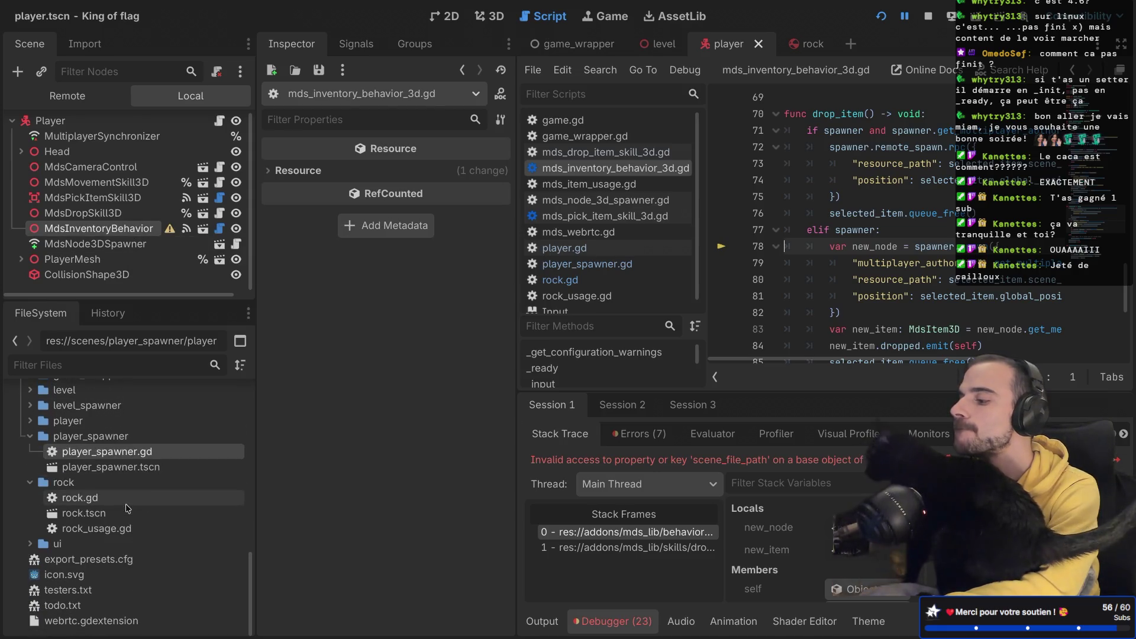
{"action": "double_click", "coordinate": [119, 528]}
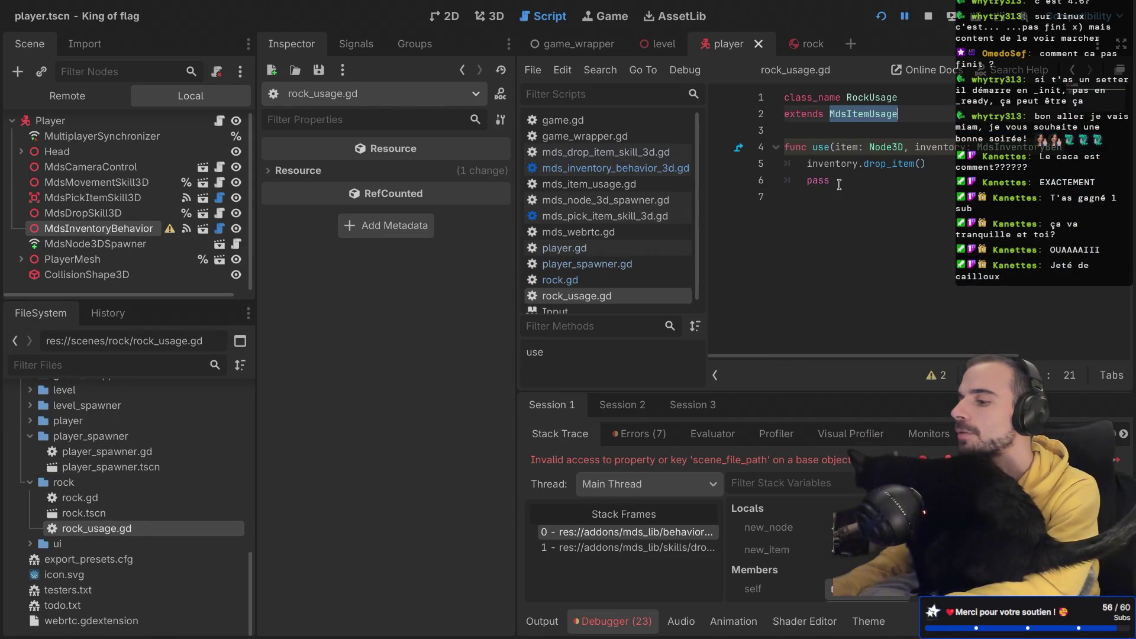
{"action": "key", "text": "ctrl+shift+F11"}
{"action": "double_click", "coordinate": [372, 165]}
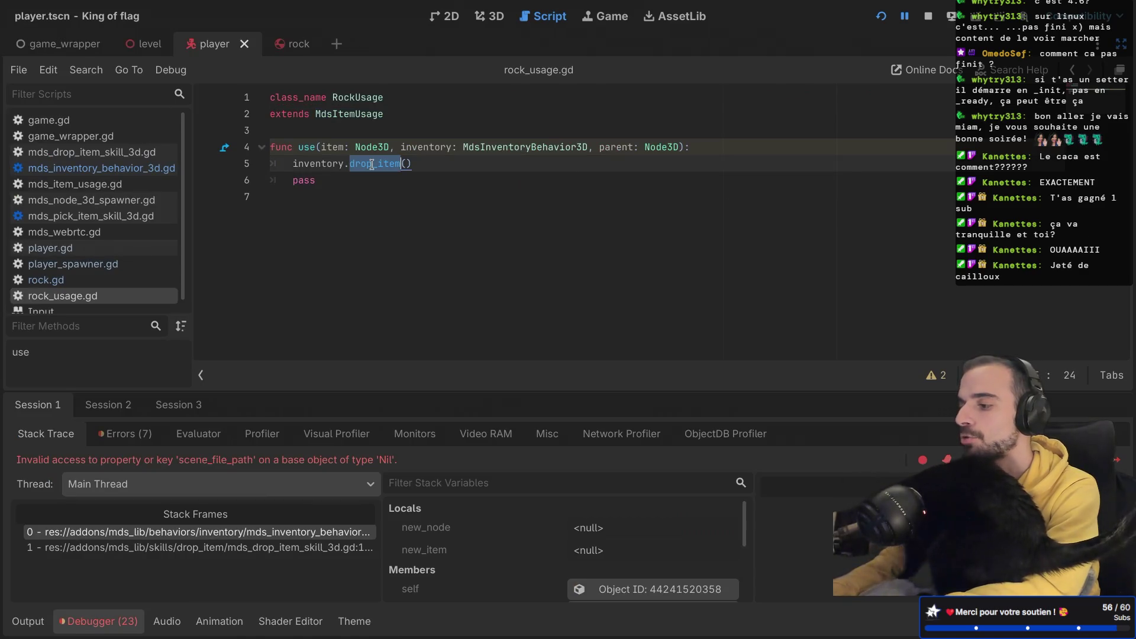
{"action": "left_click", "coordinate": [329, 184]}
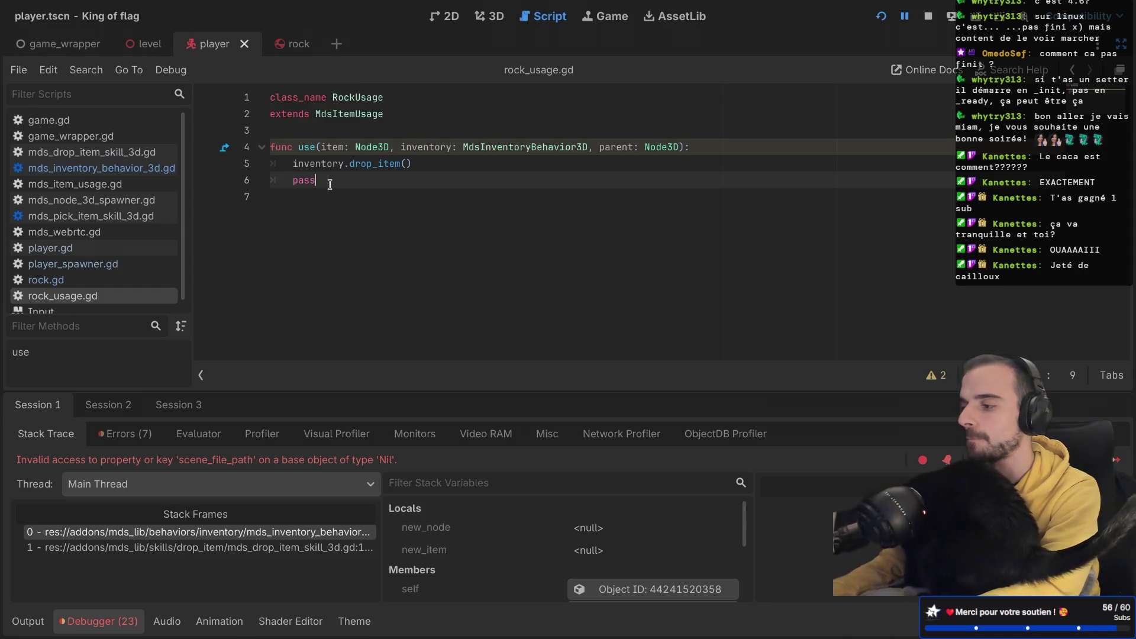
{"action": "key", "text": "BackSpace"}
{"action": "key", "text": "BackSpace"}
{"action": "key", "text": "BackSpace"}
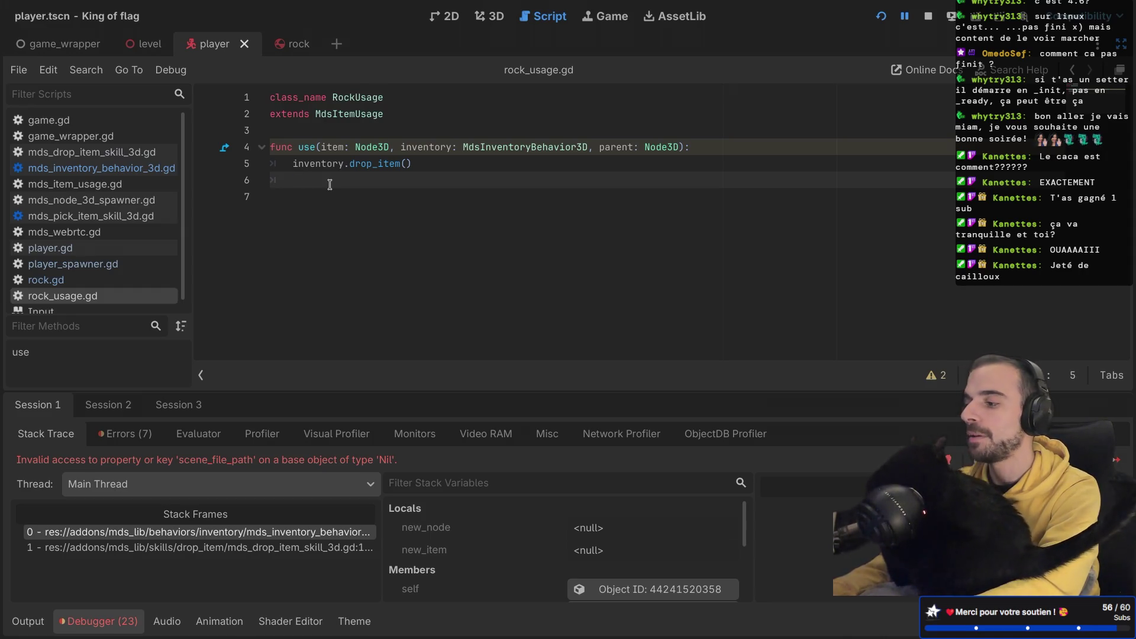
{"action": "type", "text": "pass"}
{"action": "key", "text": "ctrl+s"}
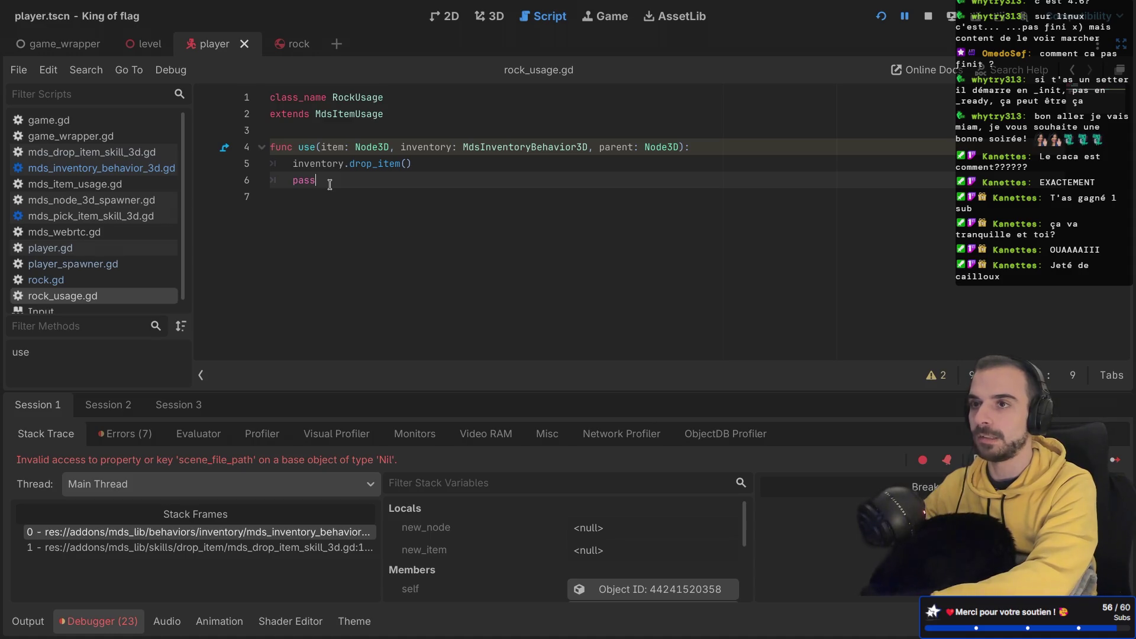
Step: Delete the pass line so use only calls inventory.drop_item(), then relaunch the game
{"action": "left_click_drag", "start_coordinate": [340, 180], "coordinate": [276, 178]}
{"action": "key", "text": "BackSpace"}
{"action": "key", "text": "BackSpace"}
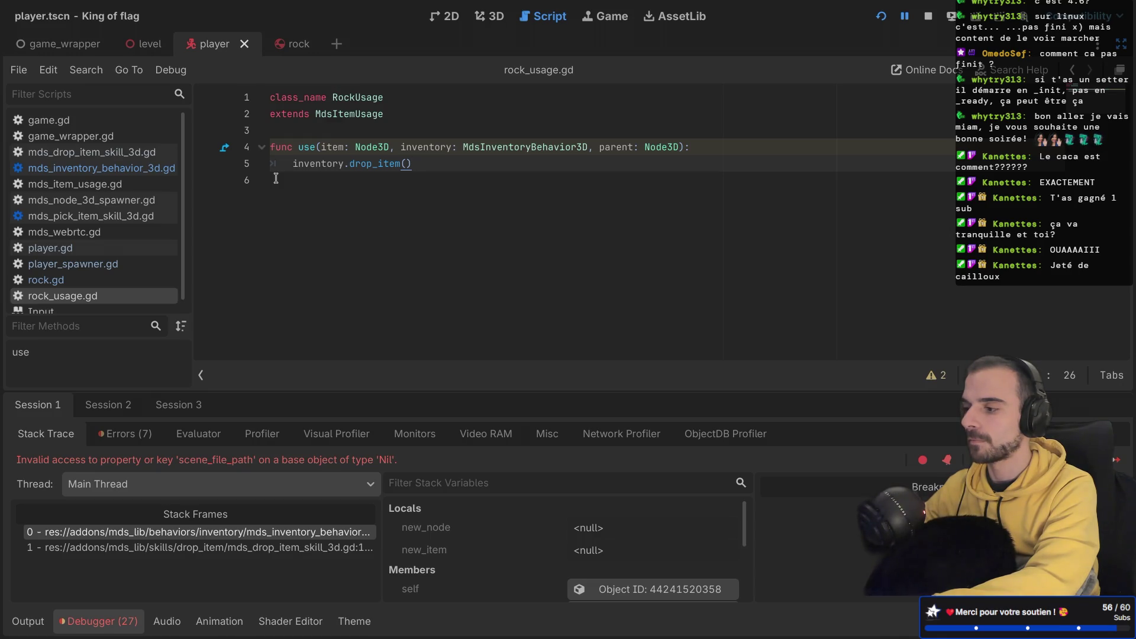
{"action": "left_click", "coordinate": [881, 17]}
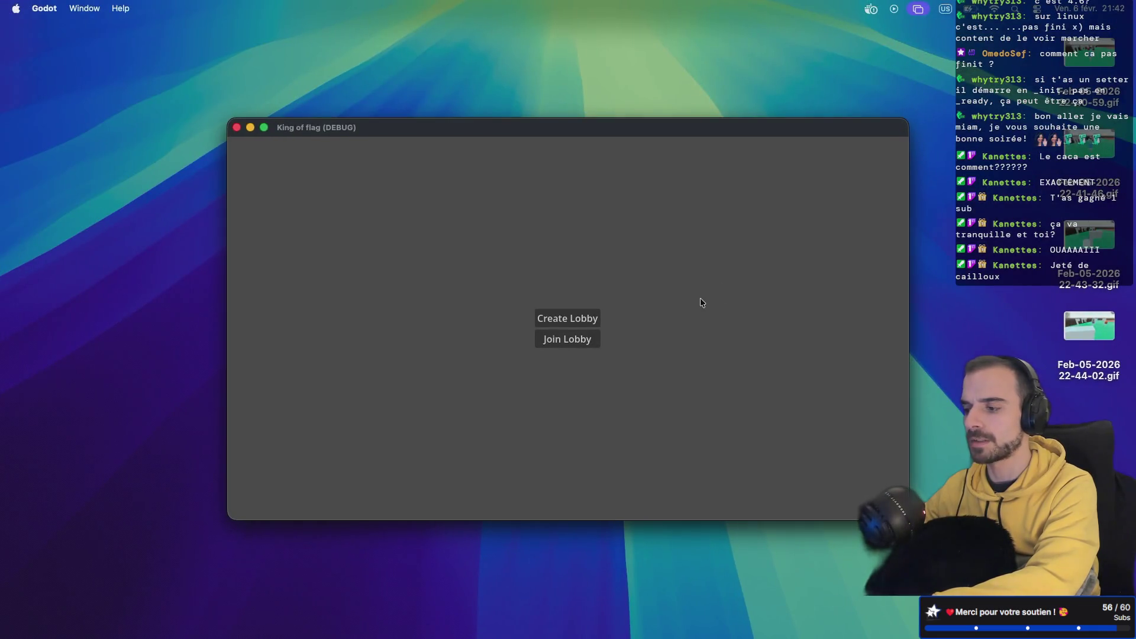
Step: Create a lobby, start the match, and throw the held rock to hit the item_resource error
{"action": "left_click", "coordinate": [588, 317]}
{"action": "left_click", "coordinate": [583, 349]}
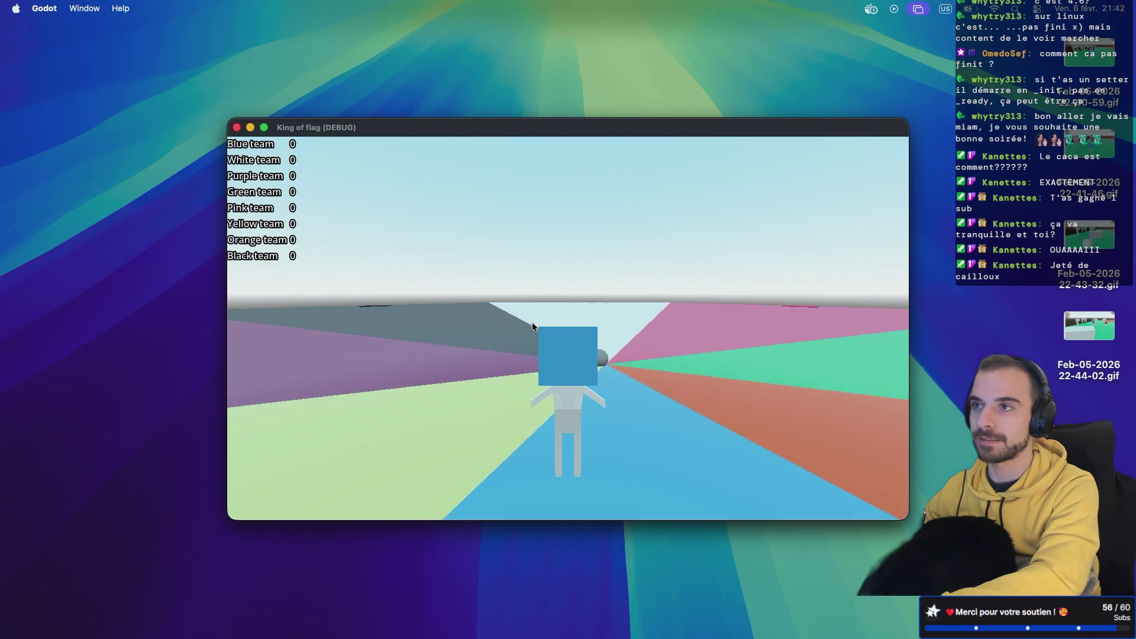
{"action": "left_click", "coordinate": [531, 321]}
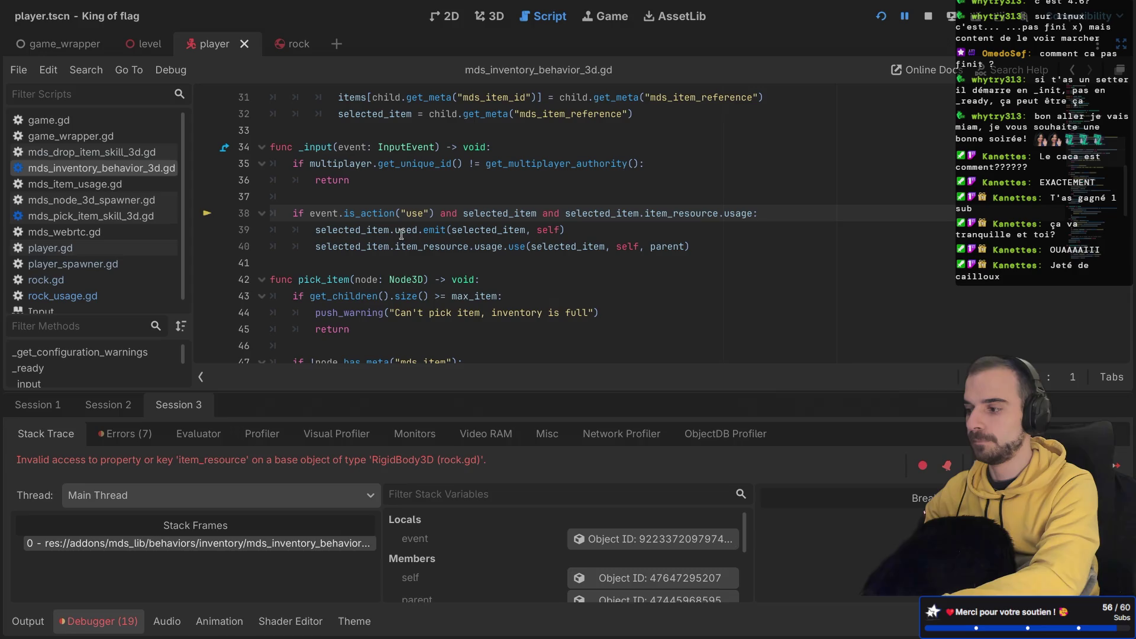
Step: Select is_action and selected_item on line 38 to review the use condition
{"action": "double_click", "coordinate": [350, 213]}
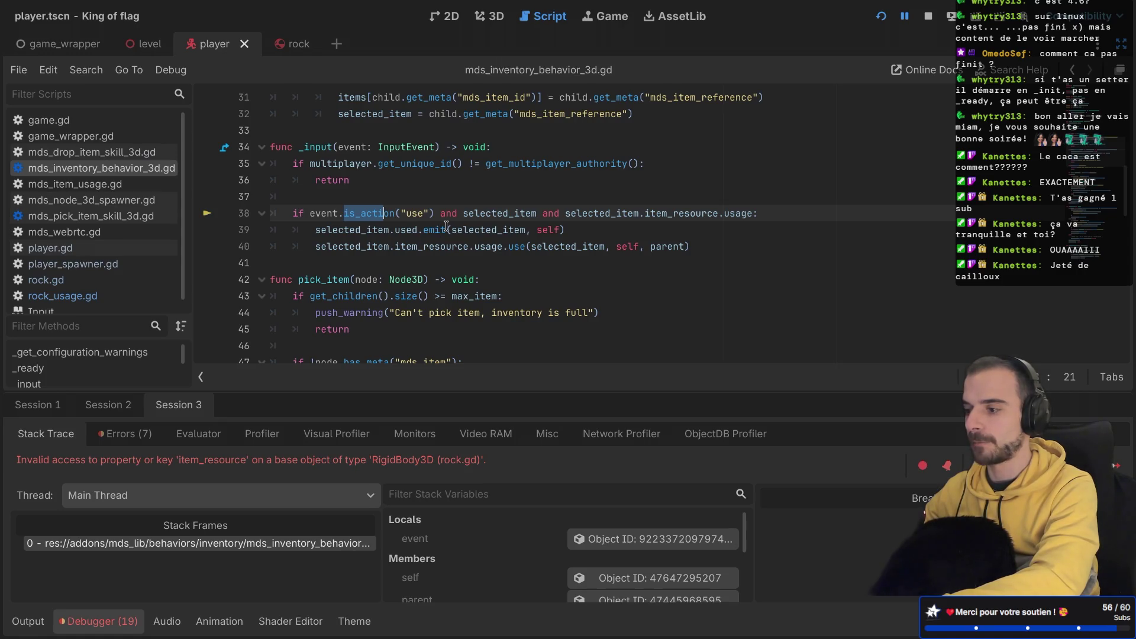
{"action": "left_click_drag", "start_coordinate": [559, 214], "coordinate": [641, 214]}
{"action": "left_click", "coordinate": [641, 214]}
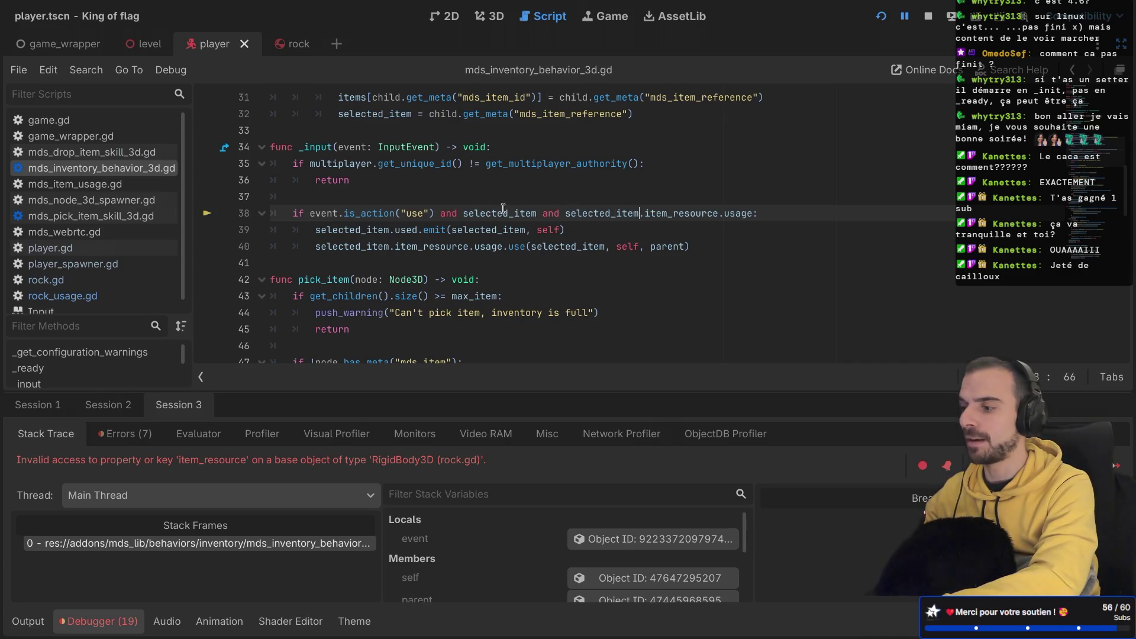
{"action": "mouse_move", "coordinate": [503, 209]}
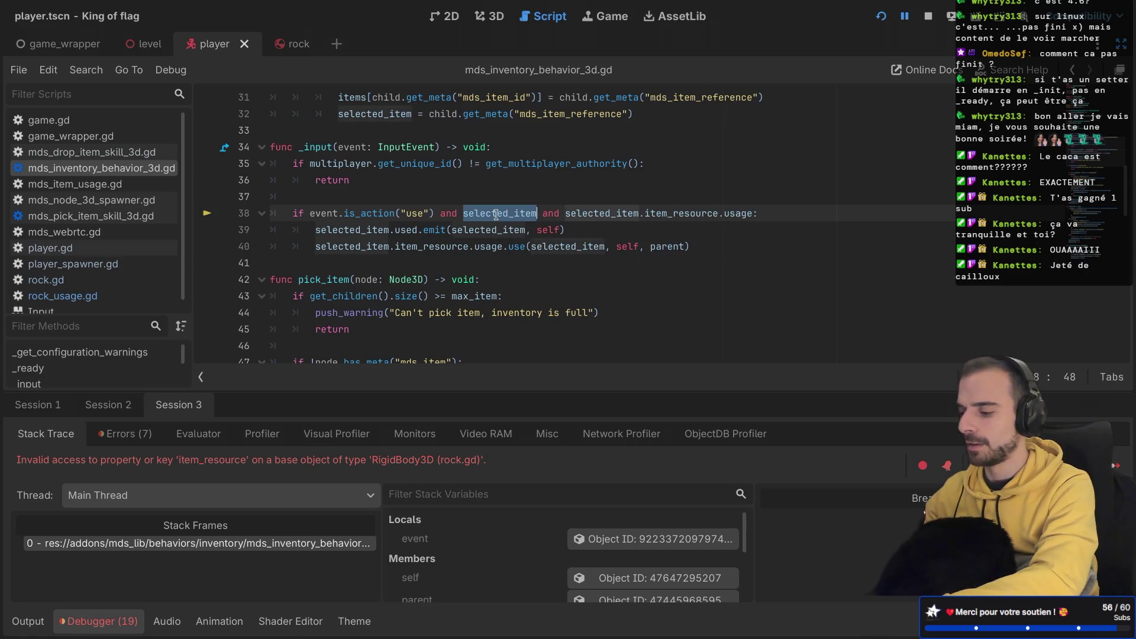
Step: Add 'if !is_instance_valid(selected_item): return' below the authority check's early return
{"action": "left_click", "coordinate": [418, 176]}
{"action": "key", "text": "Return"}
{"action": "key", "text": "Return"}
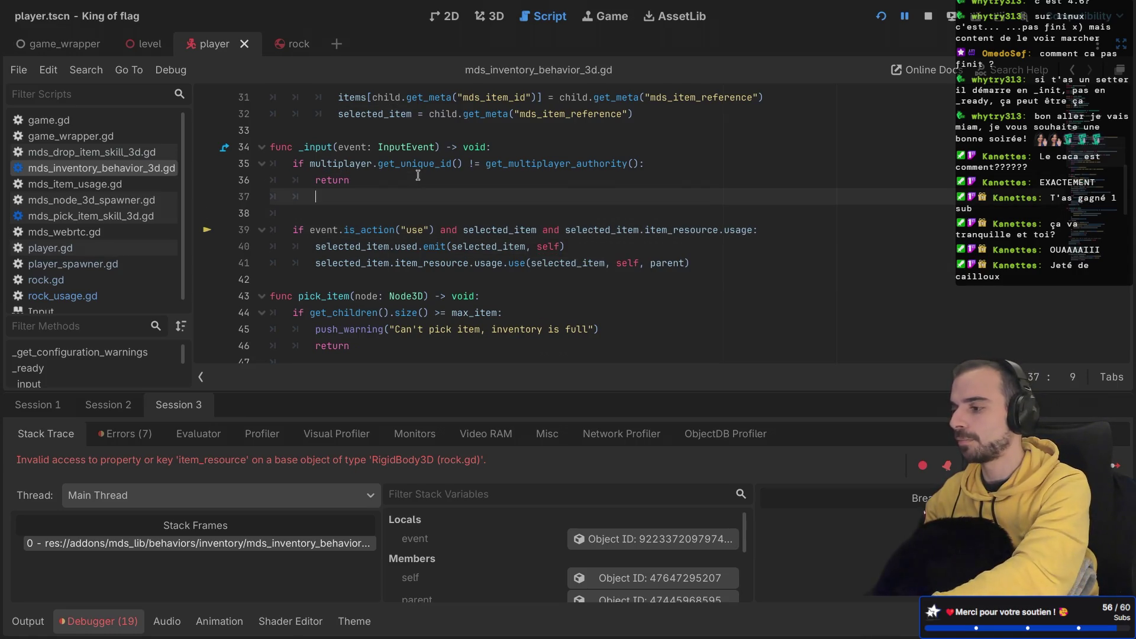
{"action": "type", "text": "if"}
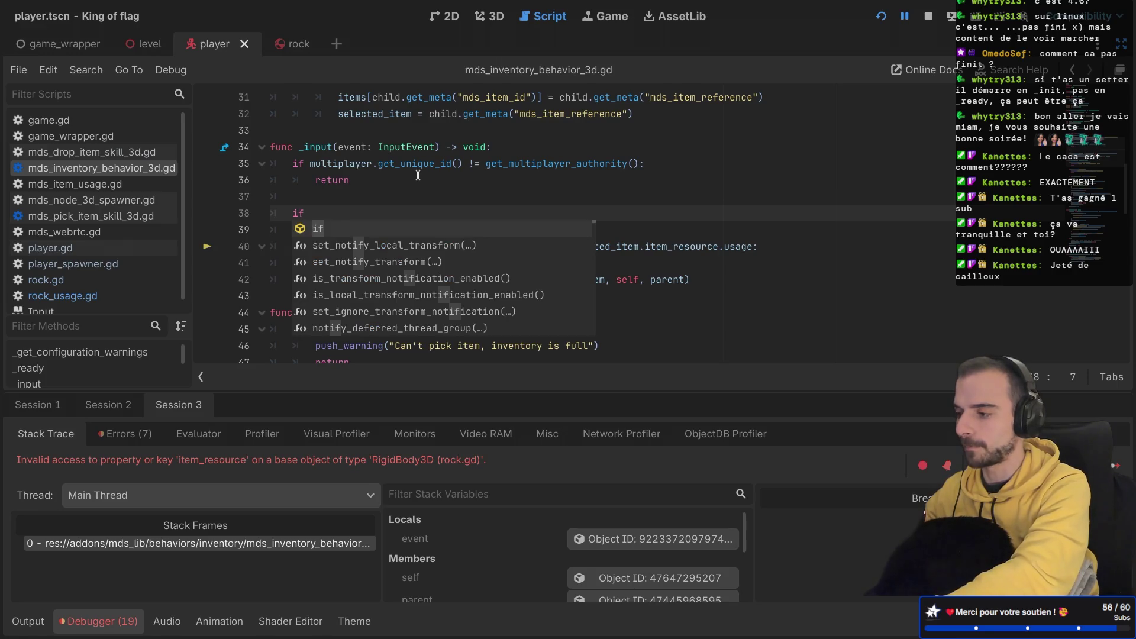
{"action": "type", "text": " selected_item =="}
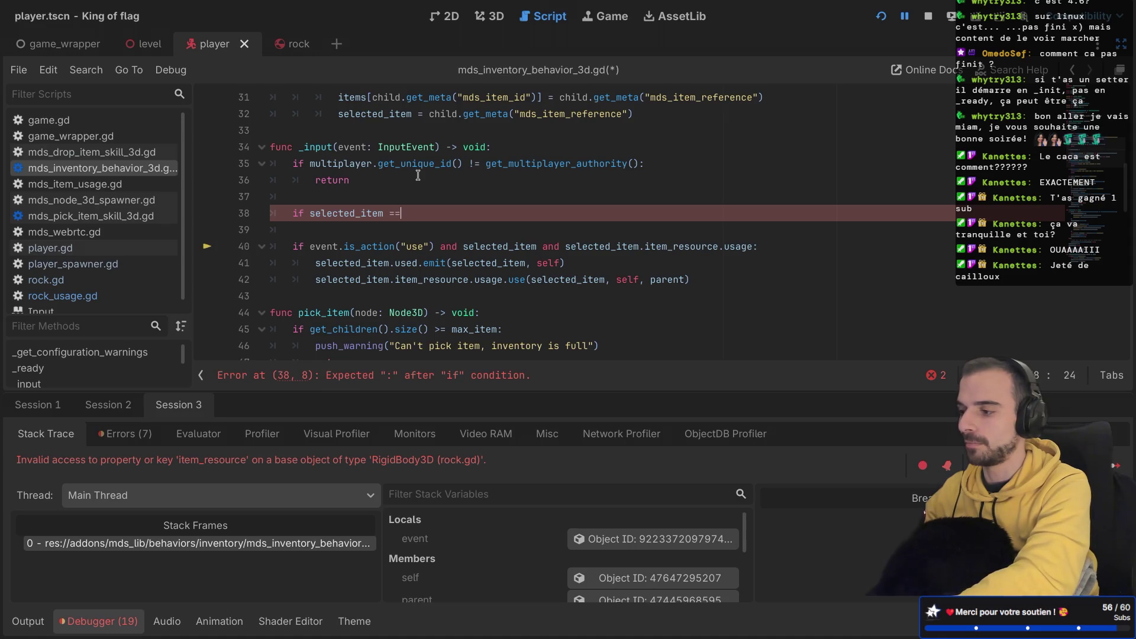
{"action": "key", "text": "BackSpace"}
{"action": "key", "text": "BackSpace"}
{"action": "key", "text": "BackSpace"}
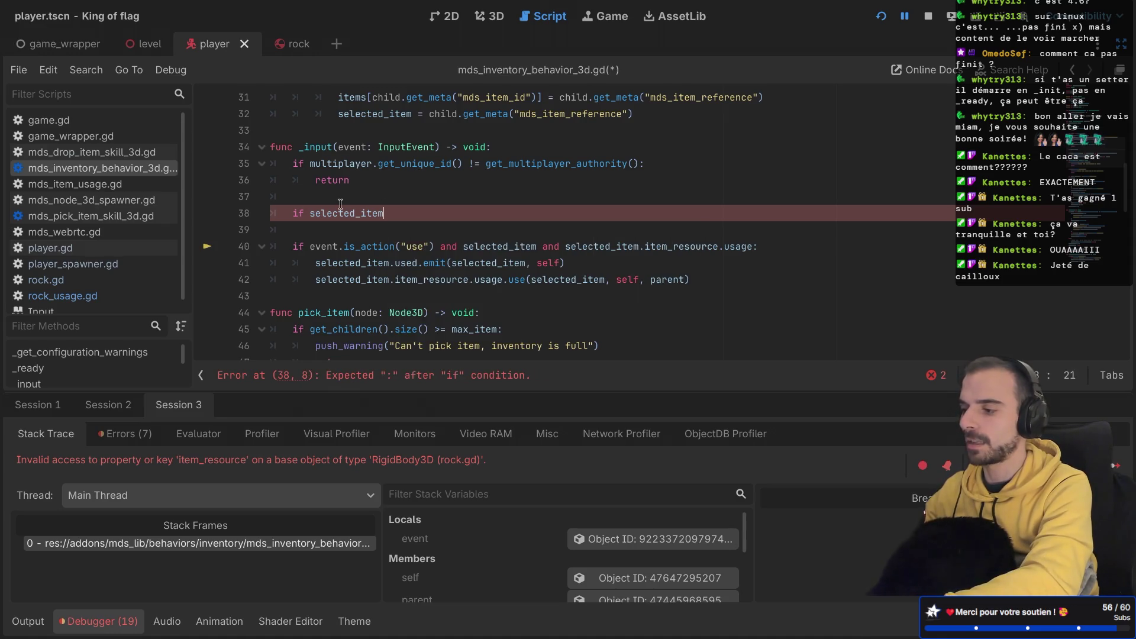
{"action": "key", "text": "Right"}
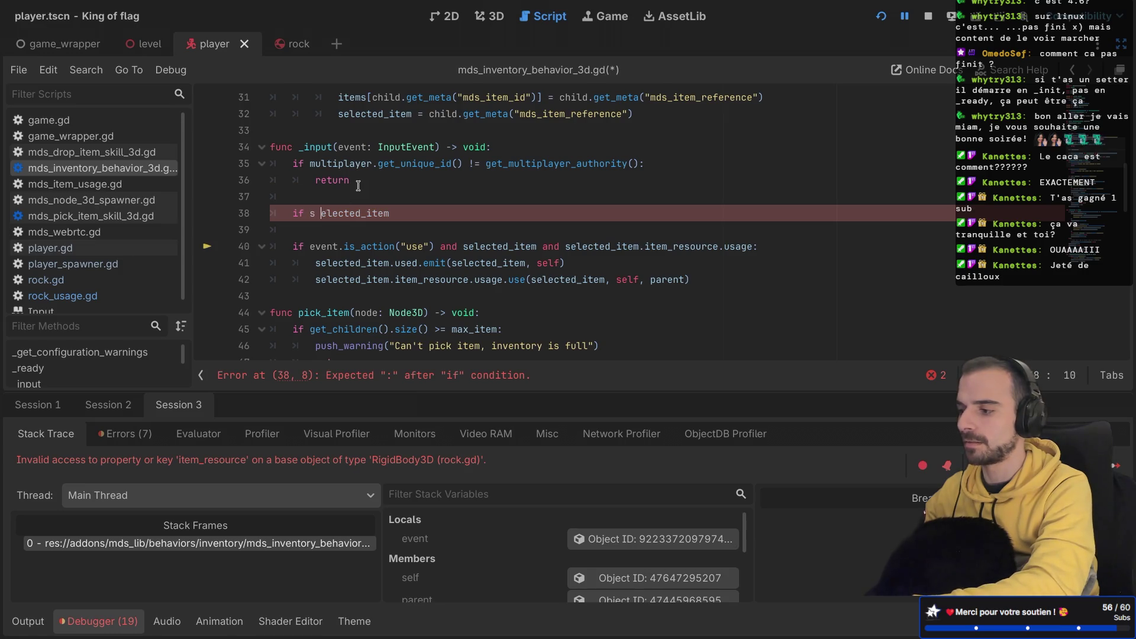
{"action": "type", "text": "is_v"}
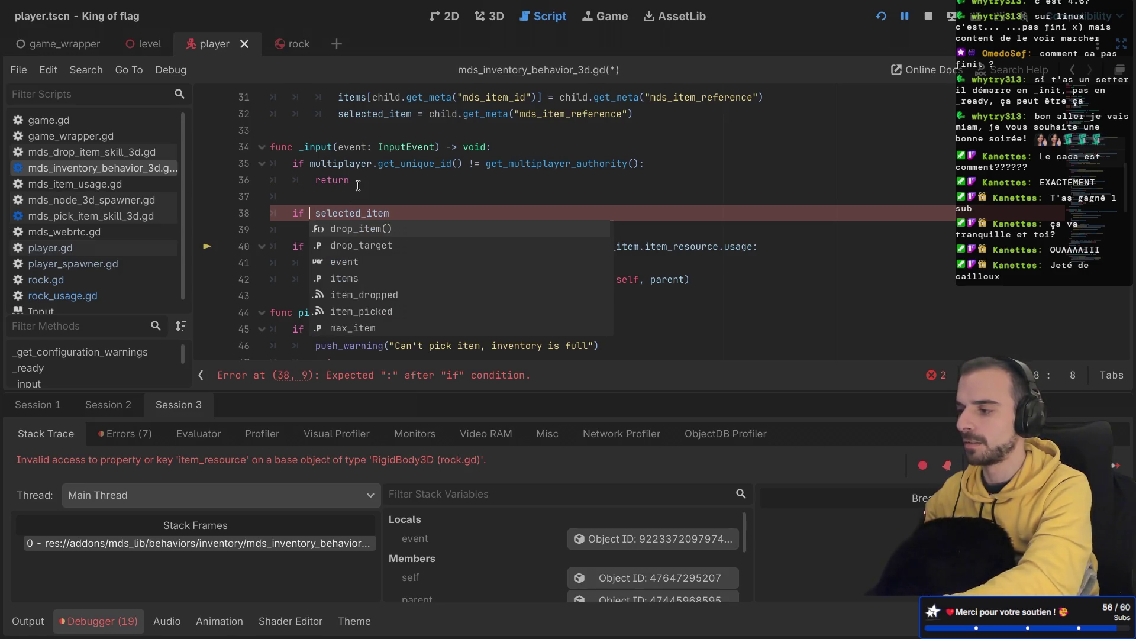
{"action": "type", "text": "ali"}
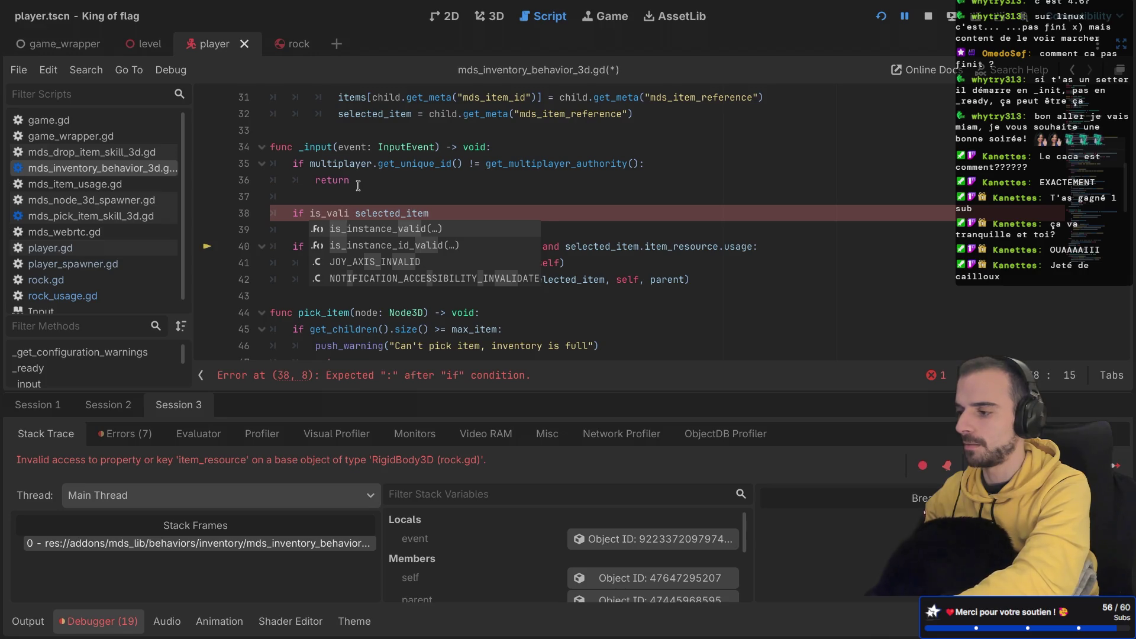
{"action": "key", "text": "Return"}
{"action": "key", "text": "BackSpace"}
{"action": "key", "text": "BackSpace"}
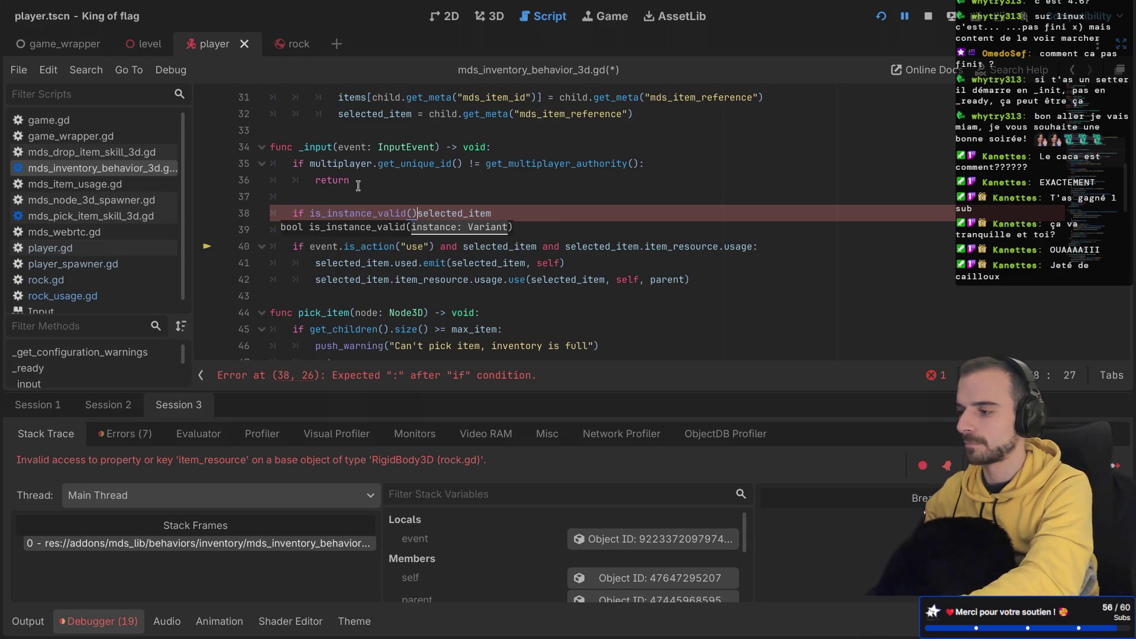
{"action": "left_click", "coordinate": [503, 214]}
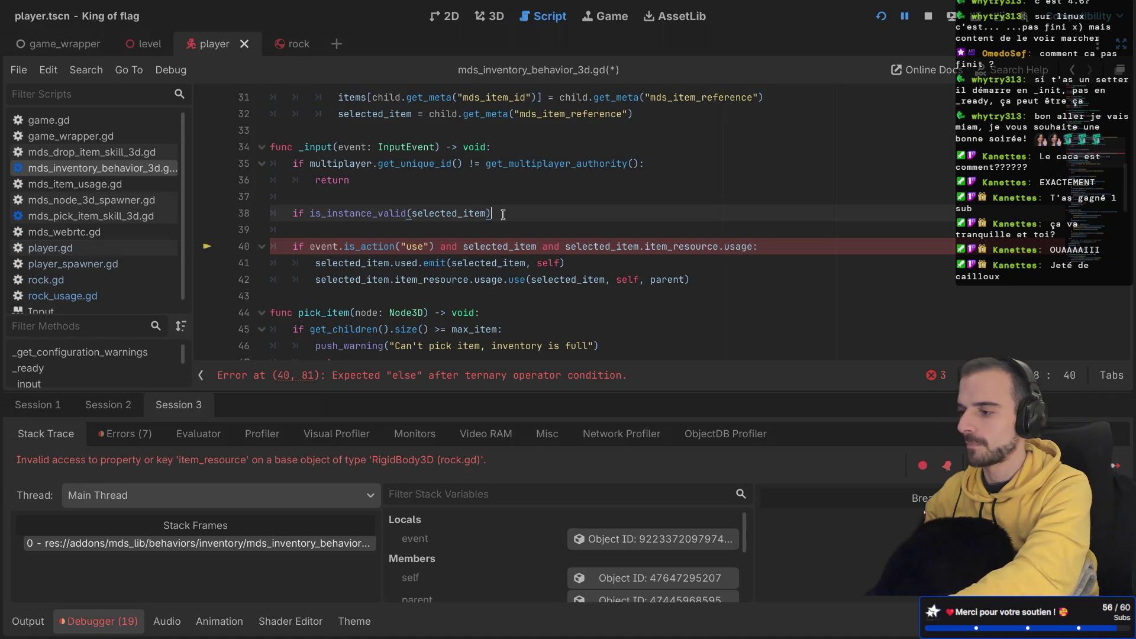
{"action": "left_click", "coordinate": [310, 213]}
{"action": "type", "text": "!"}
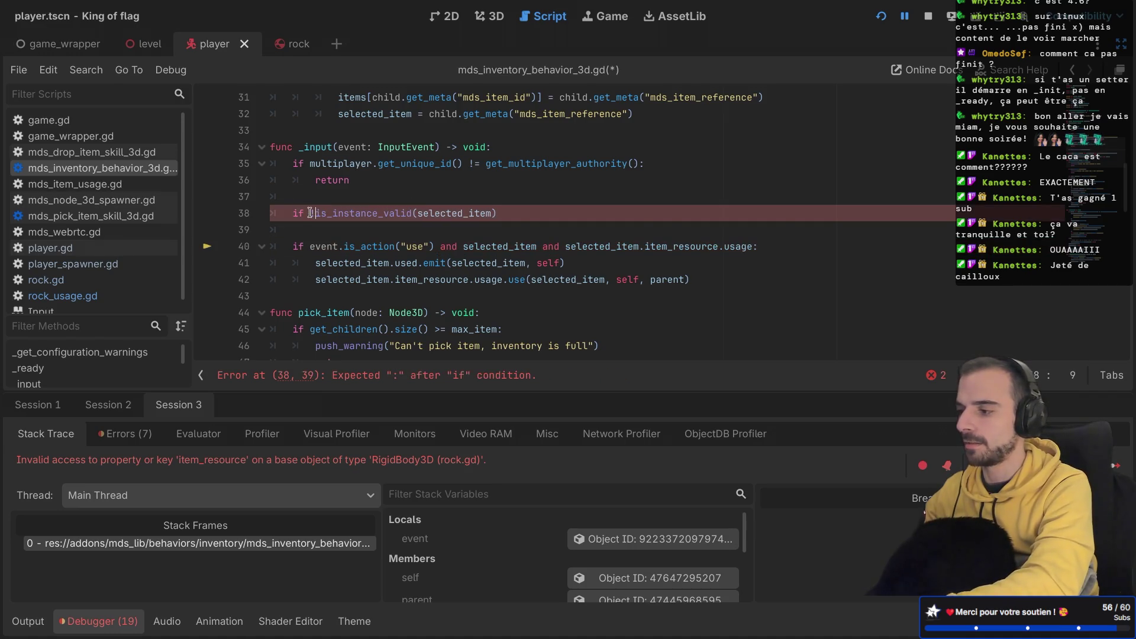
{"action": "key", "text": "Return"}
{"action": "type", "text": "return"}
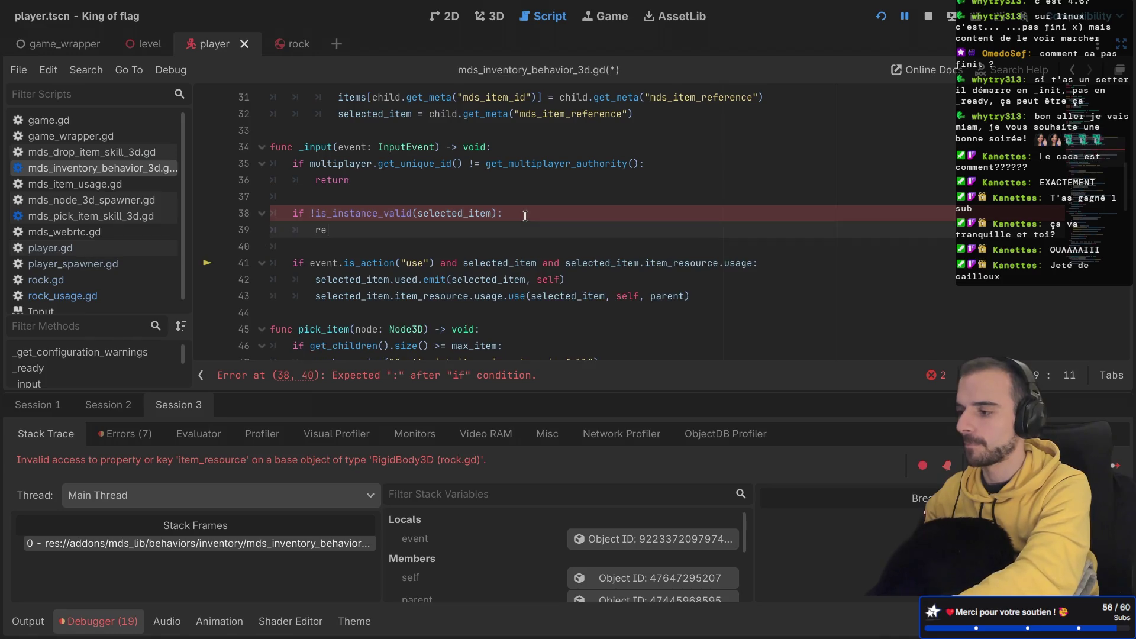
Step: Check the is_instance_valid documentation, delete a stray partial check, and save the script
{"action": "left_click", "coordinate": [364, 213], "text": "ctrl"}
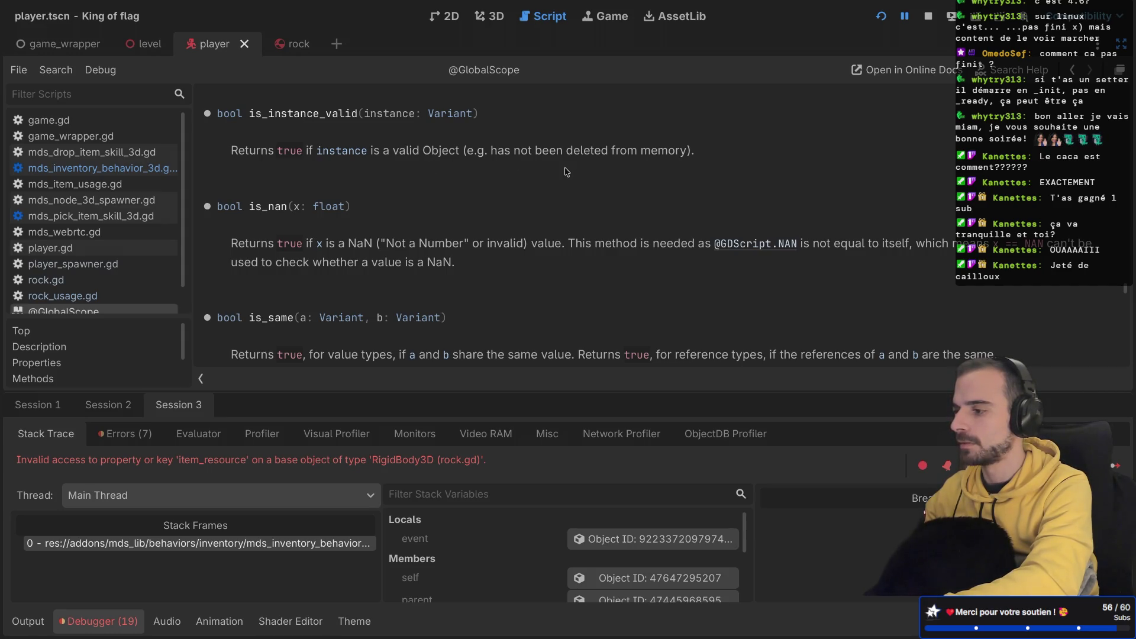
{"action": "key", "text": "alt+Left"}
{"action": "type", "text": "!"}
{"action": "type", "text": "selected_item !"}
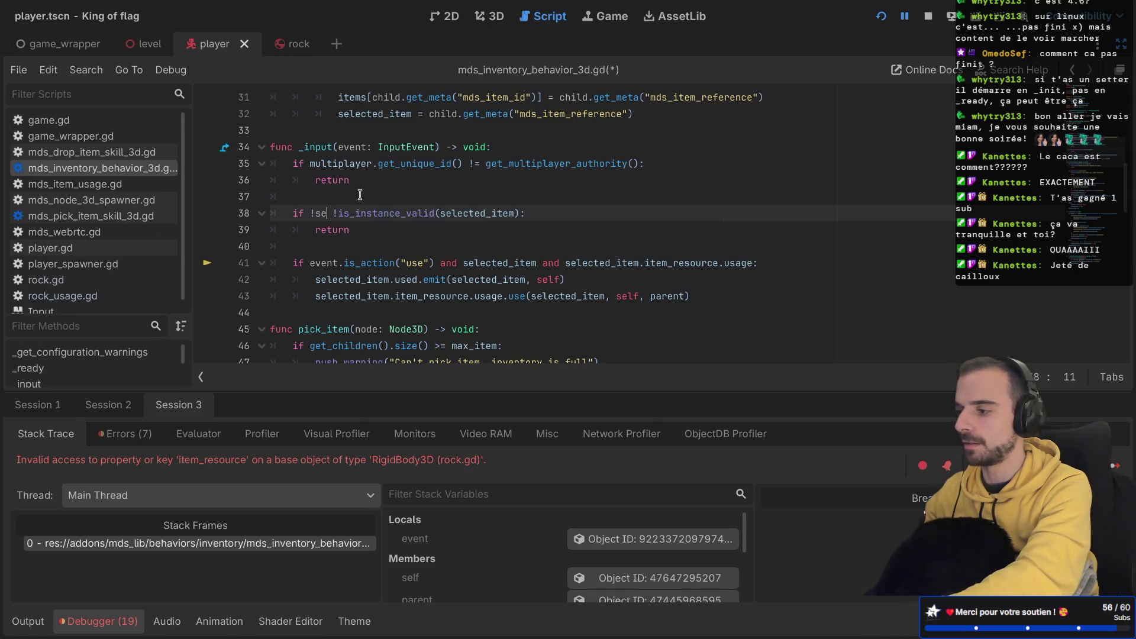
{"action": "key", "text": "BackSpace"}
{"action": "key", "text": "BackSpace"}
{"action": "key", "text": "BackSpace"}
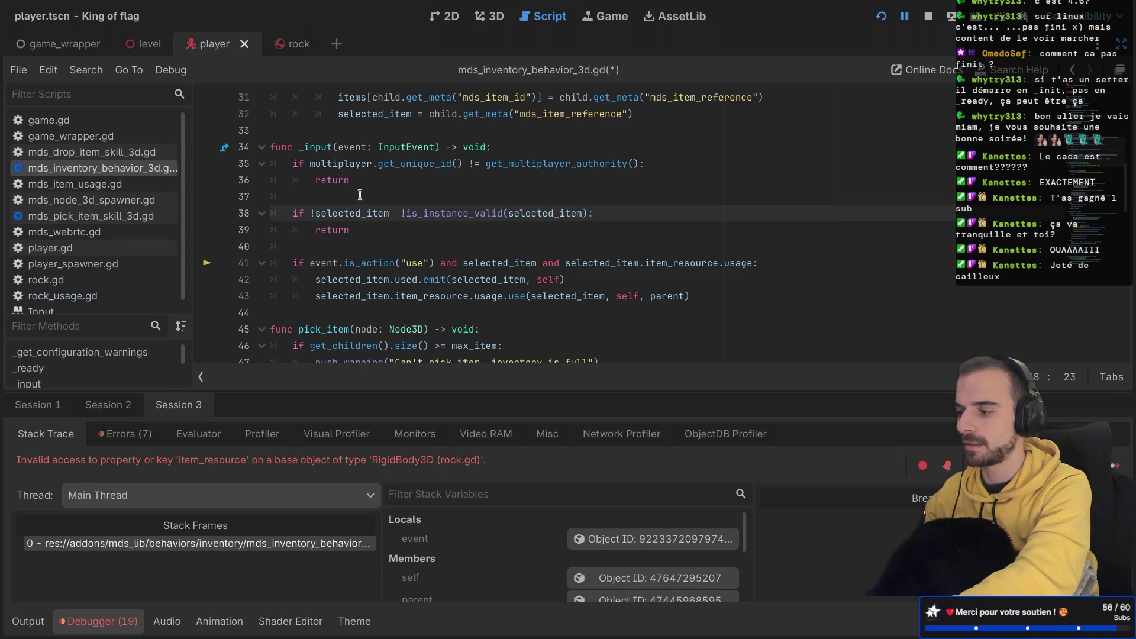
{"action": "key", "text": "BackSpace"}
{"action": "key", "text": "BackSpace"}
{"action": "key", "text": "BackSpace"}
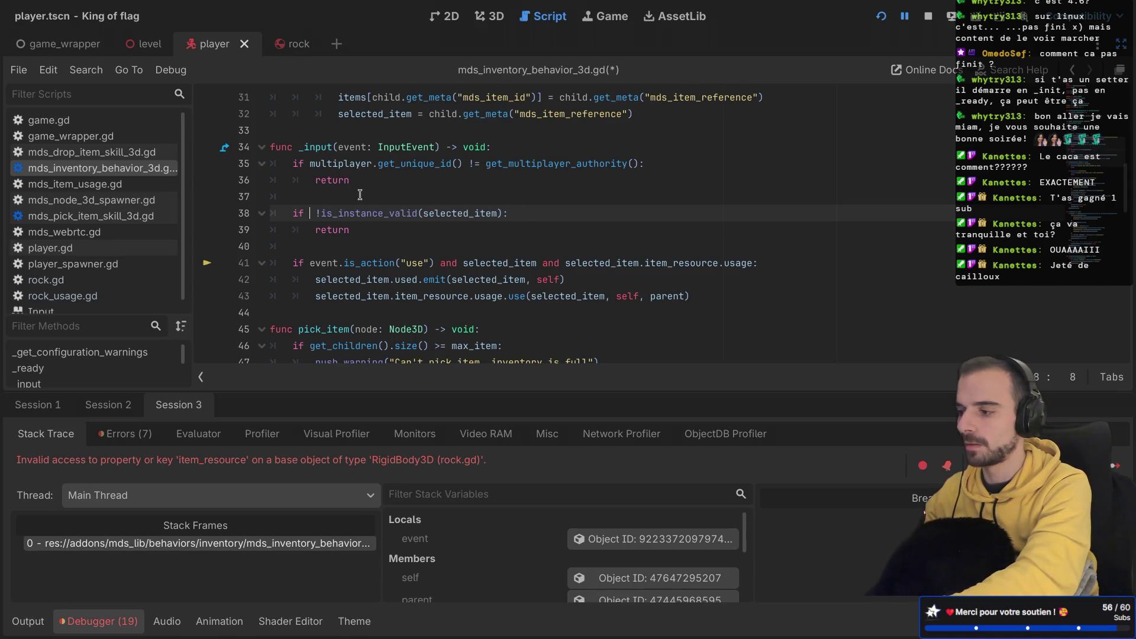
{"action": "key", "text": "ctrl+s"}
Step: Remove the redundant selected_item check from the use condition and save
{"action": "double_click", "coordinate": [500, 263]}
{"action": "key", "text": "BackSpace"}
{"action": "key", "text": "BackSpace"}
{"action": "key", "text": "BackSpace"}
{"action": "key", "text": "BackSpace"}
{"action": "key", "text": "ctrl+s"}
Step: Add a var item: MdsItem3D = selected_item.get_meta("mds_item") line below the guard
{"action": "left_click", "coordinate": [389, 223]}
{"action": "key", "text": "Return"}
{"action": "key", "text": "Return"}
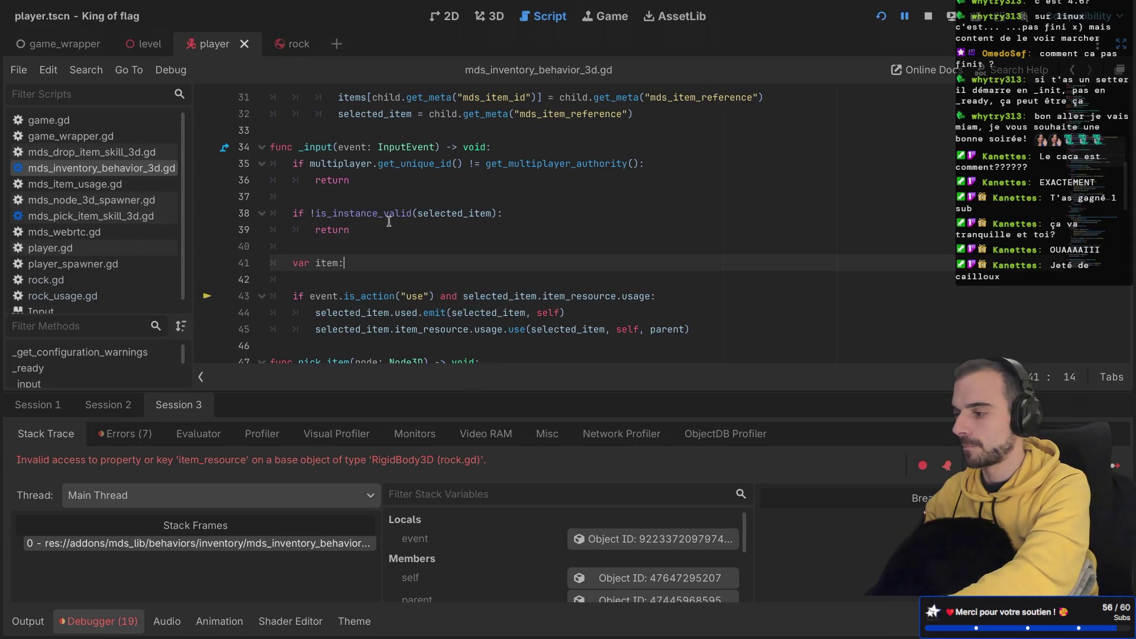
{"action": "type", "text": " MdsI"}
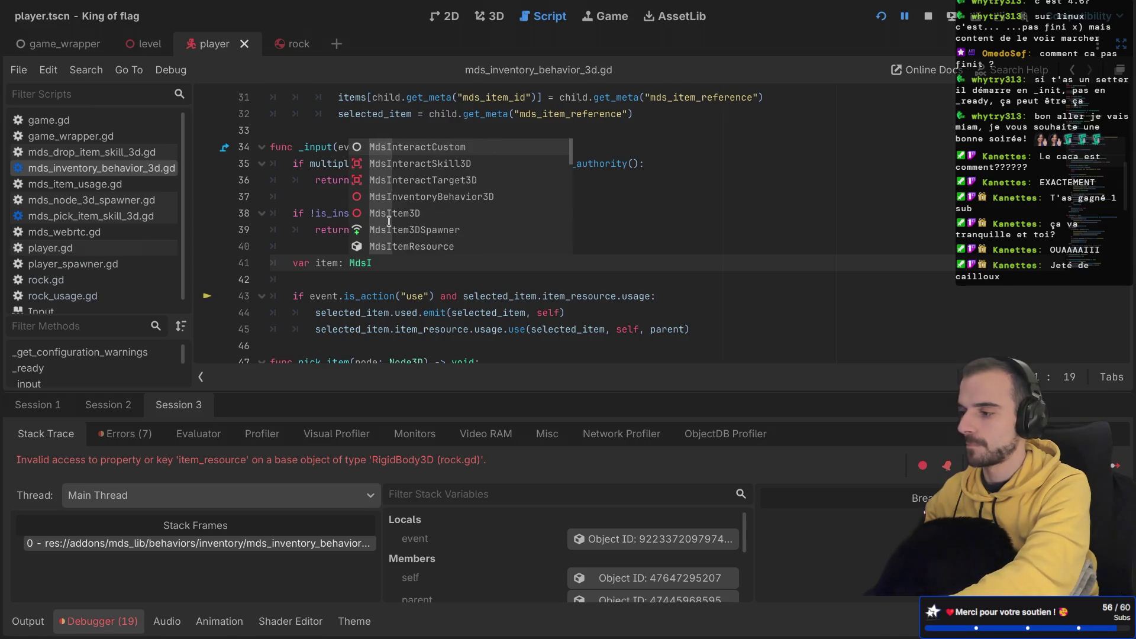
{"action": "type", "text": "te"}
{"action": "key", "text": "Return"}
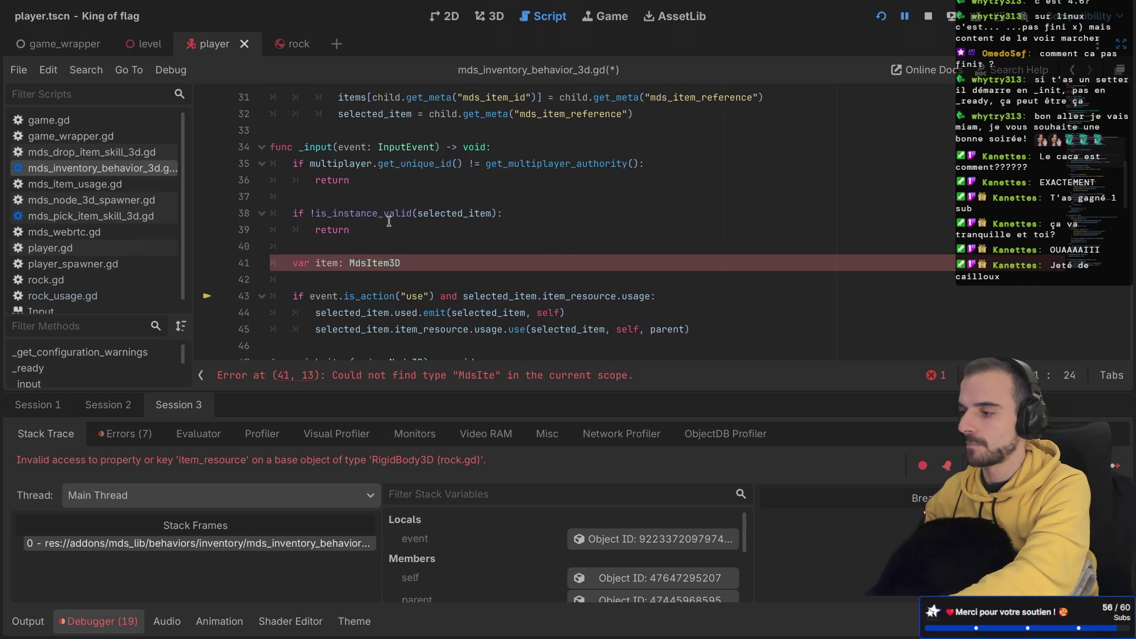
{"action": "type", "text": " = se"}
{"action": "key", "text": "Return"}
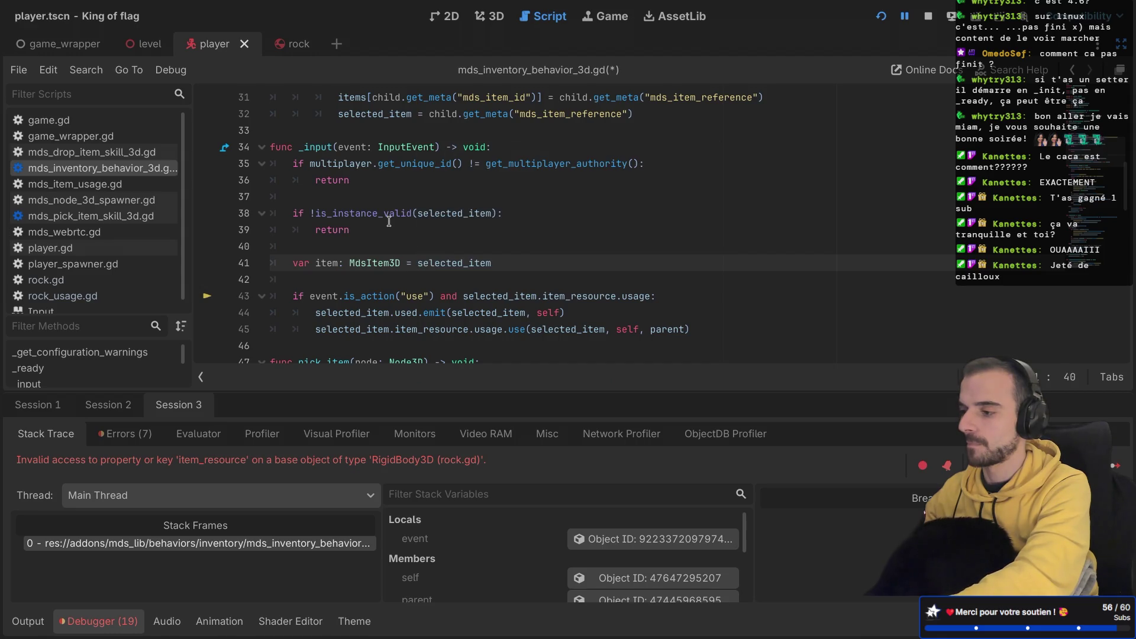
{"action": "type", "text": ".get_me"}
{"action": "key", "text": "Return"}
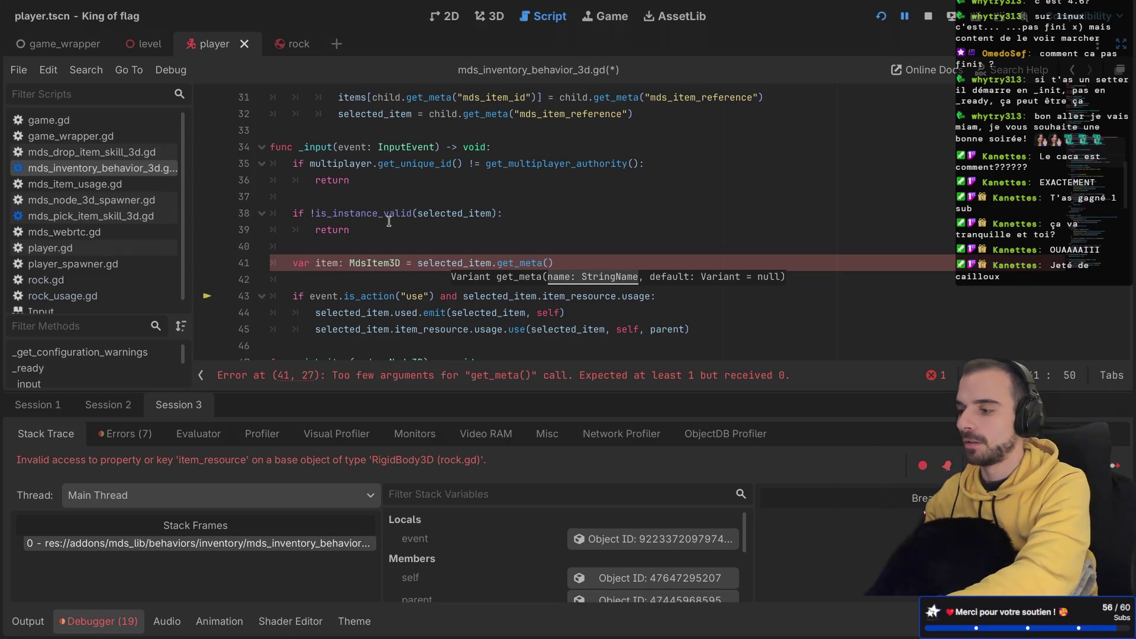
{"action": "type", "text": "\"mds_it"}
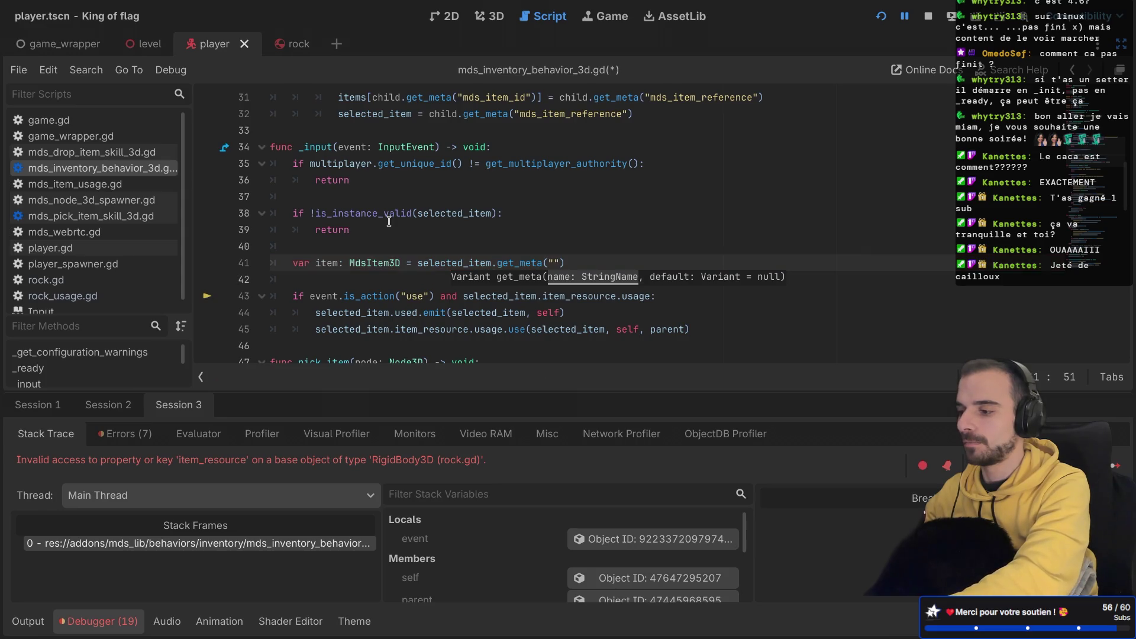
{"action": "type", "text": "em"}
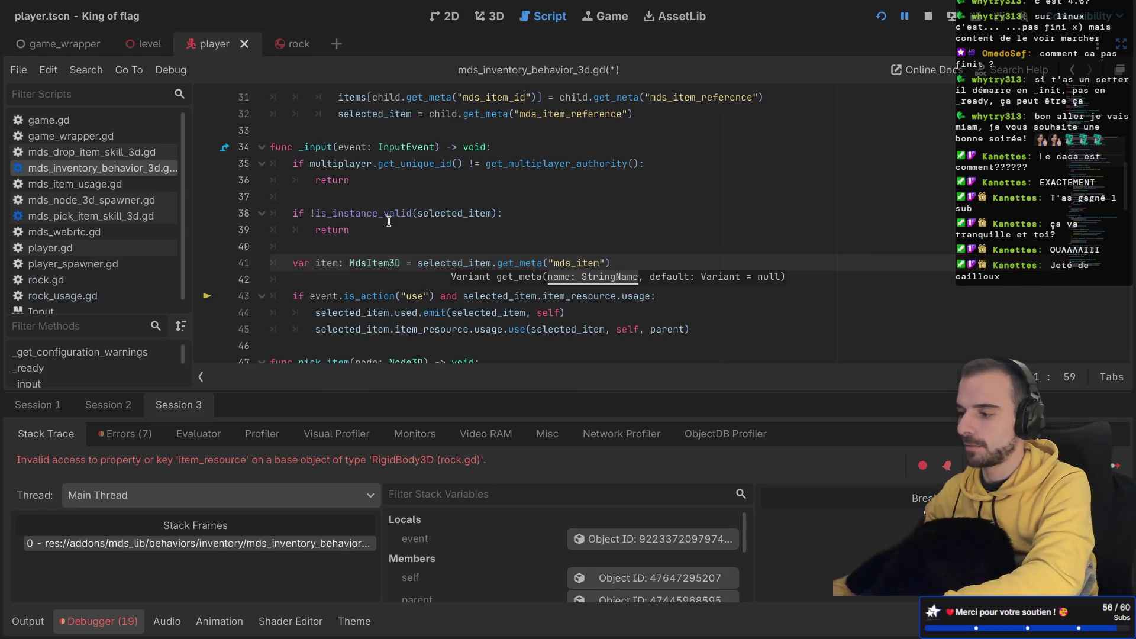
{"action": "left_click", "coordinate": [655, 262]}
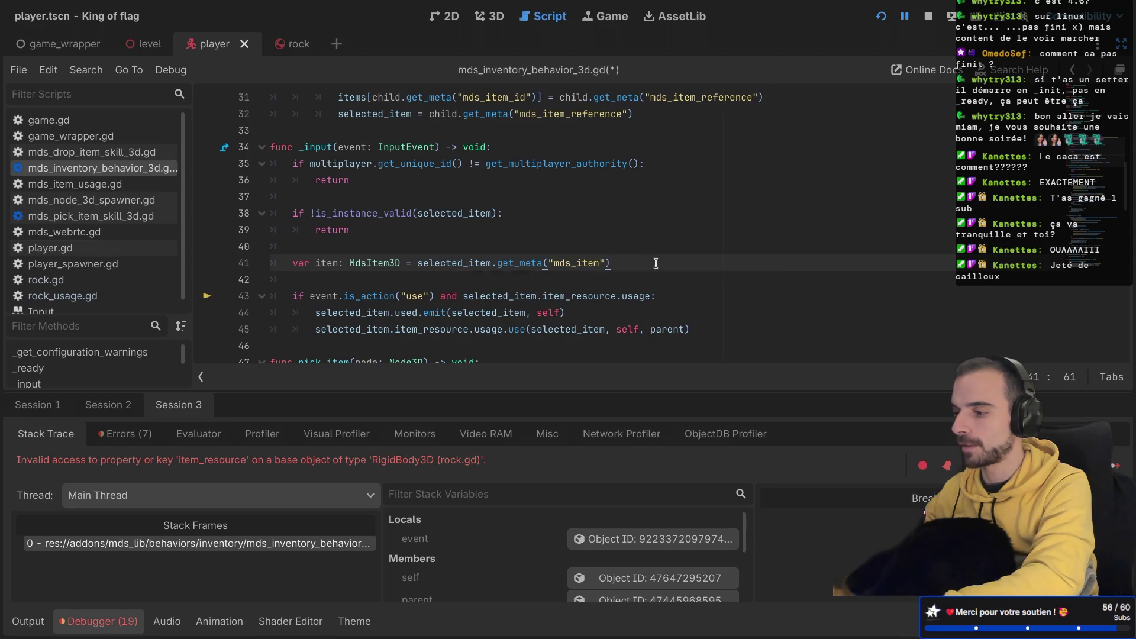
{"action": "left_click", "coordinate": [620, 281]}
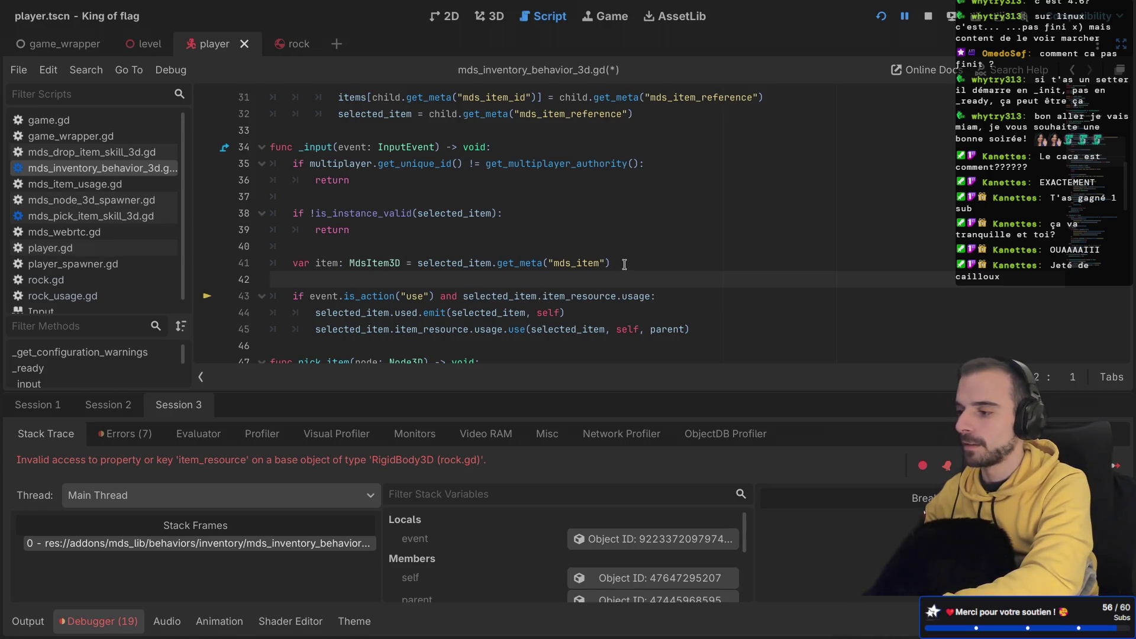
Step: Replace item_resource in the use condition with item
{"action": "double_click", "coordinate": [545, 296]}
{"action": "key", "text": "BackSpace"}
{"action": "key", "text": "BackSpace"}
{"action": "key", "text": "BackSpace"}
{"action": "key", "text": "BackSpace"}
{"action": "key", "text": "BackSpace"}
{"action": "key", "text": "BackSpace"}
{"action": "type", "text": "item"}
{"action": "left_click", "coordinate": [389, 278]}
{"action": "key", "text": "BackSpace"}
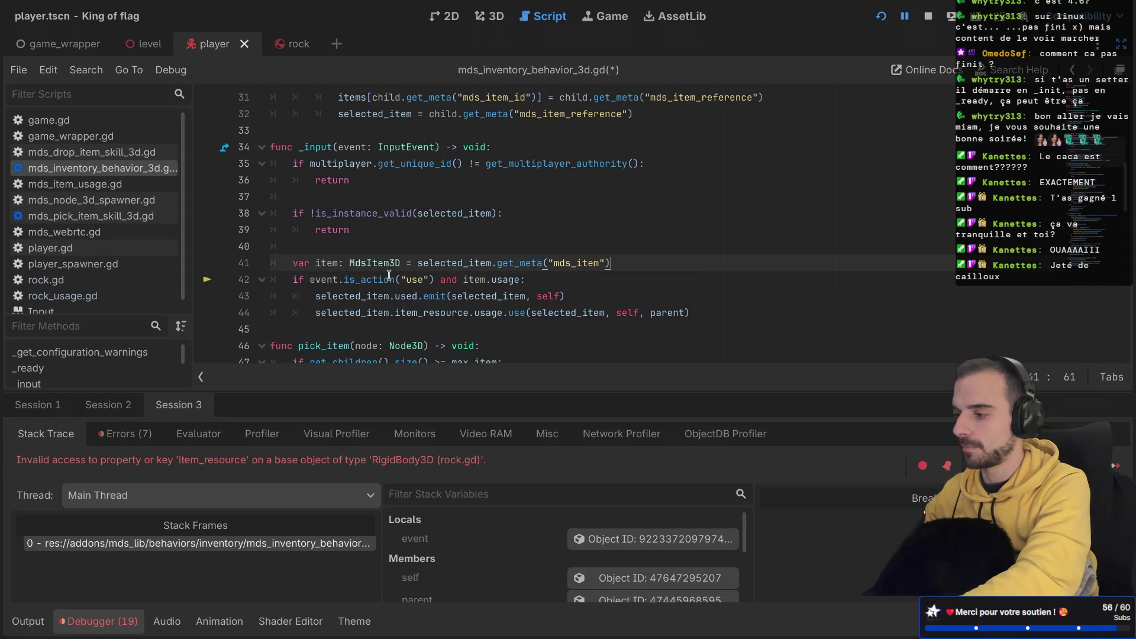
{"action": "double_click", "coordinate": [333, 263]}
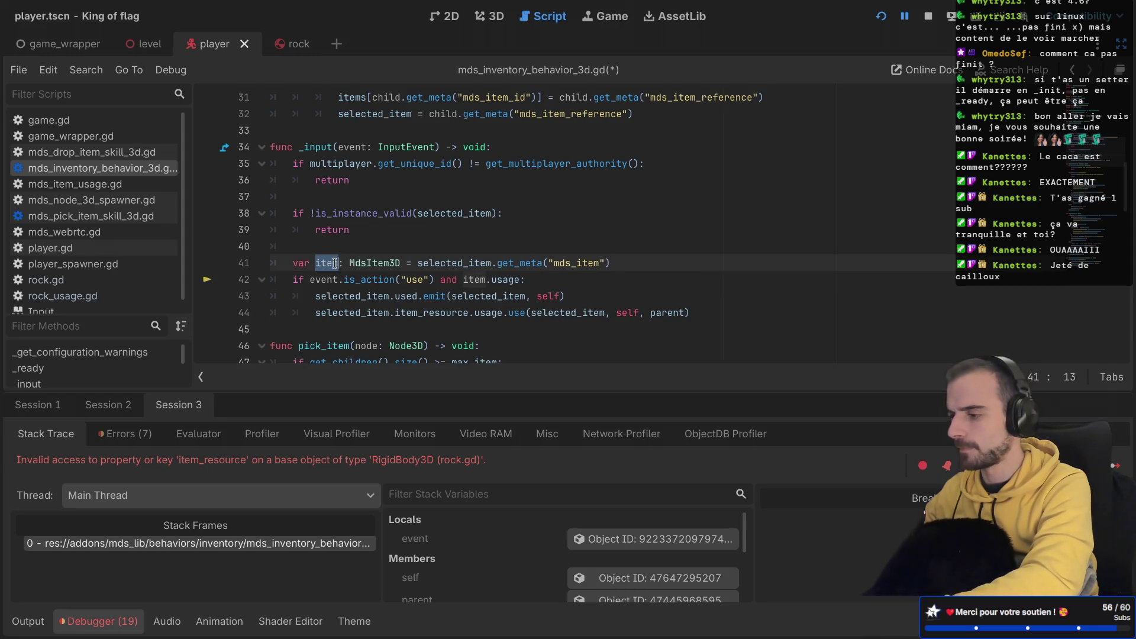
Step: Replace selected_item with item_resource in the used signal and usage calls
{"action": "double_click", "coordinate": [351, 297]}
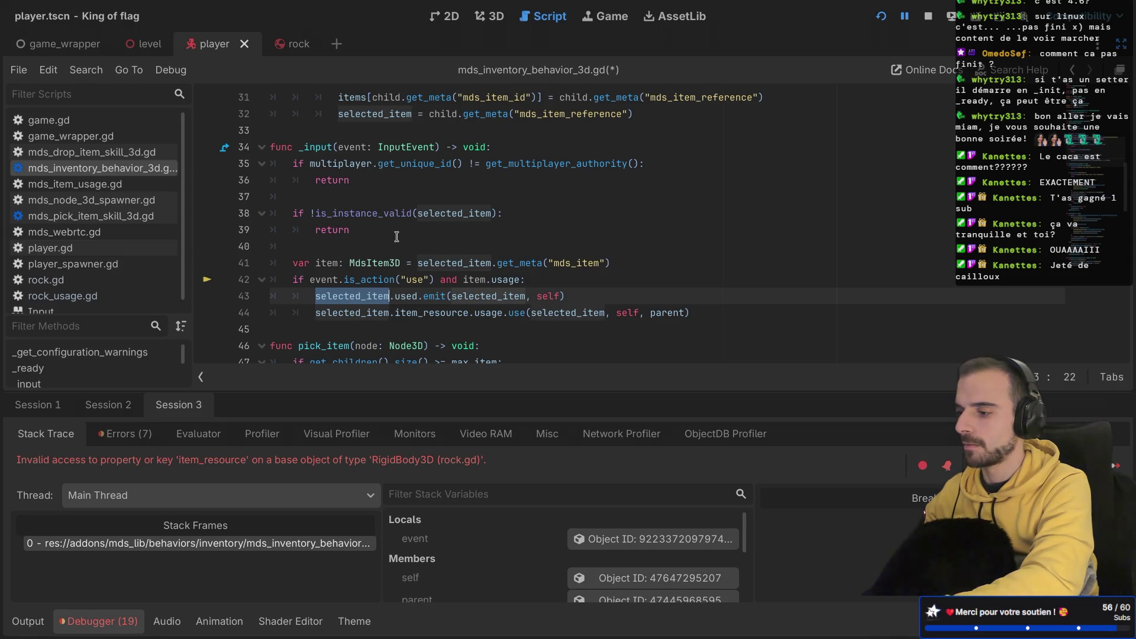
{"action": "type", "text": "item"}
{"action": "double_click", "coordinate": [343, 313]}
{"action": "type", "text": "item_resource"}
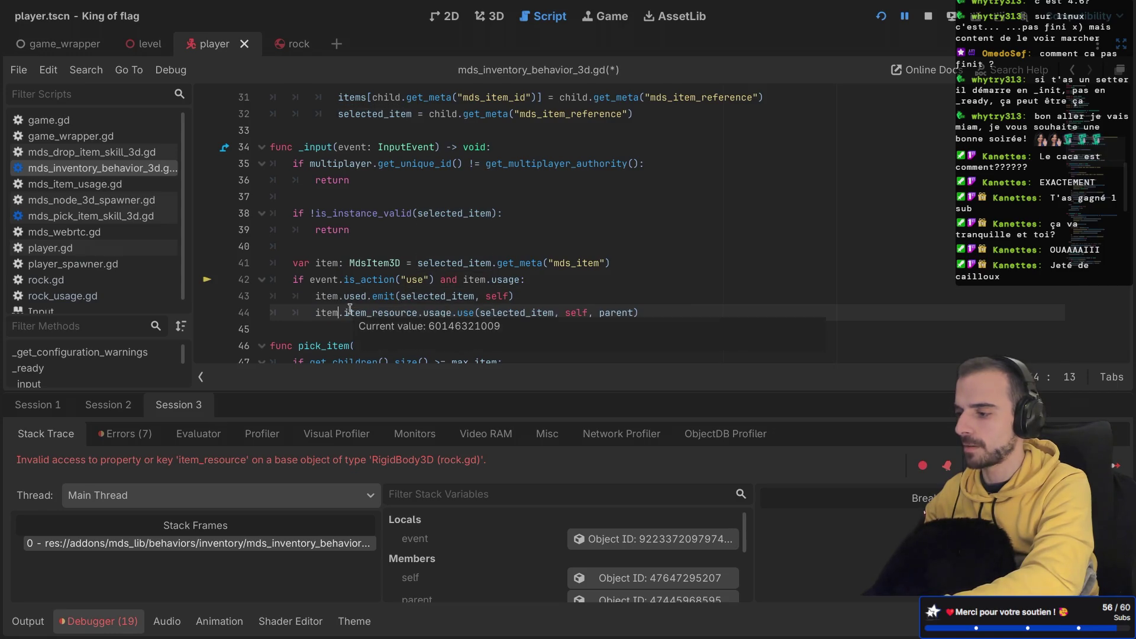
{"action": "left_click", "coordinate": [412, 296]}
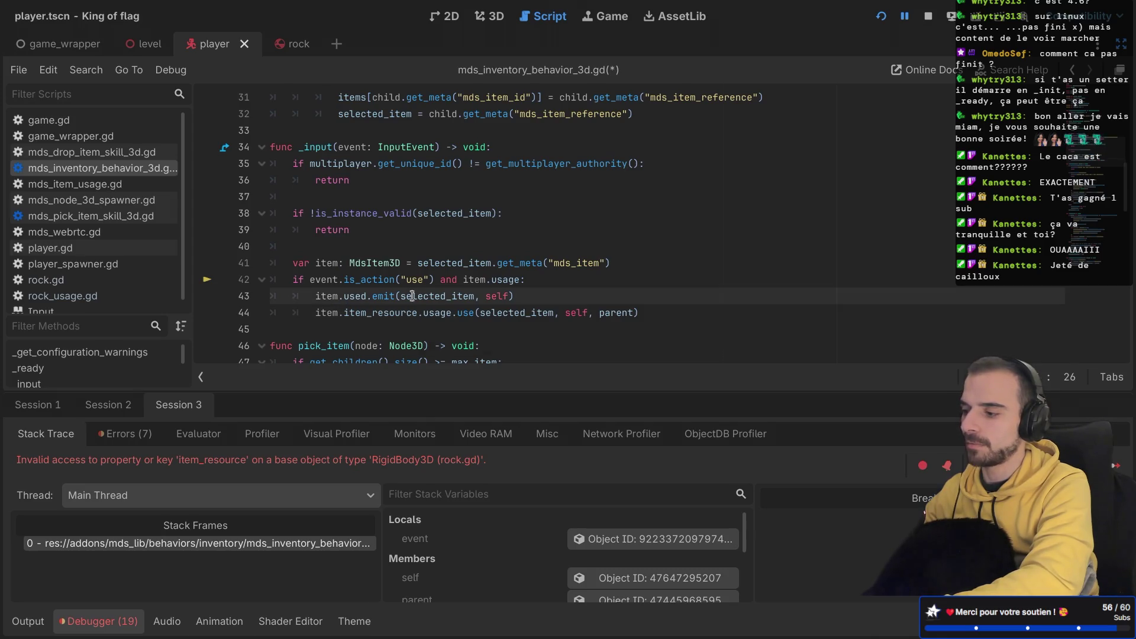
{"action": "mouse_move", "coordinate": [332, 297]}
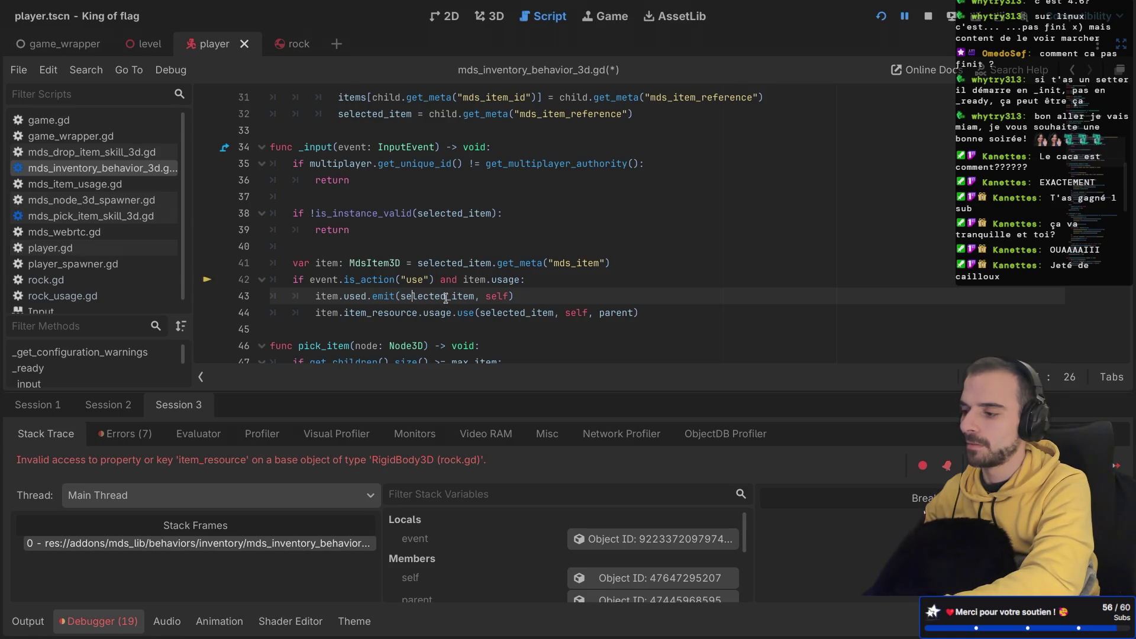
{"action": "mouse_move", "coordinate": [446, 297]}
{"action": "double_click", "coordinate": [404, 297]}
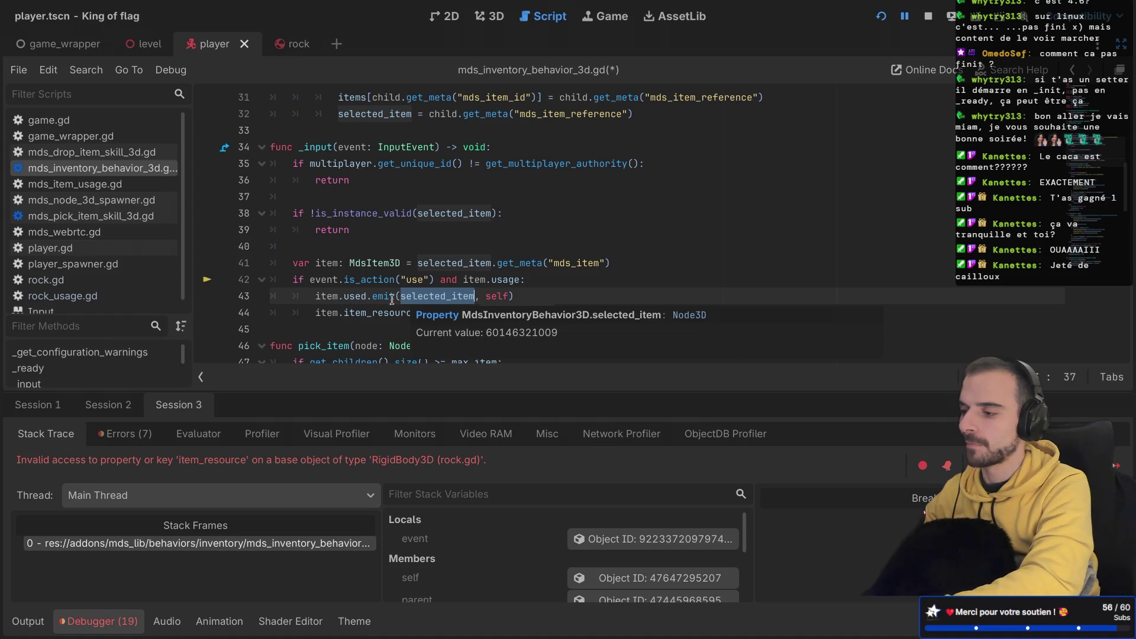
Step: Check the used signal's definition, pass item_resource to used.emit and usage.use, save, and run
{"action": "left_click", "coordinate": [352, 296], "text": "ctrl"}
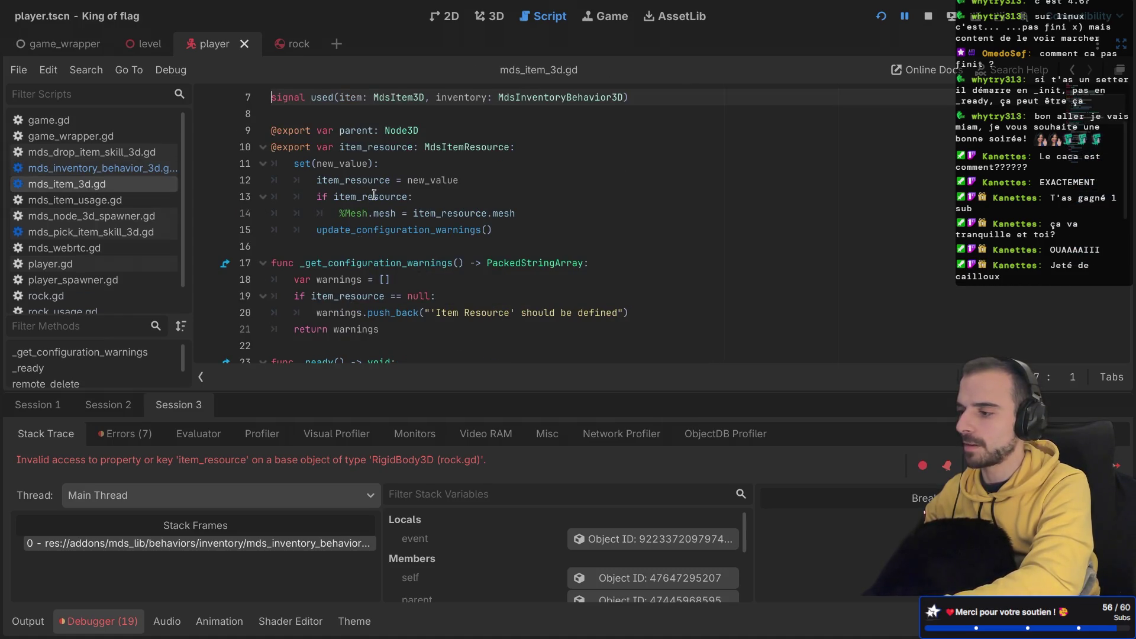
{"action": "scroll", "coordinate": [374, 195], "scroll_direction": "up", "scroll_amount": 2}
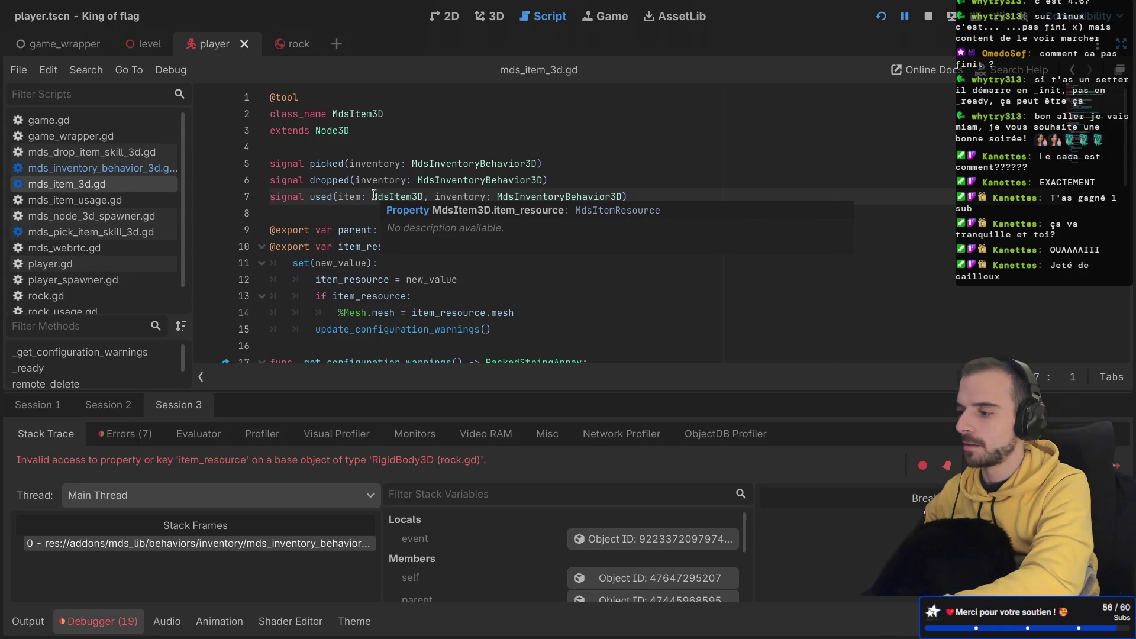
{"action": "scroll", "coordinate": [374, 195], "scroll_direction": "down", "scroll_amount": 1}
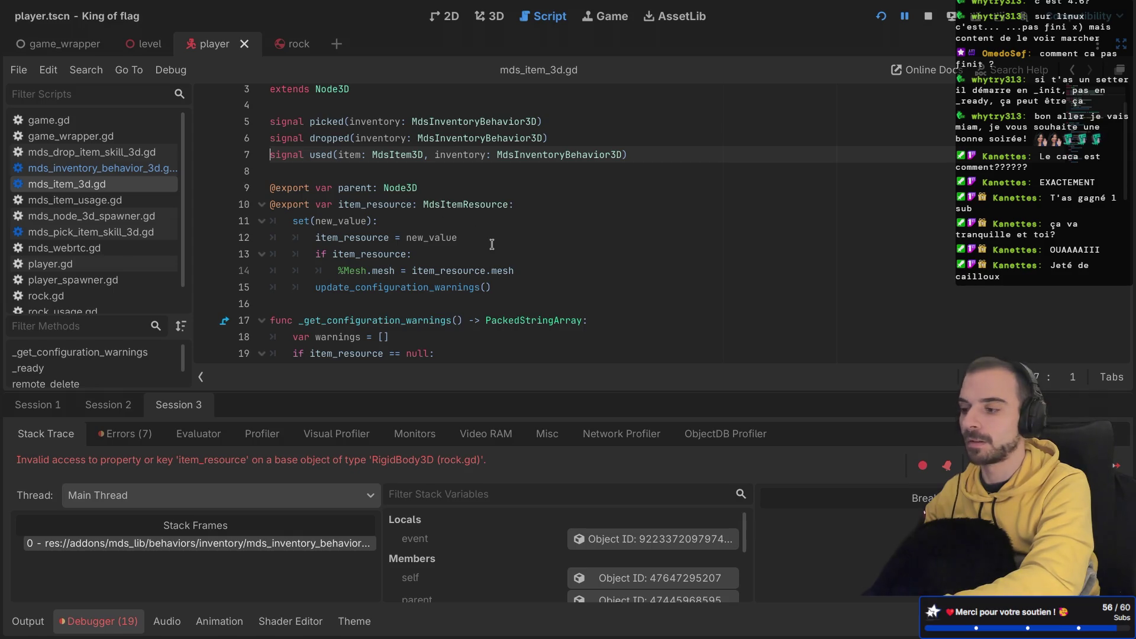
{"action": "scroll", "coordinate": [492, 244], "scroll_direction": "down", "scroll_amount": 5}
{"action": "key", "text": "alt+Left"}
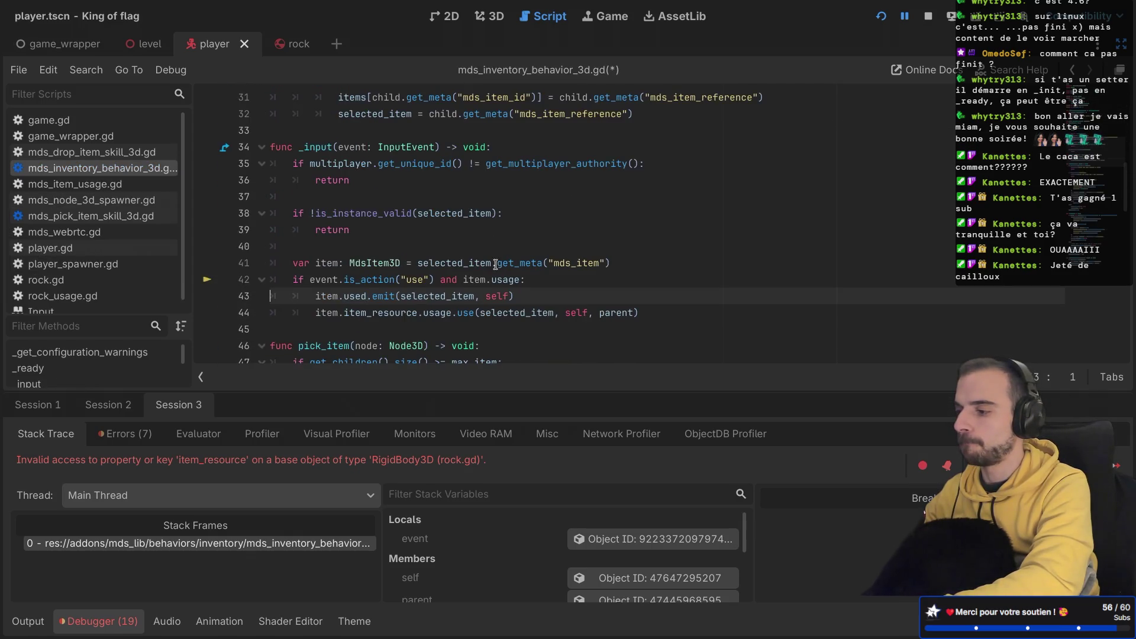
{"action": "scroll", "coordinate": [495, 264], "scroll_direction": "down", "scroll_amount": 1}
{"action": "double_click", "coordinate": [444, 268]}
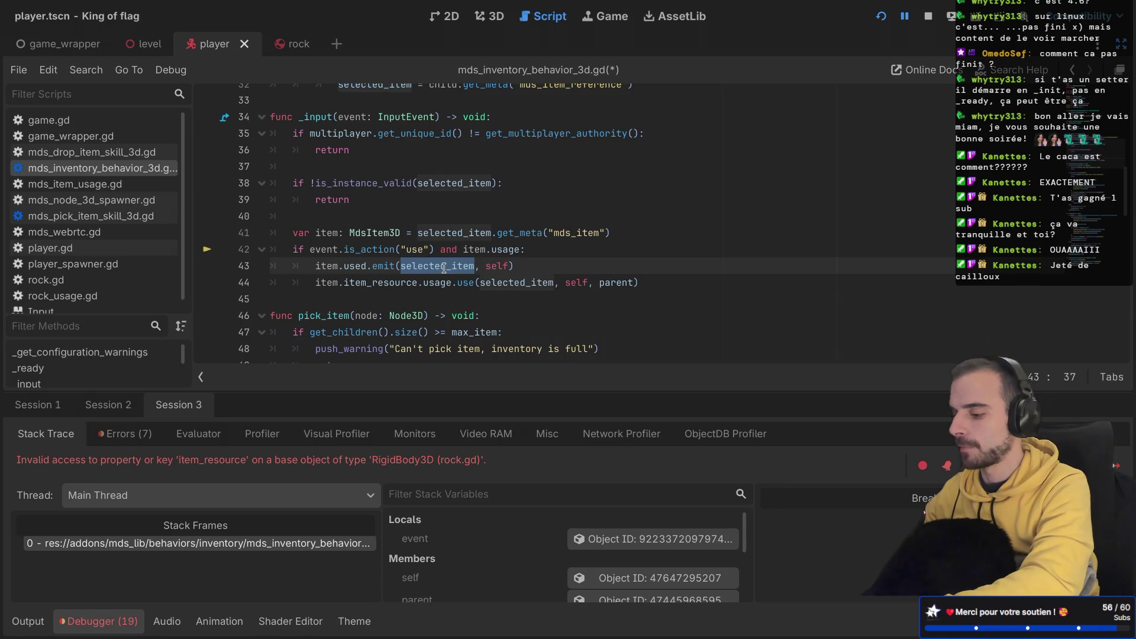
{"action": "type", "text": "item"}
{"action": "double_click", "coordinate": [495, 282]}
{"action": "type", "text": "item"}
{"action": "key", "text": "ctrl+s"}
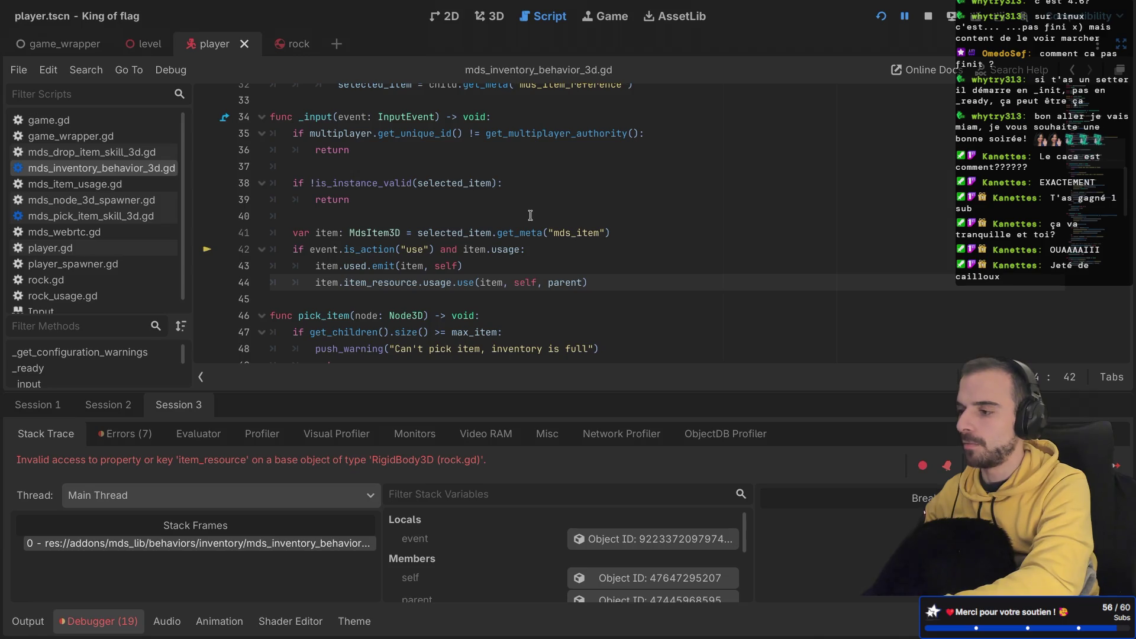
{"action": "key", "text": "super+b"}
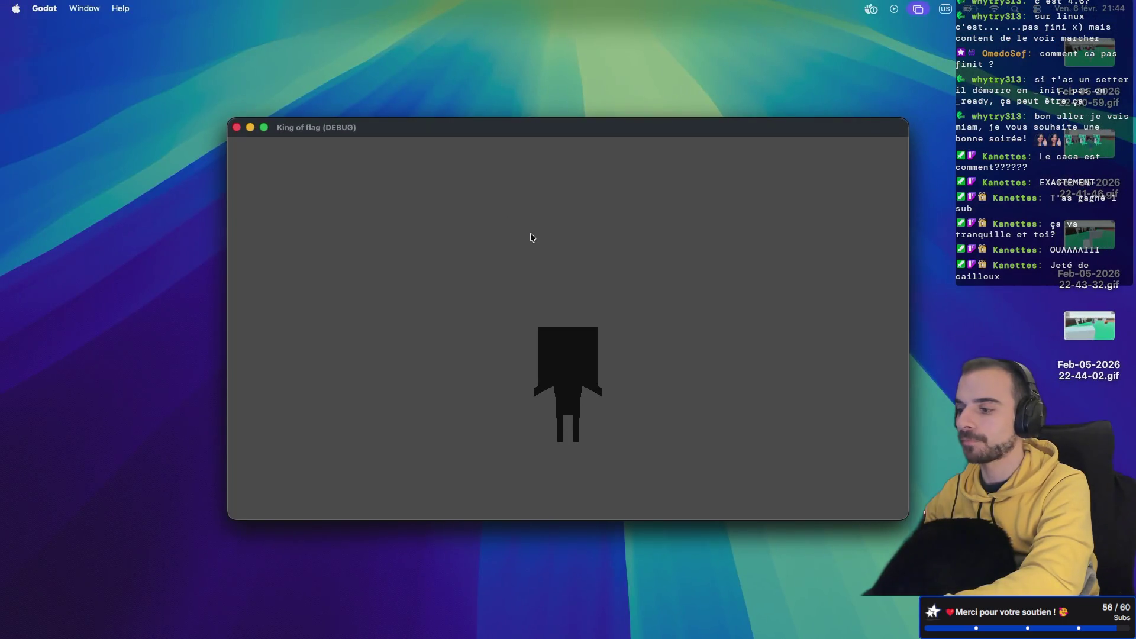
Step: Restart the game, create a lobby, start the match, and use the held item to trigger the usage error
{"action": "key", "text": "super+period"}
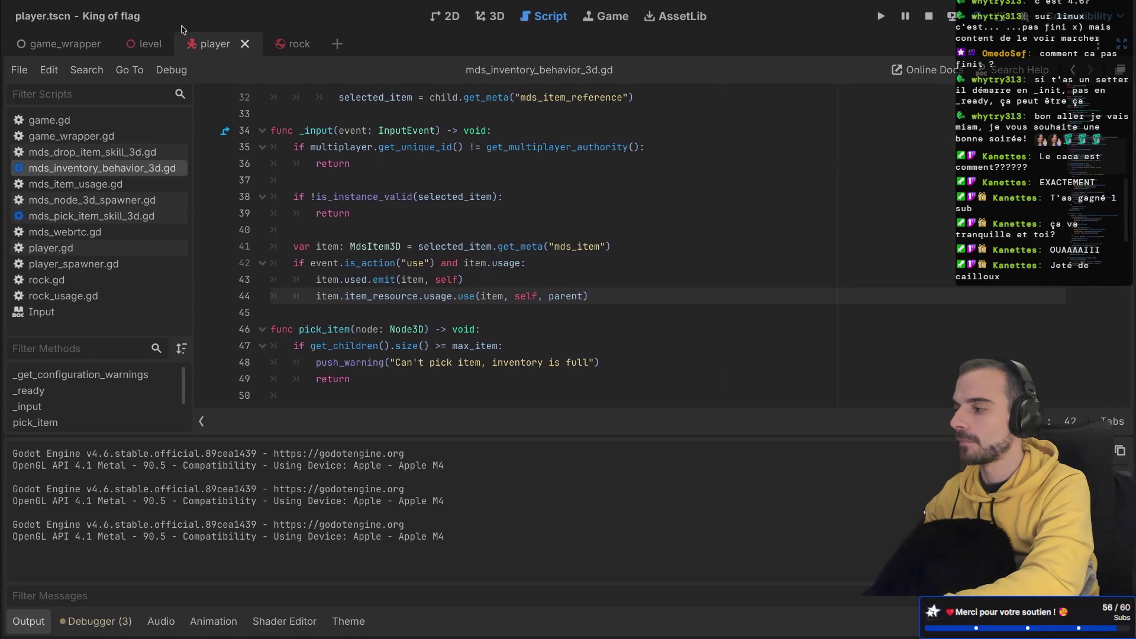
{"action": "key", "text": "super+b"}
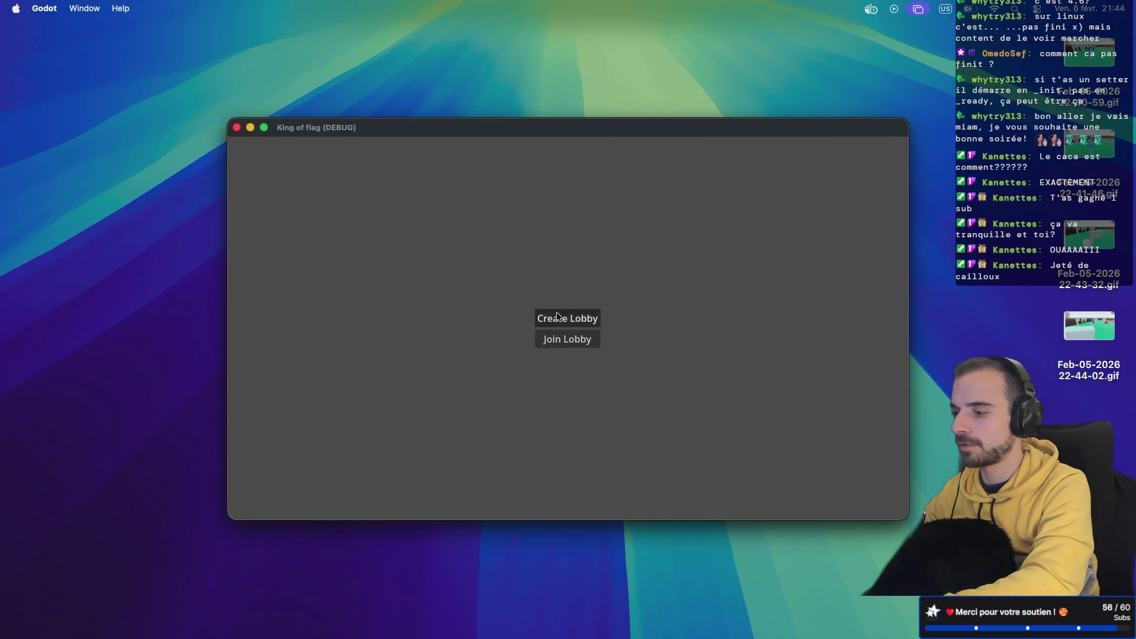
{"action": "left_click", "coordinate": [556, 317]}
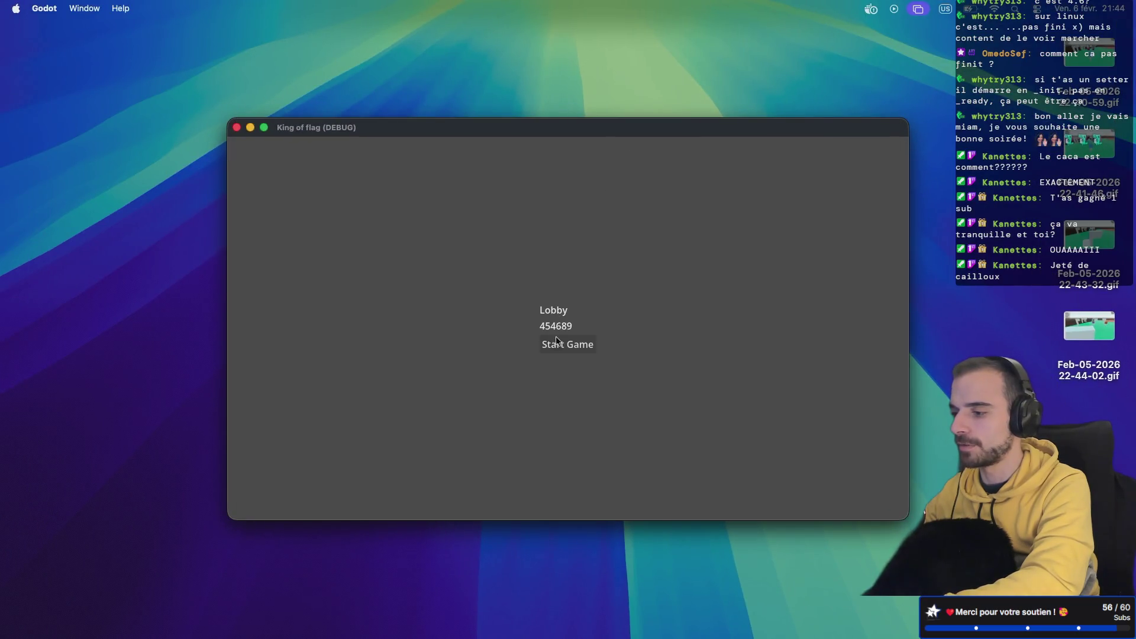
{"action": "left_click", "coordinate": [556, 342]}
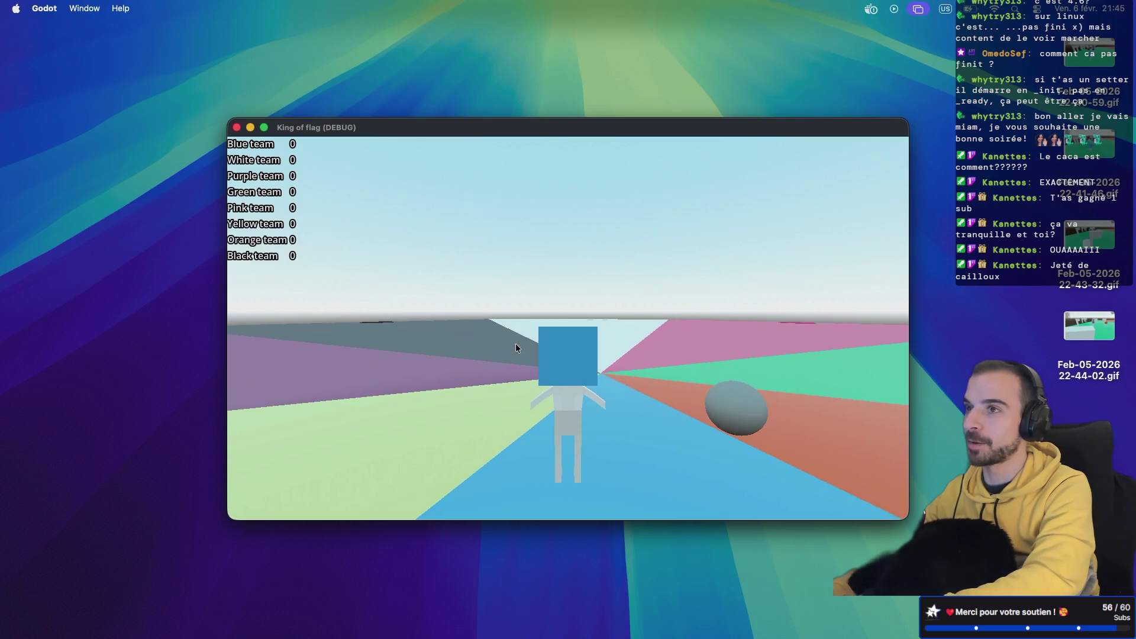
{"action": "left_click", "coordinate": [516, 348]}
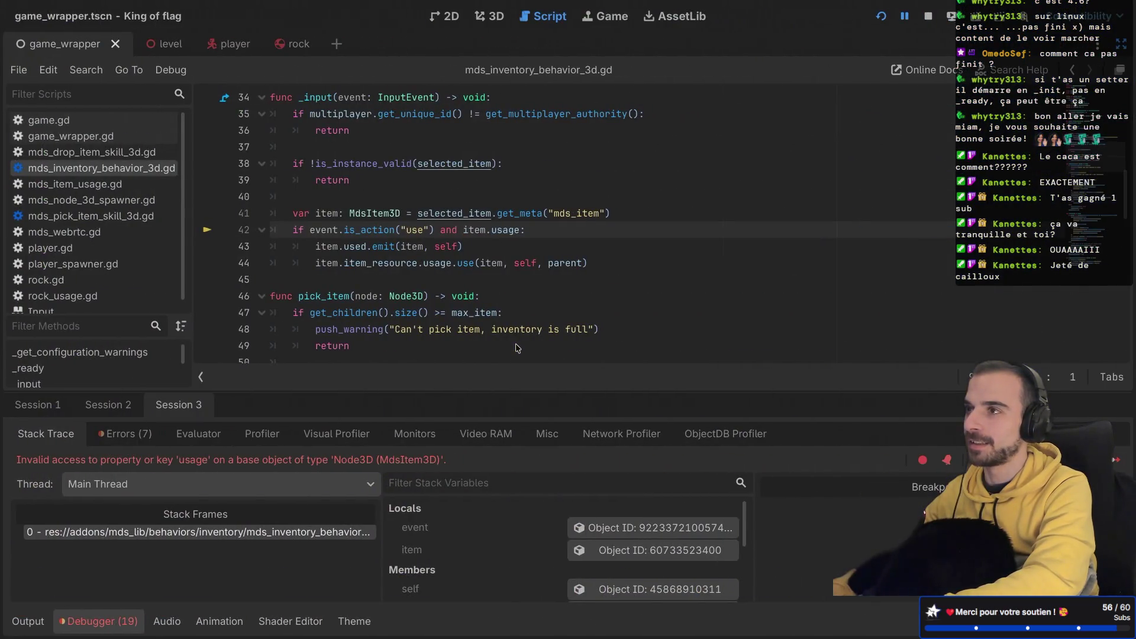
Step: Inspect get_meta, selected_item, MdsItem3D, item_resource and usage on lines 41–44 to trace the error
{"action": "mouse_move", "coordinate": [396, 253]}
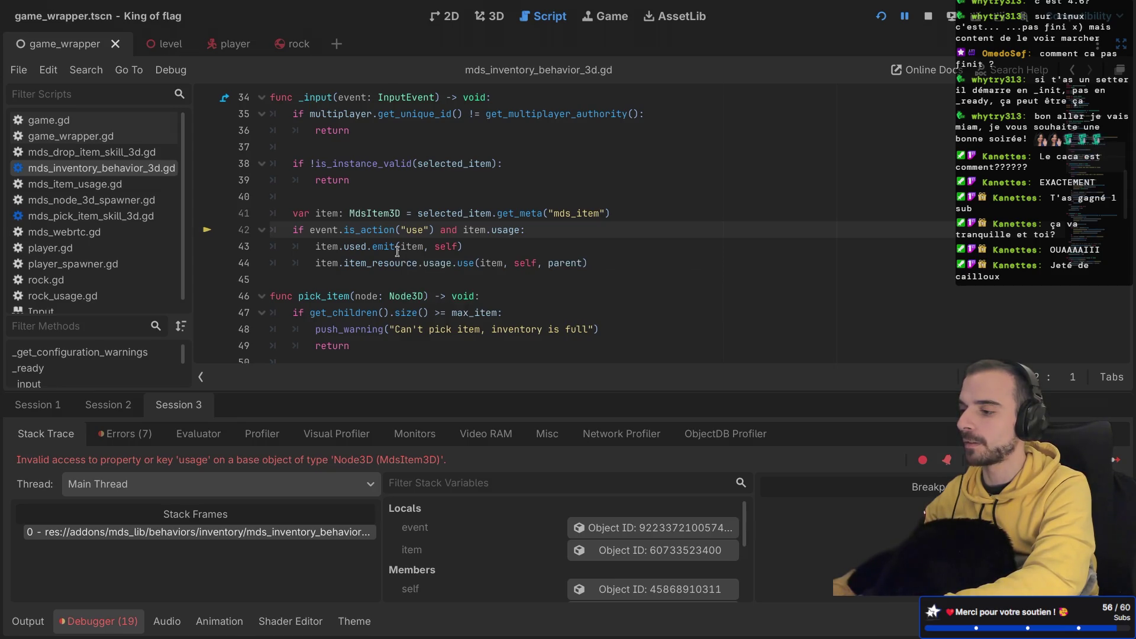
{"action": "left_click", "coordinate": [516, 213]}
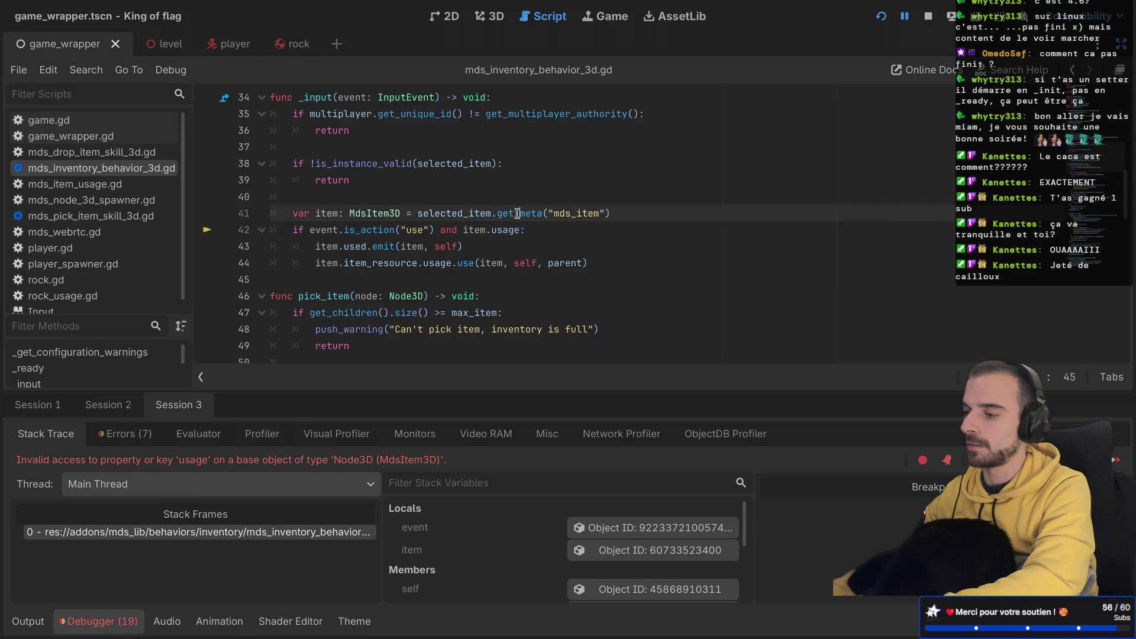
{"action": "double_click", "coordinate": [517, 214]}
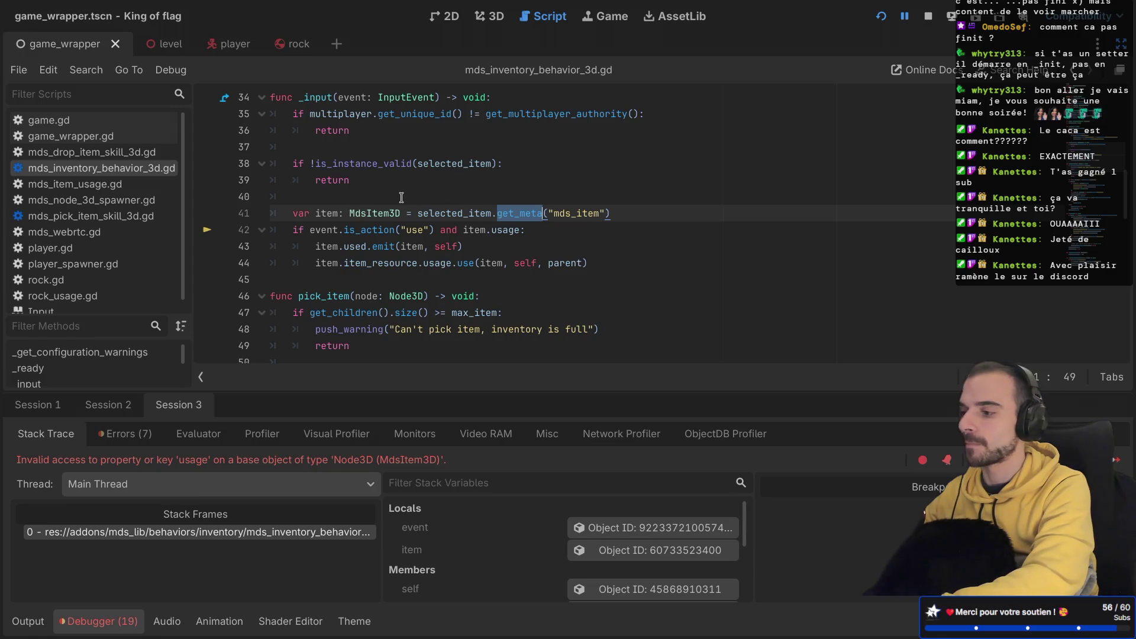
{"action": "double_click", "coordinate": [453, 213]}
{"action": "double_click", "coordinate": [355, 213]}
{"action": "scroll", "coordinate": [346, 211], "scroll_direction": "up", "scroll_amount": 2}
{"action": "scroll", "coordinate": [346, 211], "scroll_direction": "up", "scroll_amount": 3}
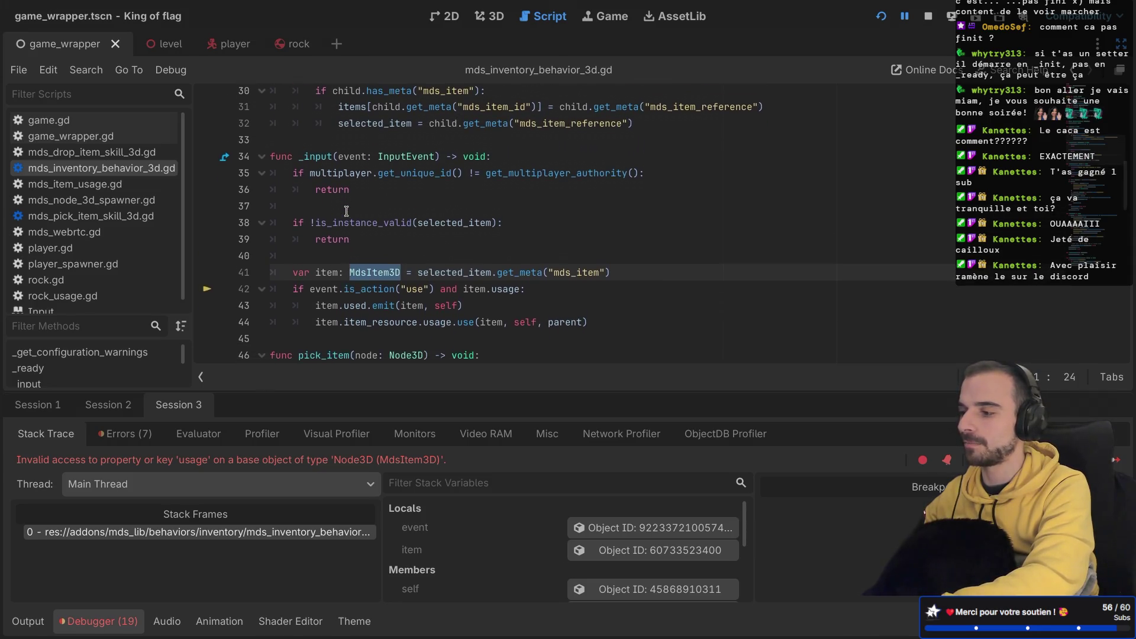
{"action": "key", "text": "ctrl+Right"}
{"action": "key", "text": "ctrl+Right"}
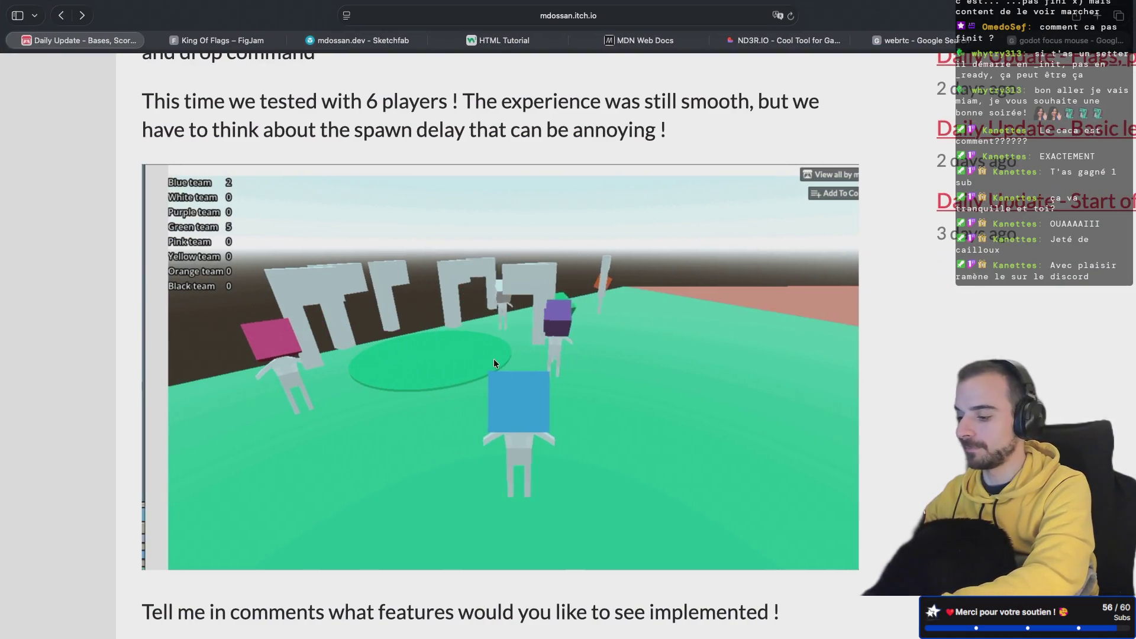
{"action": "key", "text": "ctrl+Left"}
{"action": "key", "text": "ctrl+Left"}
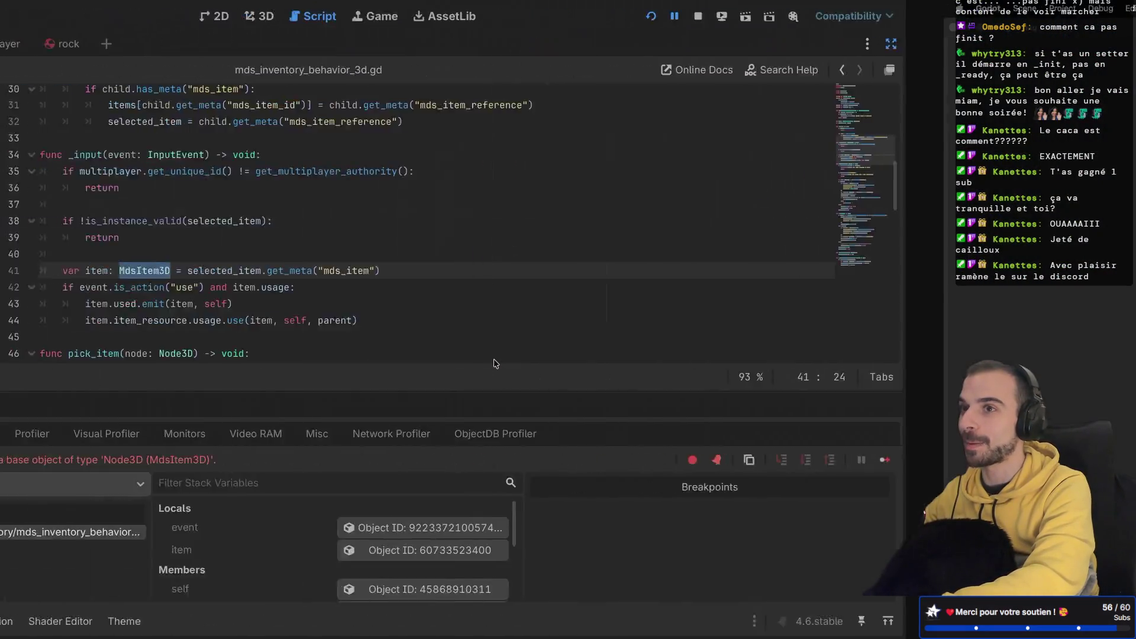
{"action": "scroll", "coordinate": [443, 283], "scroll_direction": "down", "scroll_amount": 1}
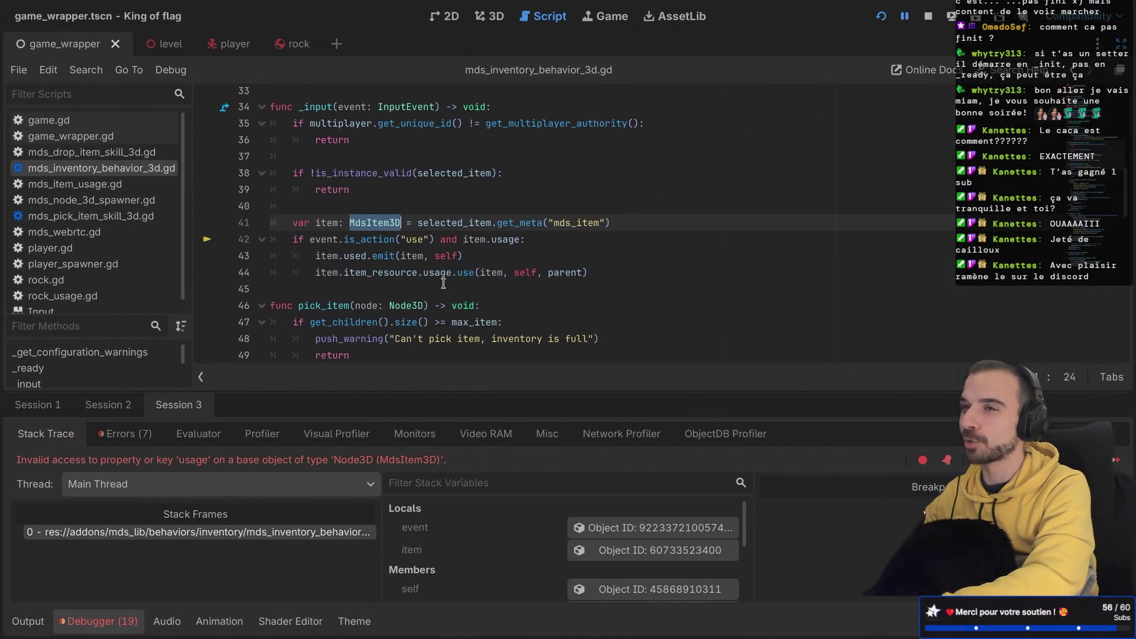
{"action": "left_click", "coordinate": [427, 258]}
{"action": "double_click", "coordinate": [385, 270]}
{"action": "left_click", "coordinate": [379, 255]}
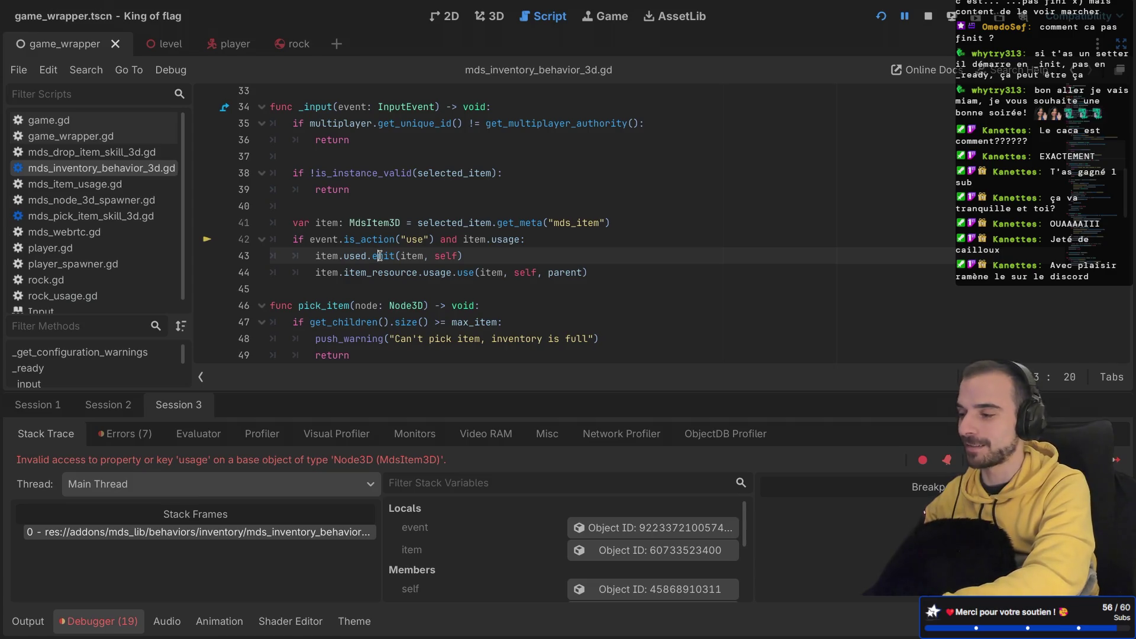
{"action": "double_click", "coordinate": [434, 271]}
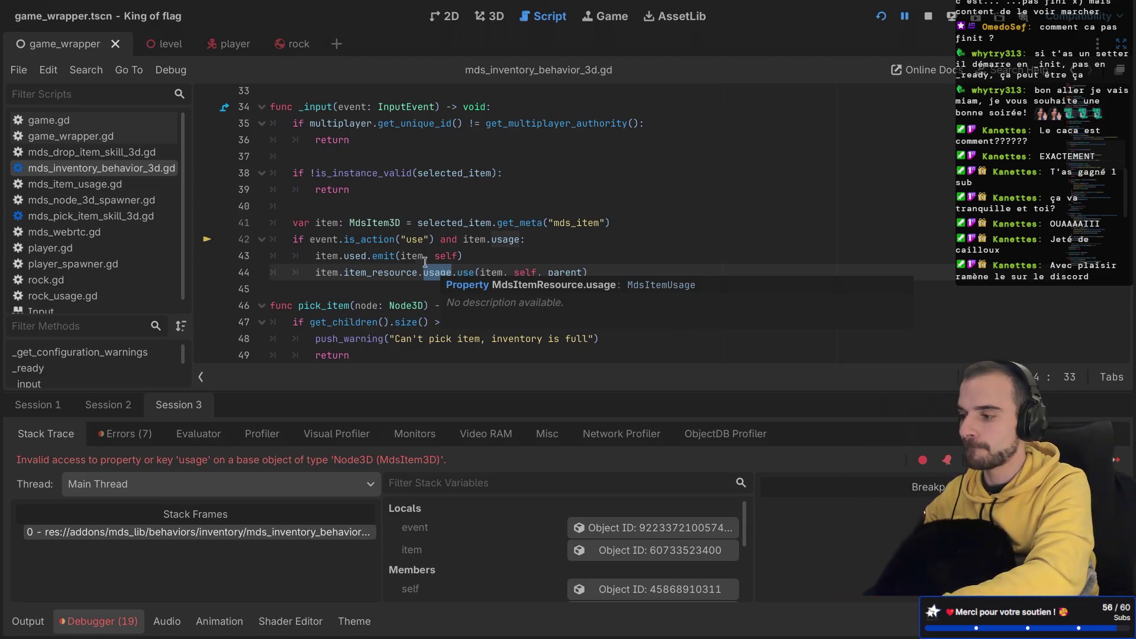
Step: Change the line 42 check to item.item_resource.usage and relaunch the game
{"action": "left_click", "coordinate": [486, 239]}
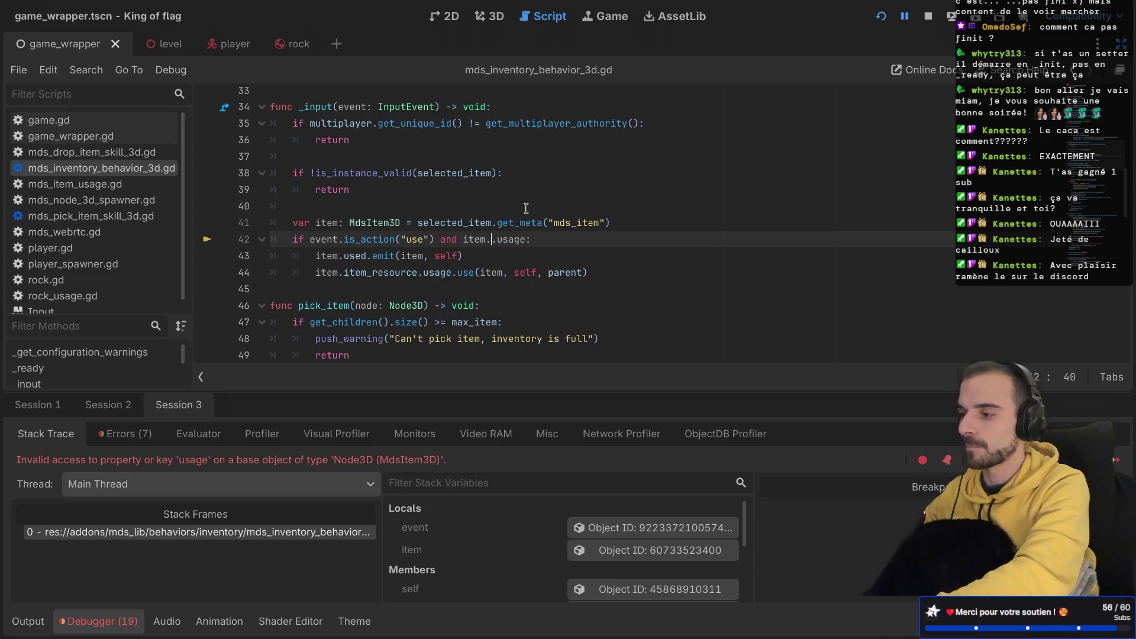
{"action": "type", "text": "item_re"}
{"action": "key", "text": "Return"}
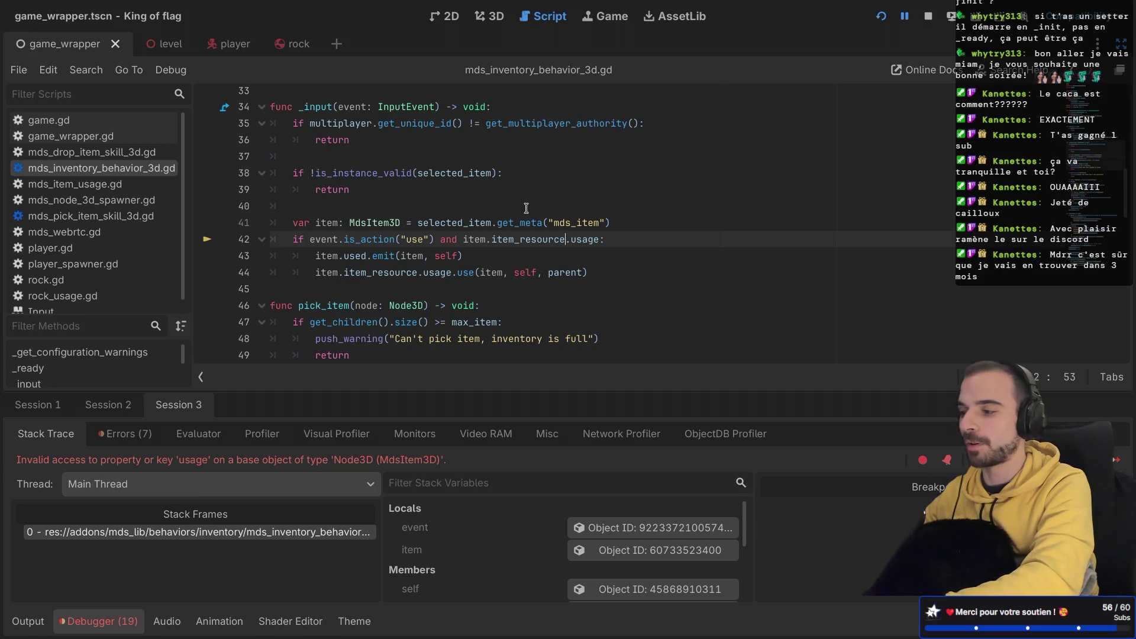
{"action": "key", "text": "super+b"}
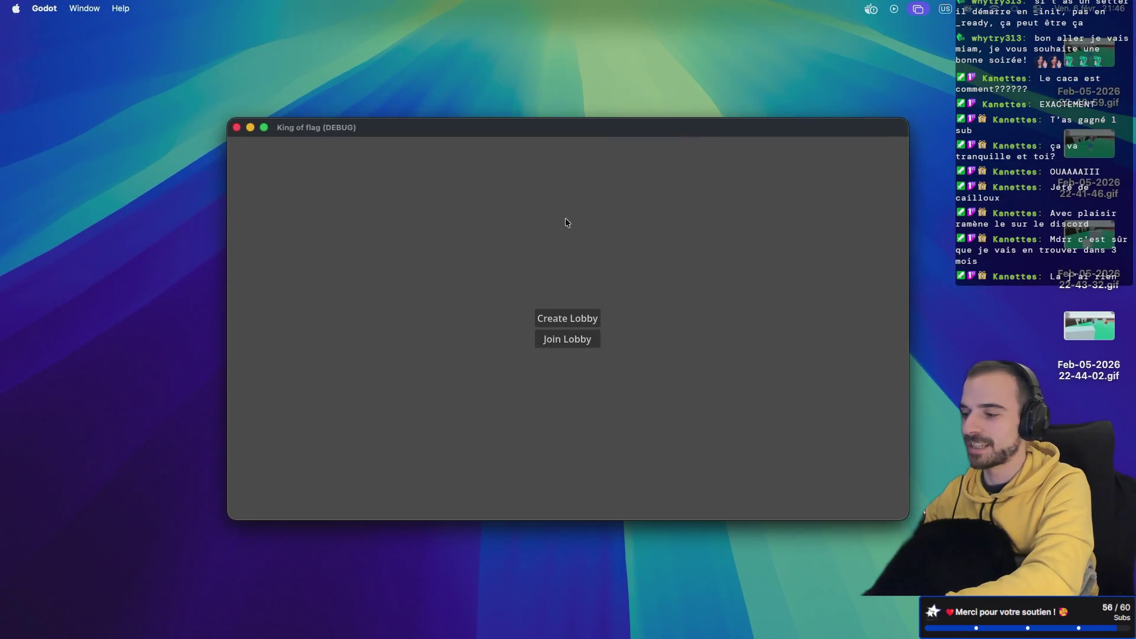
Step: Create a lobby and start a match, then restore the docks and show the Remote scene tree
{"action": "left_click", "coordinate": [556, 318]}
{"action": "left_click", "coordinate": [541, 342]}
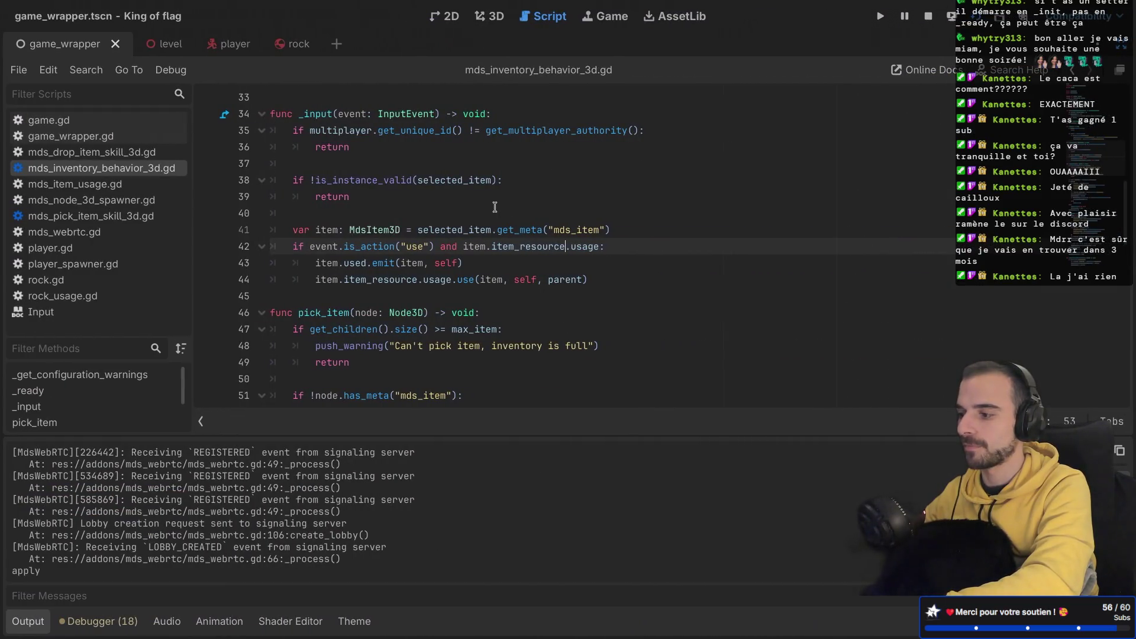
{"action": "scroll", "coordinate": [435, 242], "scroll_direction": "down", "scroll_amount": 3}
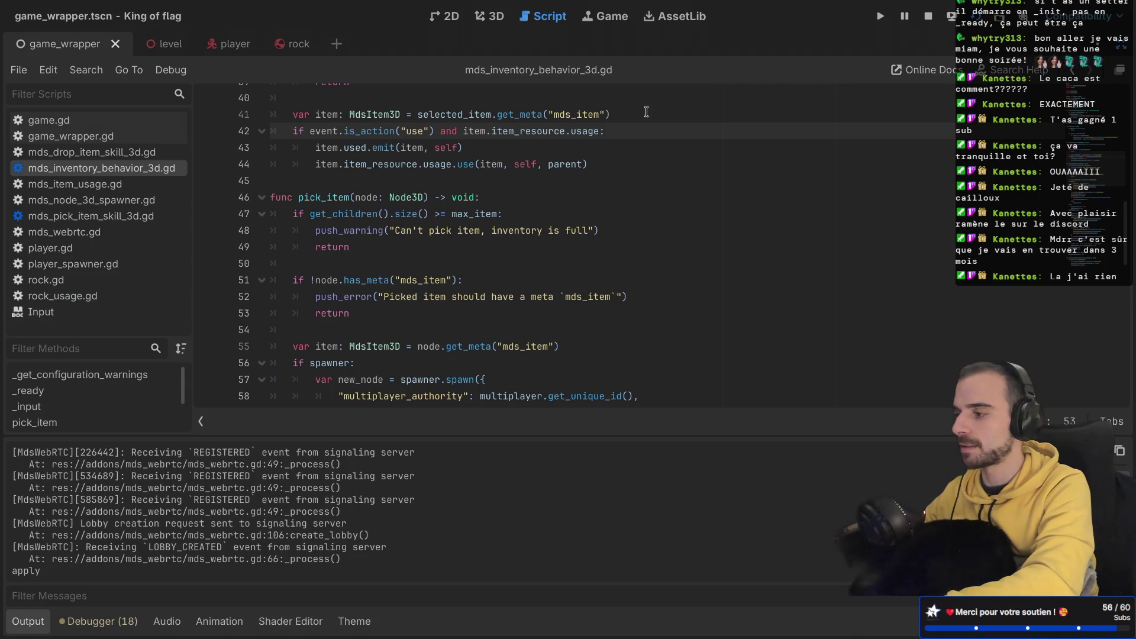
{"action": "key", "text": "ctrl+shift+F11"}
{"action": "left_click", "coordinate": [74, 96]}
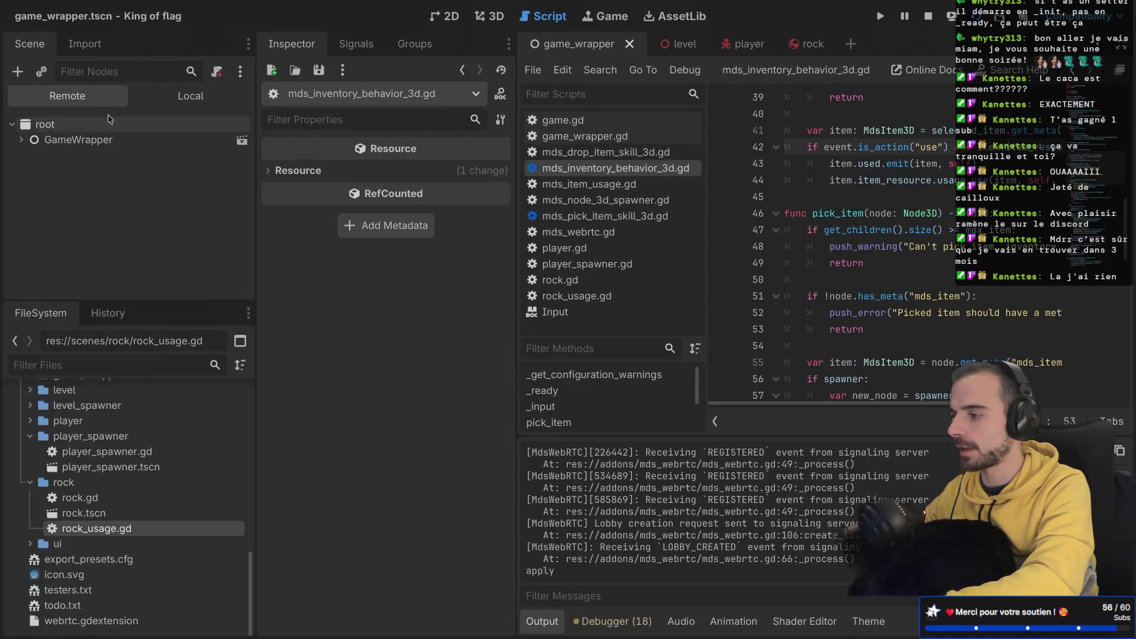
{"action": "left_click", "coordinate": [22, 141]}
{"action": "left_click", "coordinate": [29, 171]}
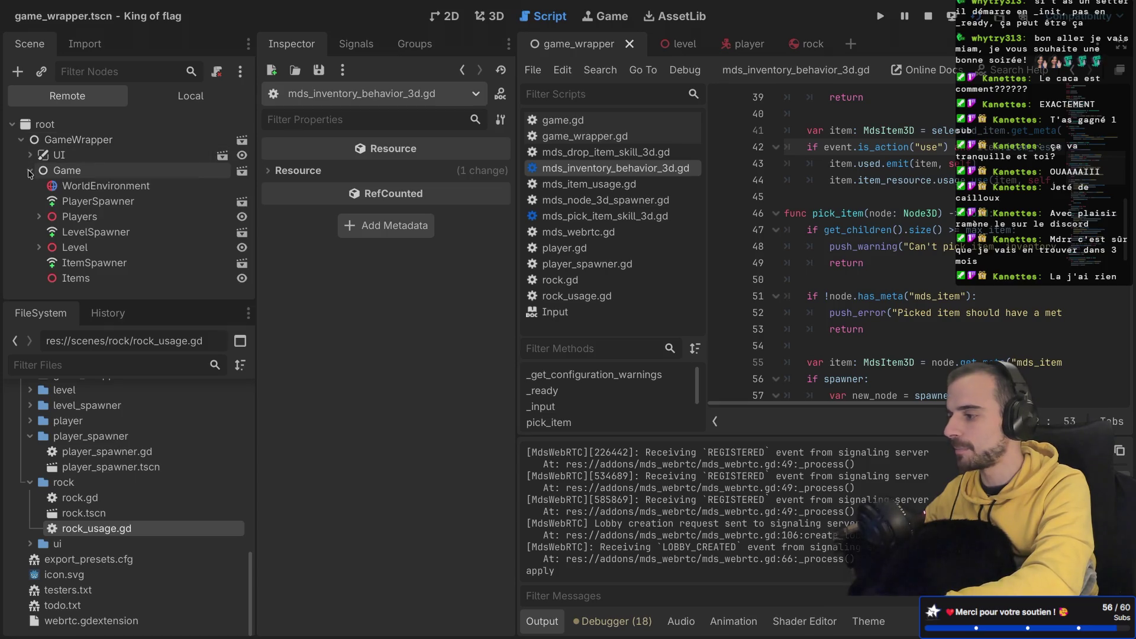
{"action": "left_click", "coordinate": [38, 217]}
{"action": "left_click", "coordinate": [48, 231]}
{"action": "scroll", "coordinate": [51, 235], "scroll_direction": "down", "scroll_amount": 2}
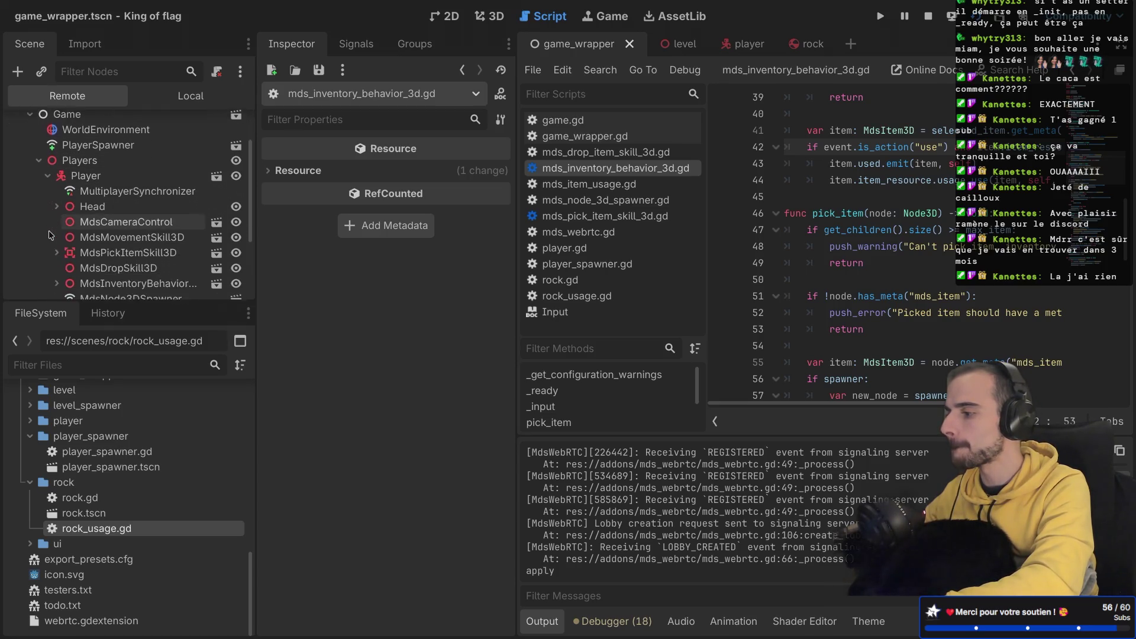
{"action": "scroll", "coordinate": [50, 235], "scroll_direction": "down", "scroll_amount": 2}
{"action": "scroll", "coordinate": [65, 238], "scroll_direction": "down", "scroll_amount": 1}
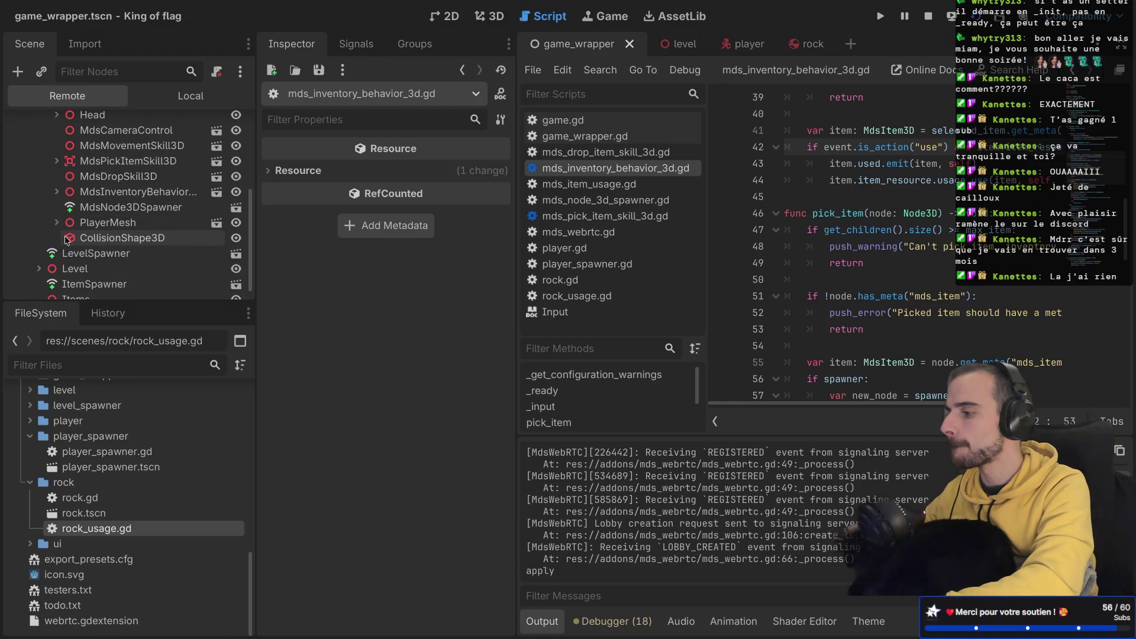
{"action": "left_click", "coordinate": [56, 192]}
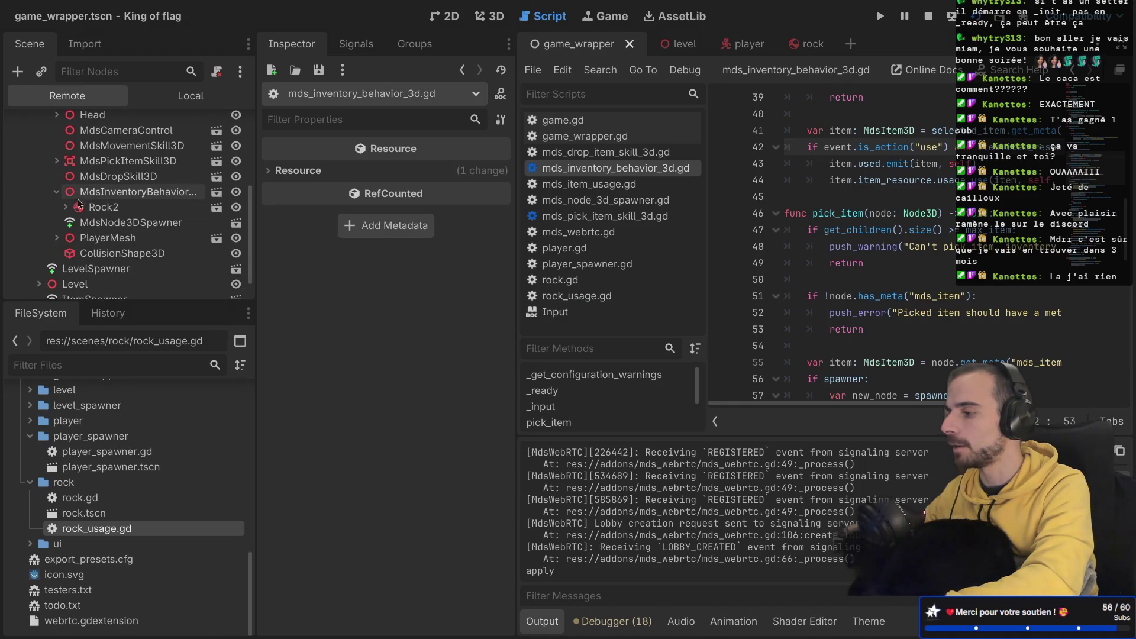
{"action": "scroll", "coordinate": [43, 229], "scroll_direction": "down", "scroll_amount": 1}
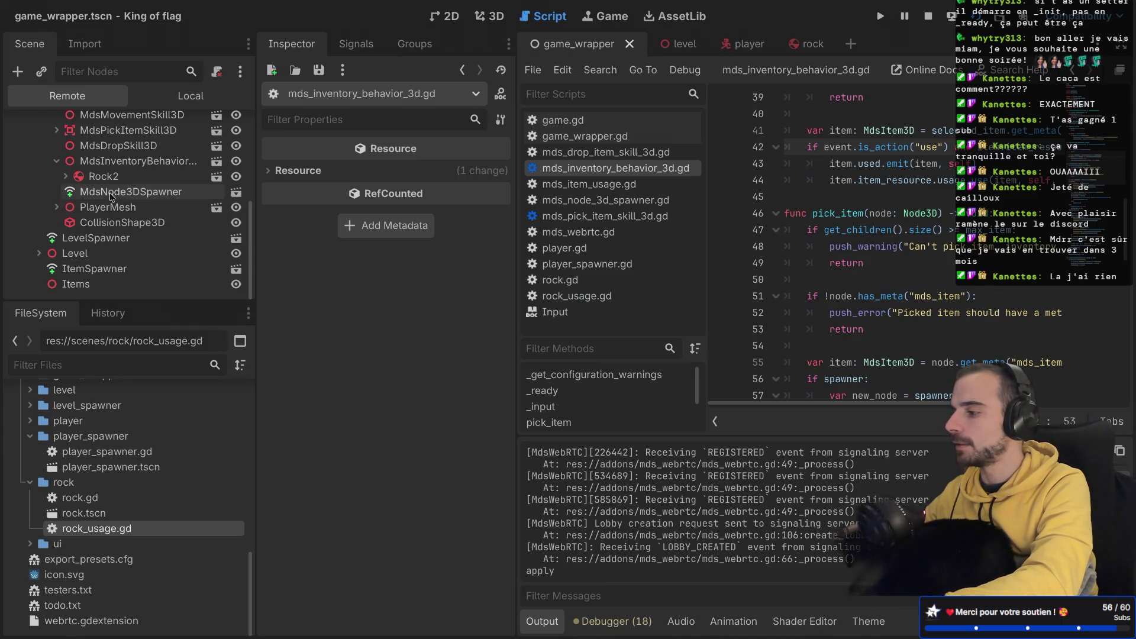
{"action": "scroll", "coordinate": [110, 197], "scroll_direction": "up", "scroll_amount": 5}
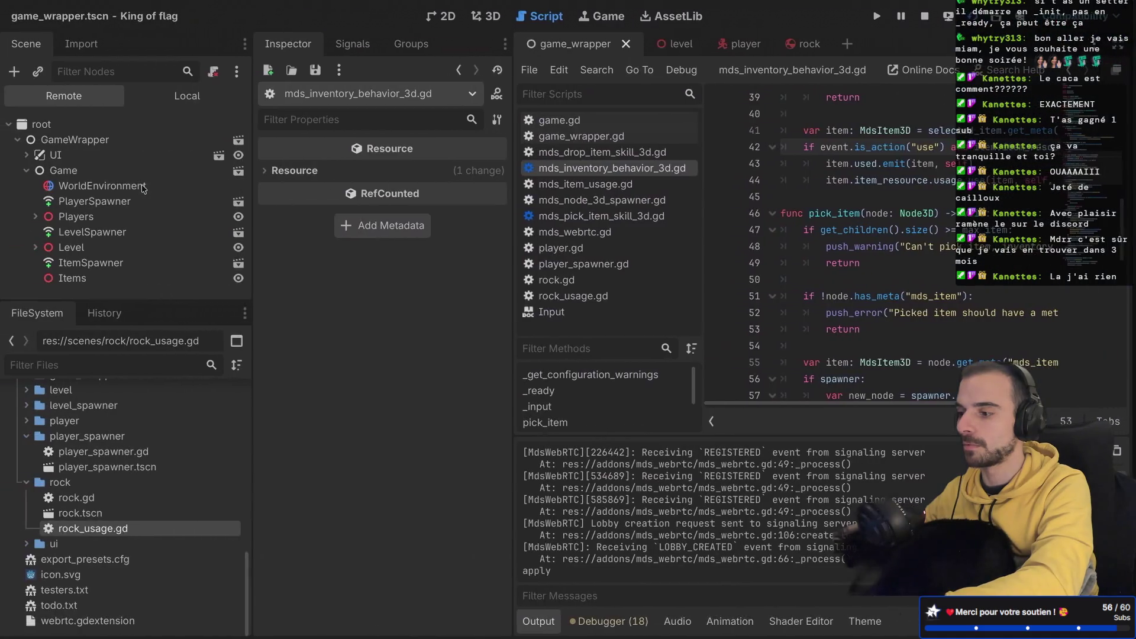
{"action": "key", "text": "ctrl+Right"}
{"action": "key", "text": "ctrl+Right"}
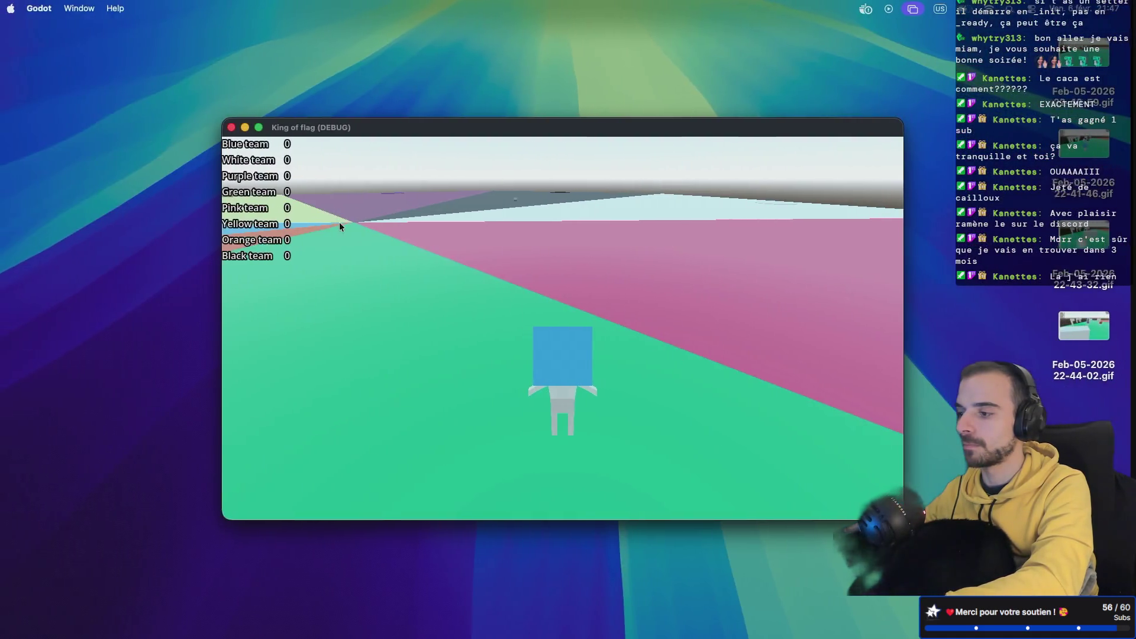
Step: Play until the drop error, then inspect the spawner used on line 82 of drop_item
{"action": "left_click", "coordinate": [340, 226]}
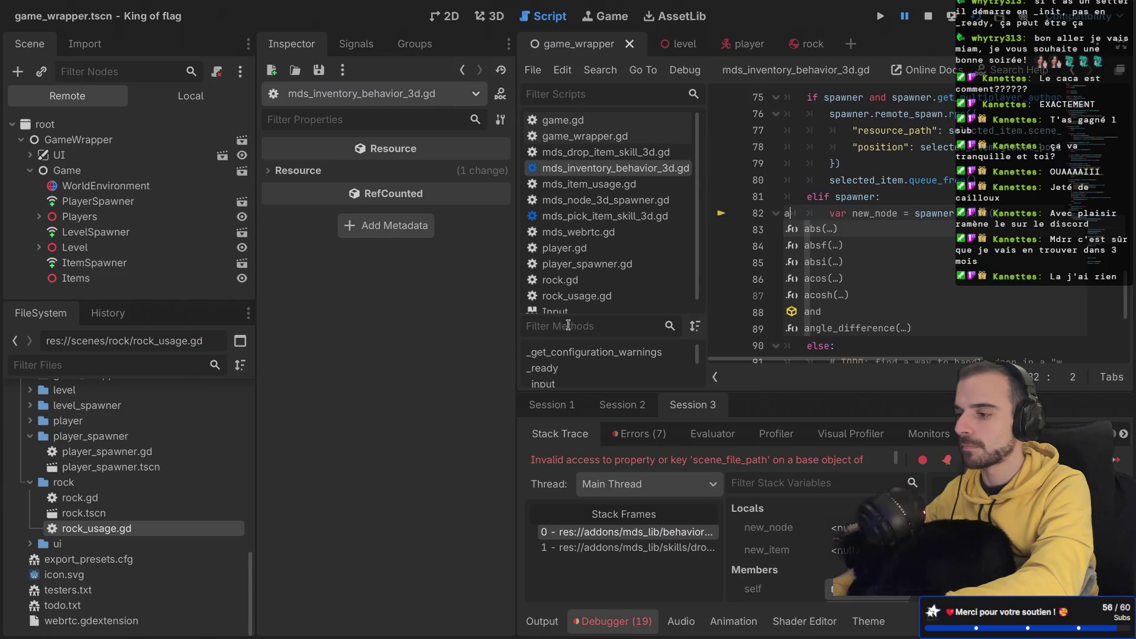
{"action": "key", "text": "BackSpace"}
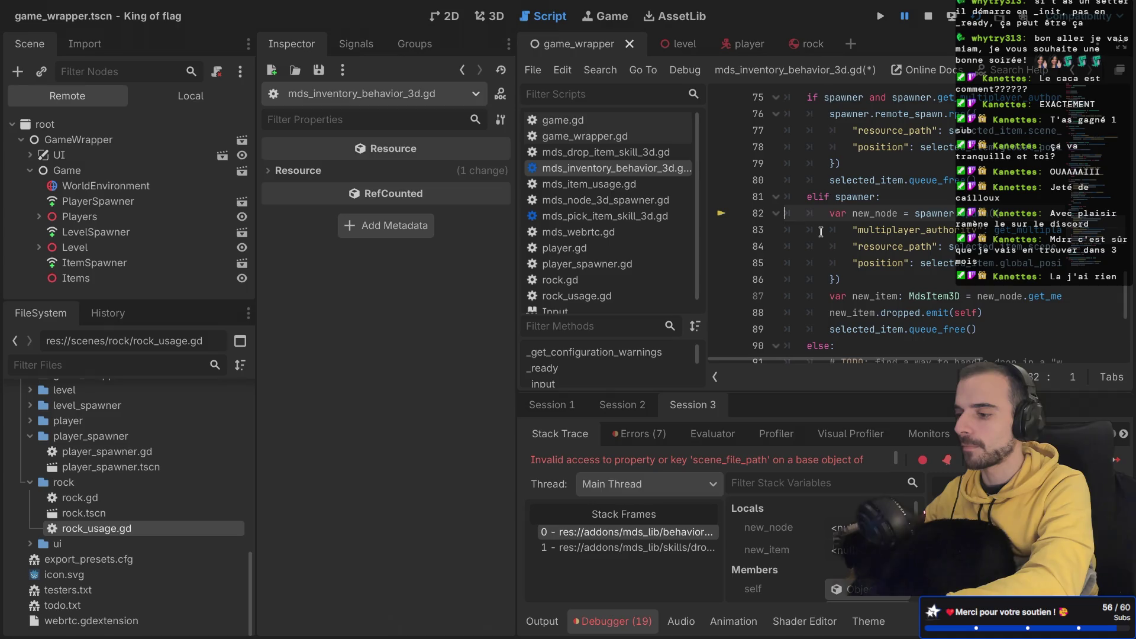
{"action": "key", "text": "ctrl+shift+F11"}
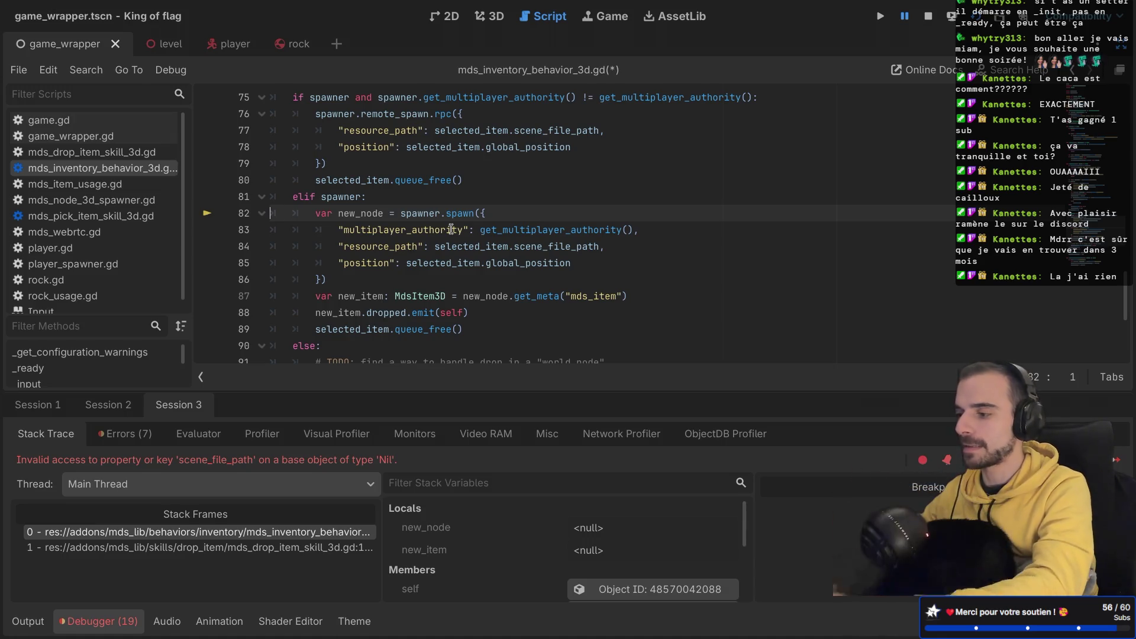
{"action": "scroll", "coordinate": [498, 190], "scroll_direction": "down", "scroll_amount": 3}
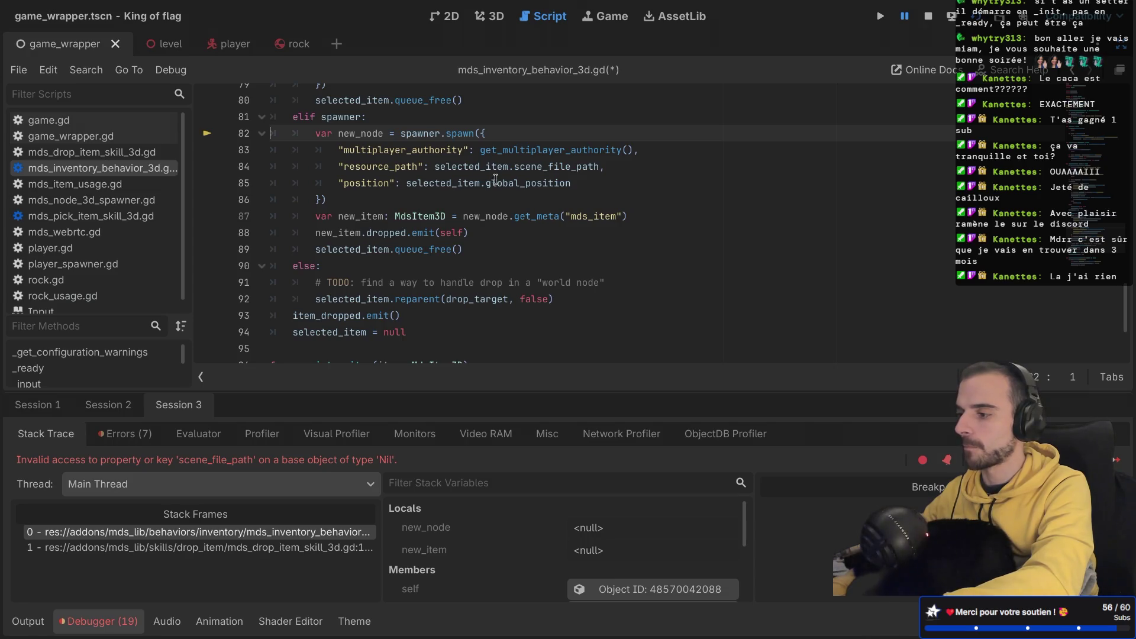
{"action": "double_click", "coordinate": [413, 131]}
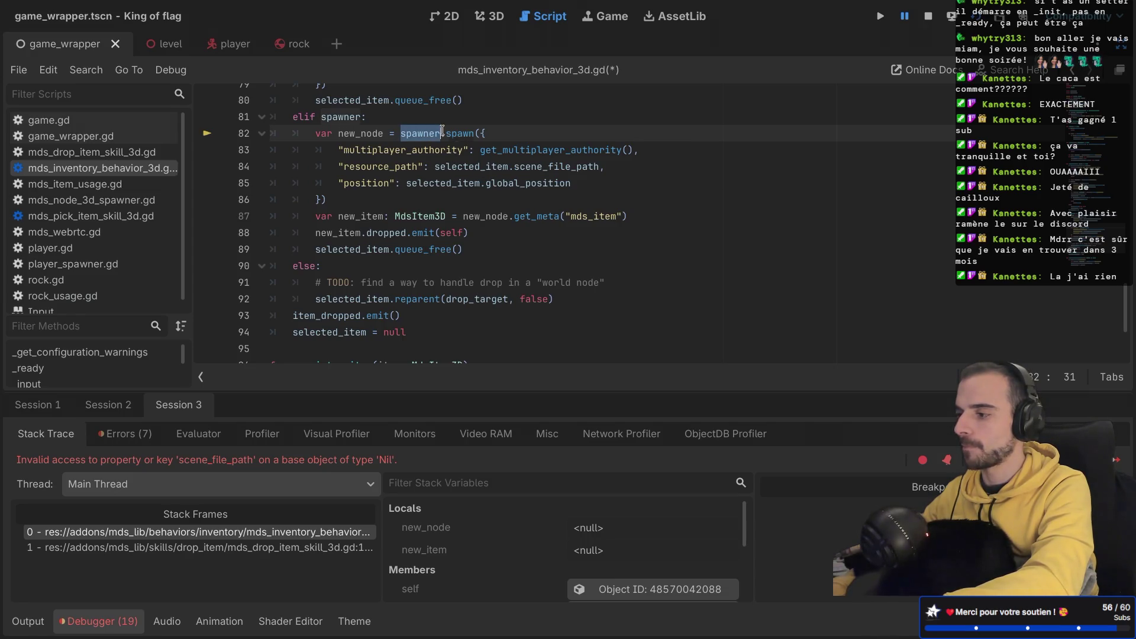
{"action": "mouse_move", "coordinate": [442, 130]}
{"action": "scroll", "coordinate": [442, 130], "scroll_direction": "up", "scroll_amount": 3}
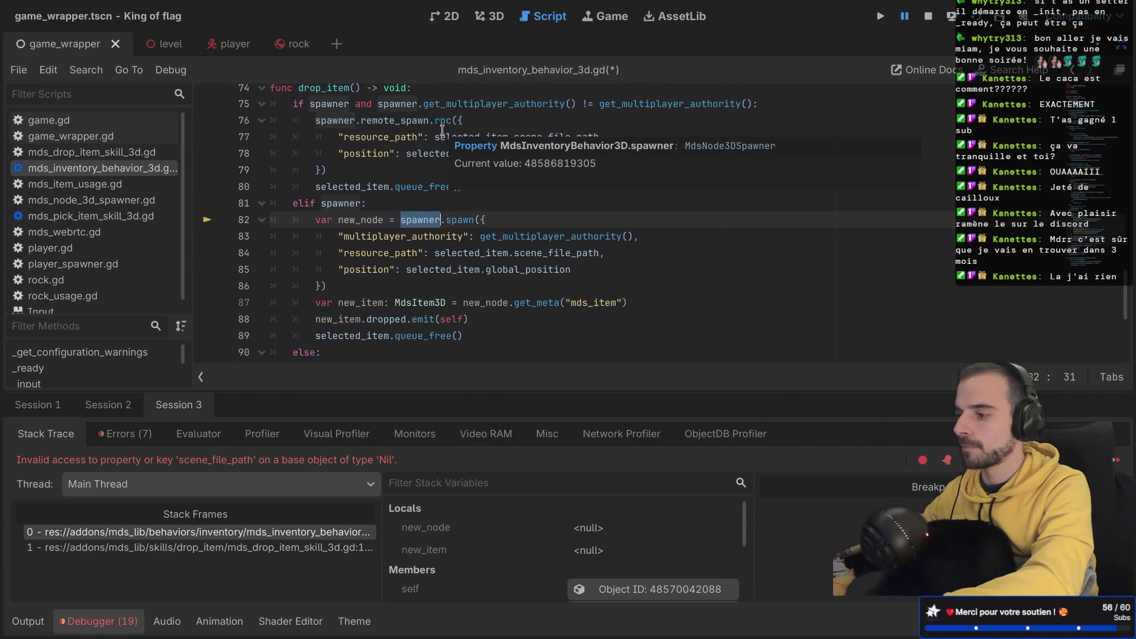
{"action": "scroll", "coordinate": [442, 129], "scroll_direction": "up", "scroll_amount": 1}
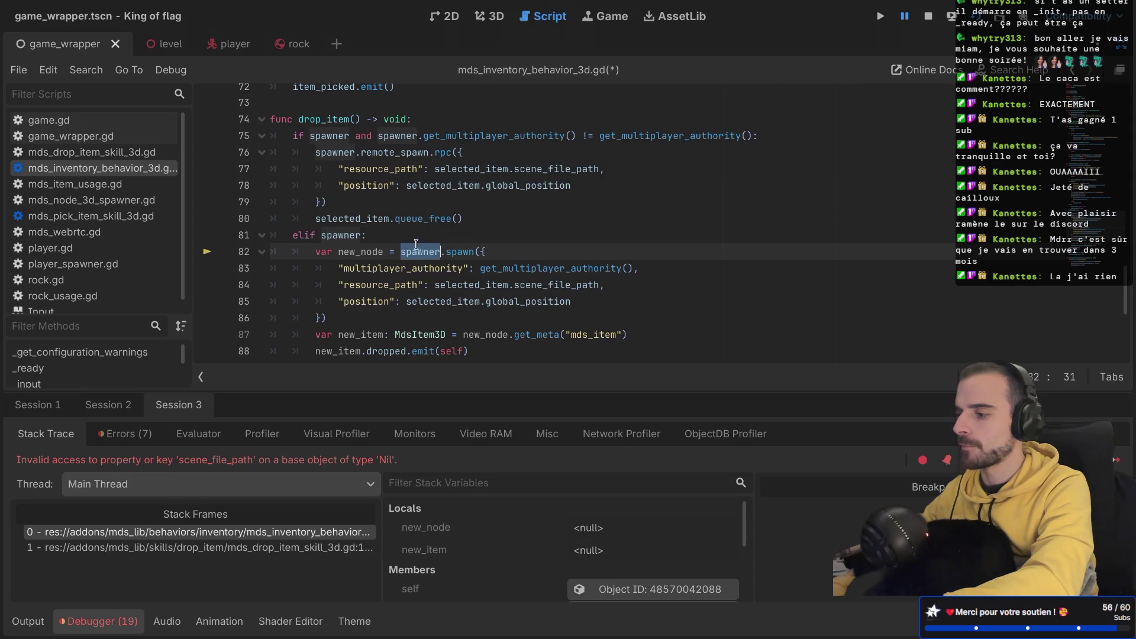
{"action": "scroll", "coordinate": [404, 275], "scroll_direction": "down", "scroll_amount": 1}
{"action": "scroll", "coordinate": [404, 275], "scroll_direction": "down", "scroll_amount": 1}
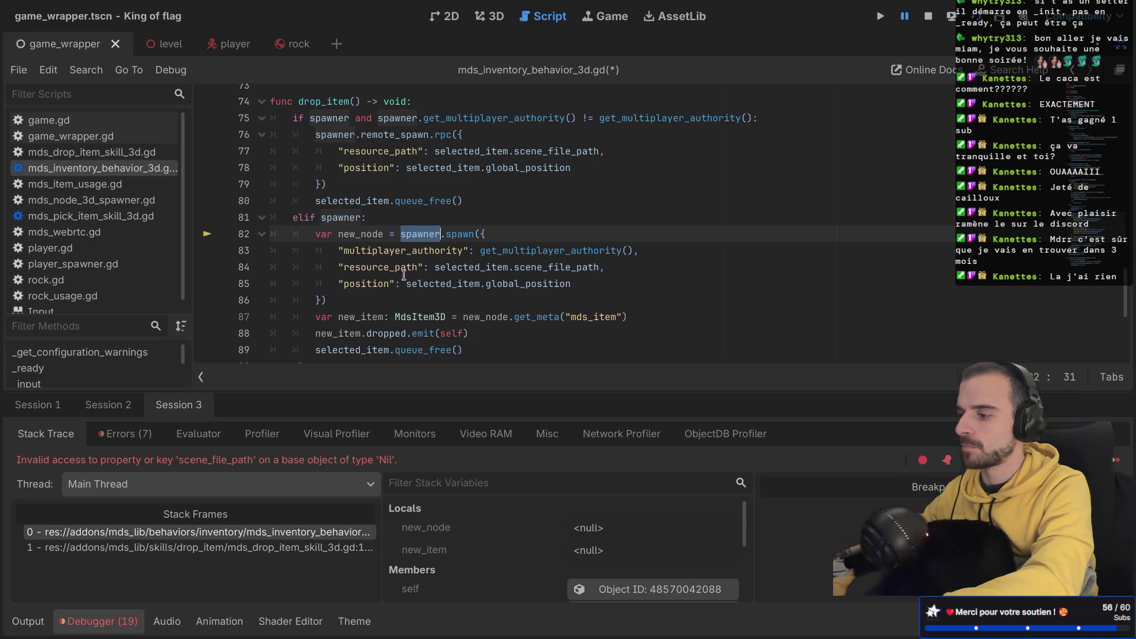
{"action": "scroll", "coordinate": [404, 275], "scroll_direction": "down", "scroll_amount": 3}
{"action": "scroll", "coordinate": [404, 275], "scroll_direction": "up", "scroll_amount": 5}
{"action": "scroll", "coordinate": [404, 275], "scroll_direction": "up", "scroll_amount": 20}
{"action": "scroll", "coordinate": [404, 275], "scroll_direction": "down", "scroll_amount": 1}
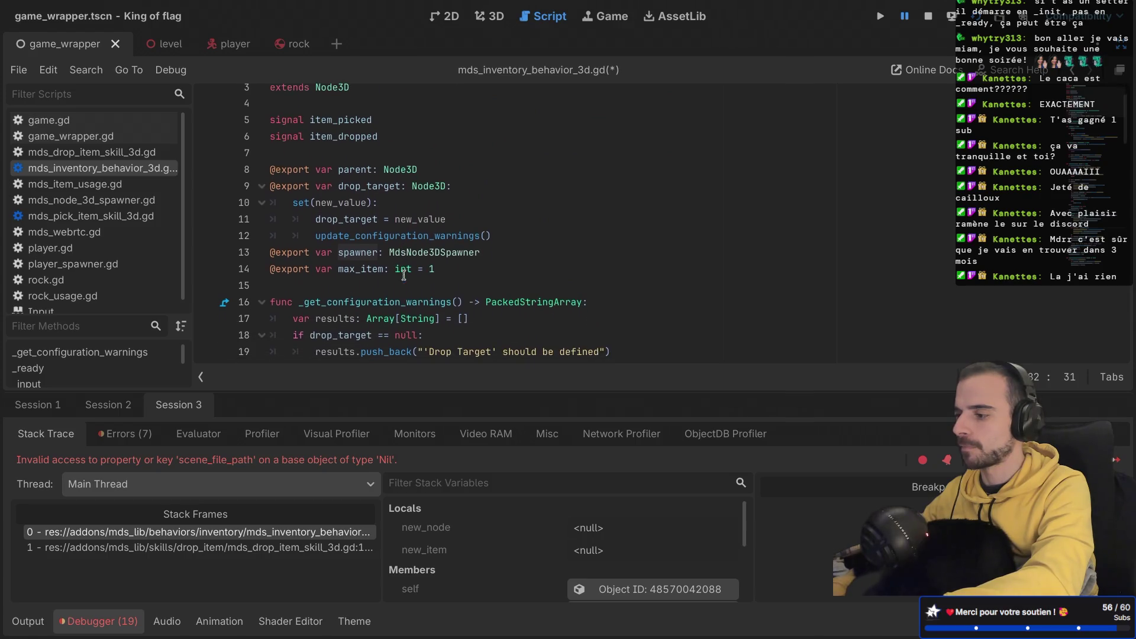
Step: Duplicate the exported spawner declaration on line 13 and rename the copy world_item_spawner
{"action": "left_click_drag", "start_coordinate": [500, 258], "coordinate": [511, 236]}
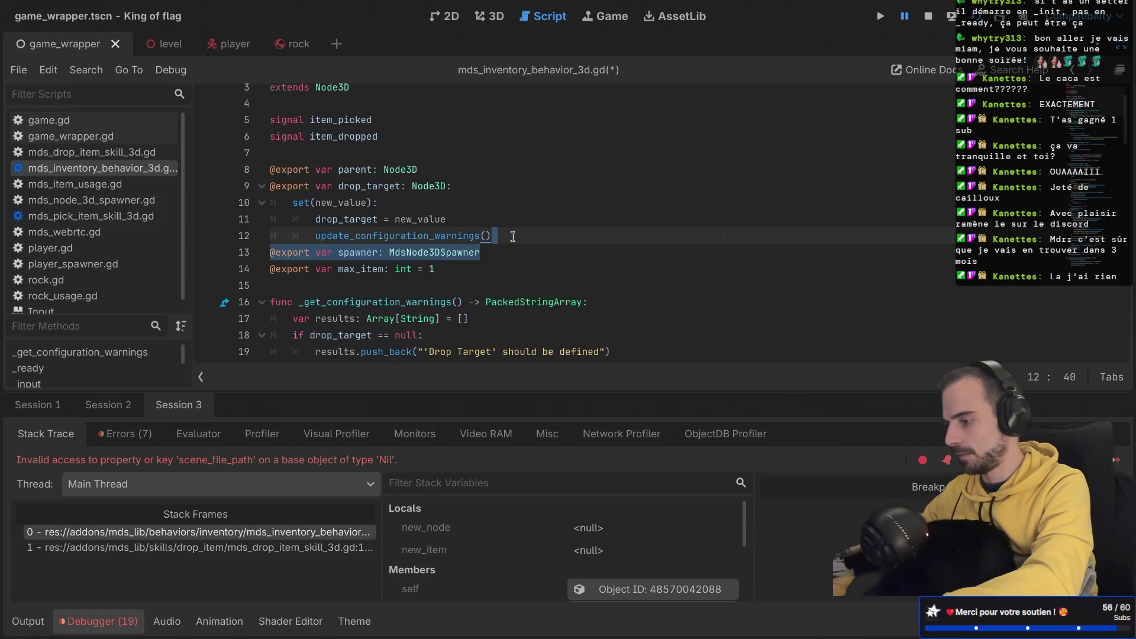
{"action": "key", "text": "ctrl+shift+d"}
{"action": "left_click", "coordinate": [339, 269]}
{"action": "type", "text": "wo"}
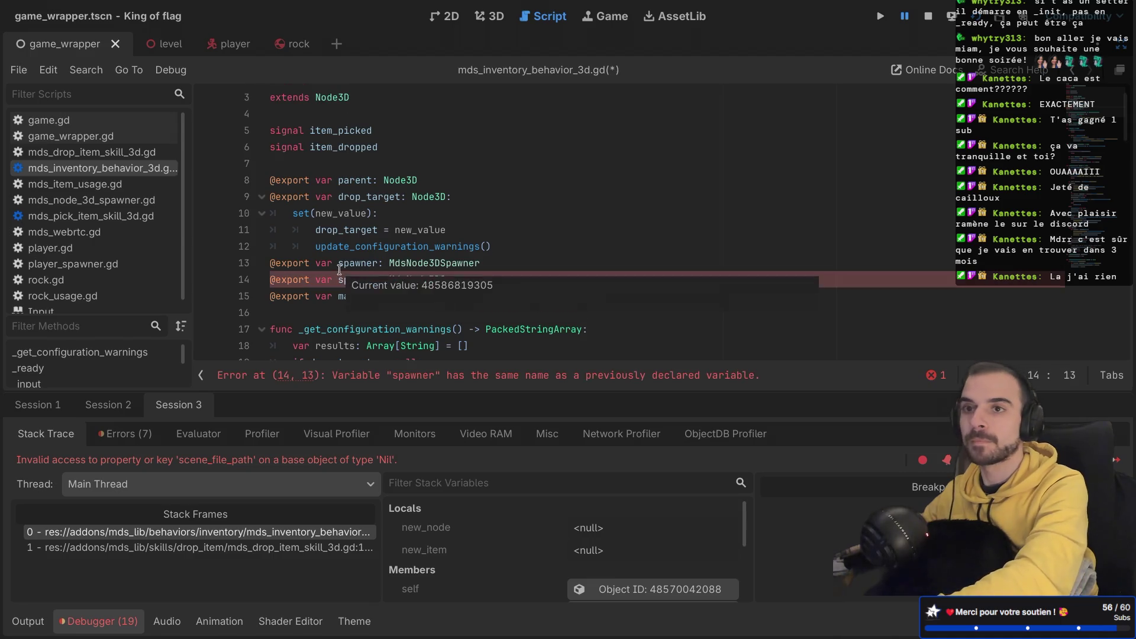
{"action": "type", "text": "rld_item_"}
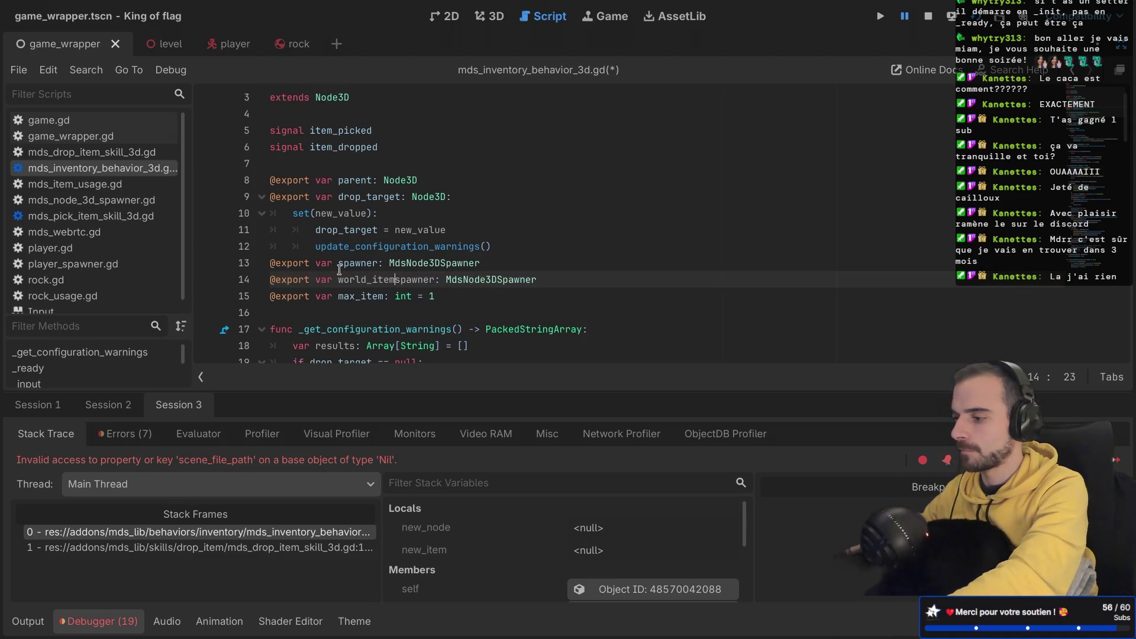
Step: Replace spawner with world_item_spawner on lines 76, 77, 82 and 83 of drop_item
{"action": "double_click", "coordinate": [349, 279]}
{"action": "key", "text": "ctrl+c"}
{"action": "scroll", "coordinate": [377, 278], "scroll_direction": "down", "scroll_amount": 8}
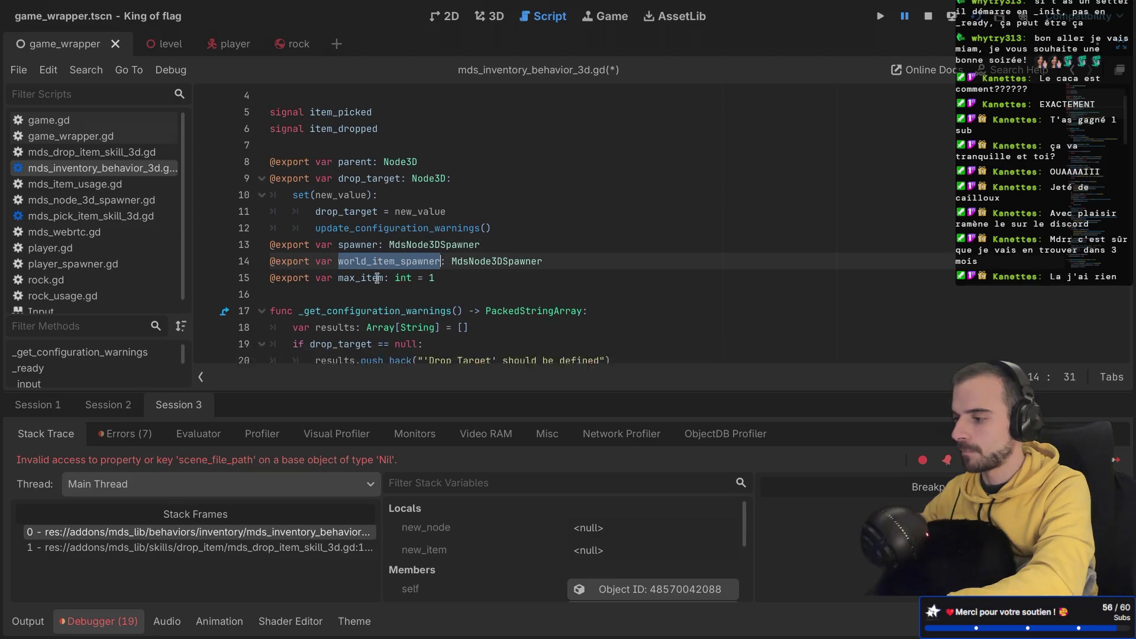
{"action": "scroll", "coordinate": [377, 278], "scroll_direction": "down", "scroll_amount": 12}
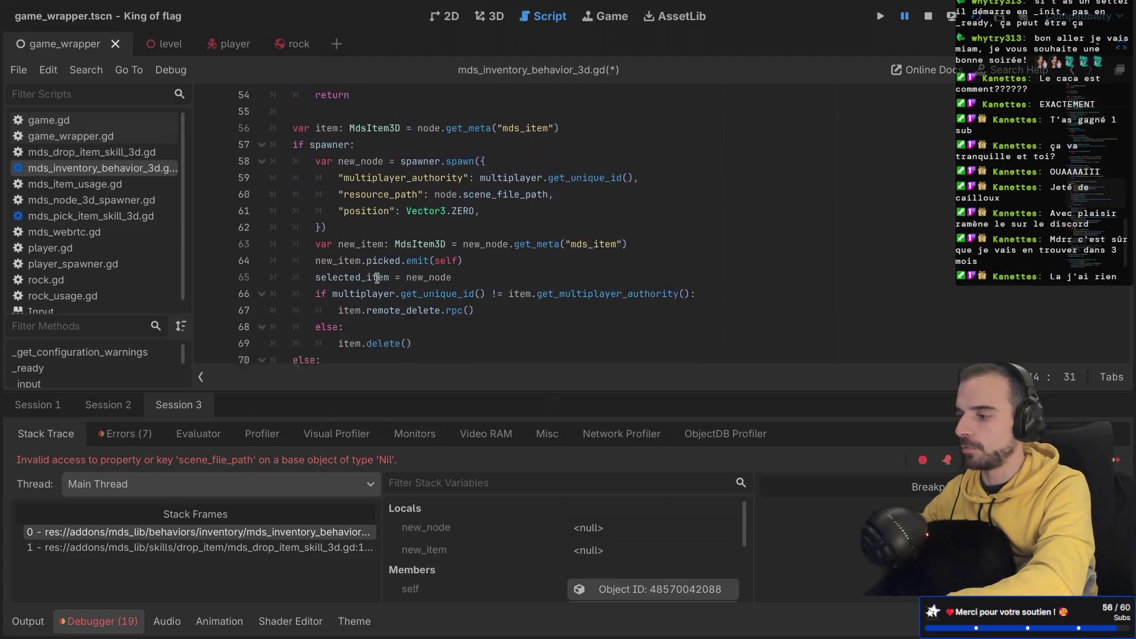
{"action": "scroll", "coordinate": [377, 277], "scroll_direction": "down", "scroll_amount": 5}
{"action": "scroll", "coordinate": [349, 171], "scroll_direction": "up", "scroll_amount": 2}
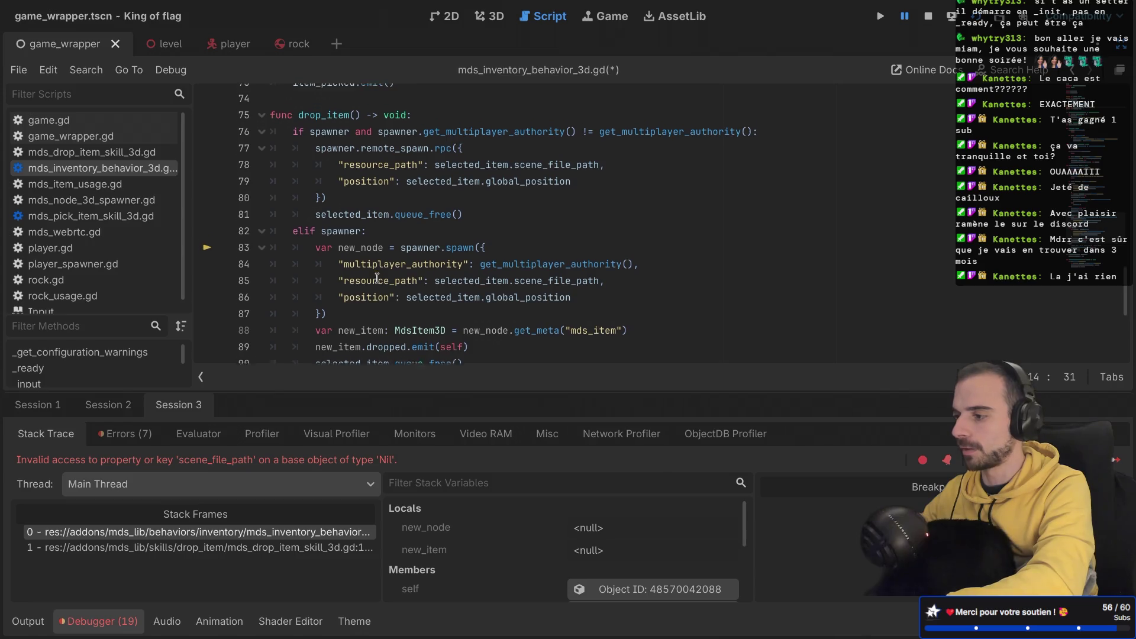
{"action": "double_click", "coordinate": [329, 156]}
{"action": "key", "text": "ctrl+v"}
{"action": "double_click", "coordinate": [450, 156]}
{"action": "key", "text": "ctrl+v"}
{"action": "double_click", "coordinate": [323, 173]}
{"action": "key", "text": "ctrl+v"}
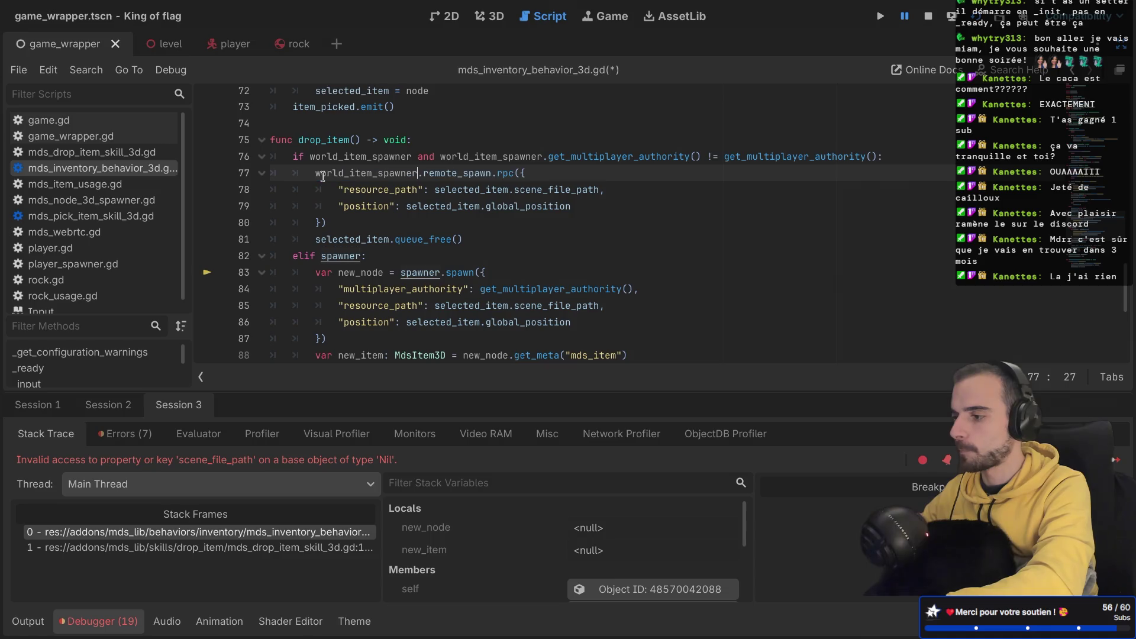
{"action": "double_click", "coordinate": [339, 255]}
{"action": "key", "text": "ctrl+v"}
{"action": "double_click", "coordinate": [408, 272]}
{"action": "key", "text": "ctrl+v"}
Step: Save the script, highlight every world_item_spawner occurrence to verify, and restore the side panels
{"action": "scroll", "coordinate": [408, 272], "scroll_direction": "down", "scroll_amount": 3}
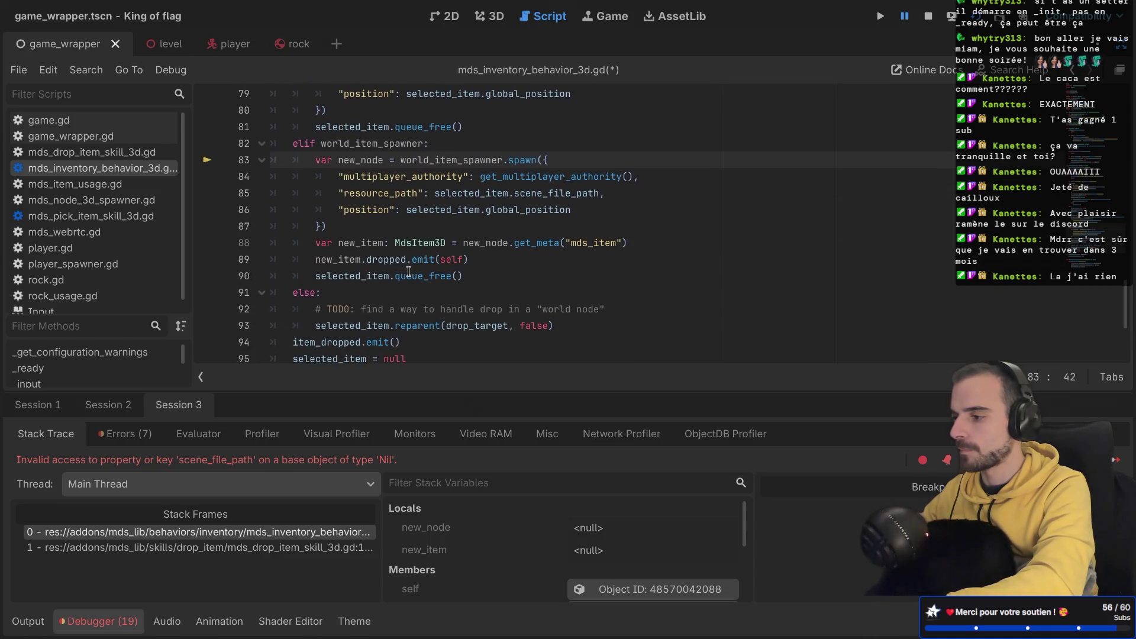
{"action": "scroll", "coordinate": [409, 220], "scroll_direction": "down", "scroll_amount": 1}
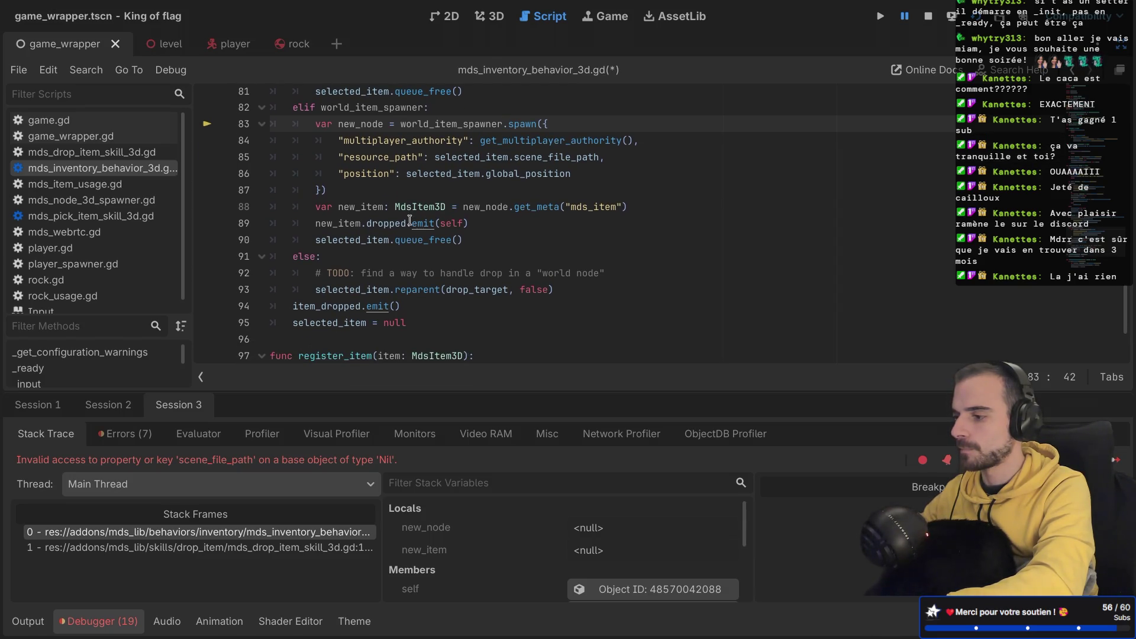
{"action": "key", "text": "ctrl+s"}
{"action": "scroll", "coordinate": [409, 220], "scroll_direction": "up", "scroll_amount": 4}
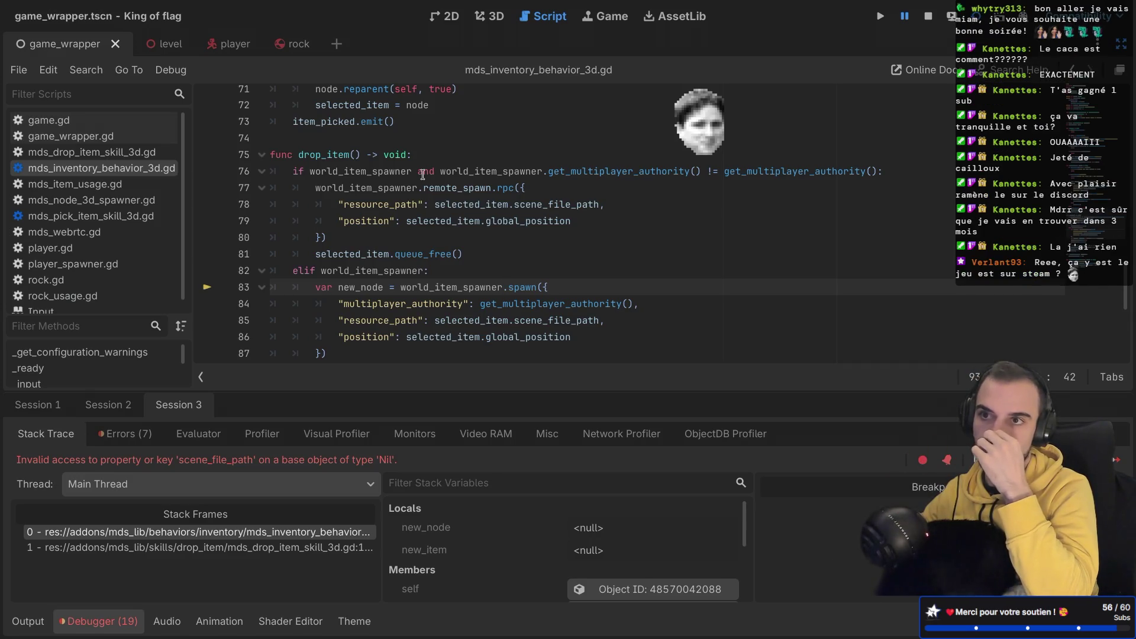
{"action": "double_click", "coordinate": [468, 172]}
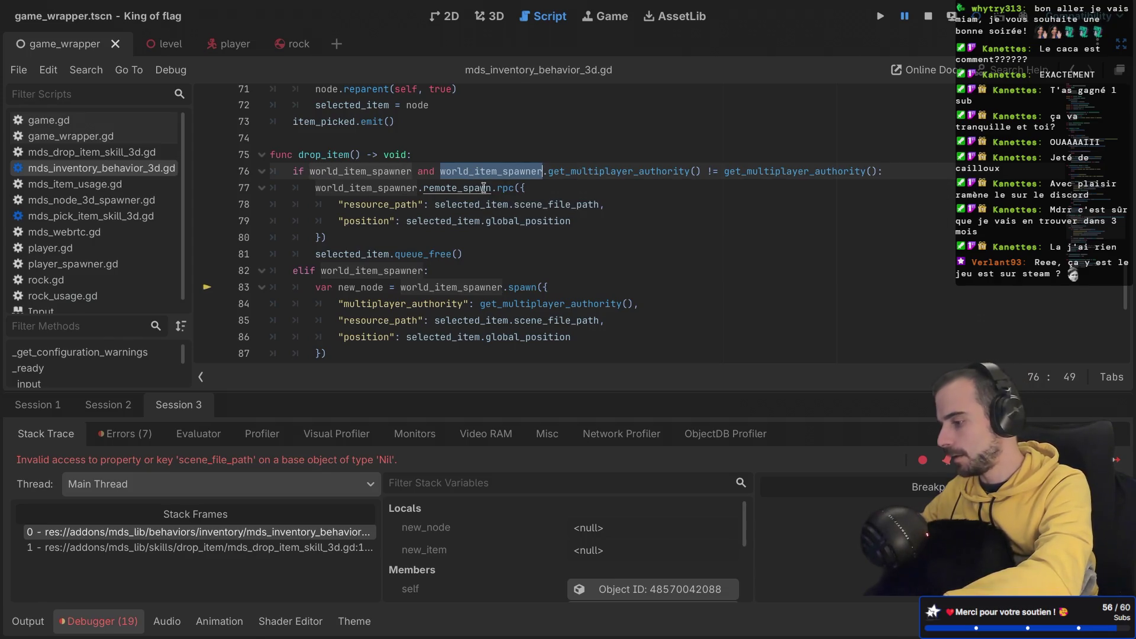
{"action": "key", "text": "ctrl+shift+F11"}
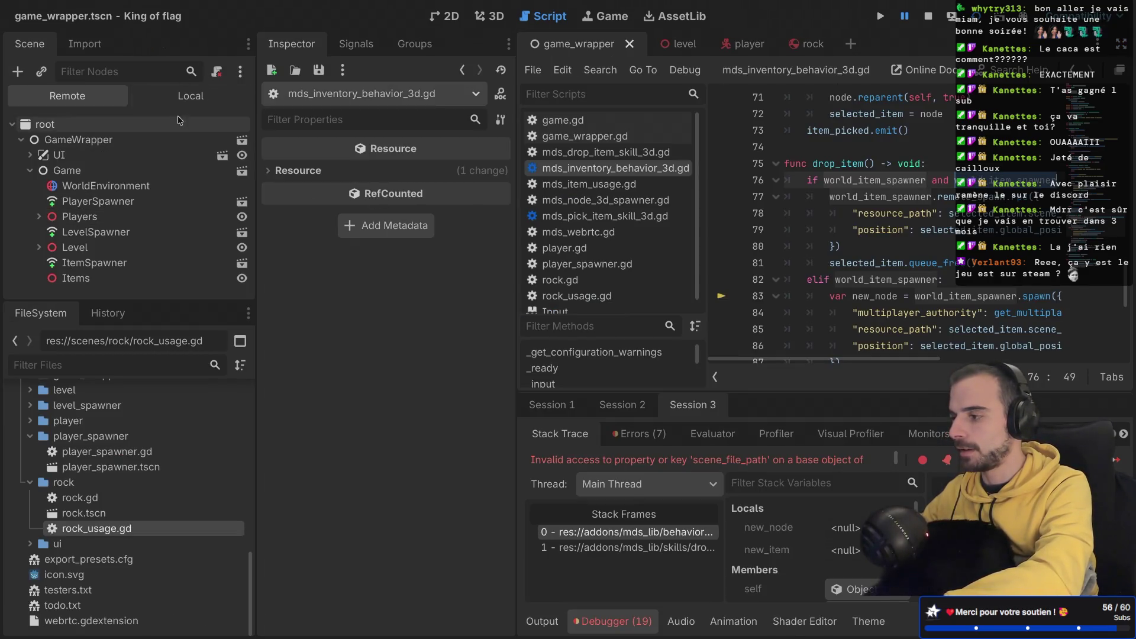
Step: Switch the Scene dock to Local and move from the level scene to the player scene
{"action": "left_click", "coordinate": [181, 99]}
{"action": "left_click", "coordinate": [21, 141]}
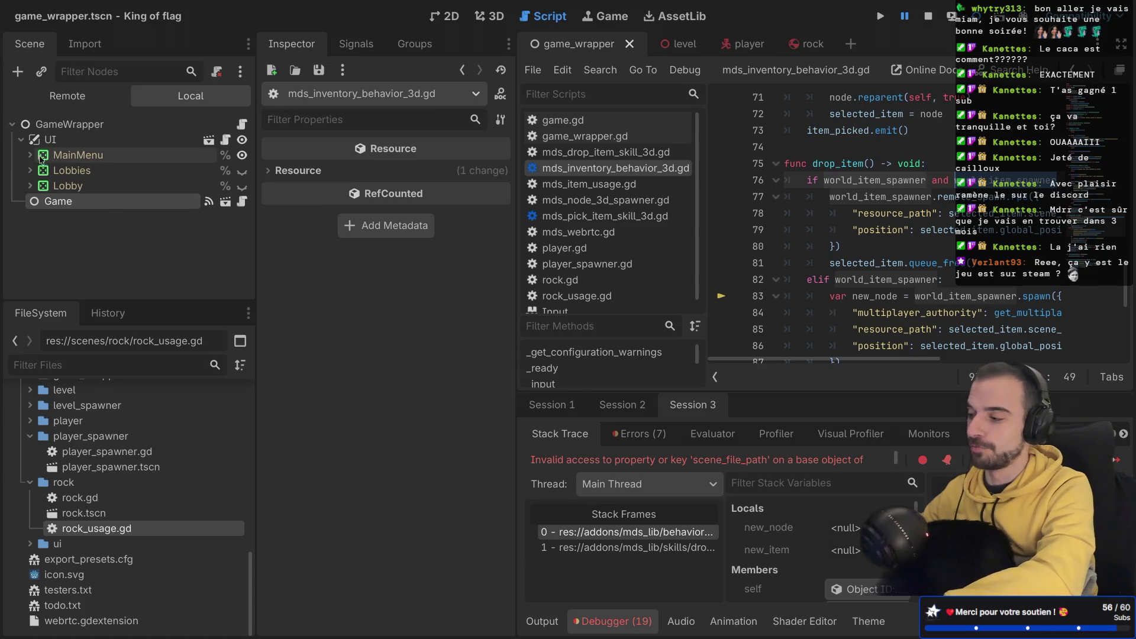
{"action": "left_click", "coordinate": [21, 141]}
{"action": "key", "text": "ctrl+shift+F11"}
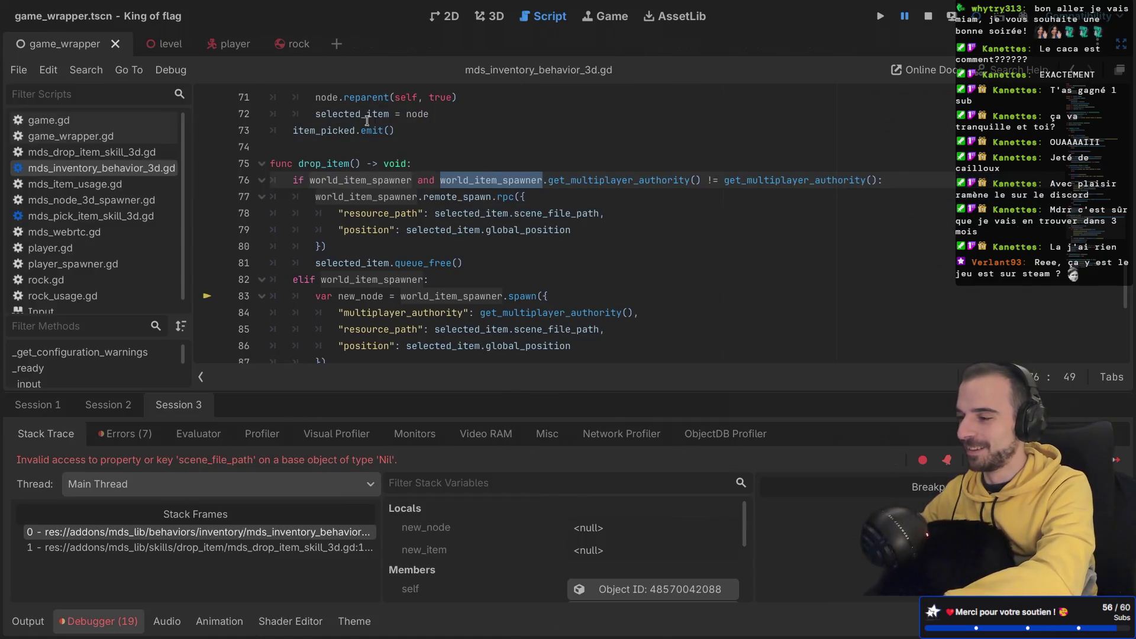
{"action": "scroll", "coordinate": [479, 263], "scroll_direction": "up", "scroll_amount": 3}
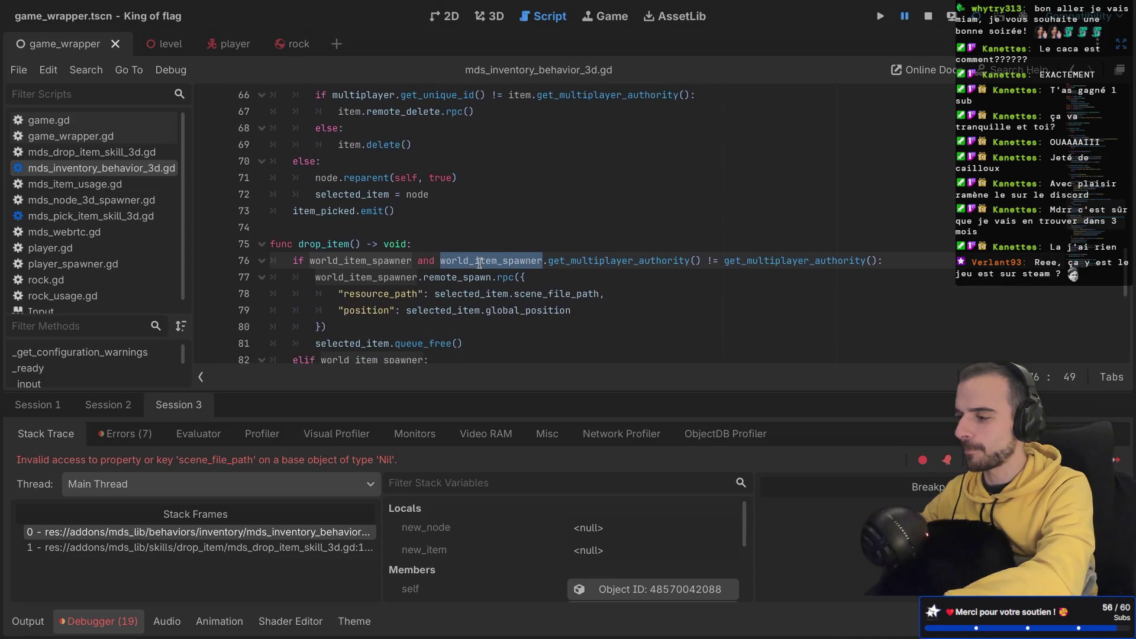
{"action": "left_click", "coordinate": [164, 44]}
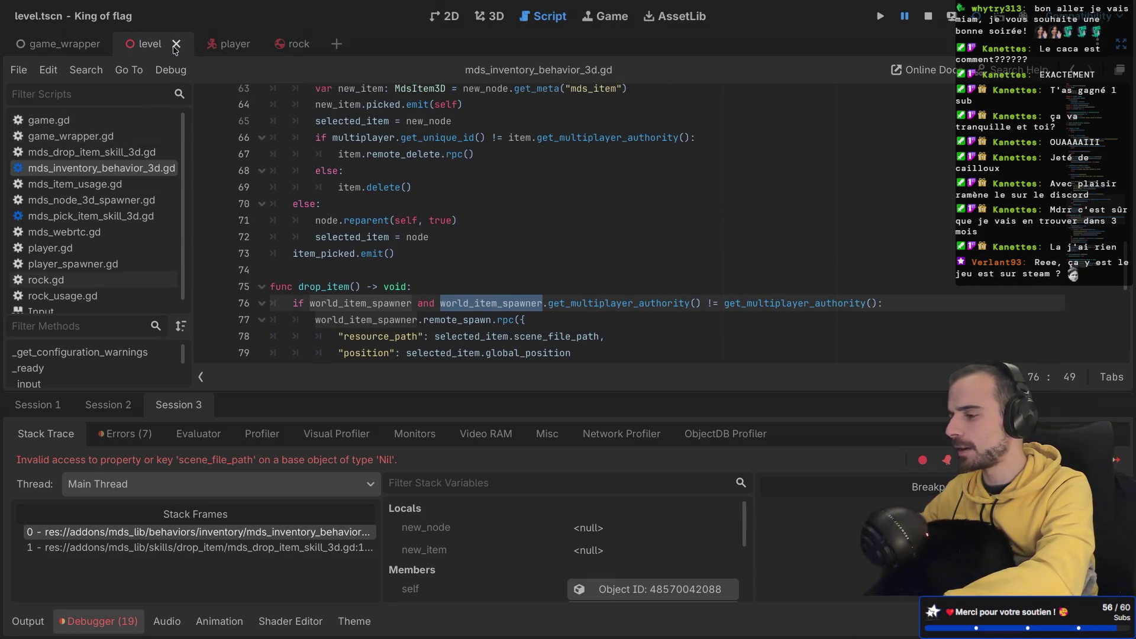
{"action": "key", "text": "ctrl+shift+F11"}
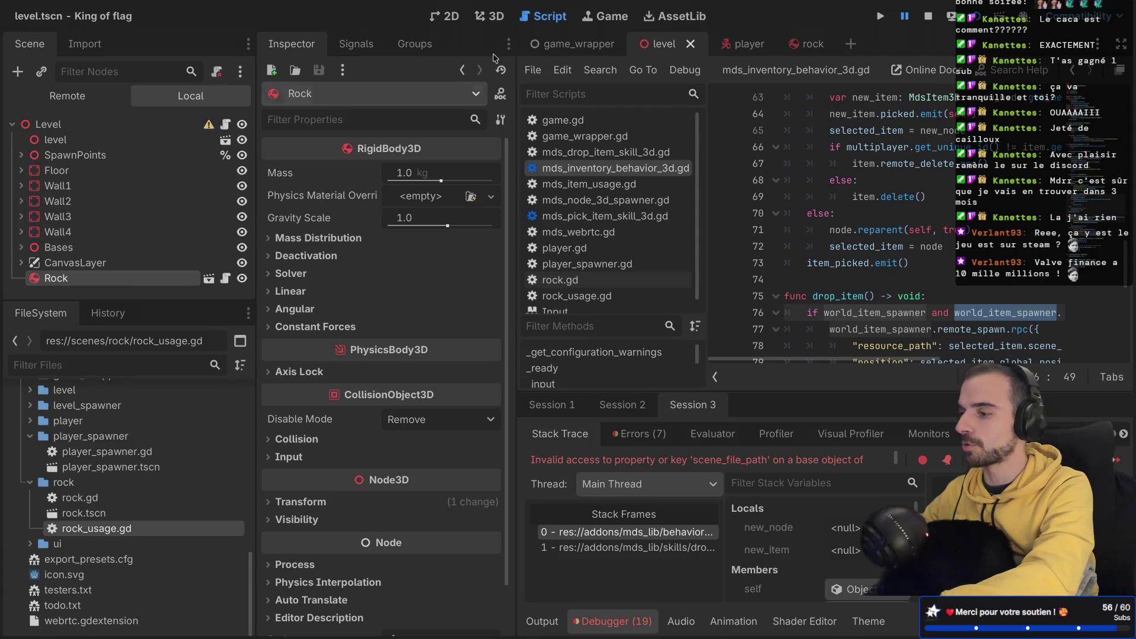
{"action": "left_click", "coordinate": [749, 42]}
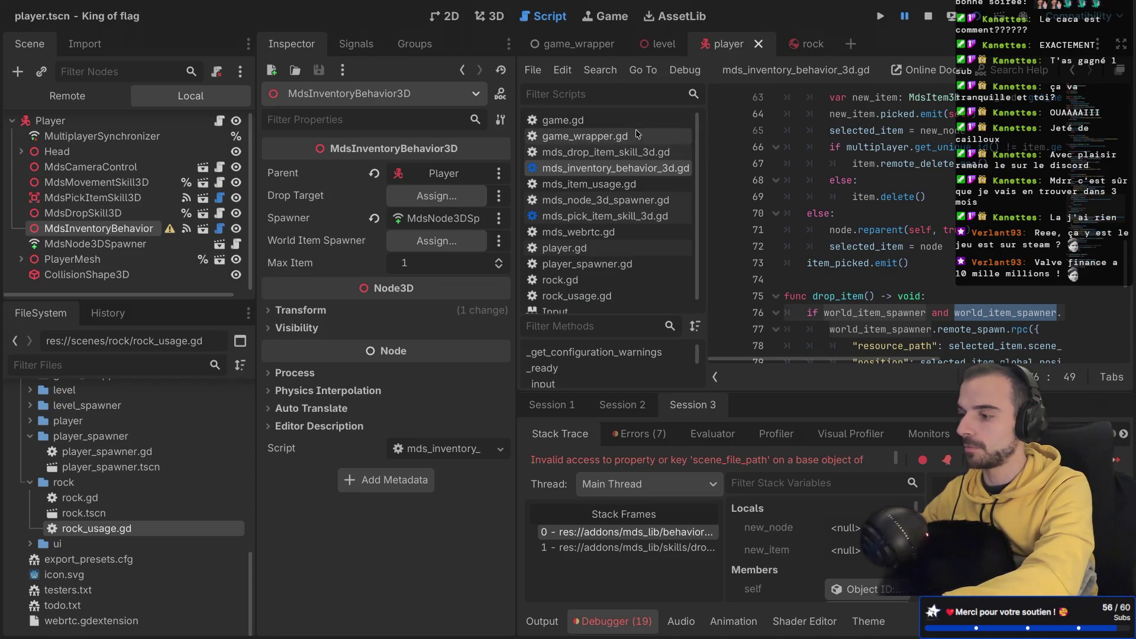
Step: Review how mds_world_item_spawner is assigned in player_spawner.gd and exported in player.gd
{"action": "left_click", "coordinate": [601, 266]}
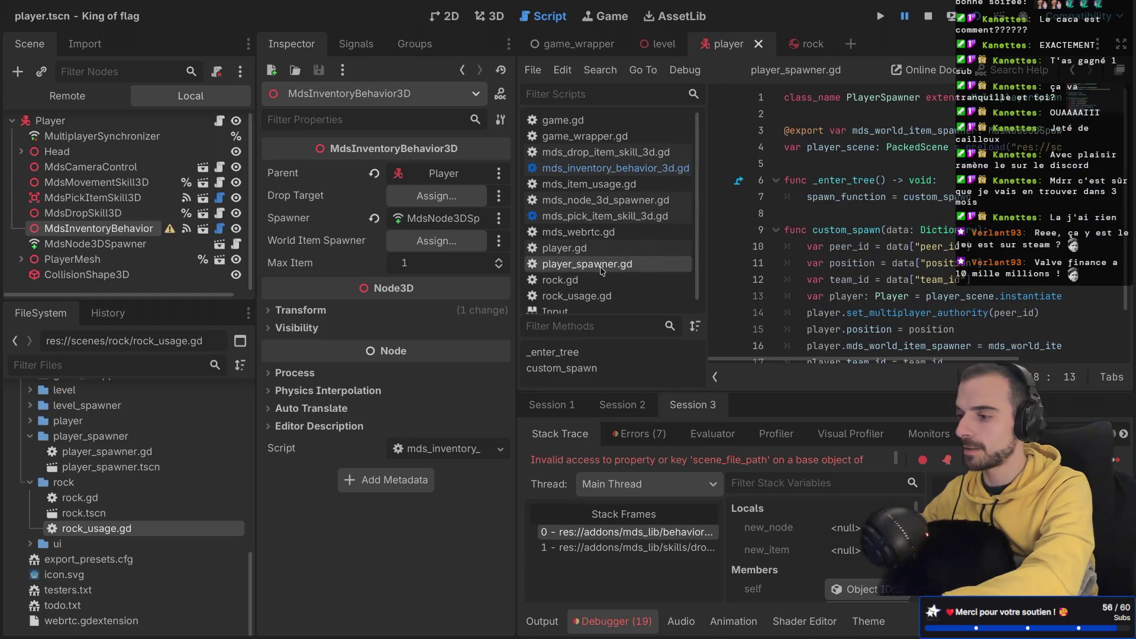
{"action": "key", "text": "ctrl+shift+F11"}
{"action": "double_click", "coordinate": [379, 130]}
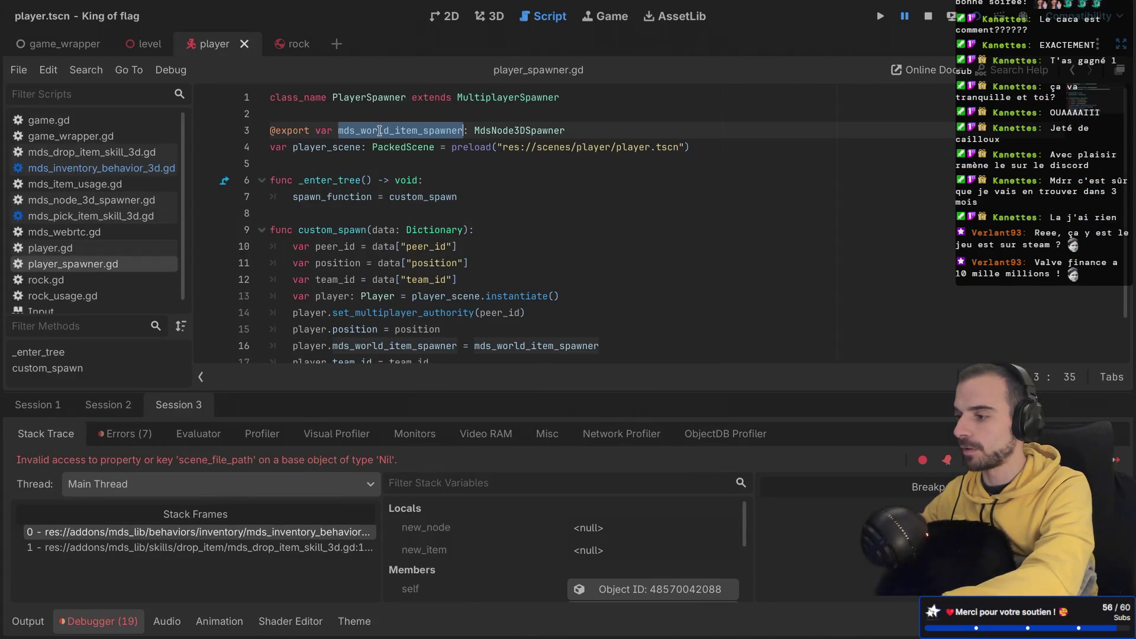
{"action": "scroll", "coordinate": [409, 164], "scroll_direction": "down", "scroll_amount": 1}
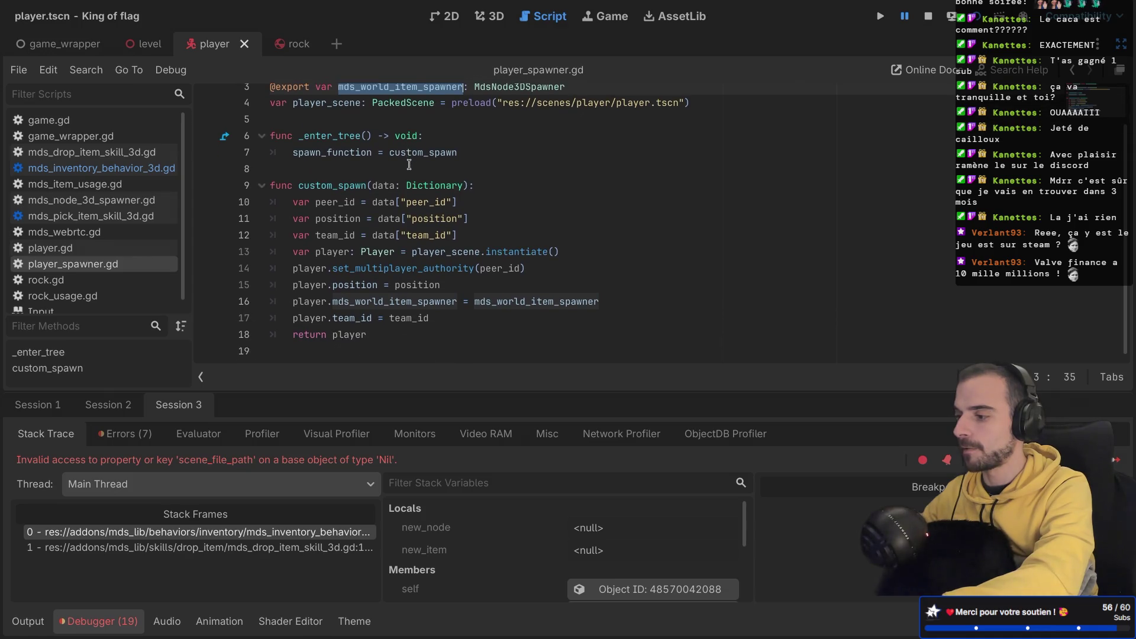
{"action": "double_click", "coordinate": [381, 302]}
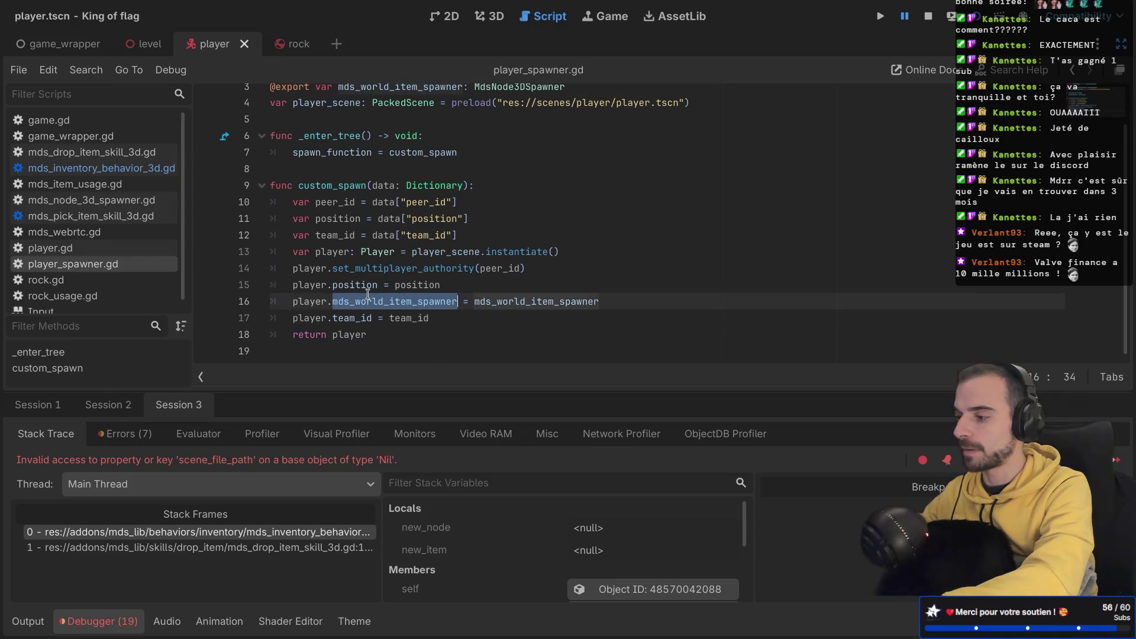
{"action": "key", "text": "ctrl+shift+F11"}
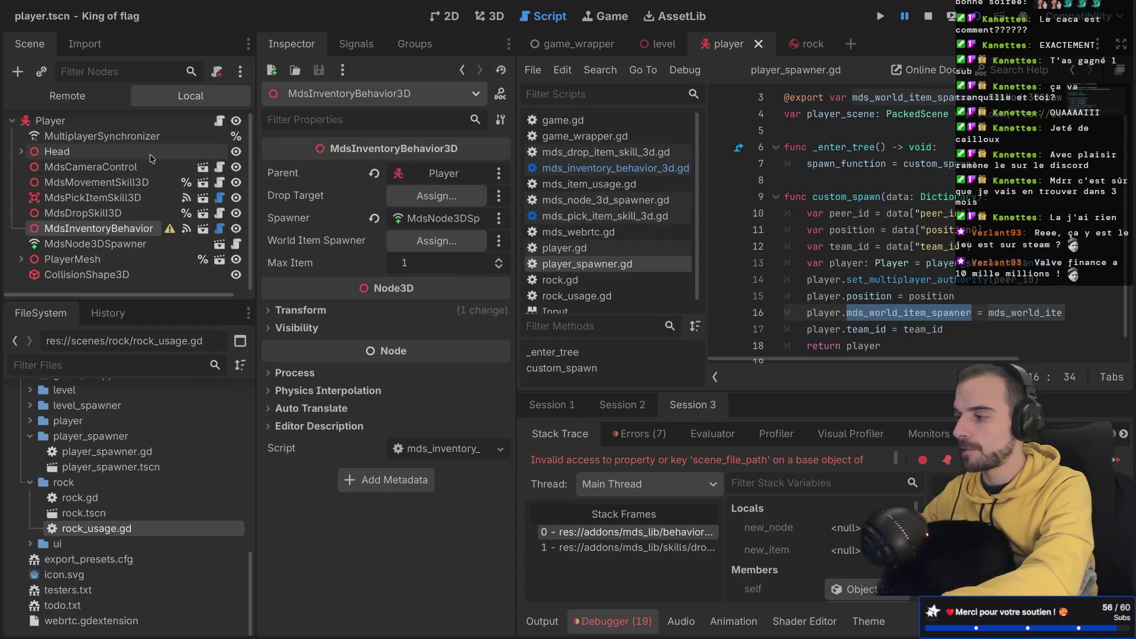
{"action": "left_click", "coordinate": [218, 121]}
{"action": "key", "text": "ctrl+shift+F11"}
{"action": "double_click", "coordinate": [432, 158]}
{"action": "scroll", "coordinate": [433, 158], "scroll_direction": "down", "scroll_amount": 3}
{"action": "scroll", "coordinate": [432, 160], "scroll_direction": "down", "scroll_amount": 1}
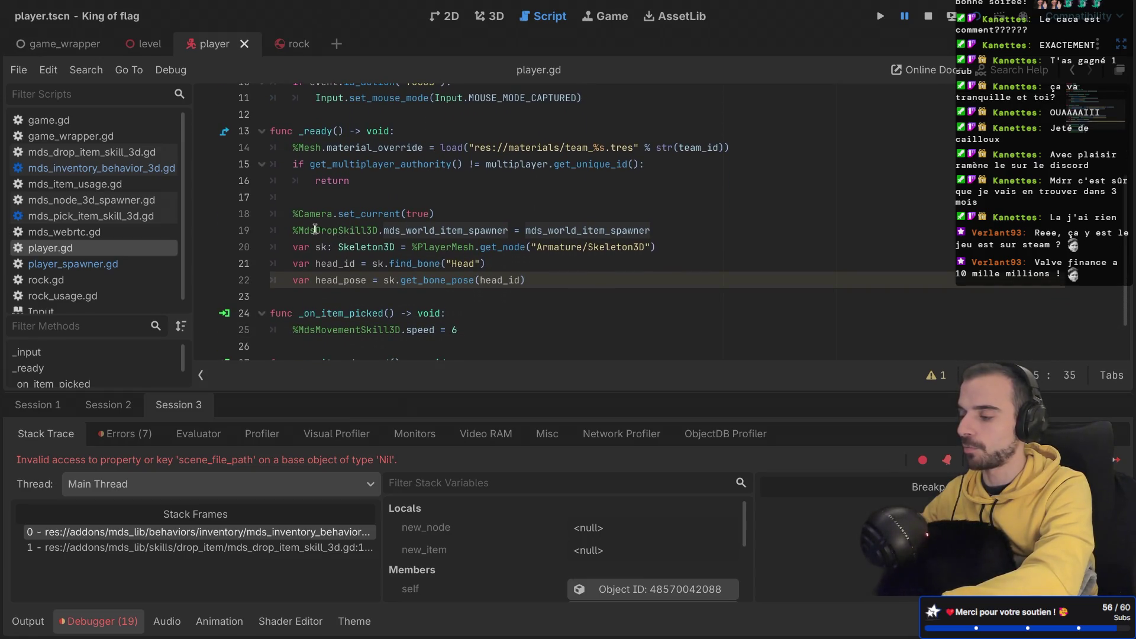
{"action": "key", "text": "ctrl+shift+F11"}
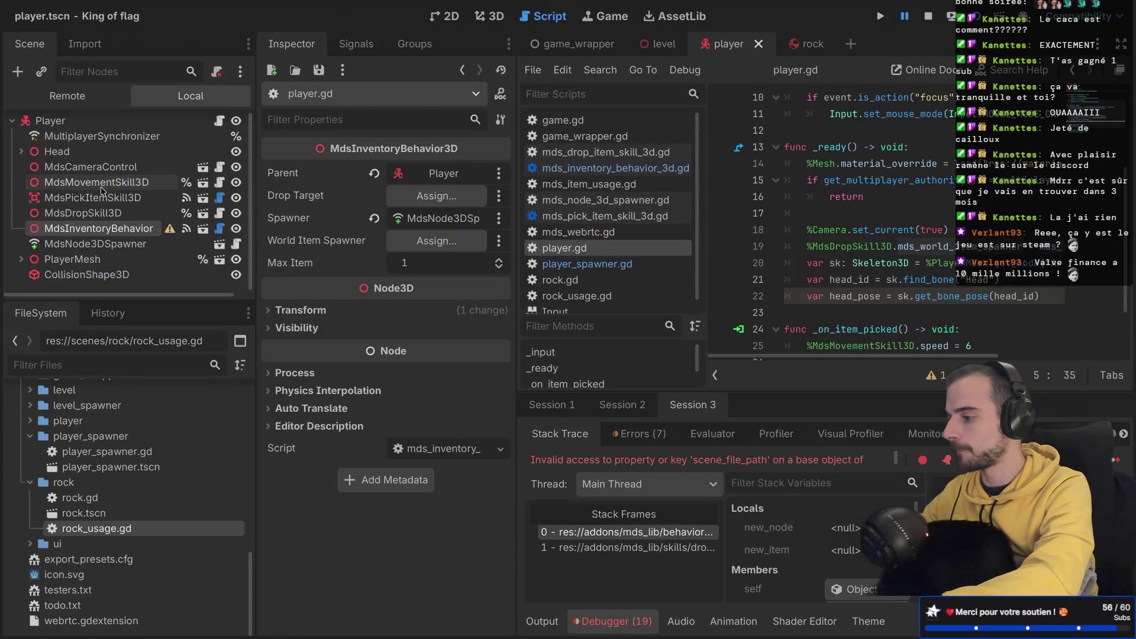
Step: Make MdsInventoryBehavior3D accessible as a unique name
{"action": "right_click", "coordinate": [105, 230]}
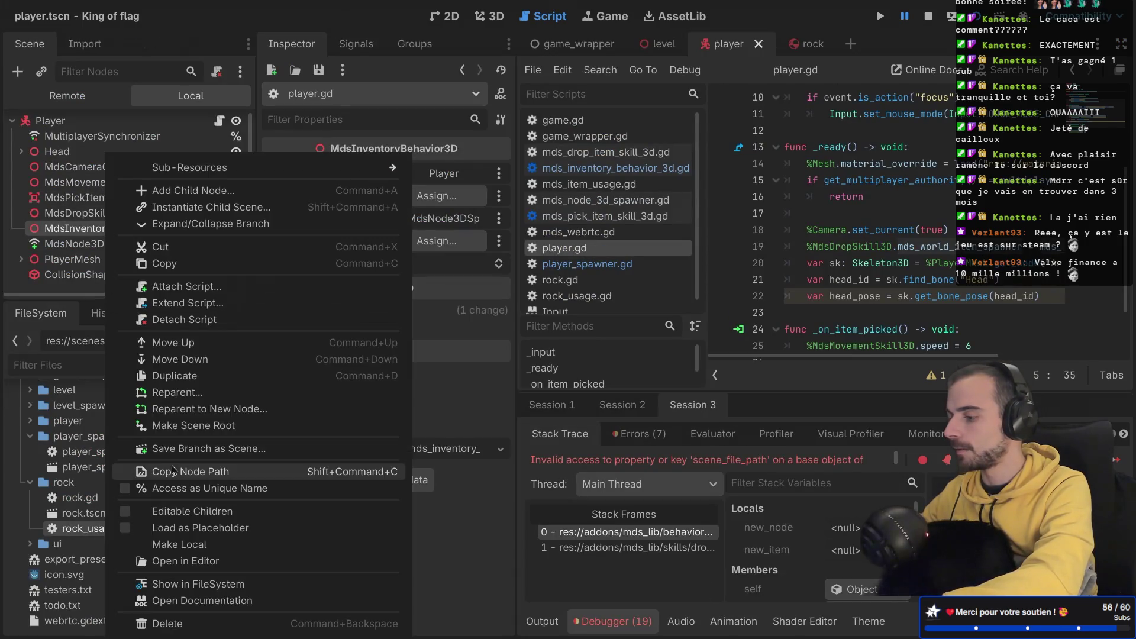
{"action": "left_click", "coordinate": [127, 488]}
{"action": "key", "text": "ctrl+shift+F11"}
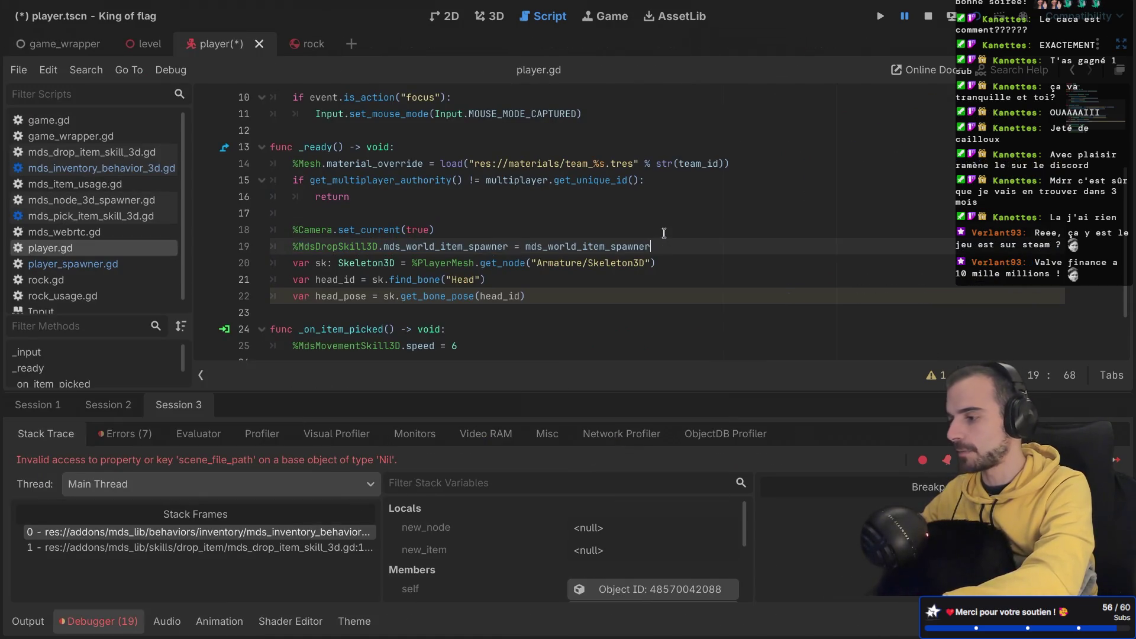
Step: Duplicate line 19 as a %MdsInventoryBehavior3D spawner assignment, save, and run the game
{"action": "key", "text": "ctrl+shift+d"}
{"action": "double_click", "coordinate": [338, 266]}
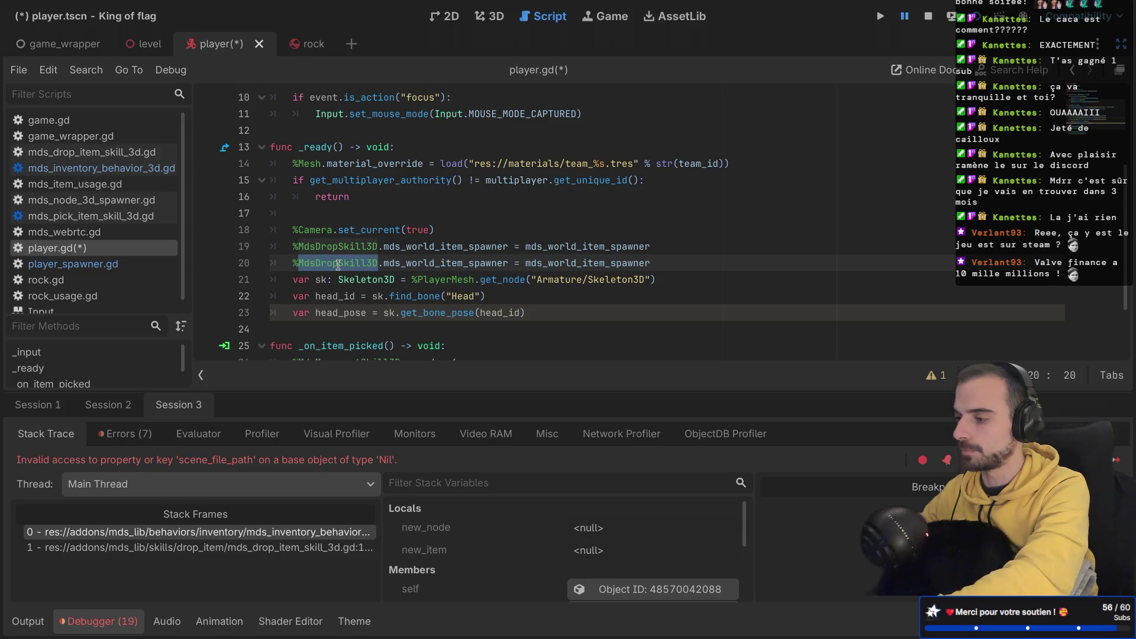
{"action": "type", "text": "MdsI"}
{"action": "key", "text": "Return"}
{"action": "key", "text": "ctrl+s"}
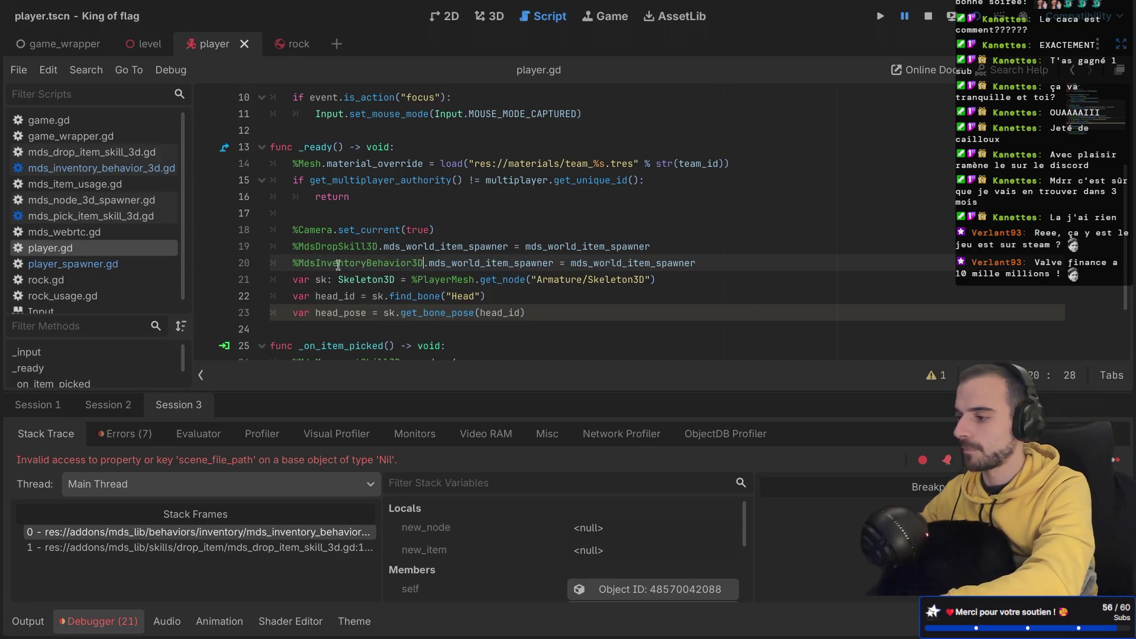
{"action": "key", "text": "super+b"}
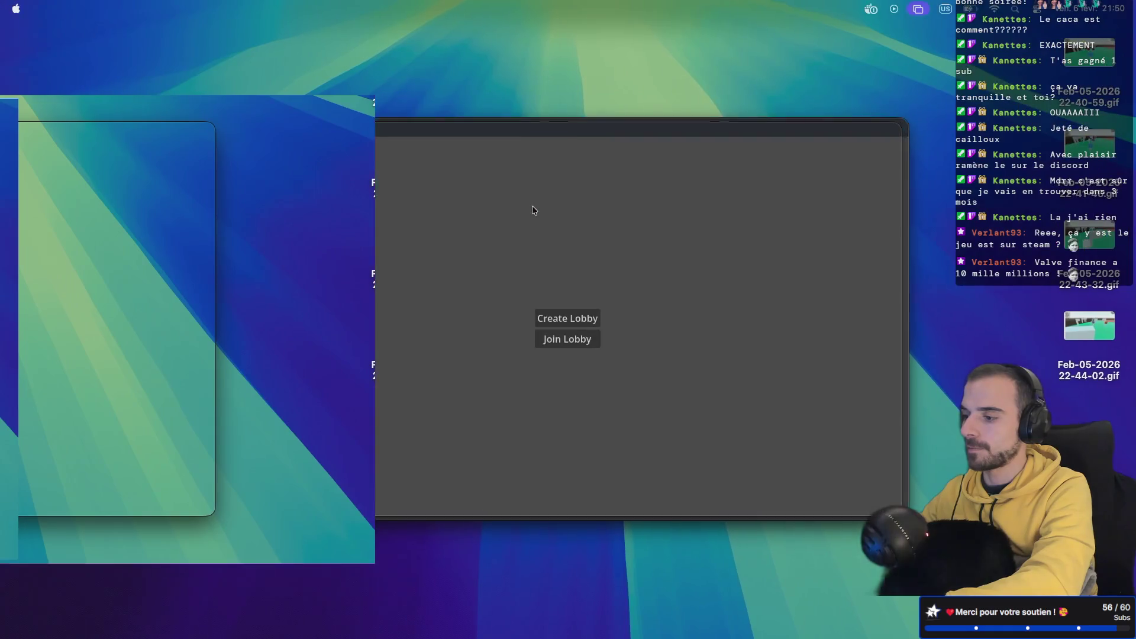
Step: Start a lobby game to hit the _ready error, then delete 'mds_' on line 20
{"action": "left_click", "coordinate": [557, 314]}
{"action": "left_click", "coordinate": [561, 346]}
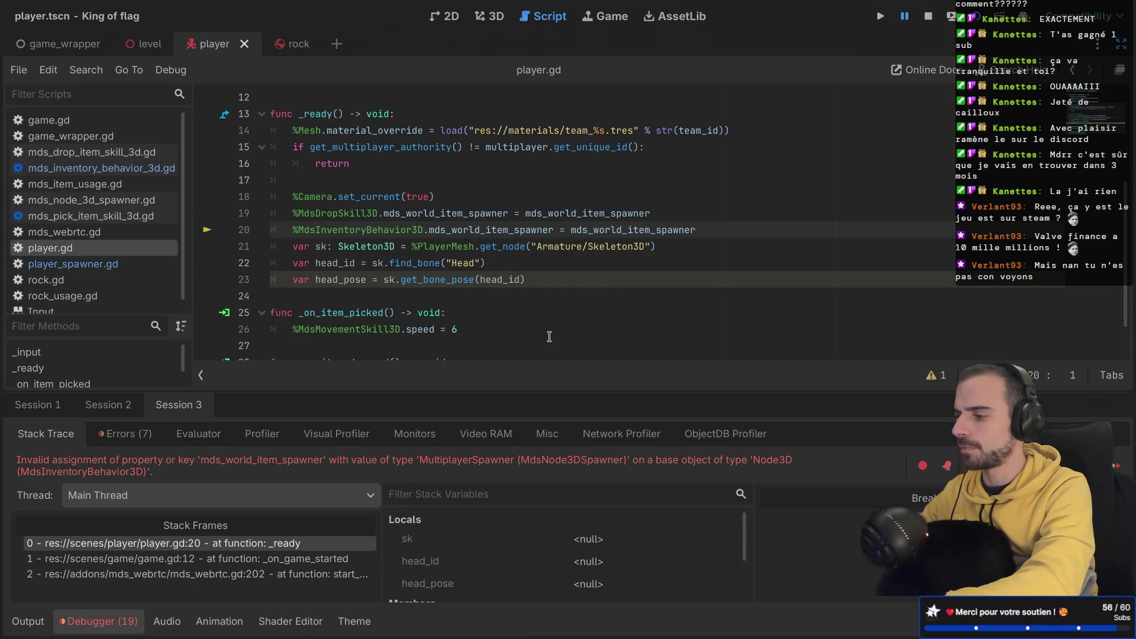
{"action": "left_click", "coordinate": [450, 230]}
{"action": "key", "text": "BackSpace"}
{"action": "key", "text": "BackSpace"}
{"action": "key", "text": "BackSpace"}
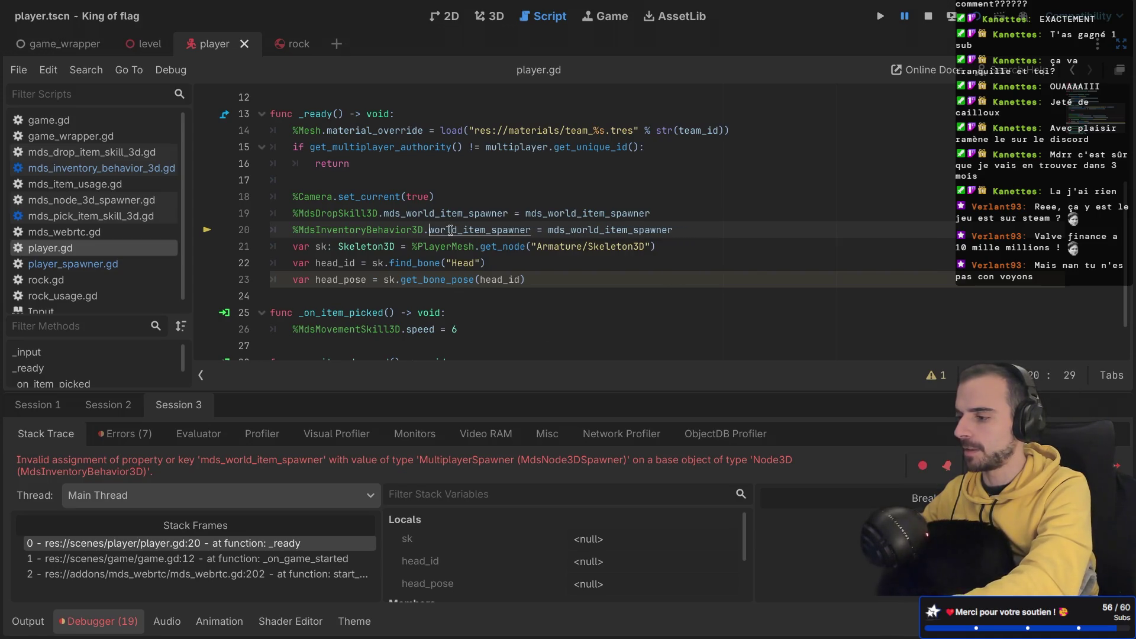
Step: Check world_item_spawner in the inventory behaviour script, then relaunch the game
{"action": "left_click", "coordinate": [450, 230], "text": "ctrl"}
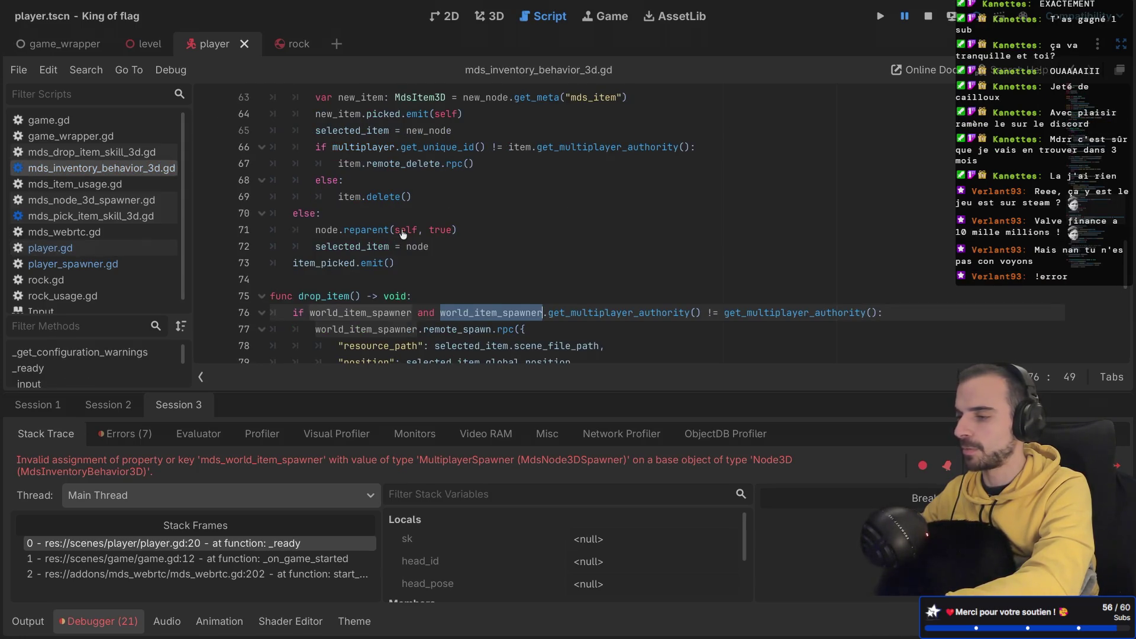
{"action": "key", "text": "alt+Left"}
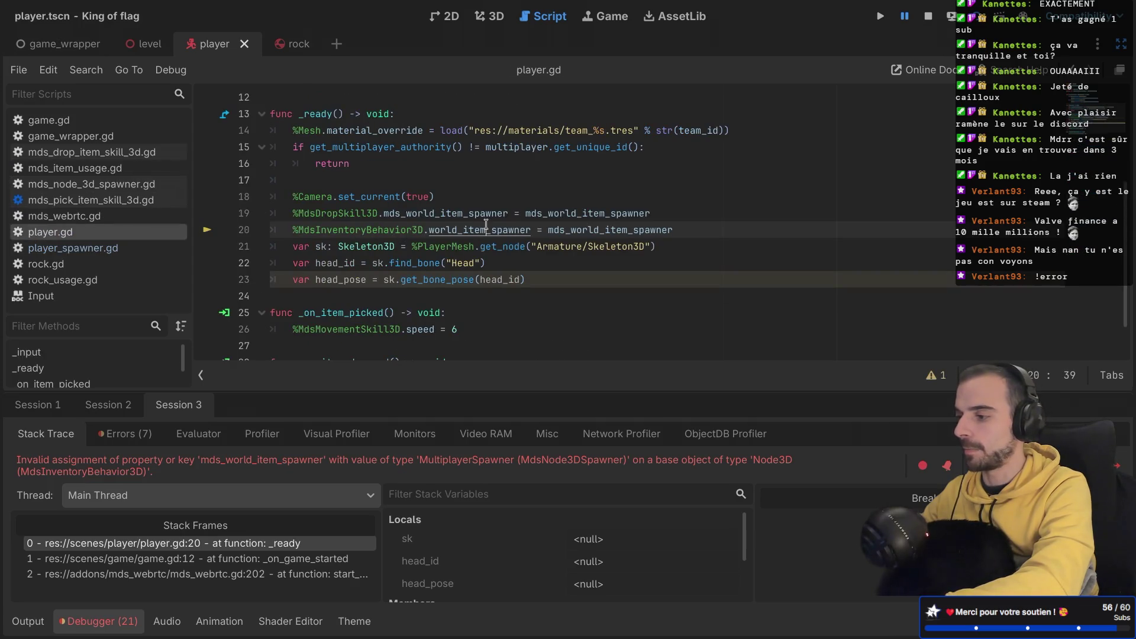
{"action": "key", "text": "ctrl+Left"}
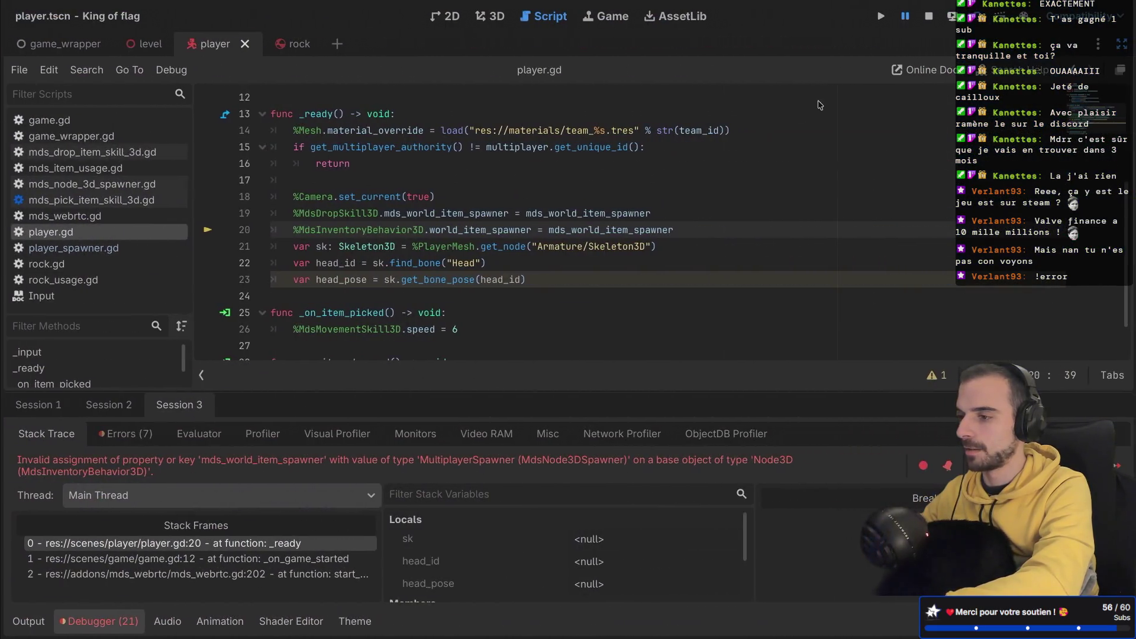
{"action": "key", "text": "super+b"}
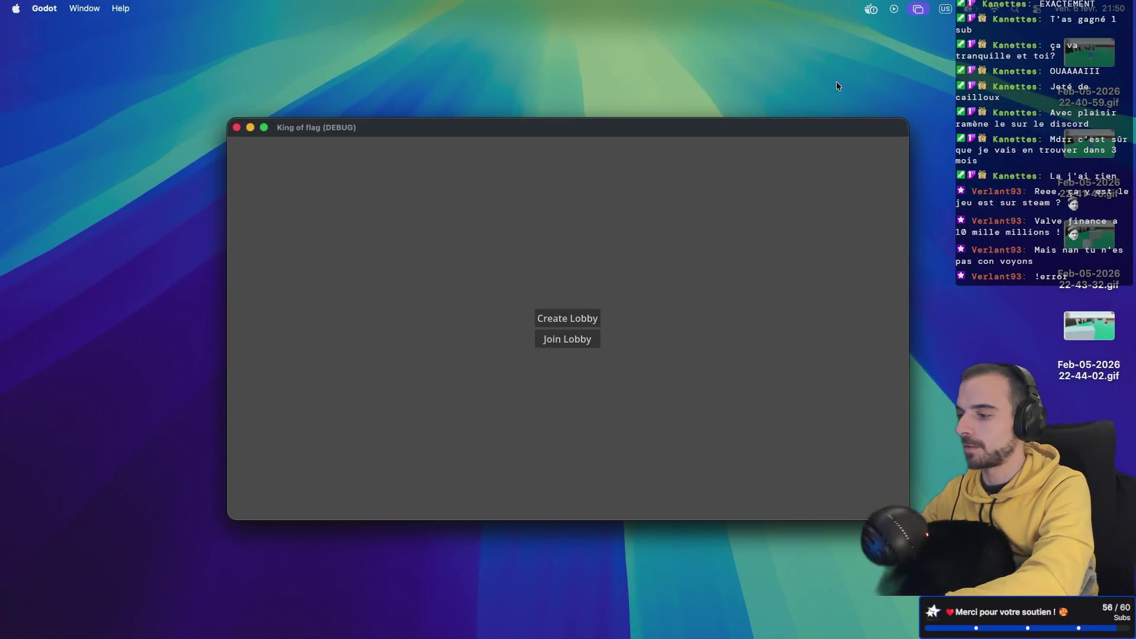
Step: Create a lobby, start the game, move the player, then return to the editor
{"action": "left_click", "coordinate": [567, 318]}
{"action": "left_click", "coordinate": [568, 344]}
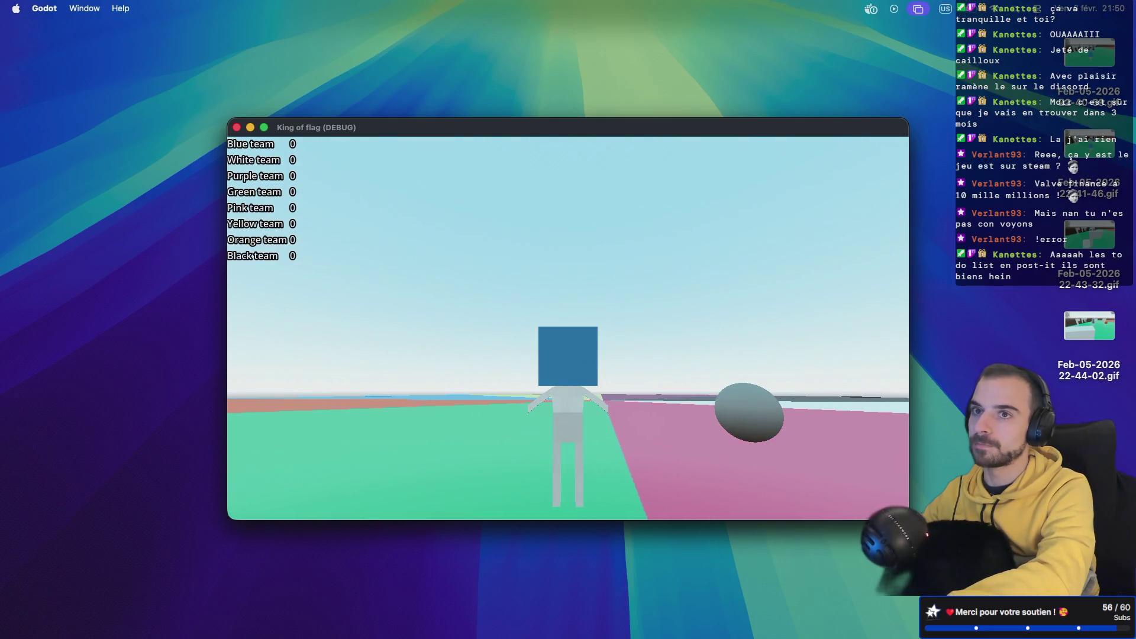
{"action": "key", "text": "a"}
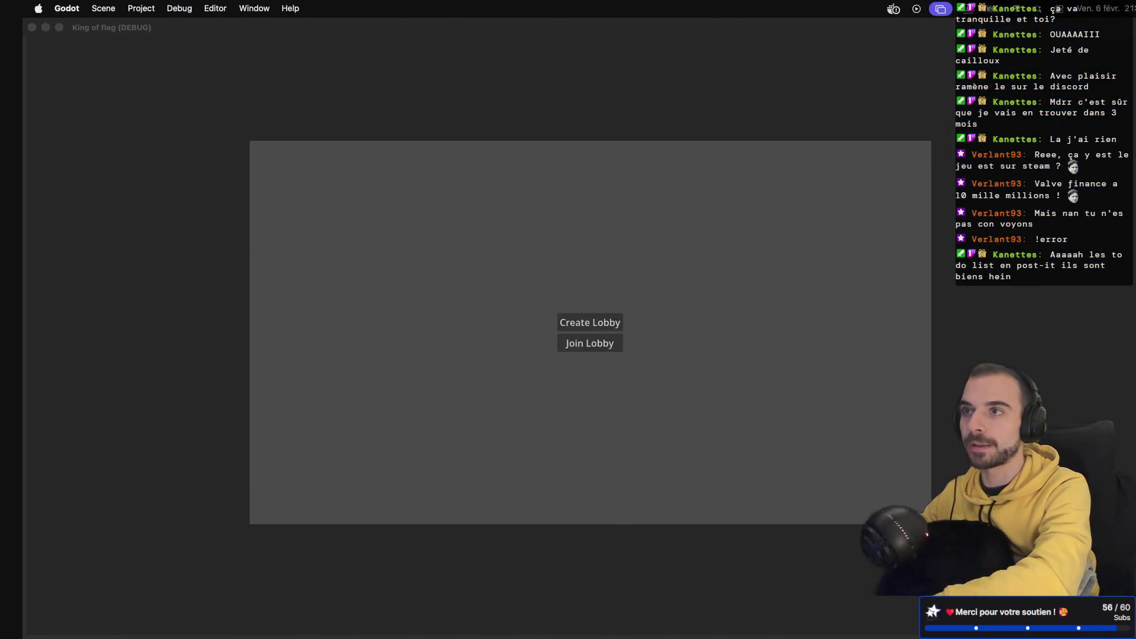
{"action": "key", "text": "ctrl+Right"}
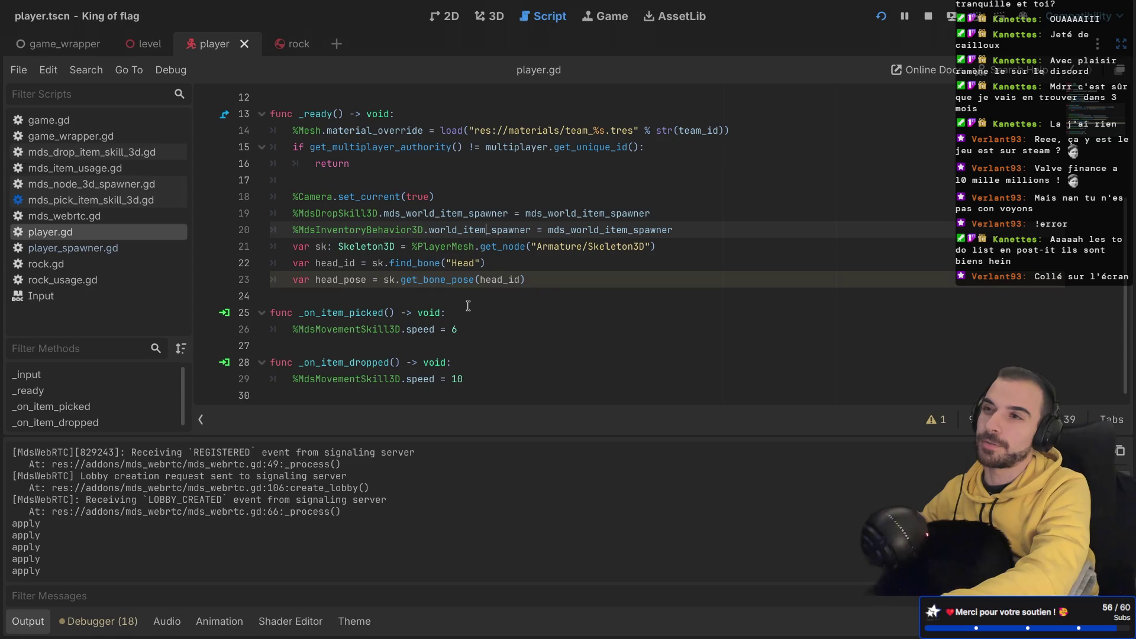
Step: Change the speed in _on_item_picked from 6 to 5
{"action": "key", "text": "ctrl+shift+F11"}
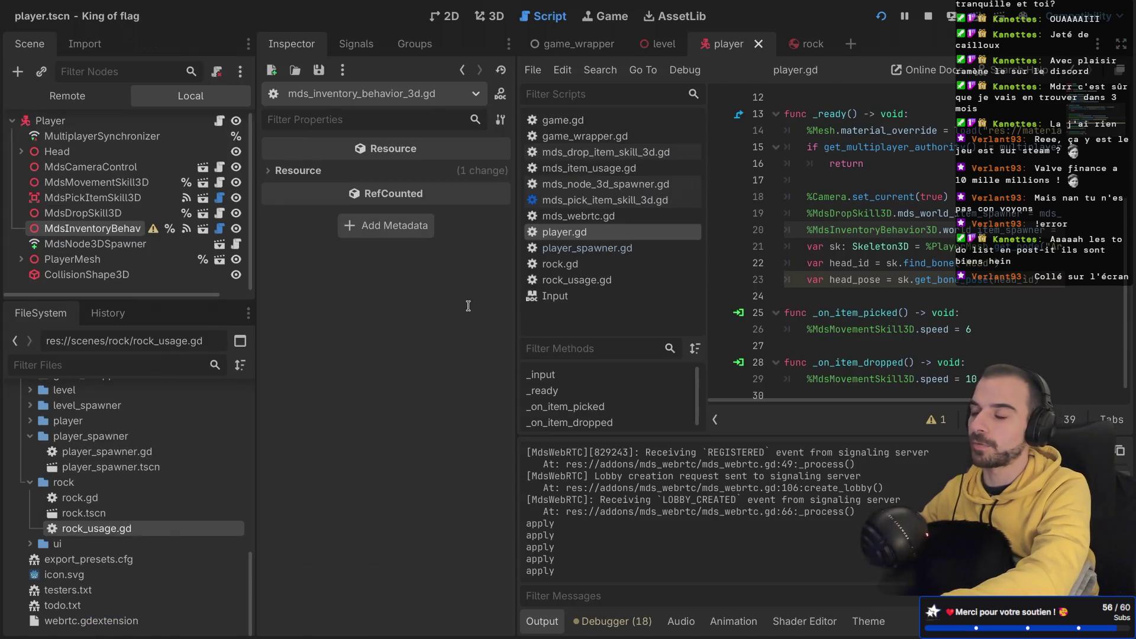
{"action": "left_click_drag", "start_coordinate": [255, 267], "coordinate": [294, 266]}
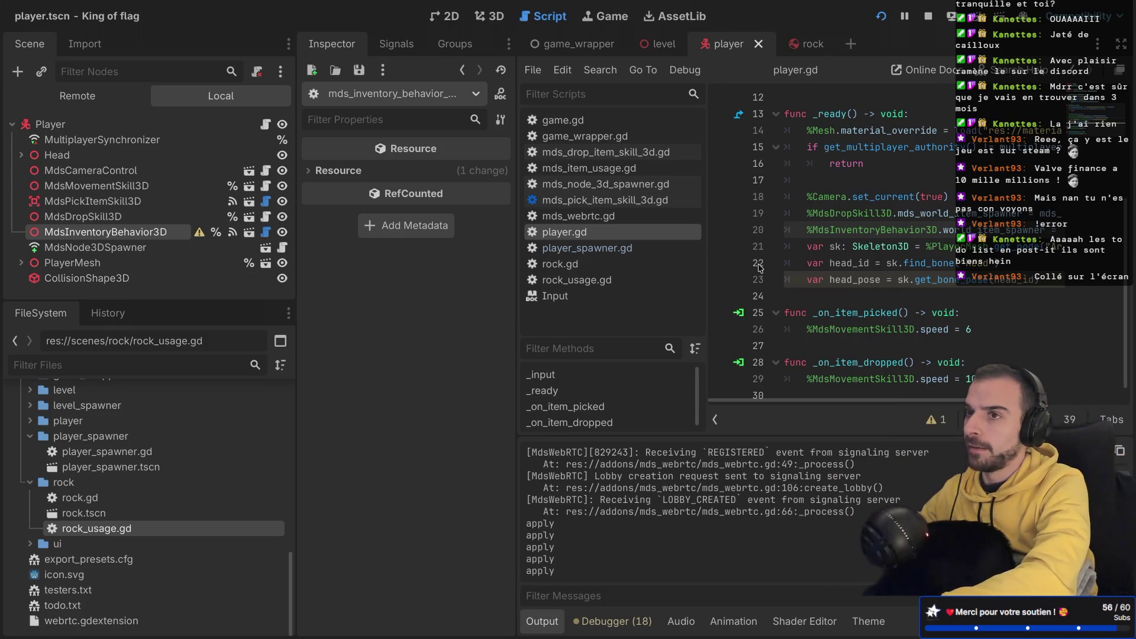
{"action": "scroll", "coordinate": [842, 279], "scroll_direction": "down", "scroll_amount": 1}
{"action": "left_click", "coordinate": [984, 320]}
{"action": "key", "text": "BackSpace"}
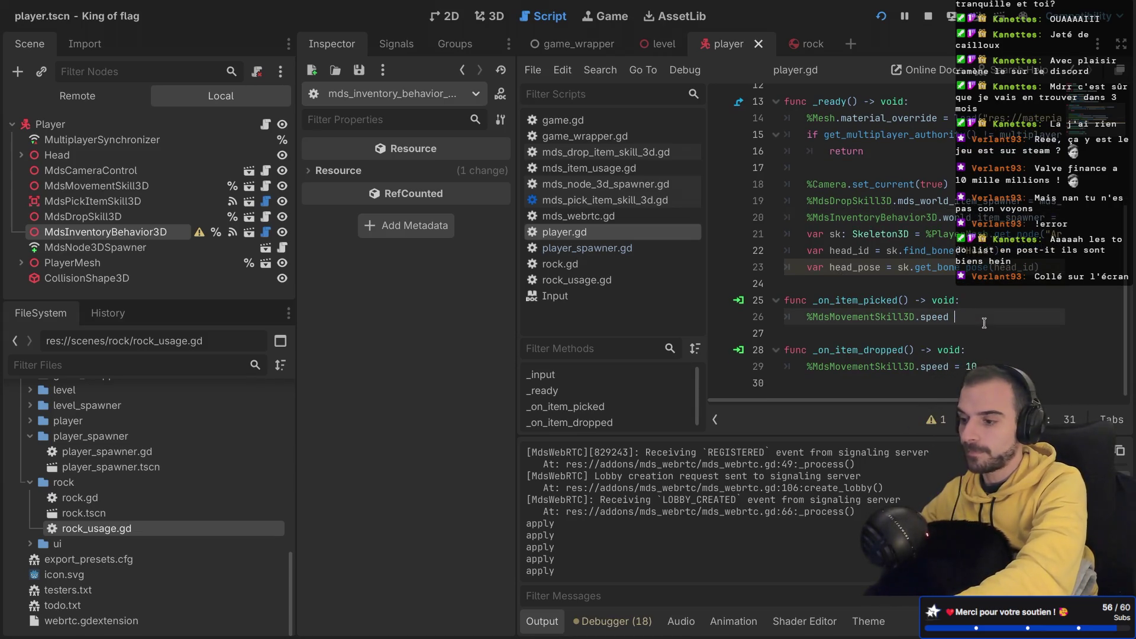
{"action": "type", "text": "=5"}
{"action": "left_click", "coordinate": [913, 300]}
{"action": "key", "text": "ctrl+shift+F11"}
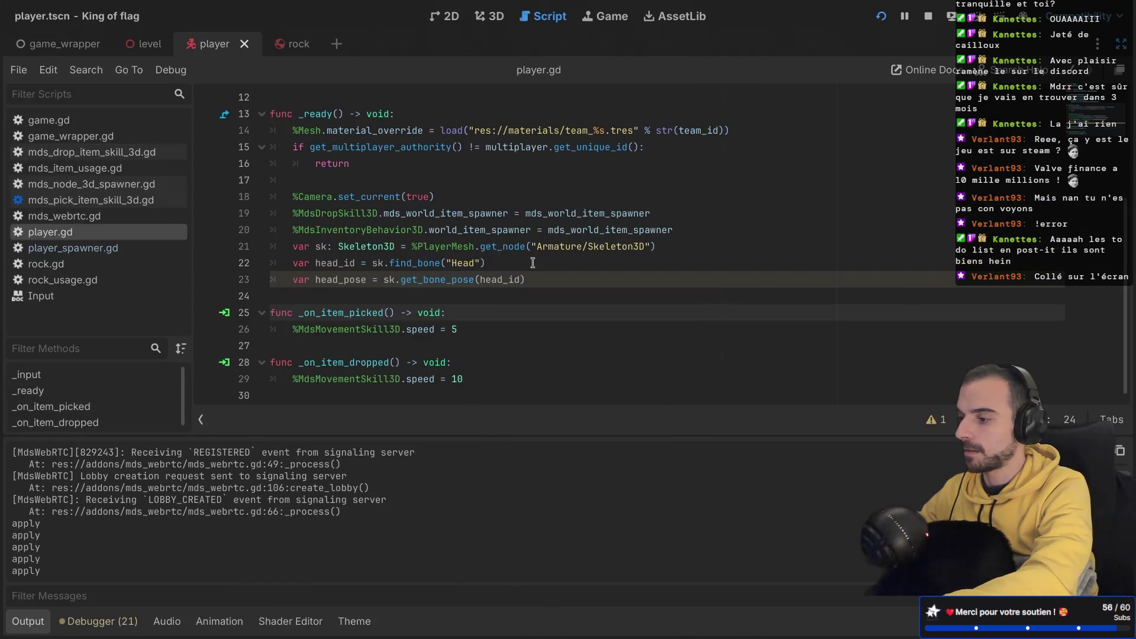
{"action": "scroll", "coordinate": [532, 262], "scroll_direction": "up", "scroll_amount": 2}
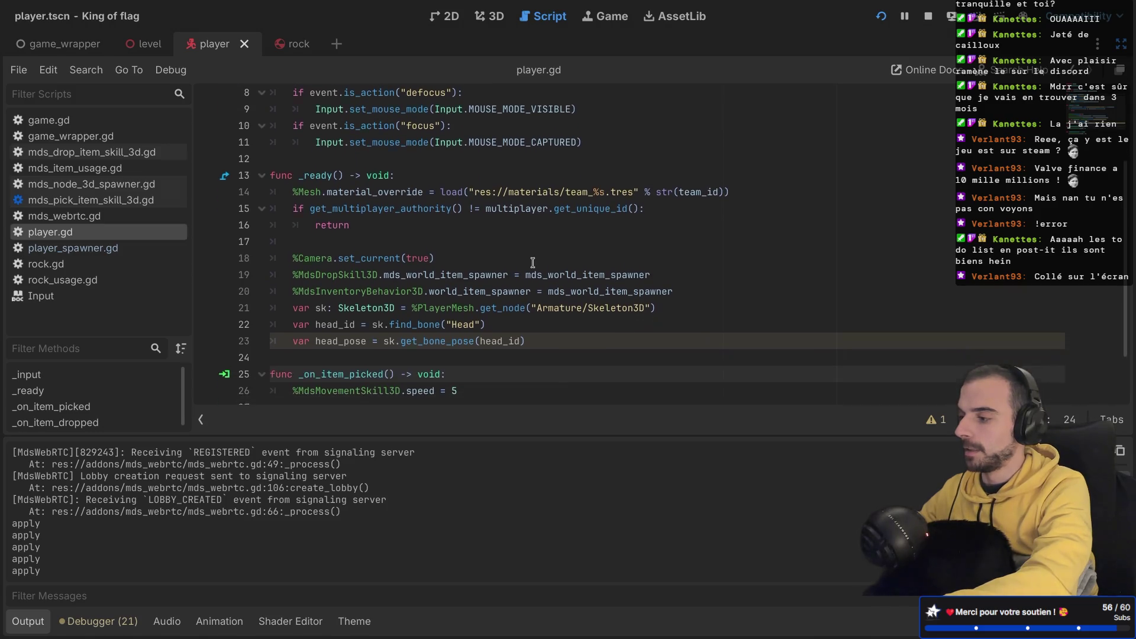
{"action": "scroll", "coordinate": [524, 247], "scroll_direction": "down", "scroll_amount": 2}
{"action": "scroll", "coordinate": [523, 248], "scroll_direction": "up", "scroll_amount": 4}
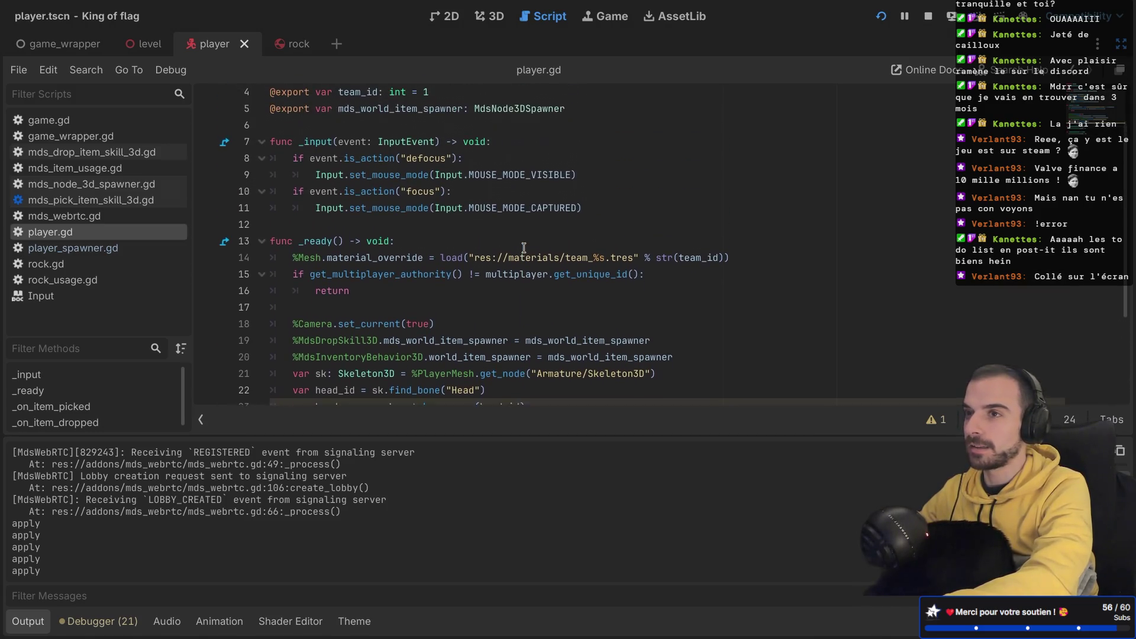
Step: In mds_node_3d_spawner.gd, duplicate custom_spawn's position line and start renaming it rotation
{"action": "left_click", "coordinate": [149, 184]}
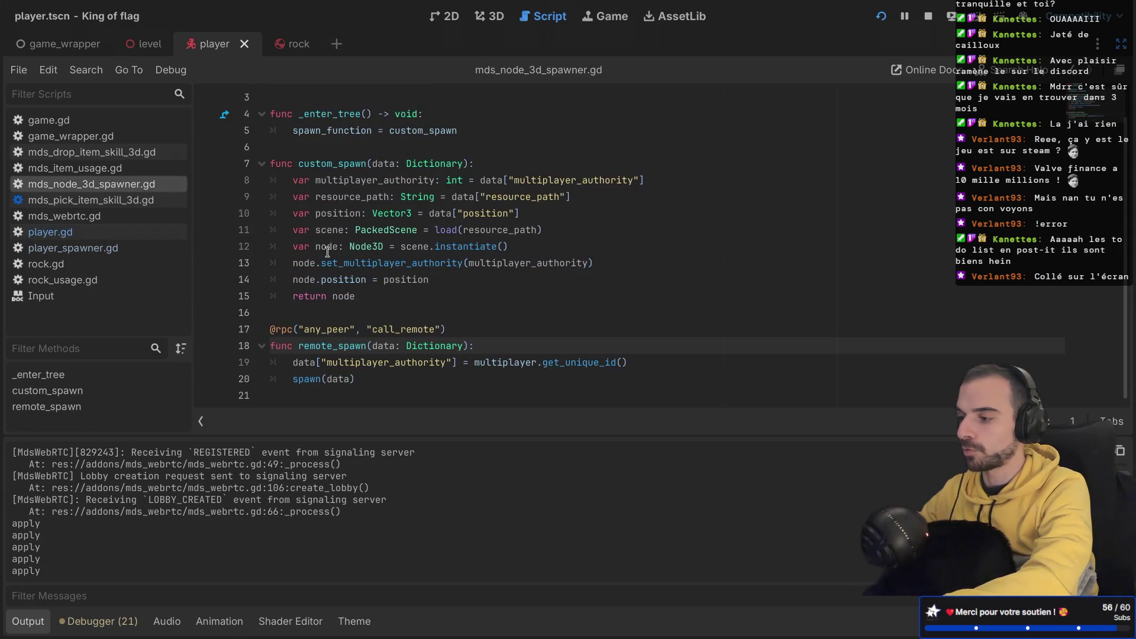
{"action": "double_click", "coordinate": [481, 214]}
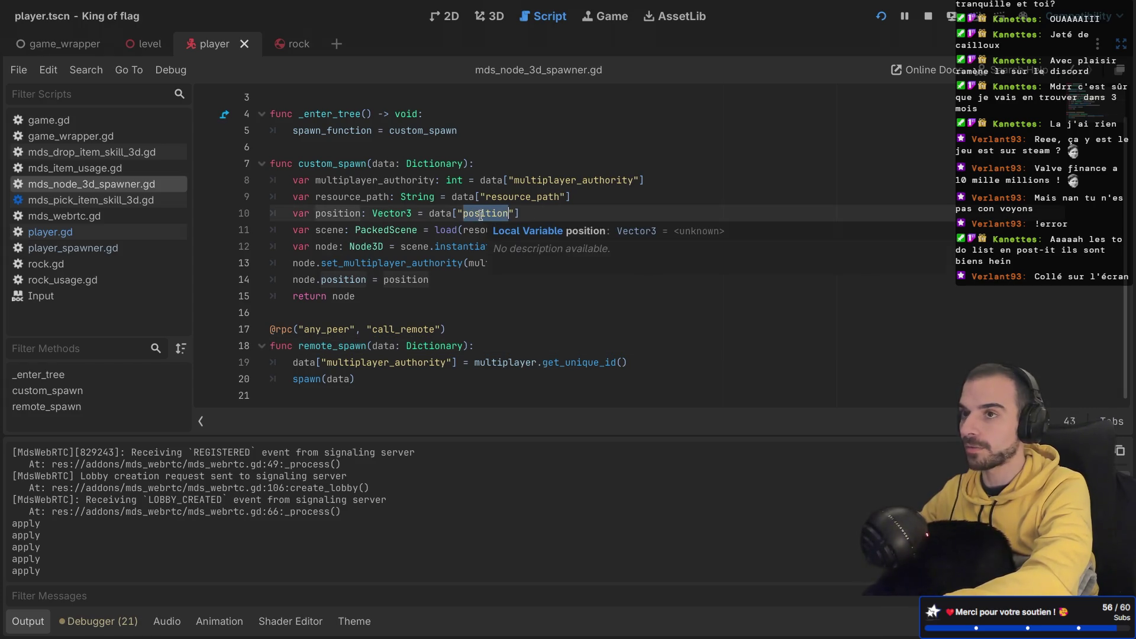
{"action": "left_click", "coordinate": [543, 214]}
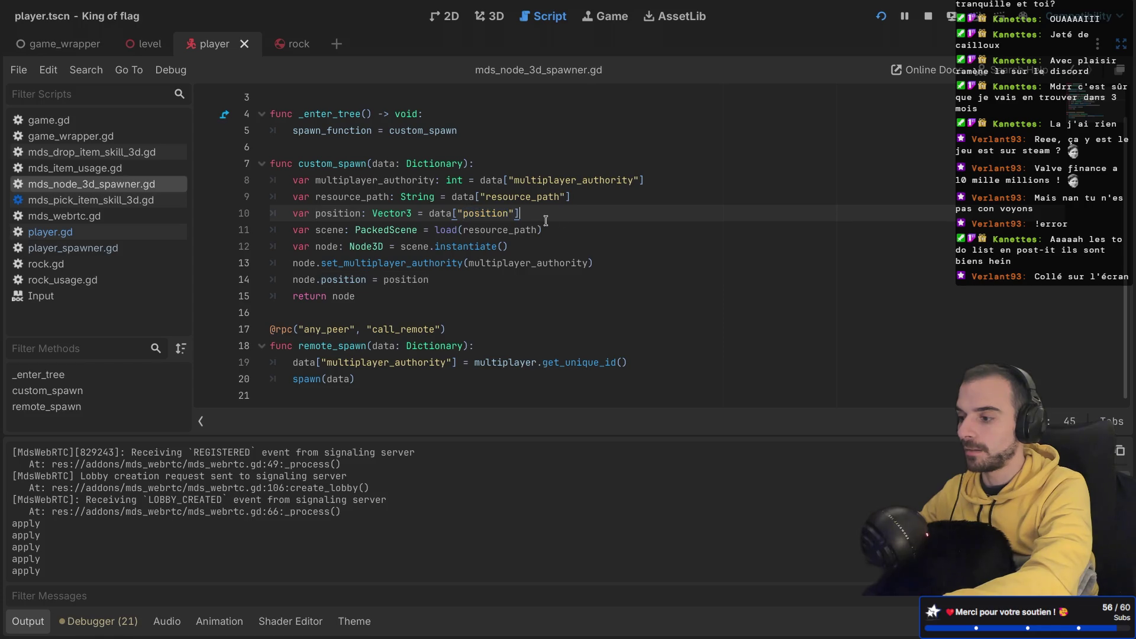
{"action": "triple_click", "coordinate": [595, 206]}
{"action": "key", "text": "ctrl+shift+d"}
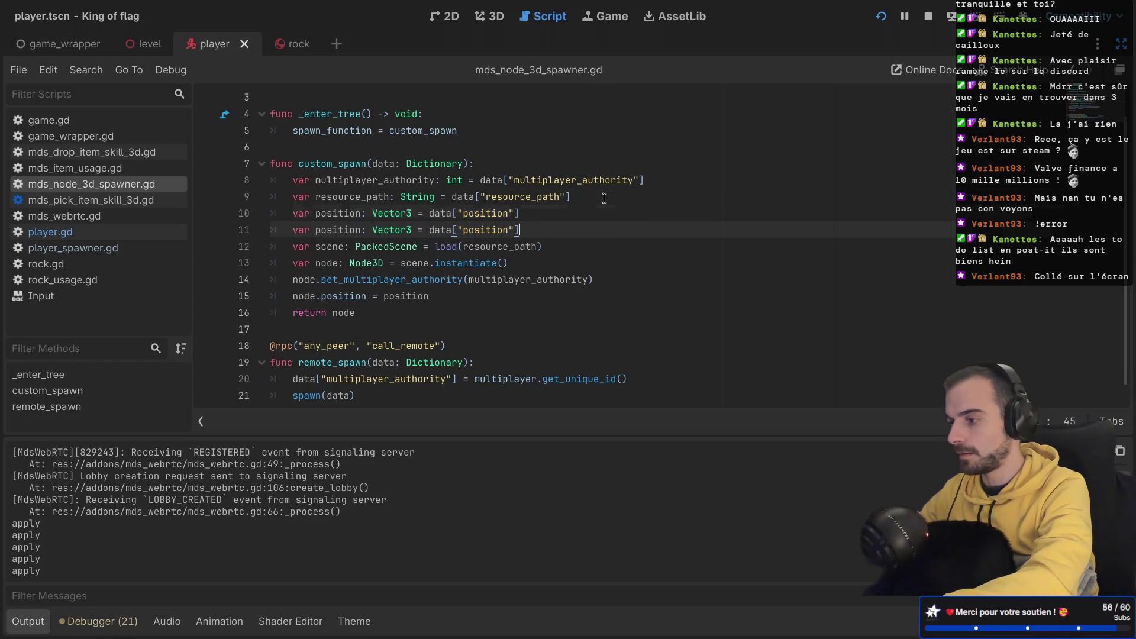
{"action": "double_click", "coordinate": [346, 228]}
{"action": "type", "text": "rota"}
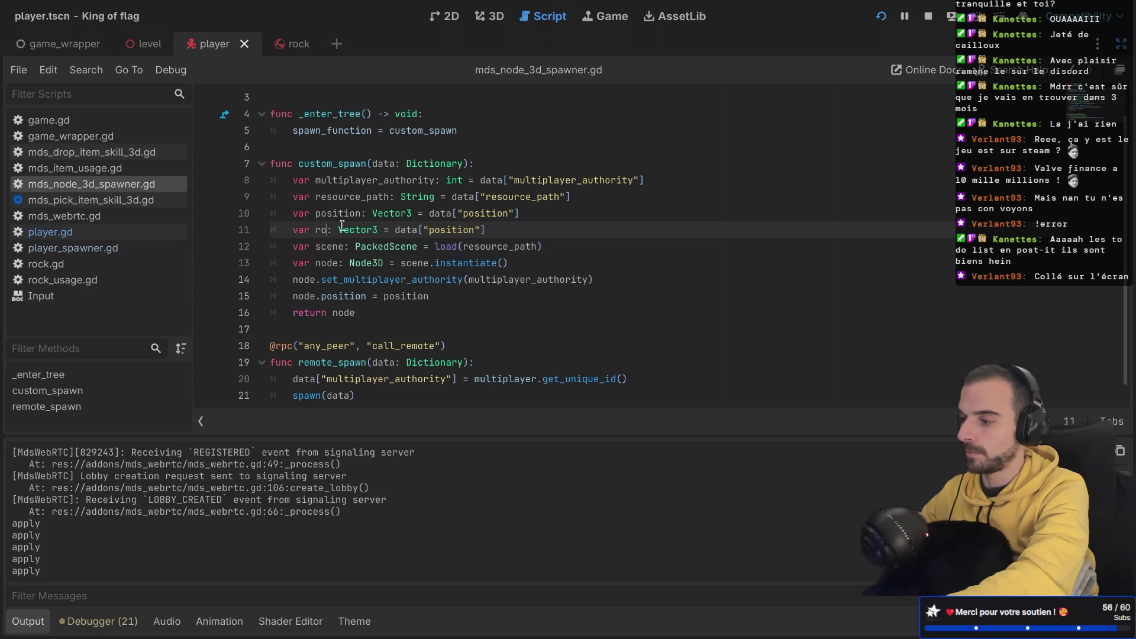
{"action": "type", "text": "tion"}
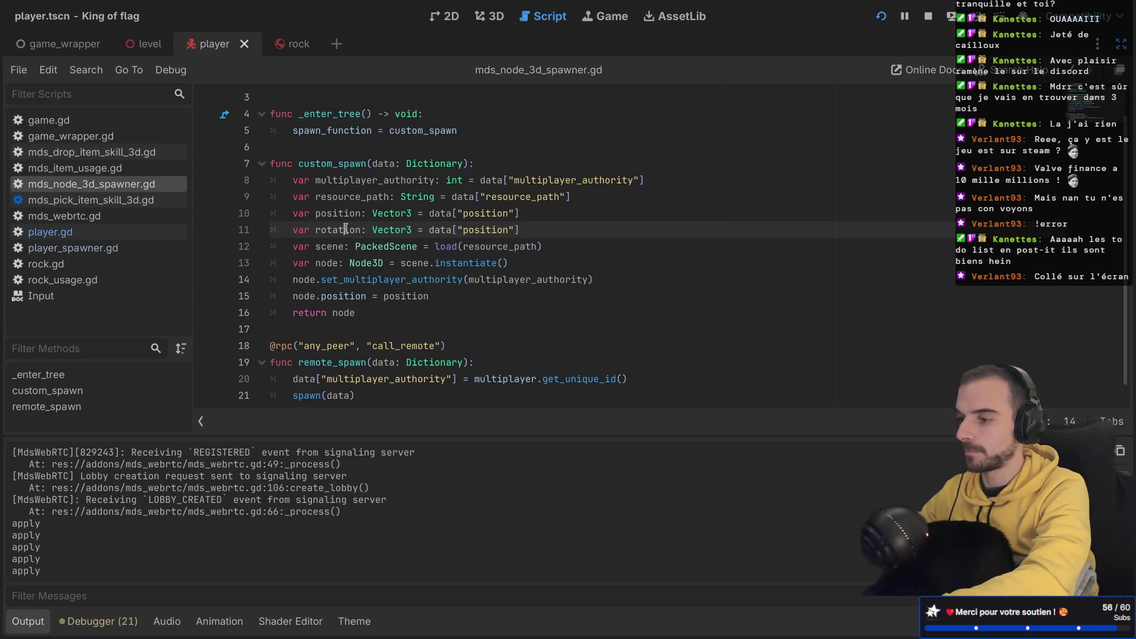
Step: Make line 11 read var rotation: Vector3 = data["rotation"] and save the spawner script
{"action": "double_click", "coordinate": [347, 229]}
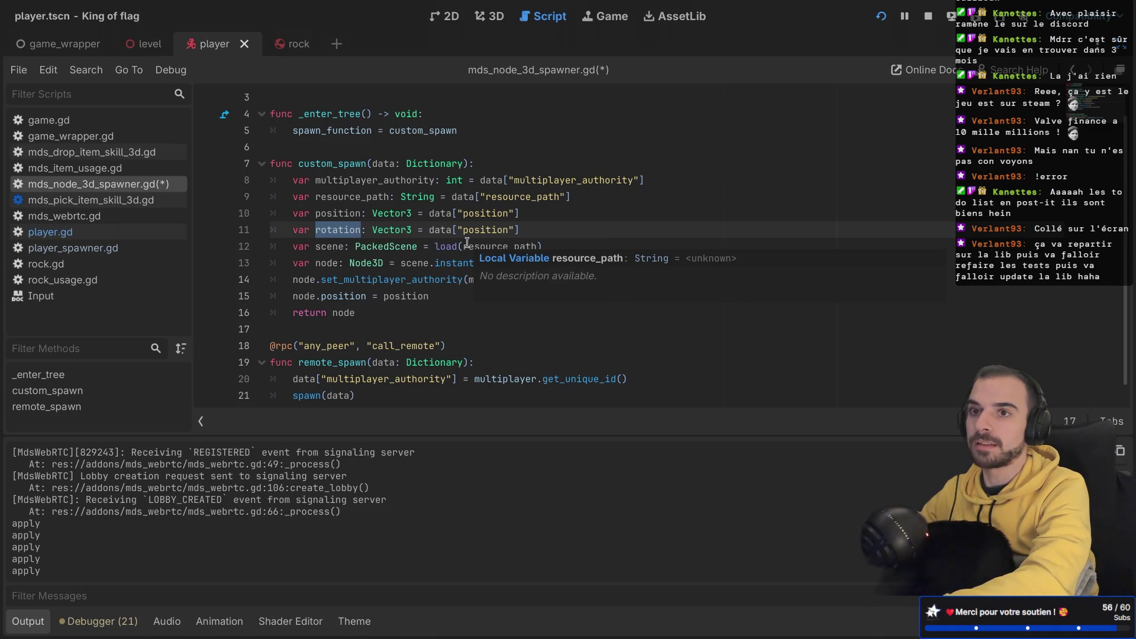
{"action": "double_click", "coordinate": [487, 230]}
{"action": "type", "text": "rotation"}
{"action": "key", "text": "ctrl+s"}
{"action": "key", "text": "Left"}
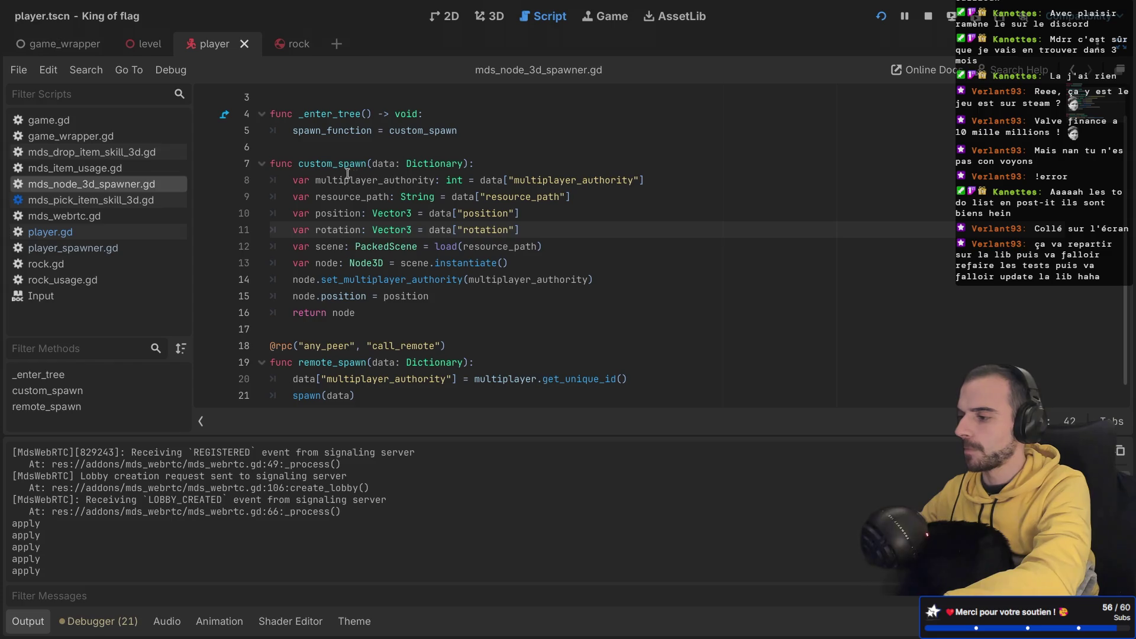
{"action": "scroll", "coordinate": [385, 225], "scroll_direction": "down", "scroll_amount": 1}
{"action": "left_click", "coordinate": [312, 317]}
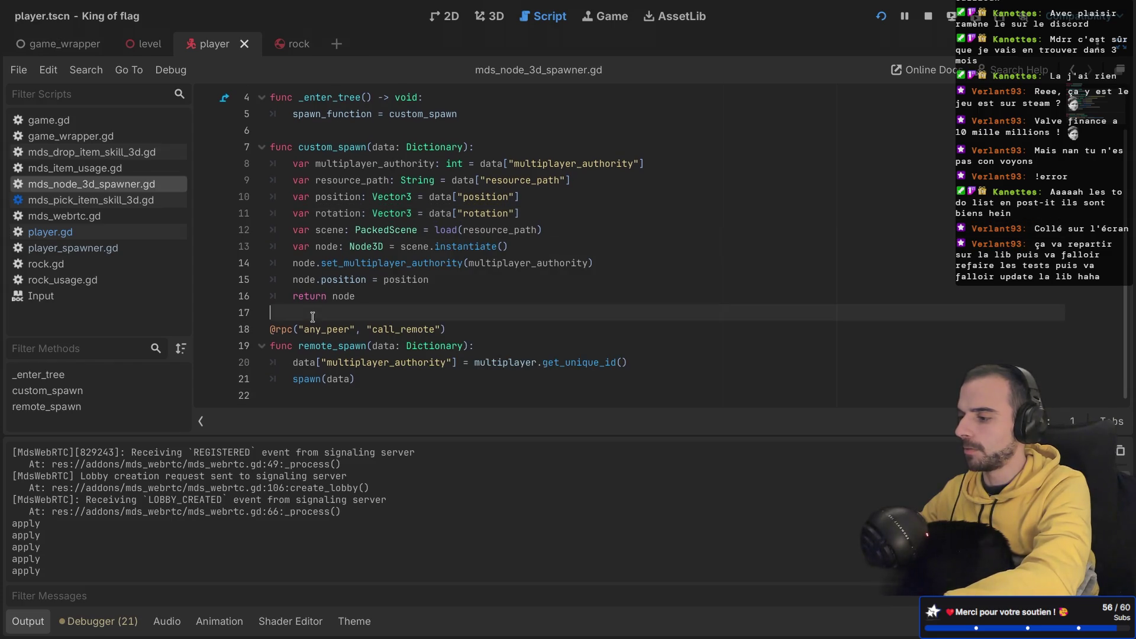
Step: Look over the pick item skill script's parent setter code, then close it
{"action": "scroll", "coordinate": [332, 266], "scroll_direction": "up", "scroll_amount": 3}
{"action": "left_click", "coordinate": [132, 204]}
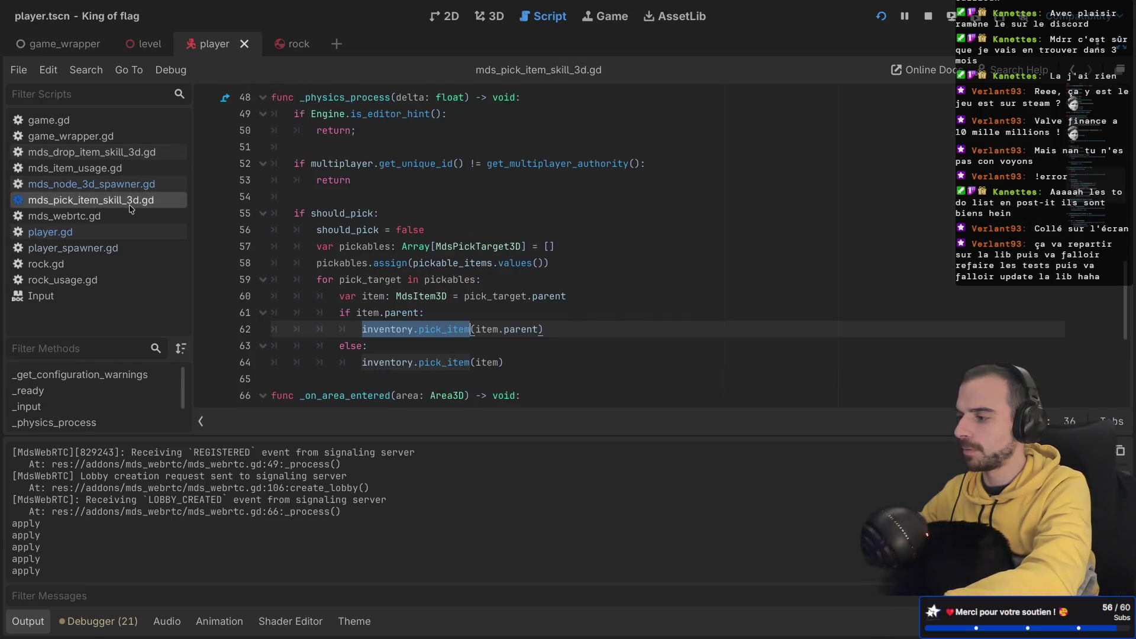
{"action": "scroll", "coordinate": [352, 242], "scroll_direction": "down", "scroll_amount": 5}
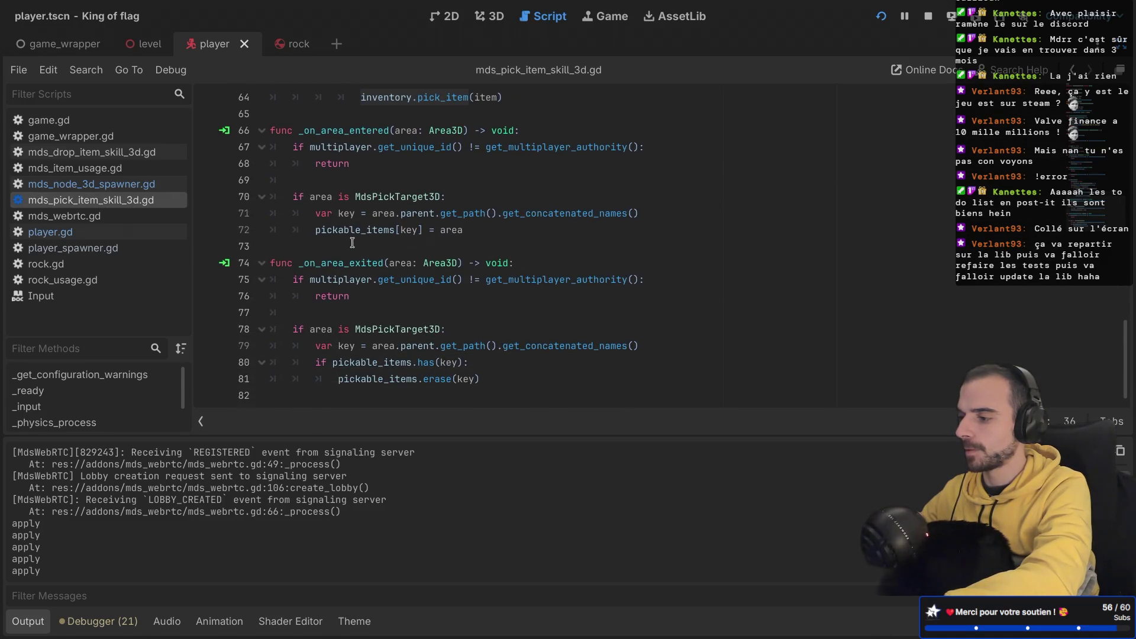
{"action": "scroll", "coordinate": [352, 242], "scroll_direction": "up", "scroll_amount": 1}
{"action": "scroll", "coordinate": [352, 243], "scroll_direction": "down", "scroll_amount": 1}
{"action": "scroll", "coordinate": [352, 242], "scroll_direction": "up", "scroll_amount": 8}
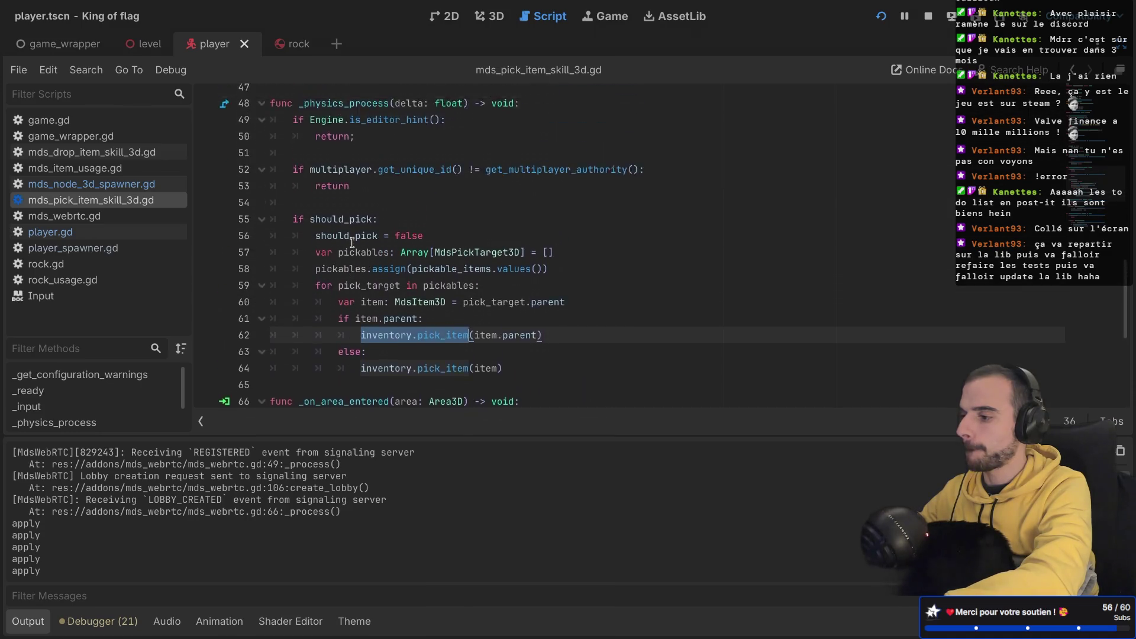
{"action": "scroll", "coordinate": [352, 242], "scroll_direction": "up", "scroll_amount": 4}
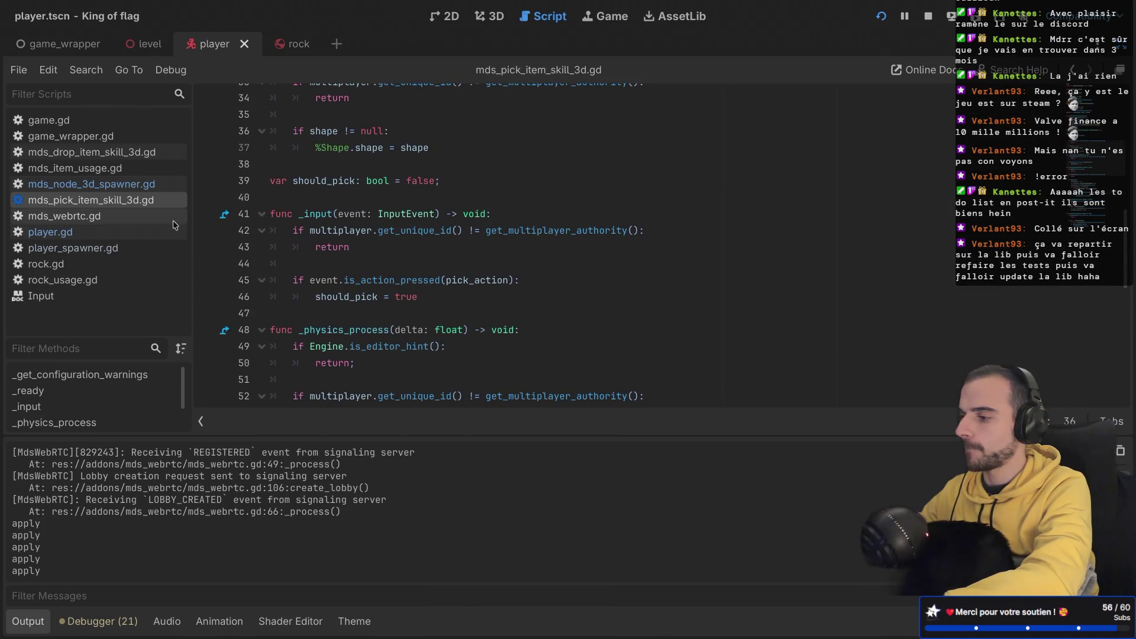
{"action": "scroll", "coordinate": [288, 216], "scroll_direction": "up", "scroll_amount": 5}
{"action": "scroll", "coordinate": [287, 215], "scroll_direction": "up", "scroll_amount": 3}
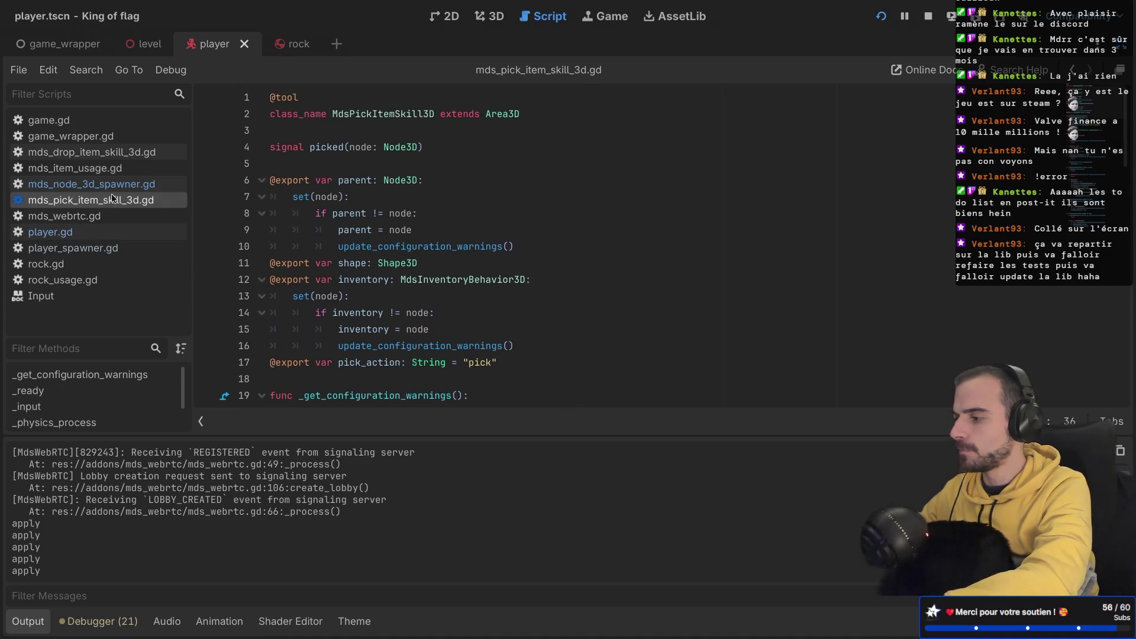
{"action": "left_click", "coordinate": [349, 180]}
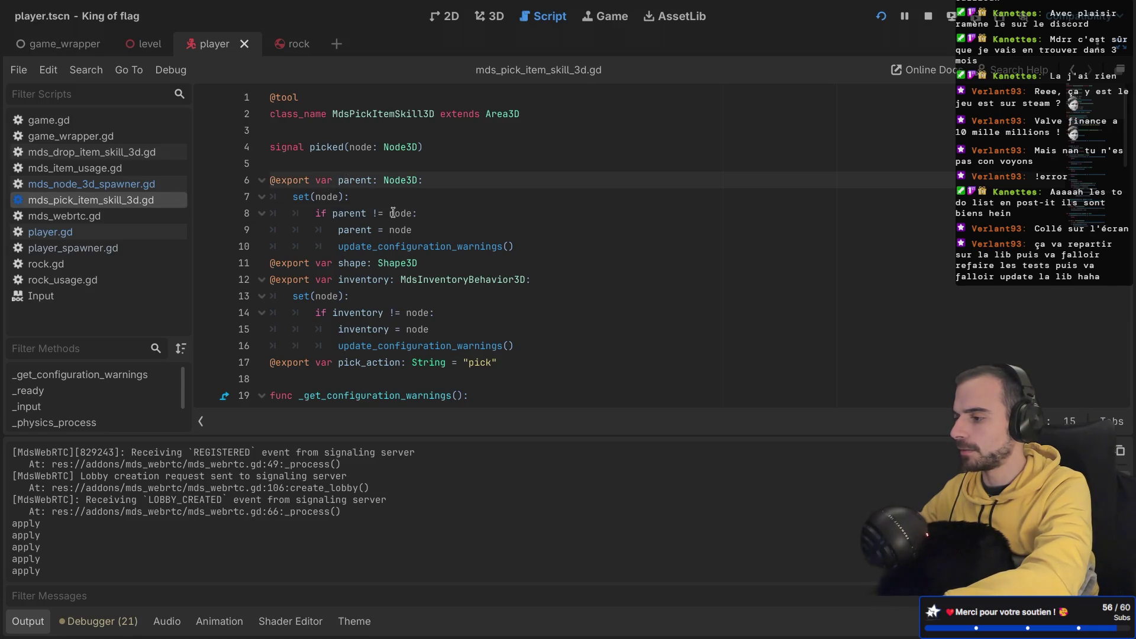
{"action": "key", "text": "ctrl+w"}
Step: Close the webrtc script and Input documentation while browsing the other open scripts
{"action": "left_click", "coordinate": [89, 200]}
{"action": "middle_click", "coordinate": [100, 201]}
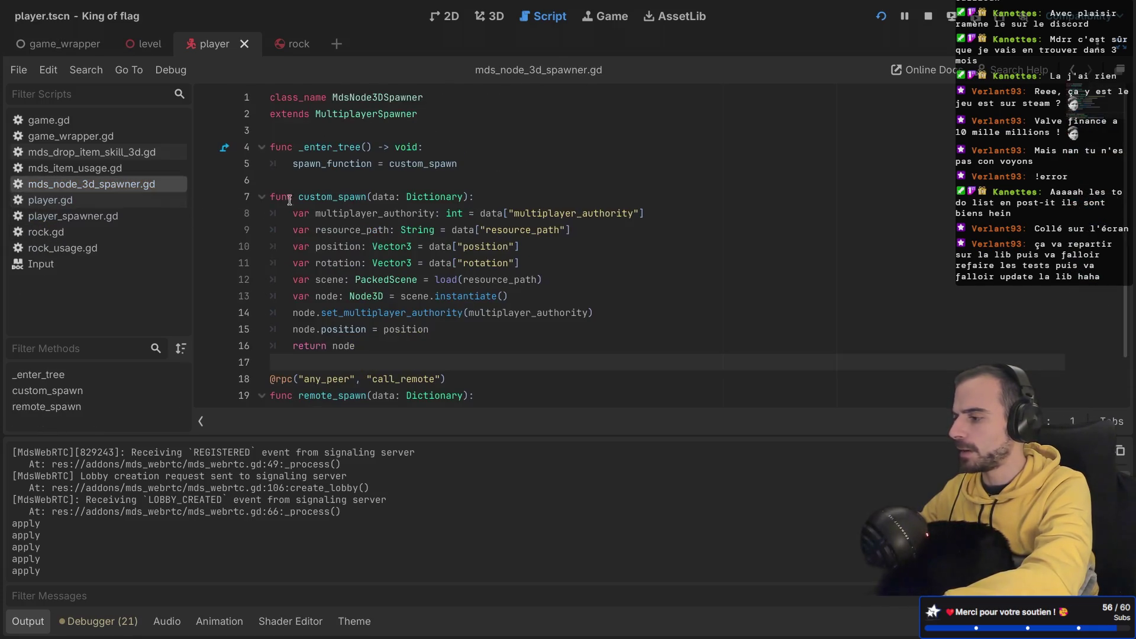
{"action": "left_click", "coordinate": [106, 216]}
{"action": "left_click", "coordinate": [108, 233]}
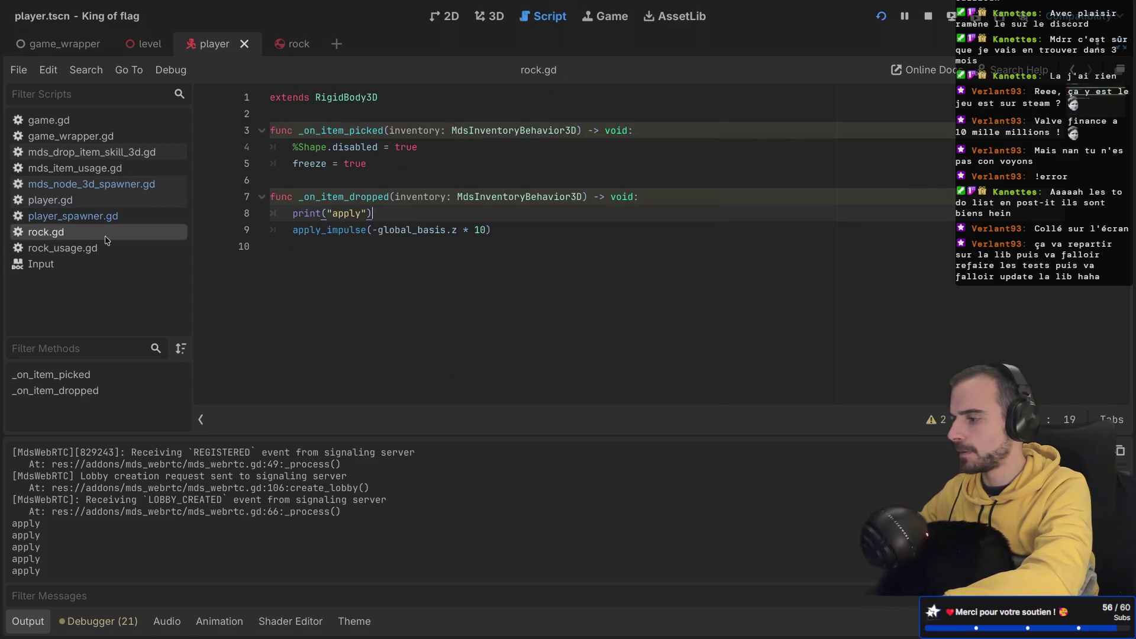
{"action": "left_click", "coordinate": [91, 249]}
{"action": "left_click", "coordinate": [80, 260]}
{"action": "middle_click", "coordinate": [81, 261]}
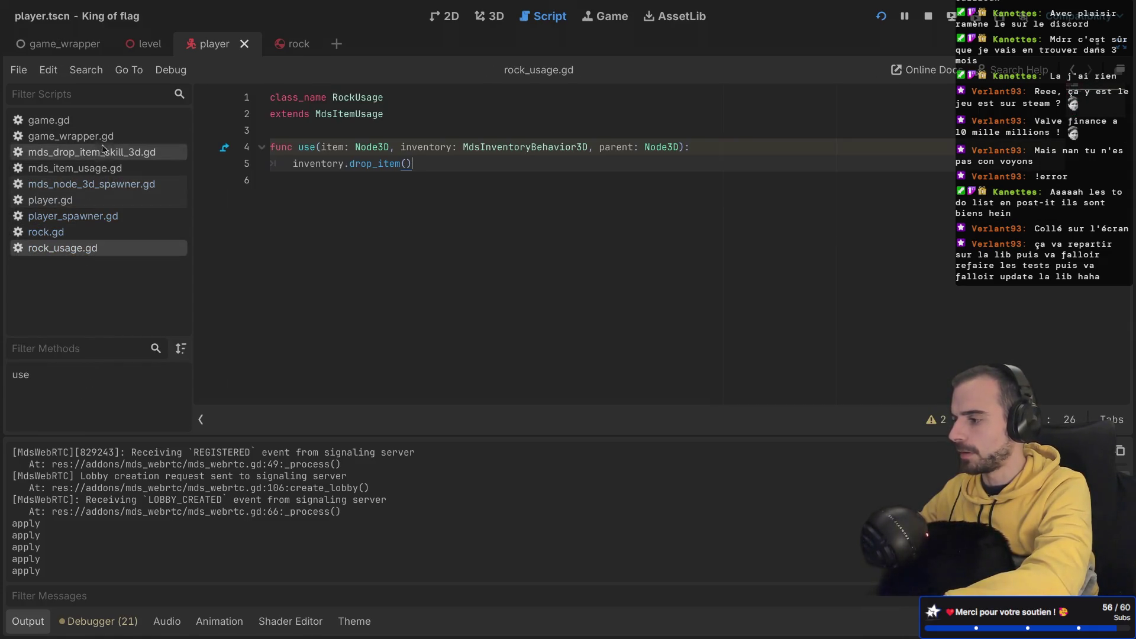
{"action": "left_click", "coordinate": [103, 153]}
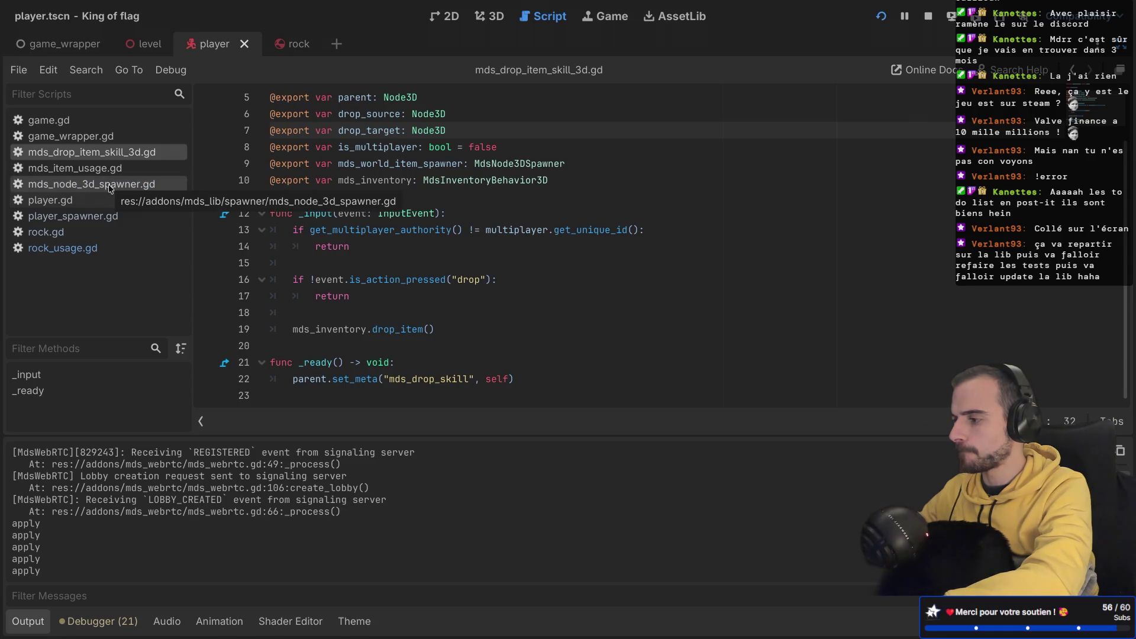
Step: Open mds_inventory_behavior_3d.gd from the library's inventory folder at the spawner.spawn call
{"action": "key", "text": "ctrl+shift+F11"}
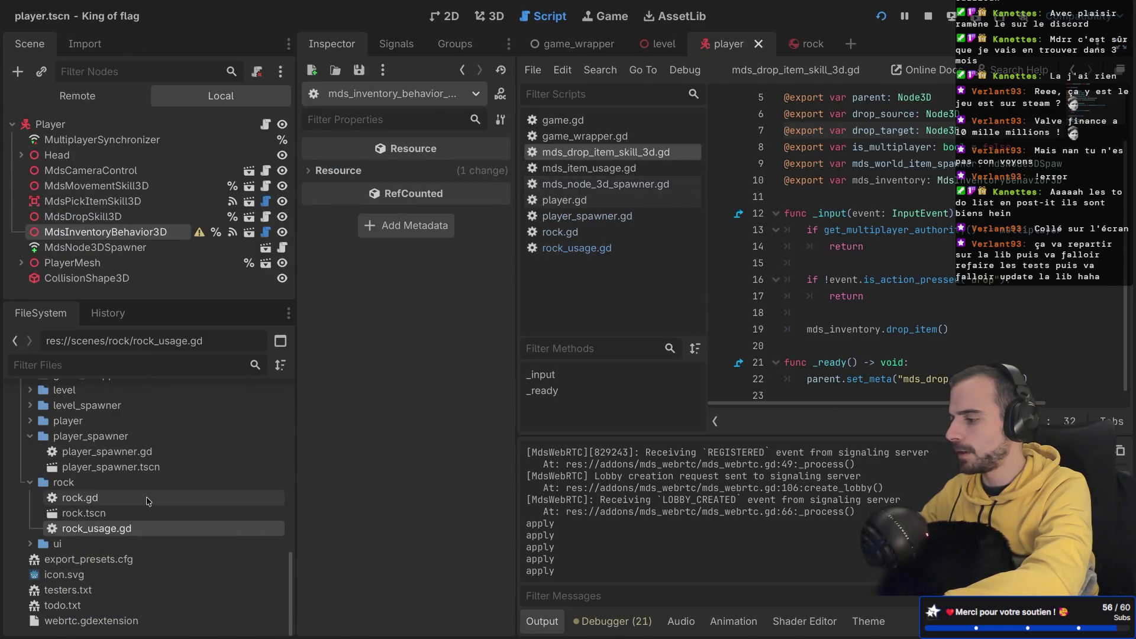
{"action": "scroll", "coordinate": [148, 501], "scroll_direction": "up", "scroll_amount": 10}
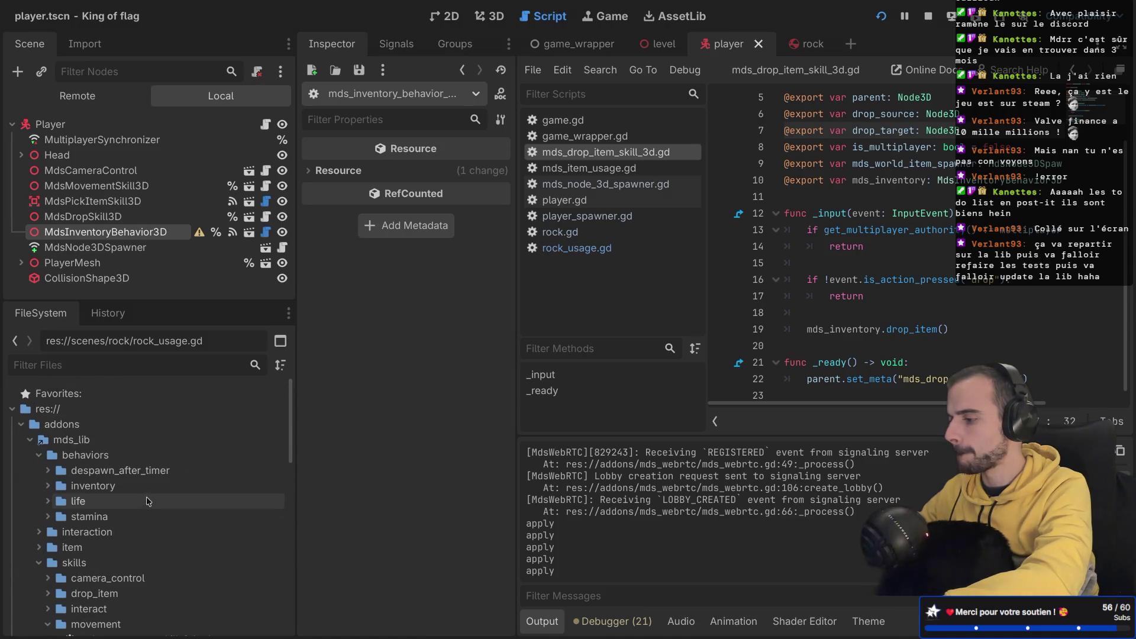
{"action": "scroll", "coordinate": [148, 501], "scroll_direction": "down", "scroll_amount": 1}
{"action": "left_click", "coordinate": [48, 456]}
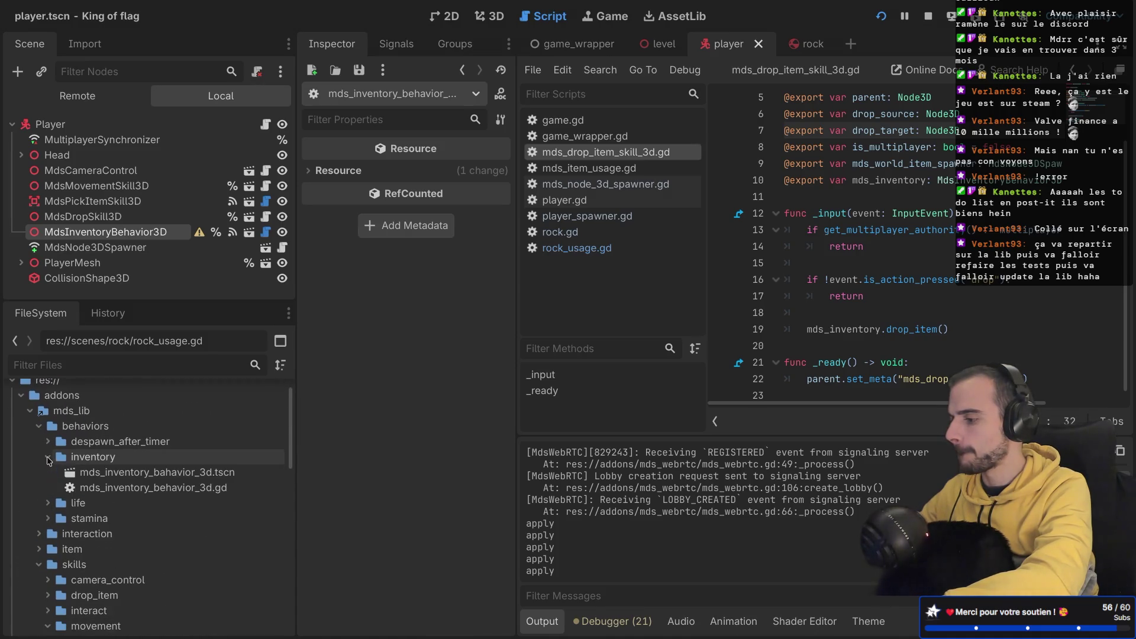
{"action": "double_click", "coordinate": [112, 486]}
{"action": "key", "text": "ctrl+shift+F11"}
{"action": "scroll", "coordinate": [443, 271], "scroll_direction": "up", "scroll_amount": 3}
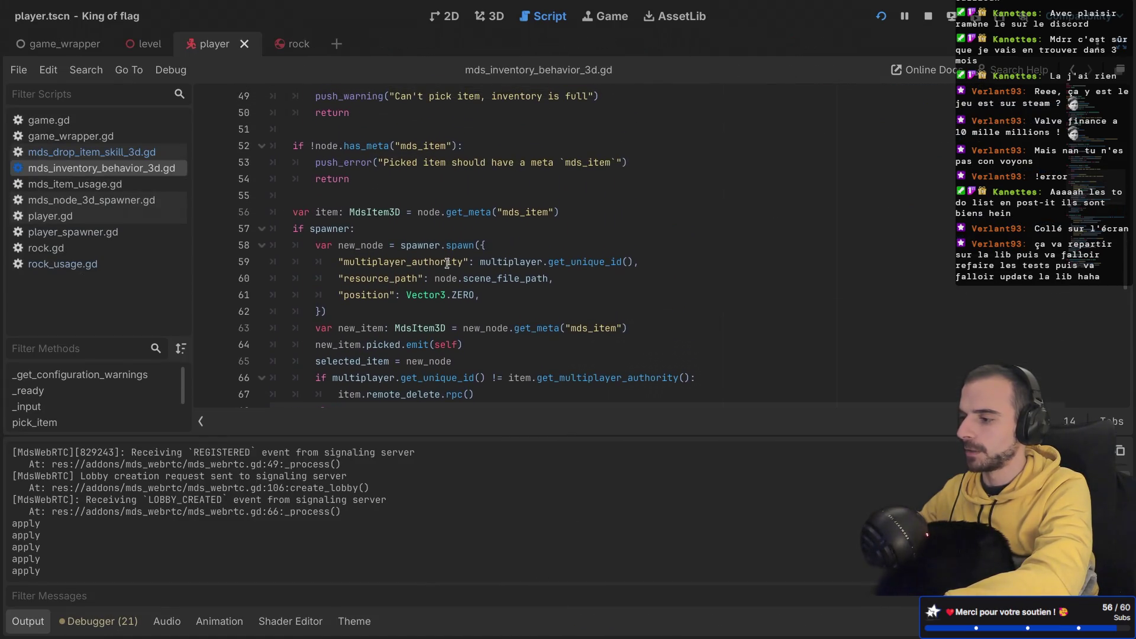
Step: Add a "rotation" entry on a new line after "position": Vector3.ZERO
{"action": "left_click", "coordinate": [454, 294]}
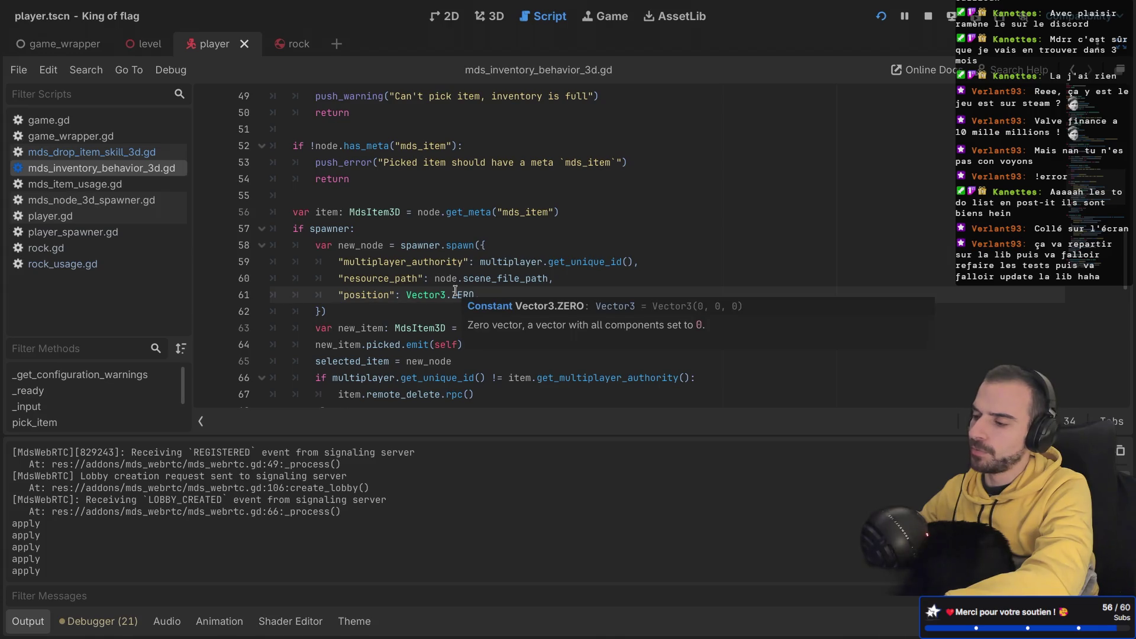
{"action": "scroll", "coordinate": [455, 293], "scroll_direction": "down", "scroll_amount": 2}
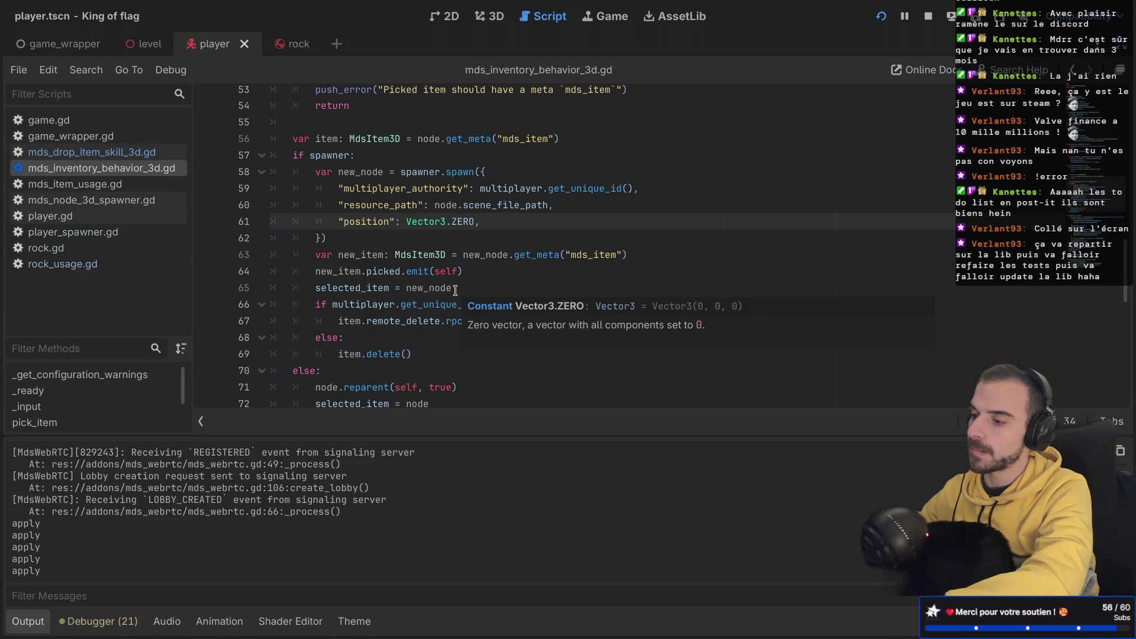
{"action": "left_click", "coordinate": [486, 221]}
{"action": "key", "text": "Return"}
{"action": "type", "text": "\"ro"}
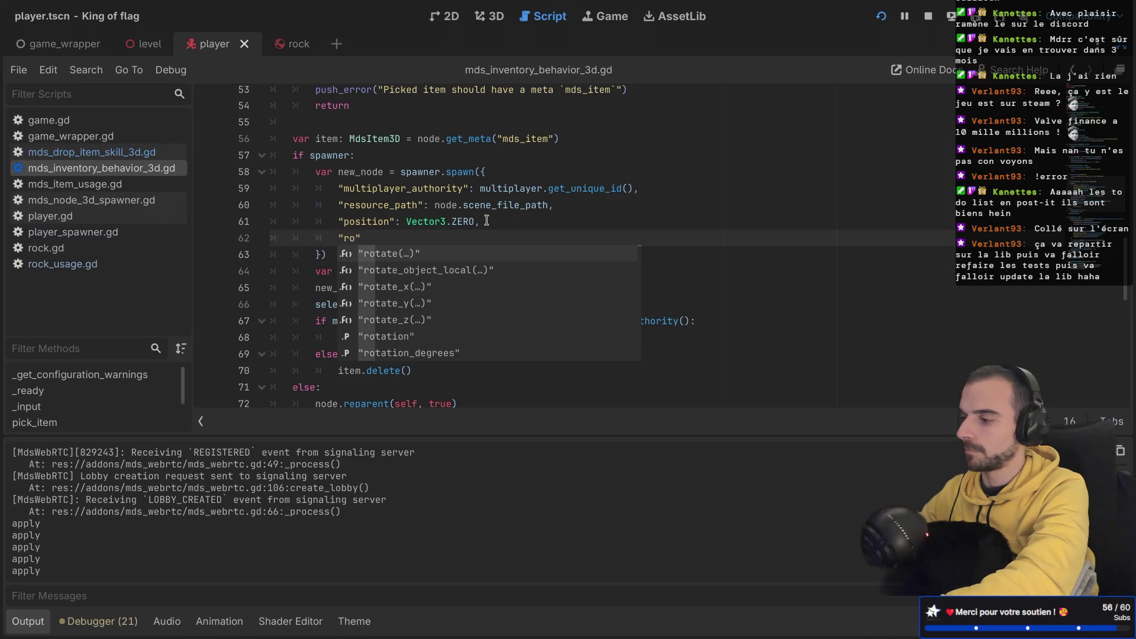
{"action": "type", "text": "ta"}
{"action": "type", "text": "tion"}
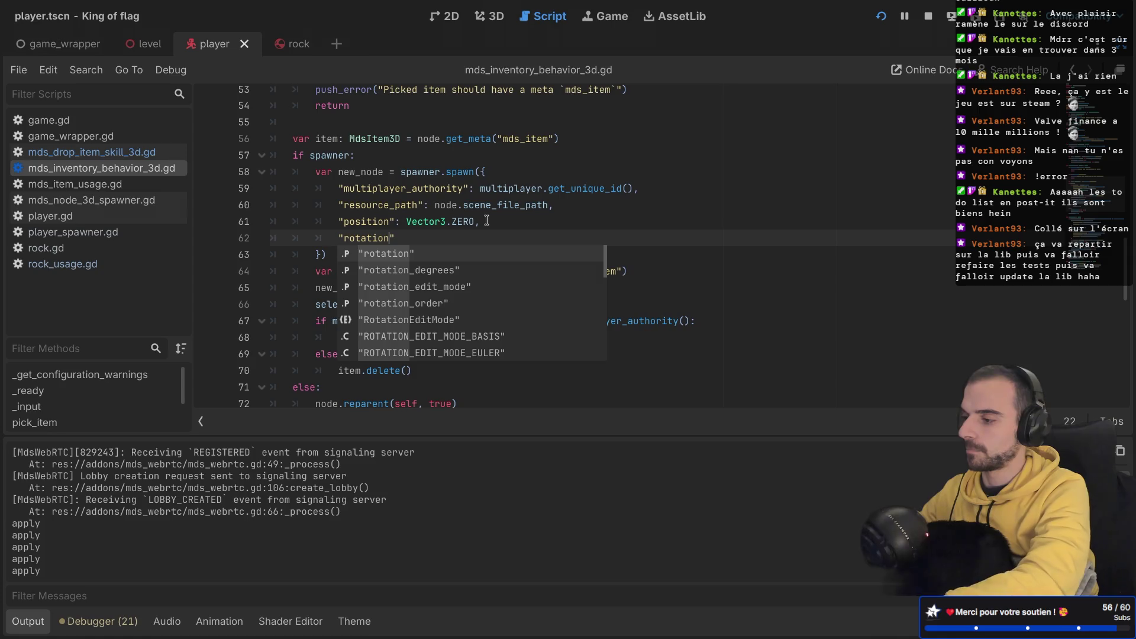
{"action": "key", "text": "Return"}
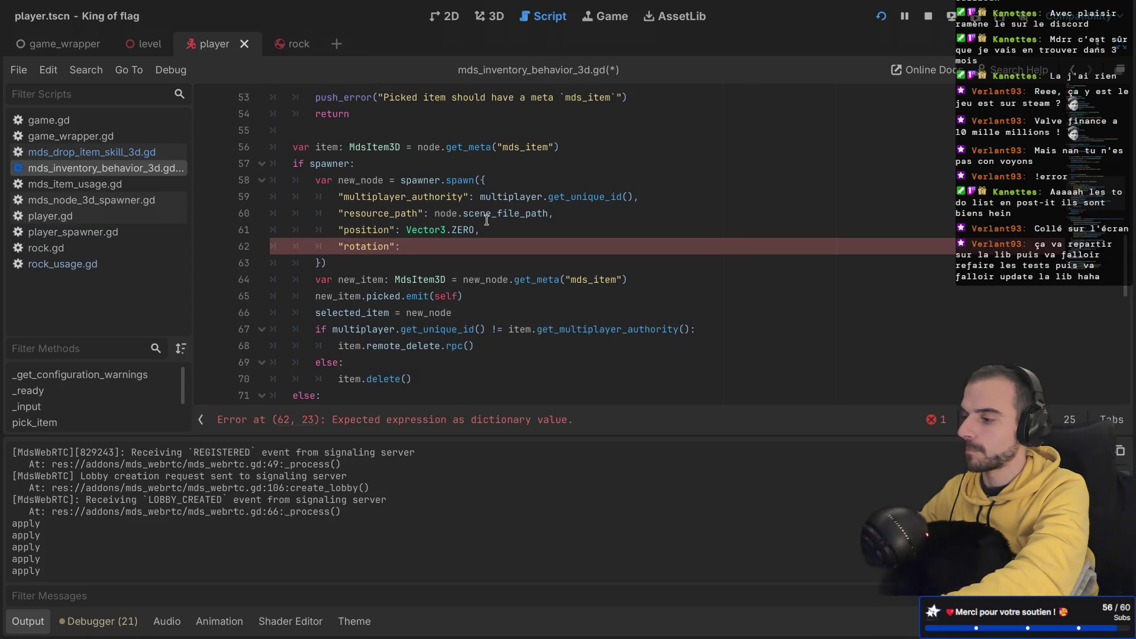
{"action": "type", "text": "rota"}
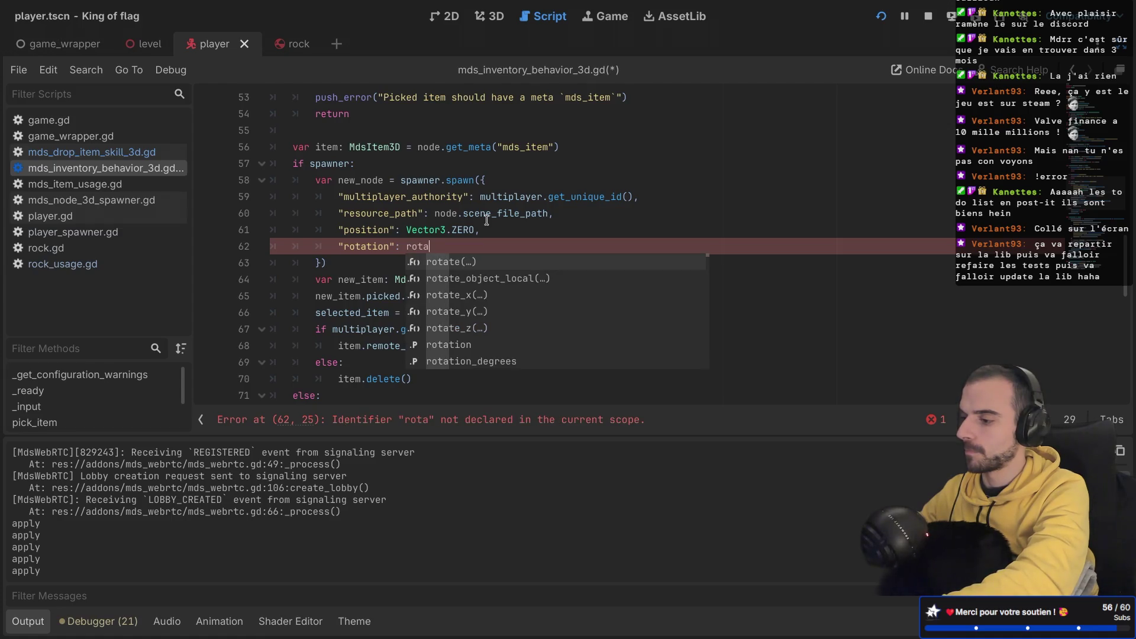
{"action": "type", "text": "ti"}
{"action": "key", "text": "Return"}
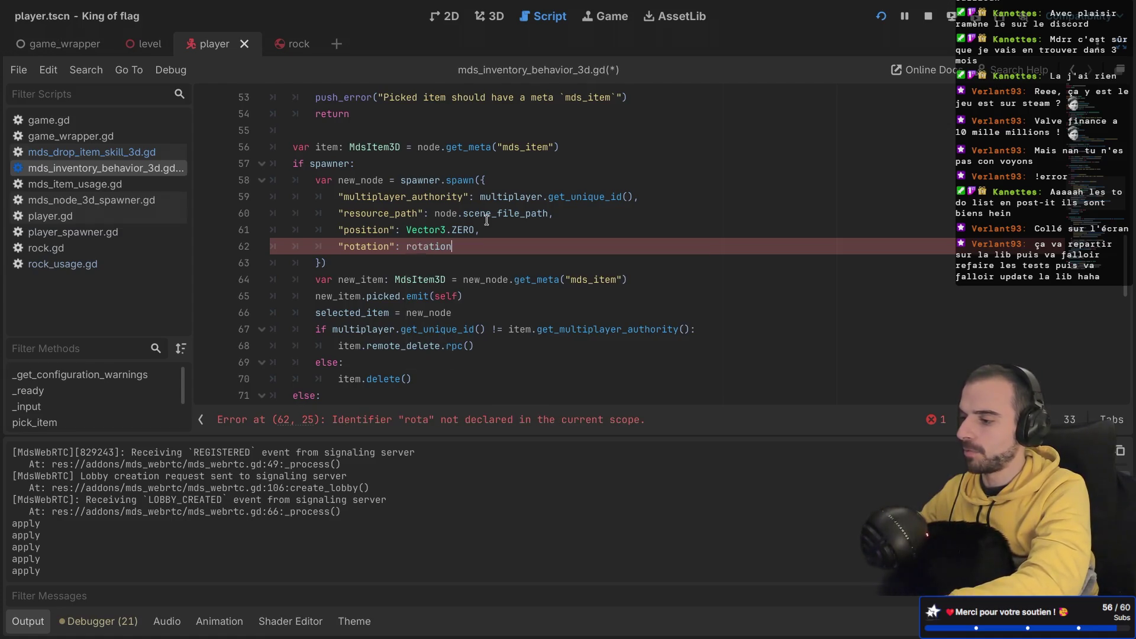
{"action": "left_click", "coordinate": [443, 252], "text": "ctrl"}
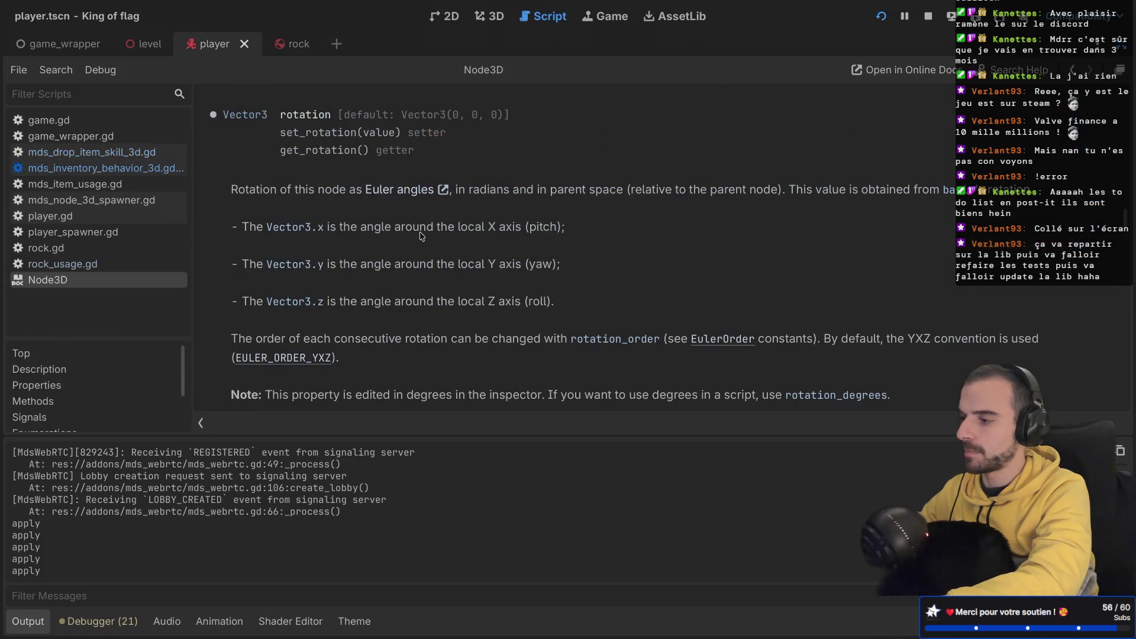
{"action": "key", "text": "ctrl+w"}
Step: Set the rotation entry's value to Vector3.ZERO and save the inventory script
{"action": "double_click", "coordinate": [428, 244]}
{"action": "type", "text": "Vec"}
{"action": "key", "text": "Return"}
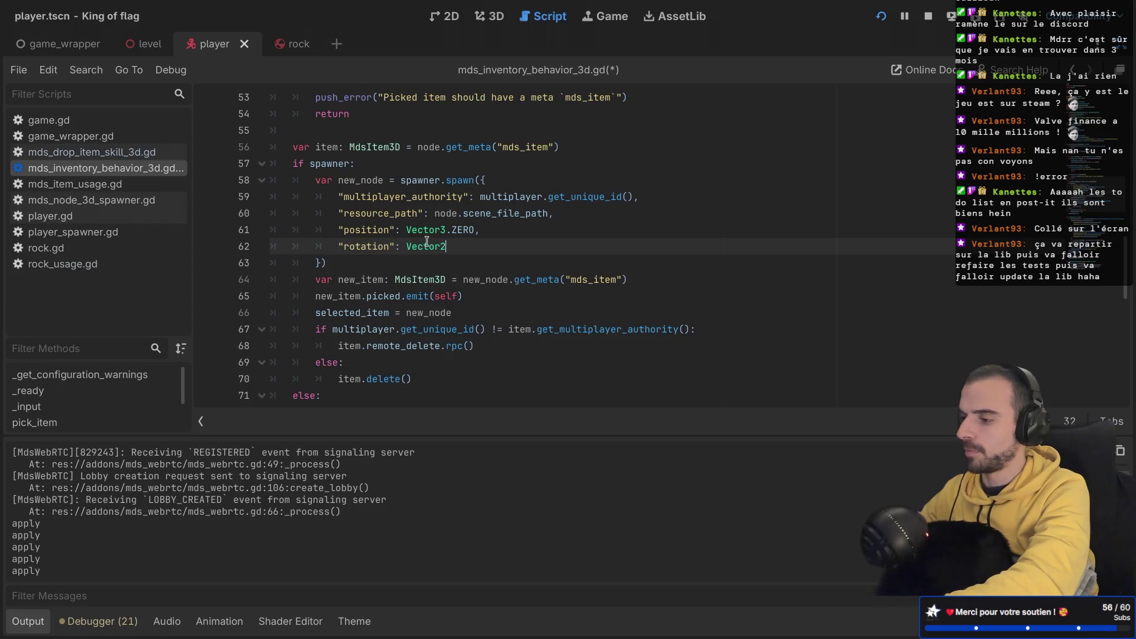
{"action": "type", "text": ".ZERO"}
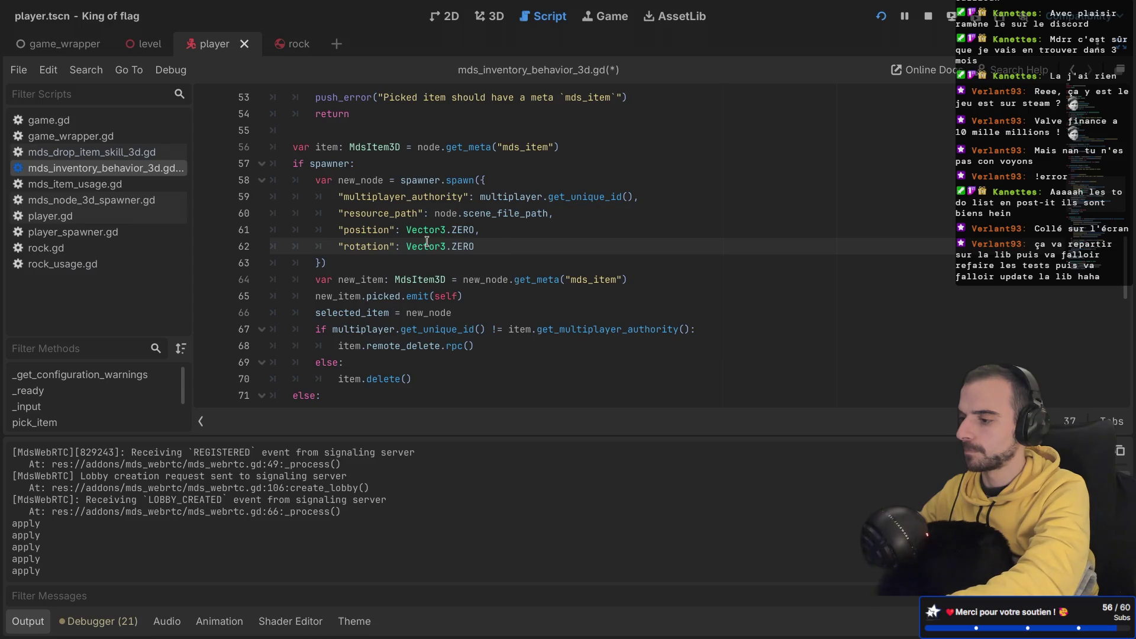
{"action": "key", "text": "ctrl+s"}
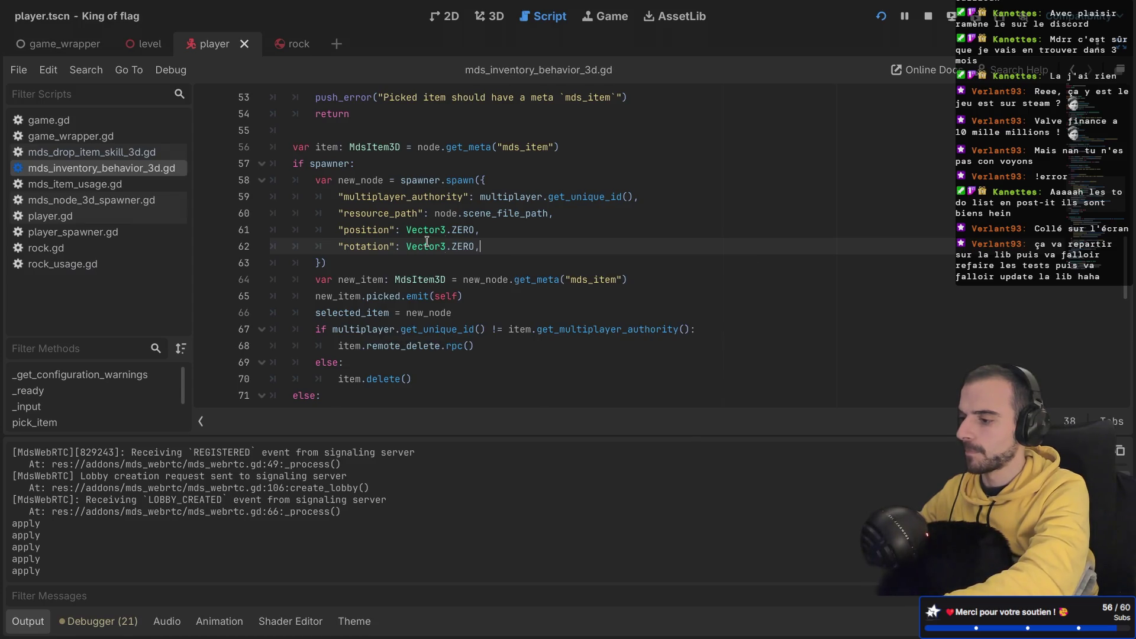
{"action": "left_click_drag", "start_coordinate": [489, 244], "coordinate": [490, 232]}
{"action": "key", "text": "ctrl+c"}
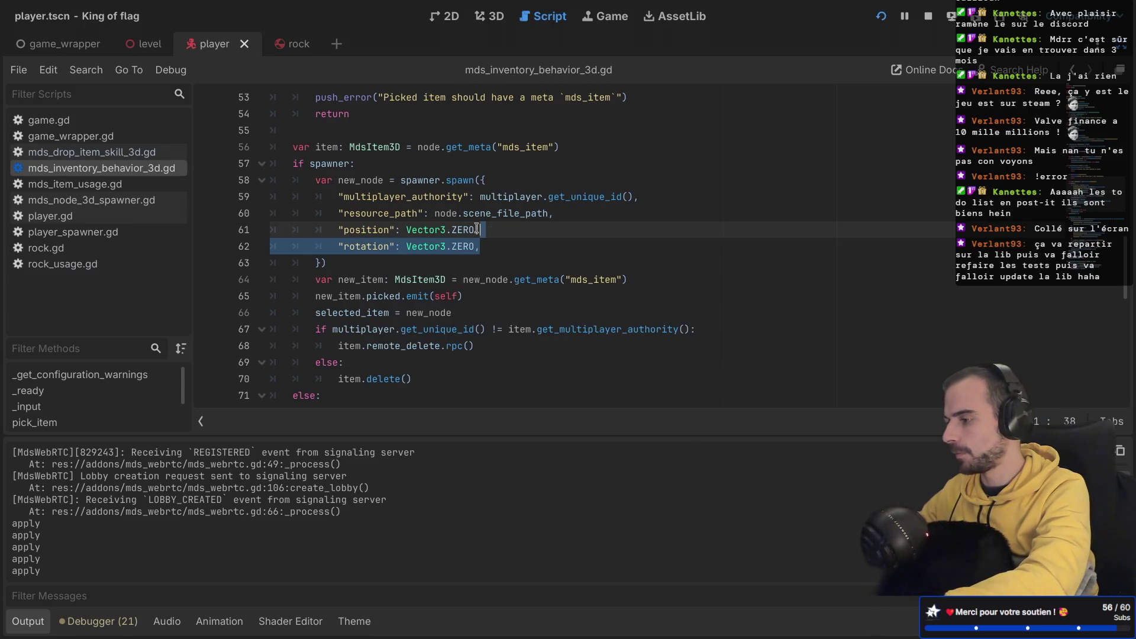
Step: In game.gd, paste the rotation entry after spawn.position in the player spawn data
{"action": "left_click", "coordinate": [88, 136]}
{"action": "left_click", "coordinate": [59, 120]}
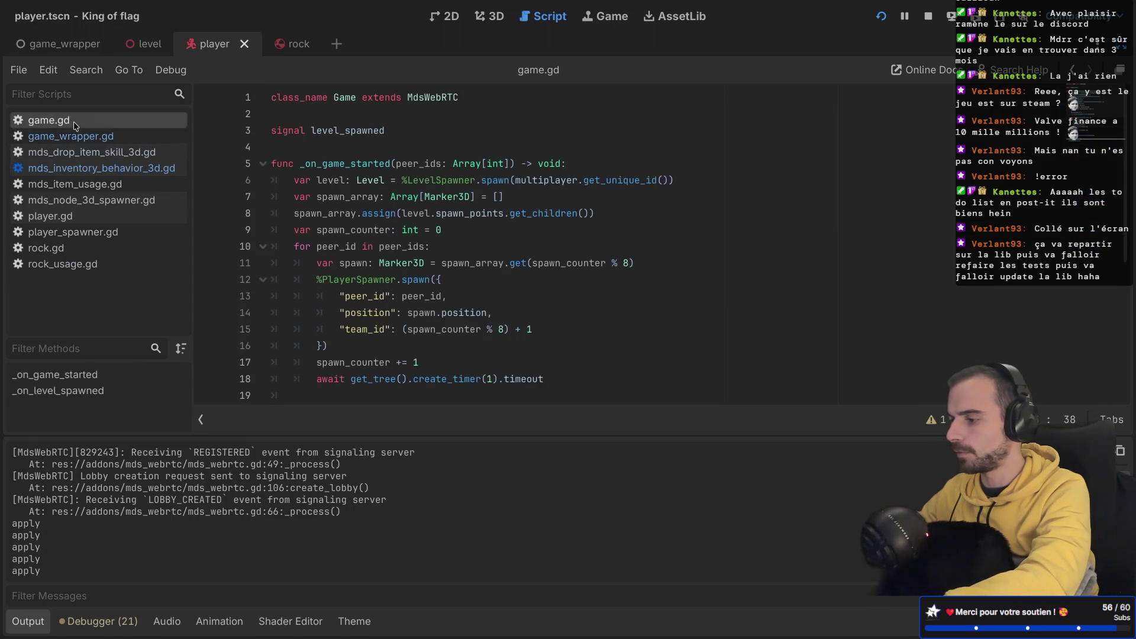
{"action": "scroll", "coordinate": [315, 209], "scroll_direction": "down", "scroll_amount": 2}
{"action": "left_click", "coordinate": [504, 230]}
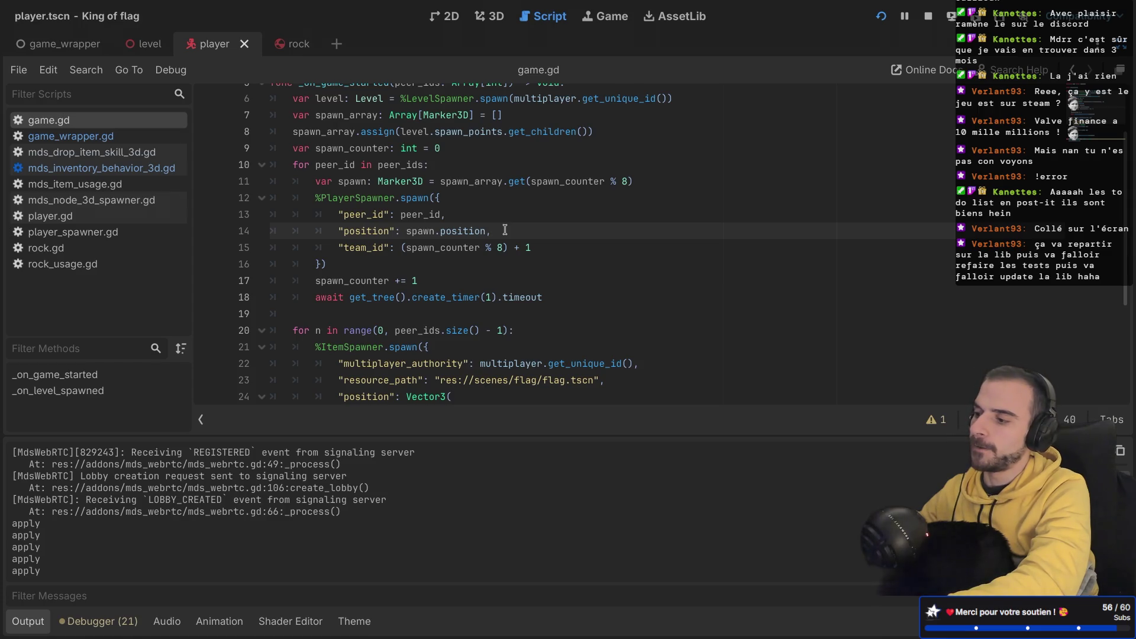
{"action": "key", "text": "Return"}
{"action": "key", "text": "ctrl+v"}
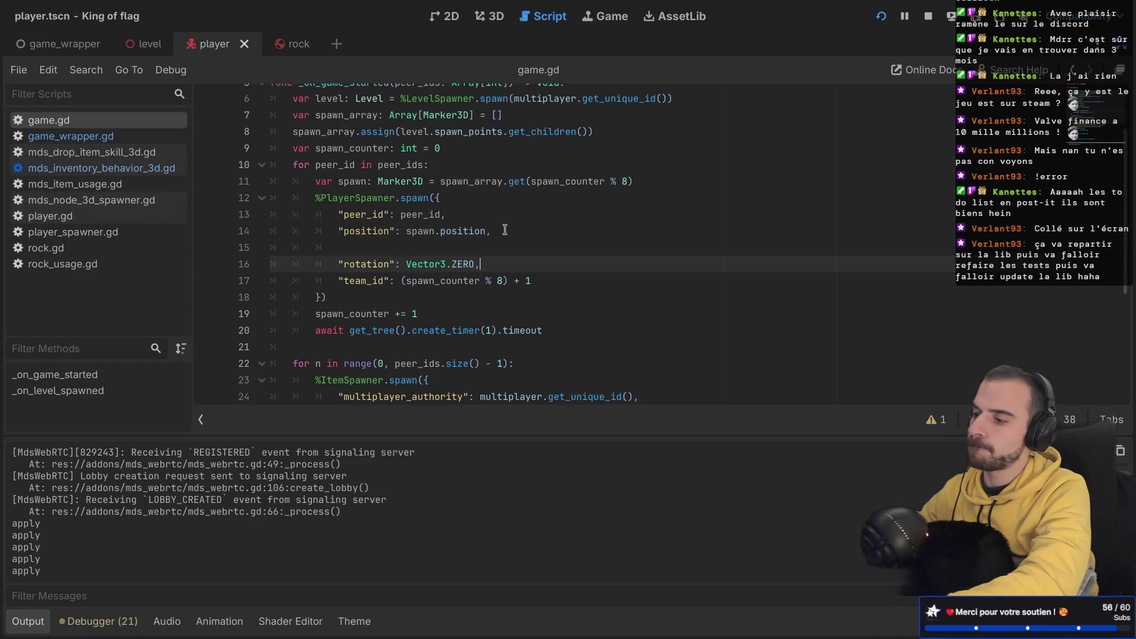
{"action": "left_click", "coordinate": [390, 243]}
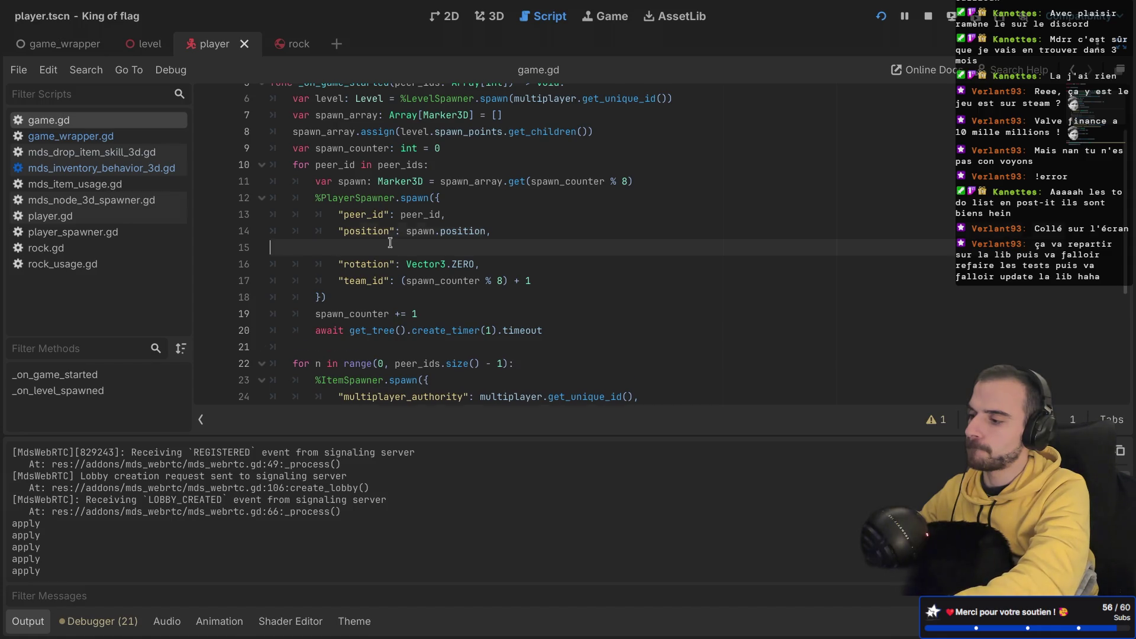
{"action": "key", "text": "BackSpace"}
{"action": "double_click", "coordinate": [374, 253]}
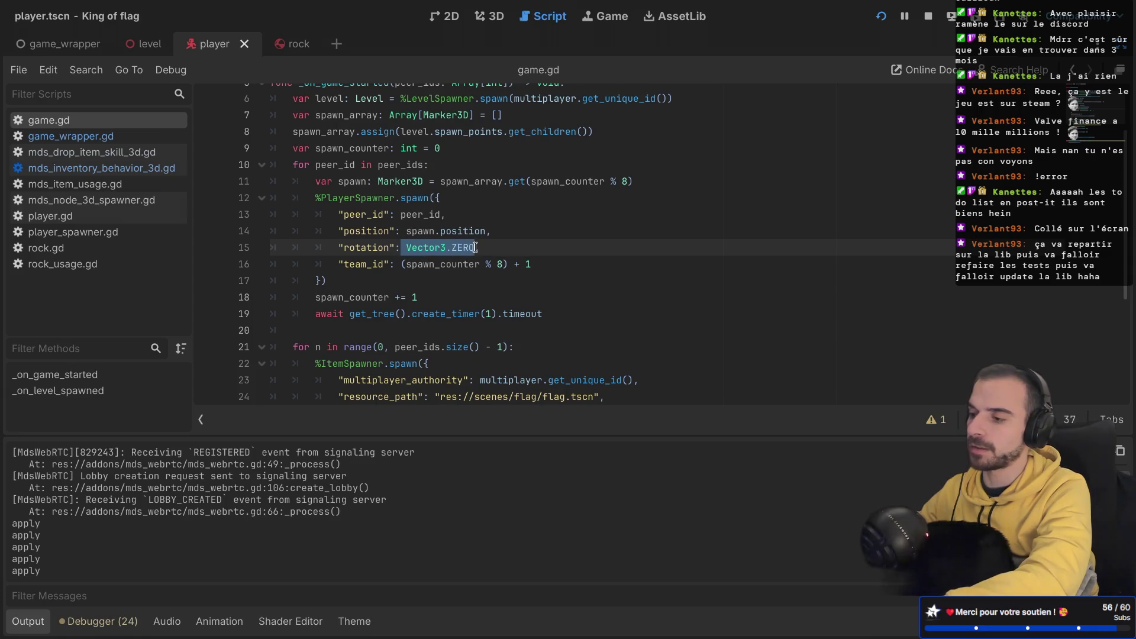
Step: Paste "rotation": Vector3.ZERO after resource_path in the flag spawn data, then run the game
{"action": "mouse_move", "coordinate": [474, 247]}
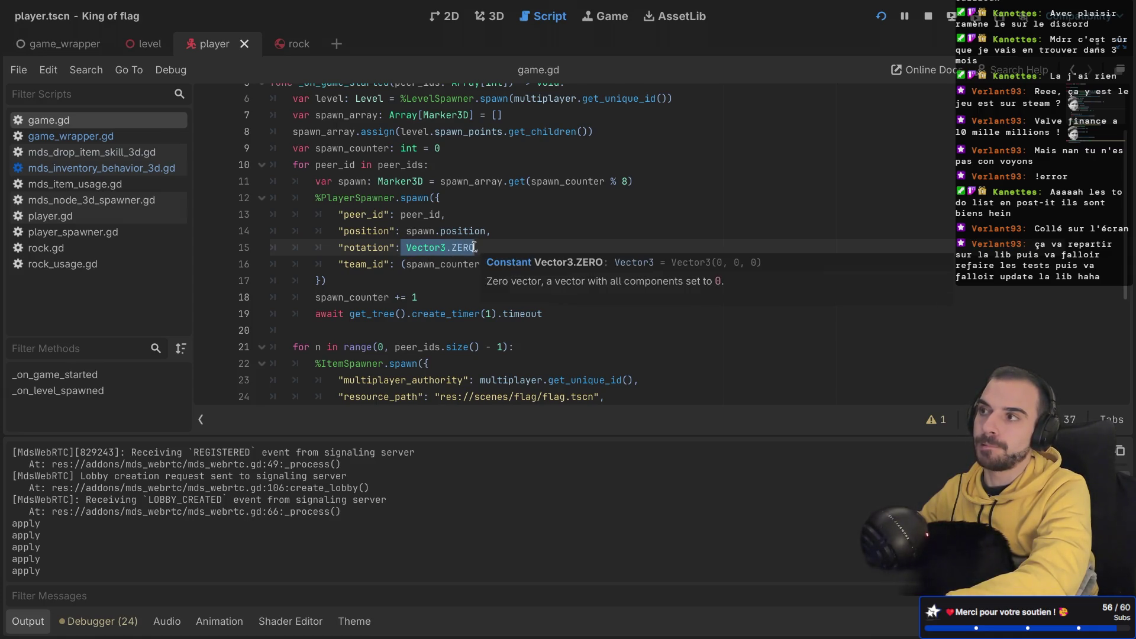
{"action": "scroll", "coordinate": [404, 260], "scroll_direction": "down", "scroll_amount": 3}
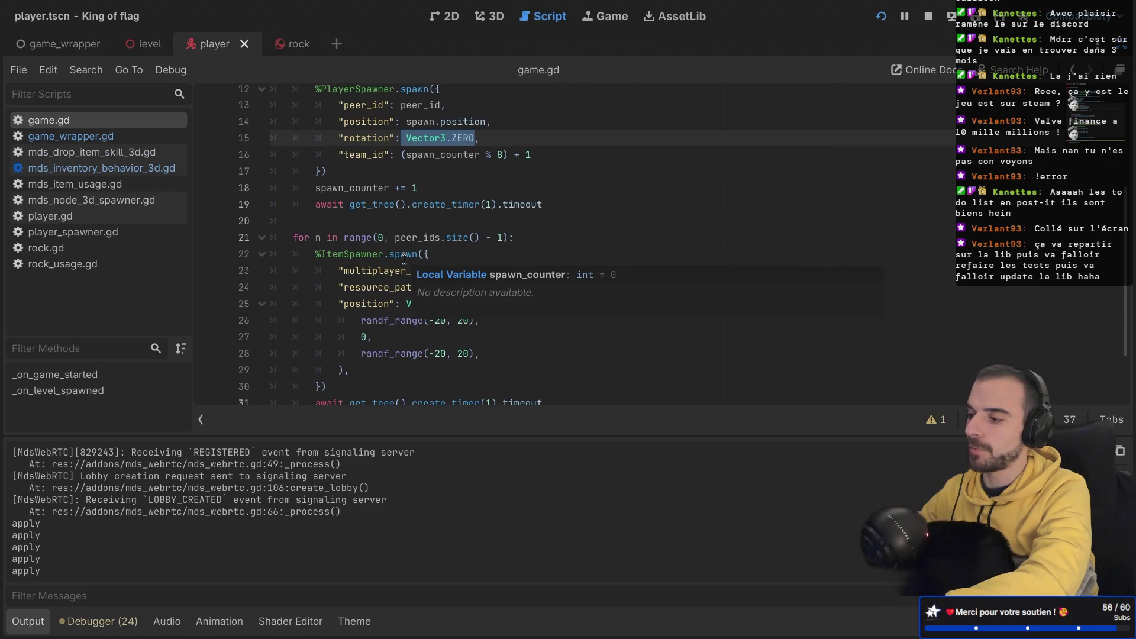
{"action": "scroll", "coordinate": [414, 237], "scroll_direction": "up", "scroll_amount": 2}
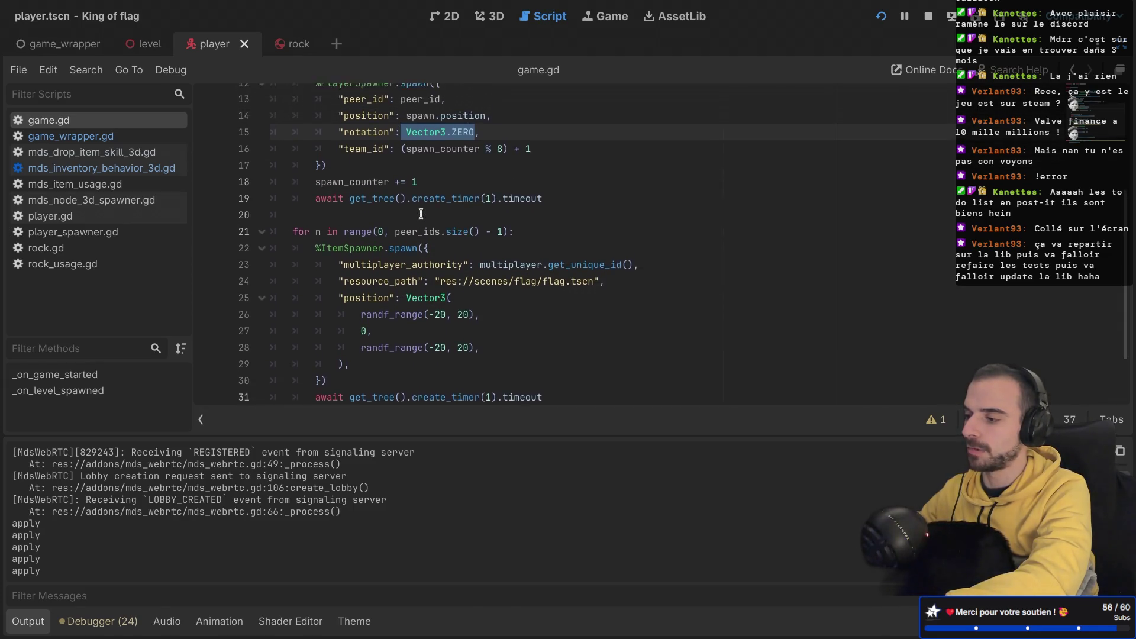
{"action": "scroll", "coordinate": [458, 210], "scroll_direction": "up", "scroll_amount": 1}
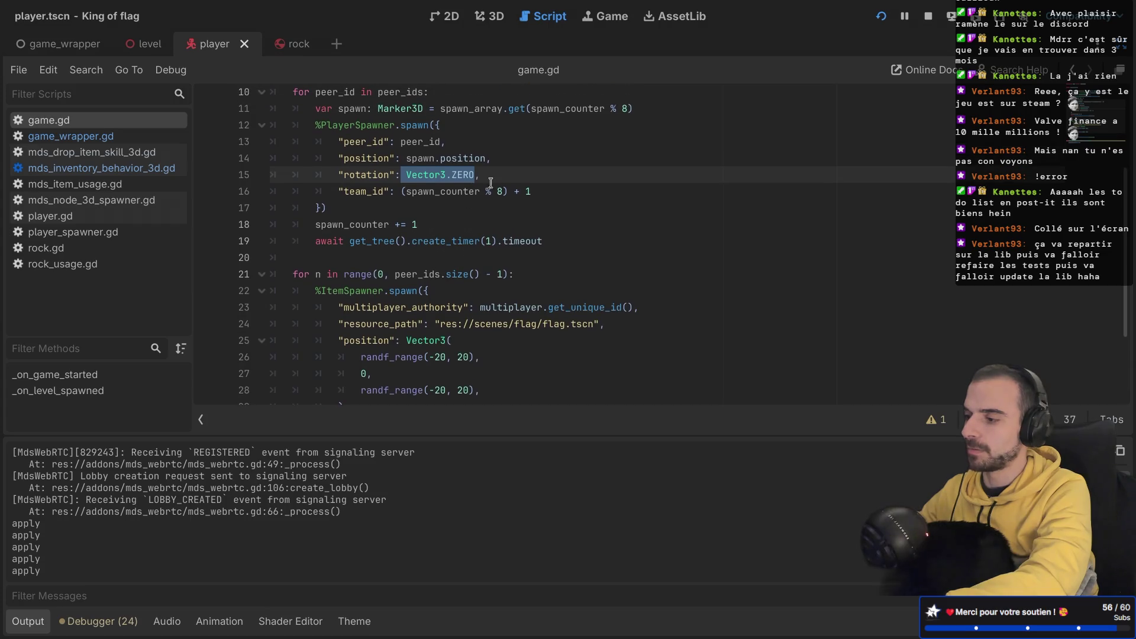
{"action": "left_click_drag", "start_coordinate": [504, 176], "coordinate": [506, 165]}
{"action": "scroll", "coordinate": [508, 165], "scroll_direction": "down", "scroll_amount": 2}
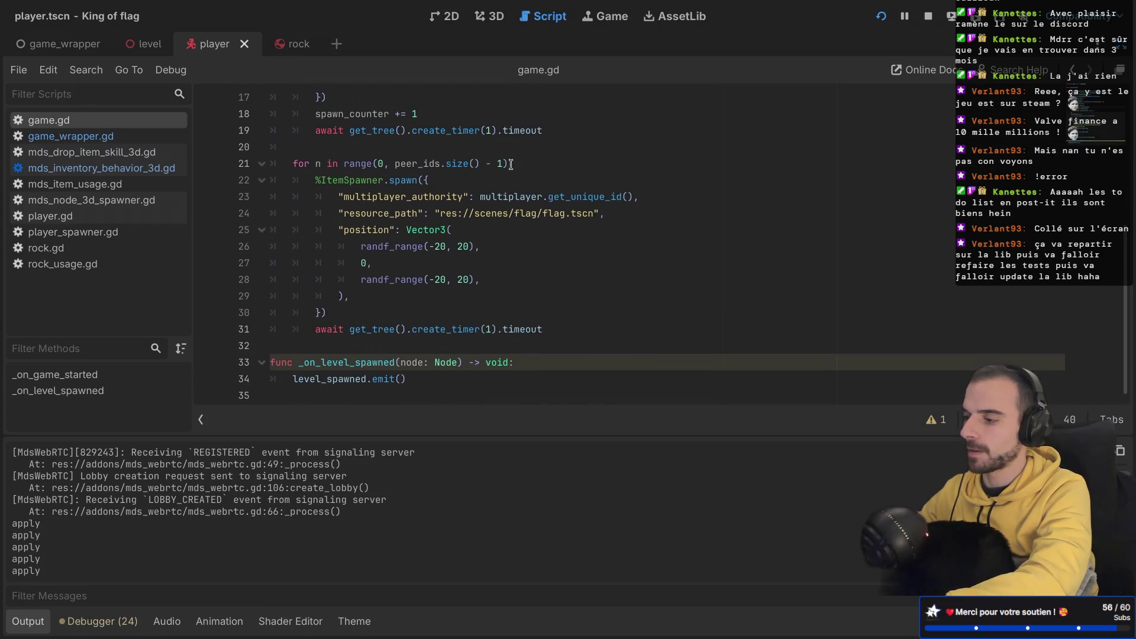
{"action": "left_click", "coordinate": [612, 204]}
{"action": "key", "text": "ctrl+v"}
{"action": "scroll", "coordinate": [614, 205], "scroll_direction": "down", "scroll_amount": 1}
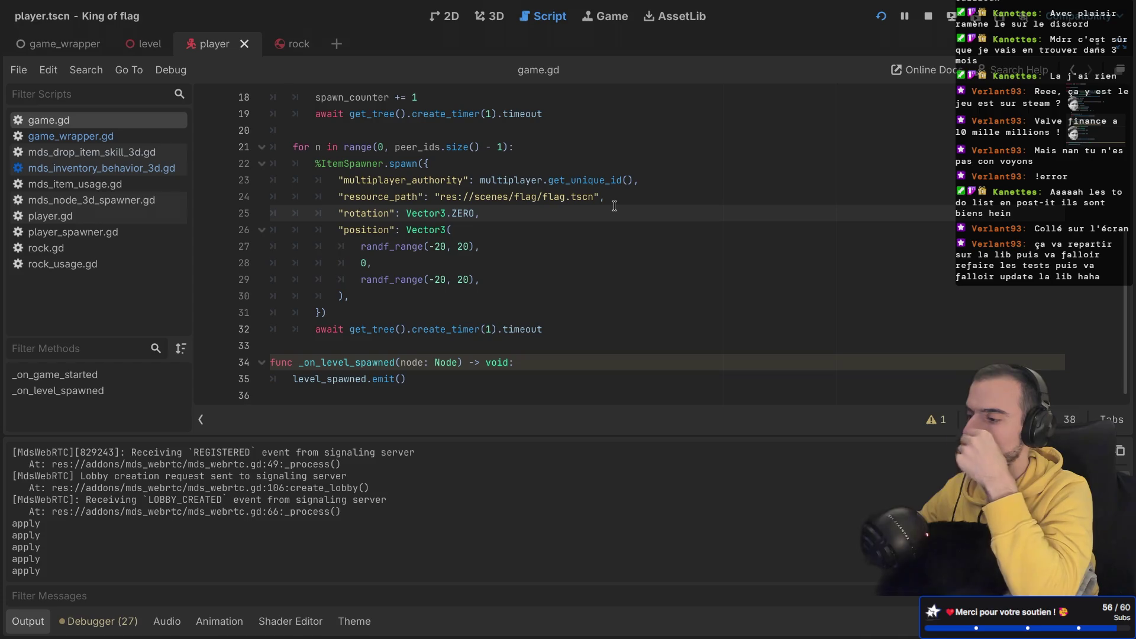
{"action": "scroll", "coordinate": [614, 205], "scroll_direction": "up", "scroll_amount": 1}
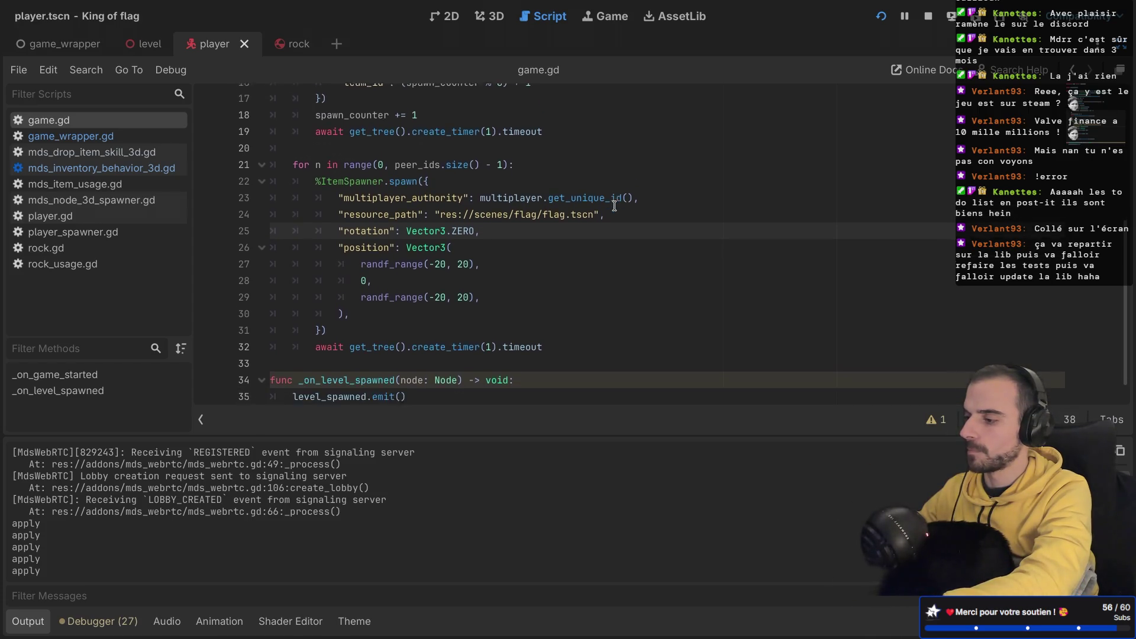
{"action": "scroll", "coordinate": [614, 205], "scroll_direction": "up", "scroll_amount": 5}
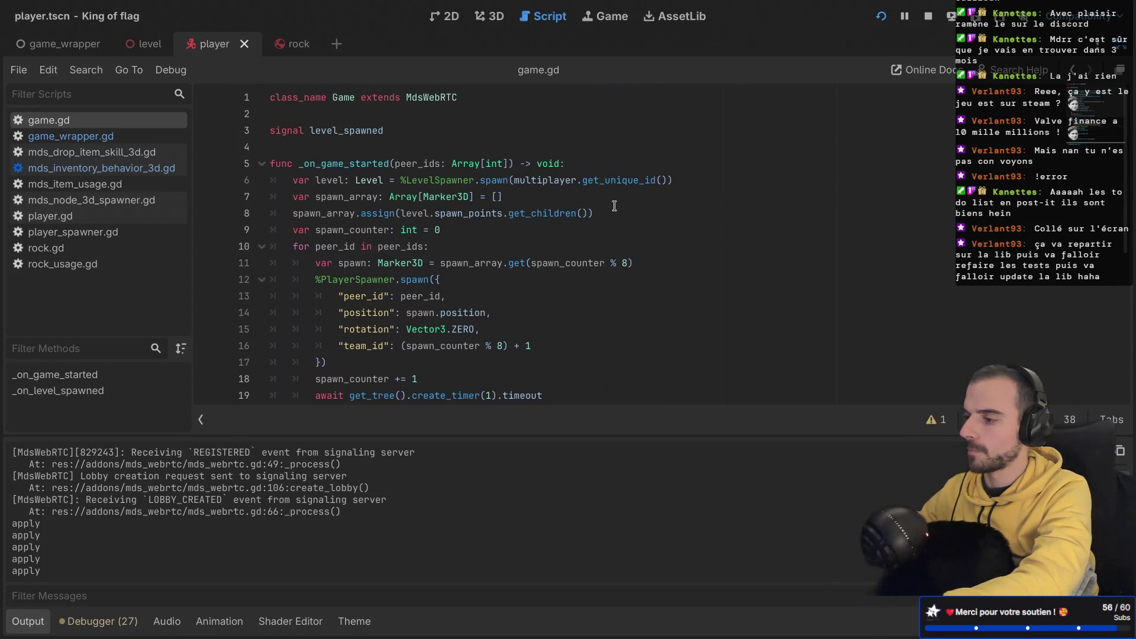
{"action": "key", "text": "super+b"}
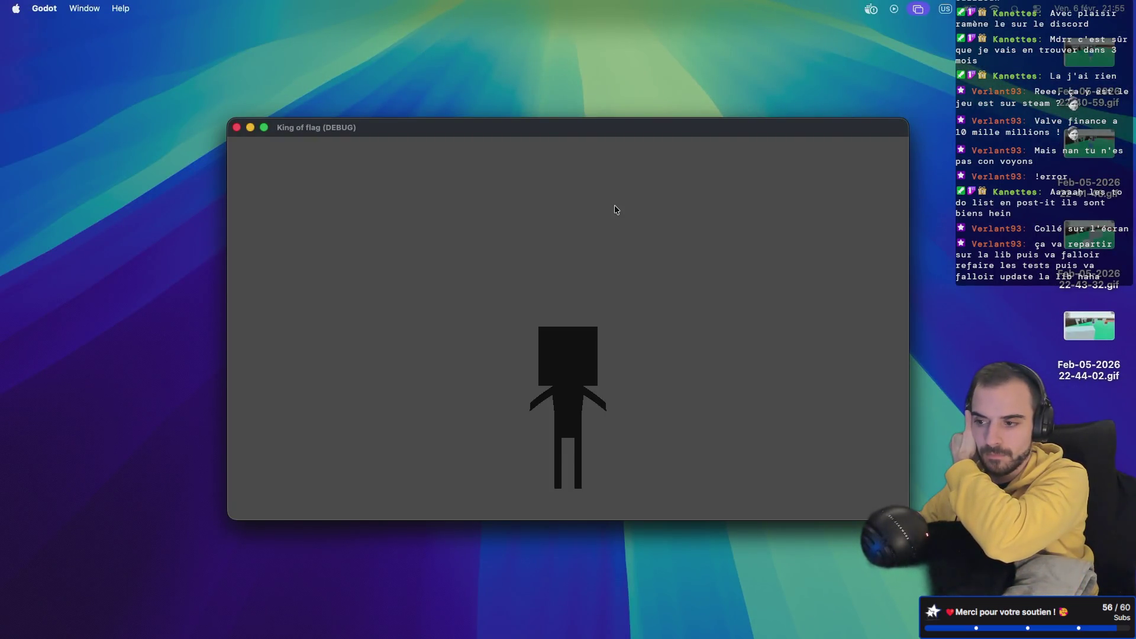
Step: Switch to the running King of flag window and start the match from the lobby
{"action": "key", "text": "super+Tab"}
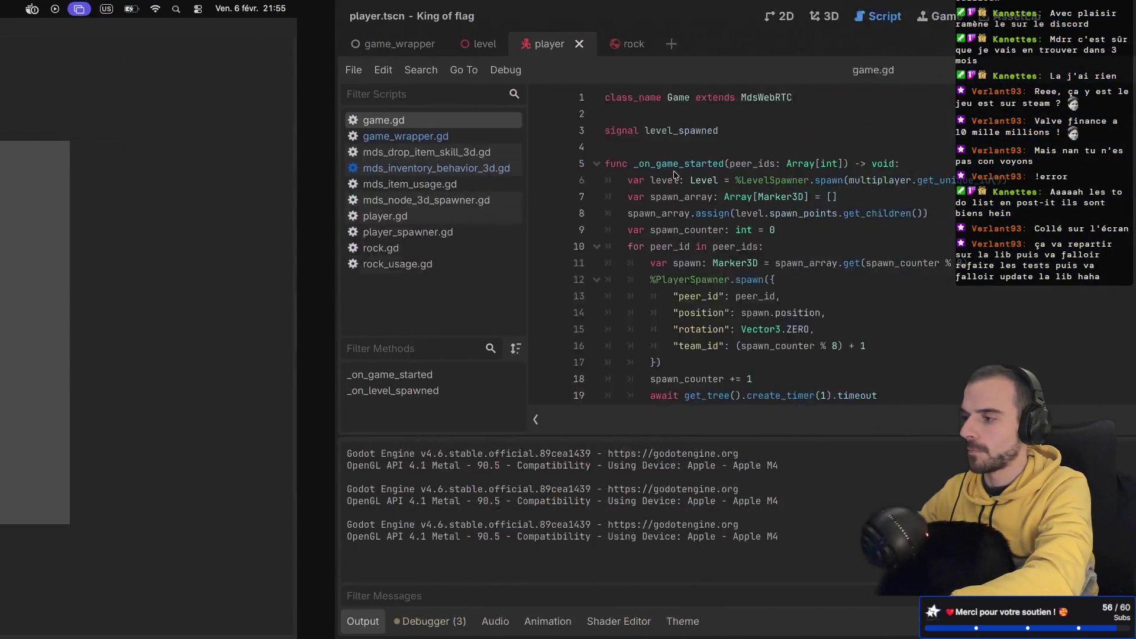
{"action": "key", "text": "super+Tab"}
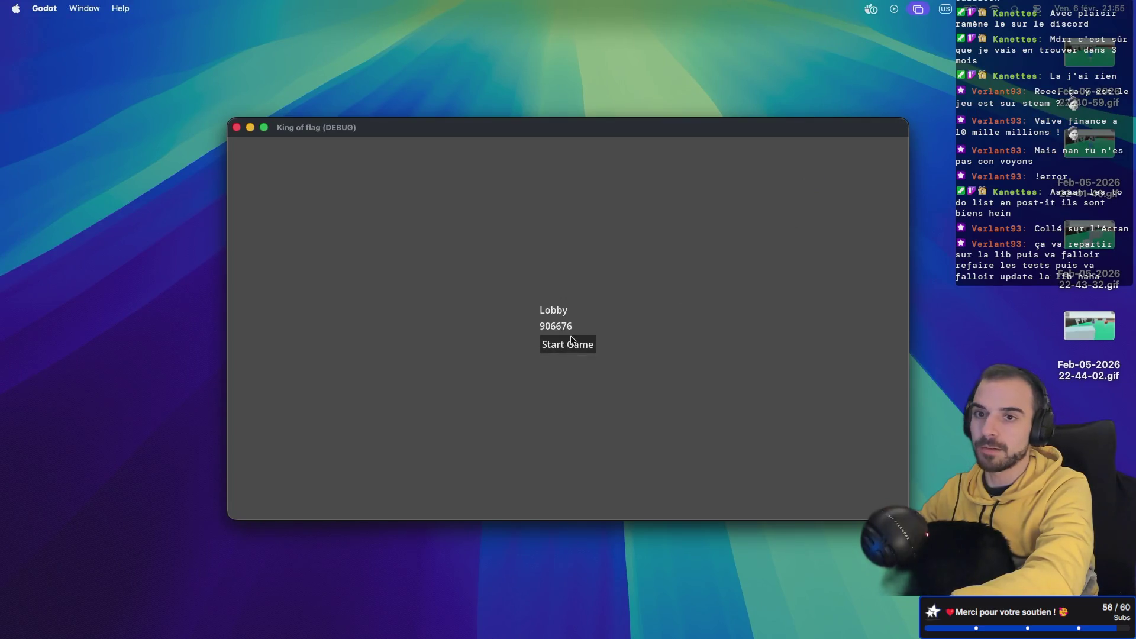
{"action": "left_click", "coordinate": [567, 343]}
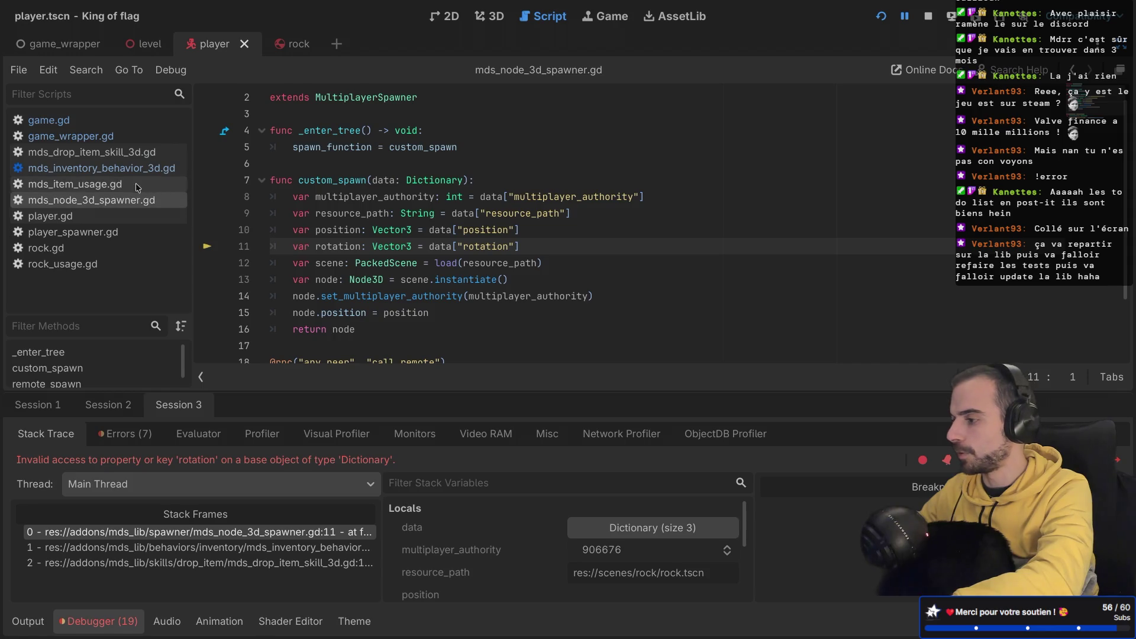
Step: Open mds_inventory_behavior_3d.gd and scroll to the remote spawn data in drop_item
{"action": "left_click", "coordinate": [181, 168]}
{"action": "left_click", "coordinate": [382, 193]}
{"action": "scroll", "coordinate": [367, 189], "scroll_direction": "up", "scroll_amount": 5}
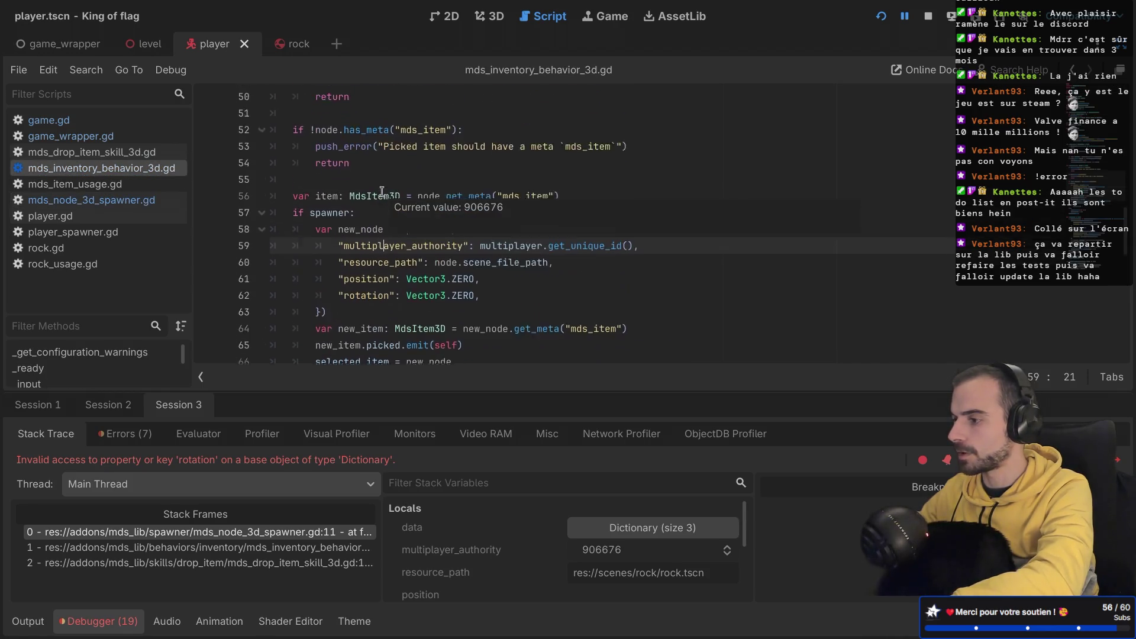
{"action": "scroll", "coordinate": [331, 181], "scroll_direction": "down", "scroll_amount": 4}
{"action": "scroll", "coordinate": [328, 179], "scroll_direction": "down", "scroll_amount": 7}
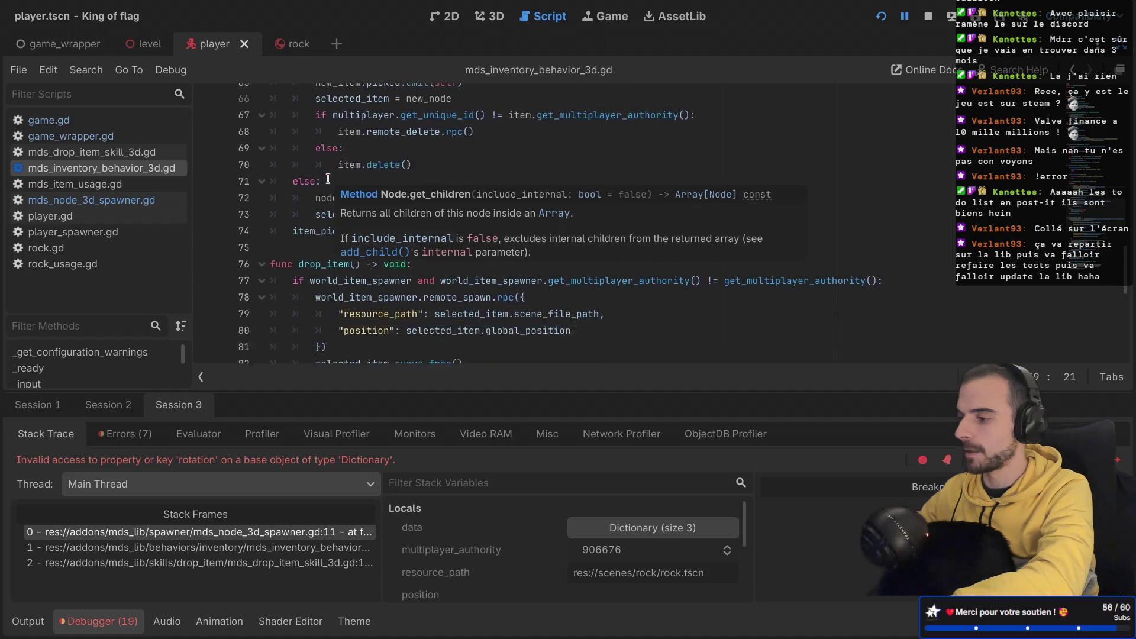
{"action": "left_click", "coordinate": [335, 297]}
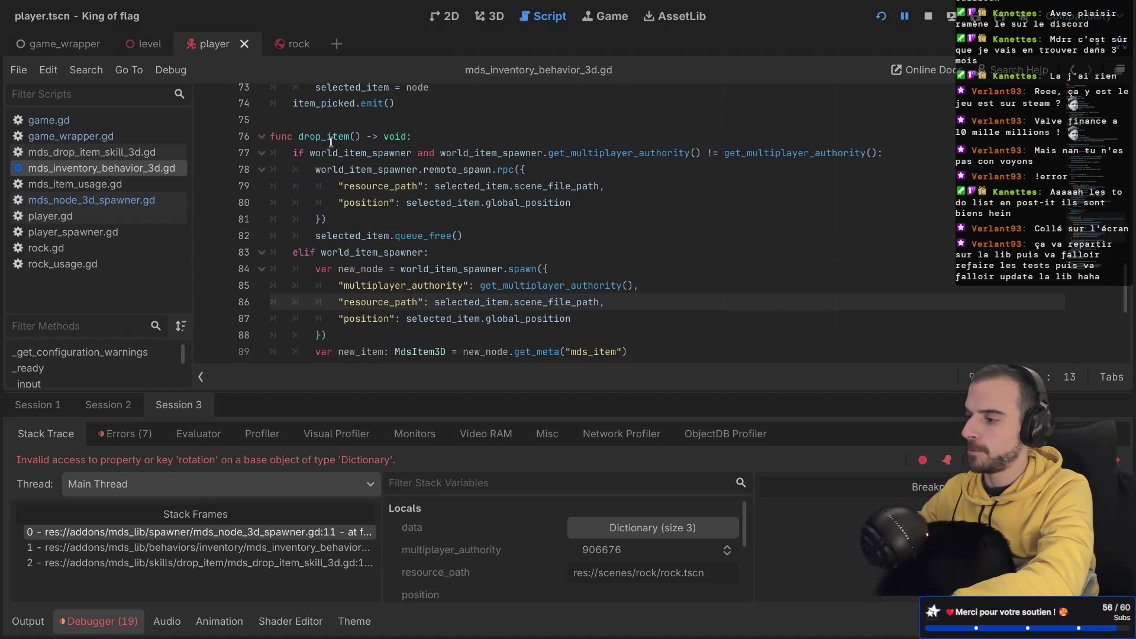
{"action": "scroll", "coordinate": [373, 175], "scroll_direction": "up", "scroll_amount": 4}
{"action": "scroll", "coordinate": [385, 183], "scroll_direction": "down", "scroll_amount": 3}
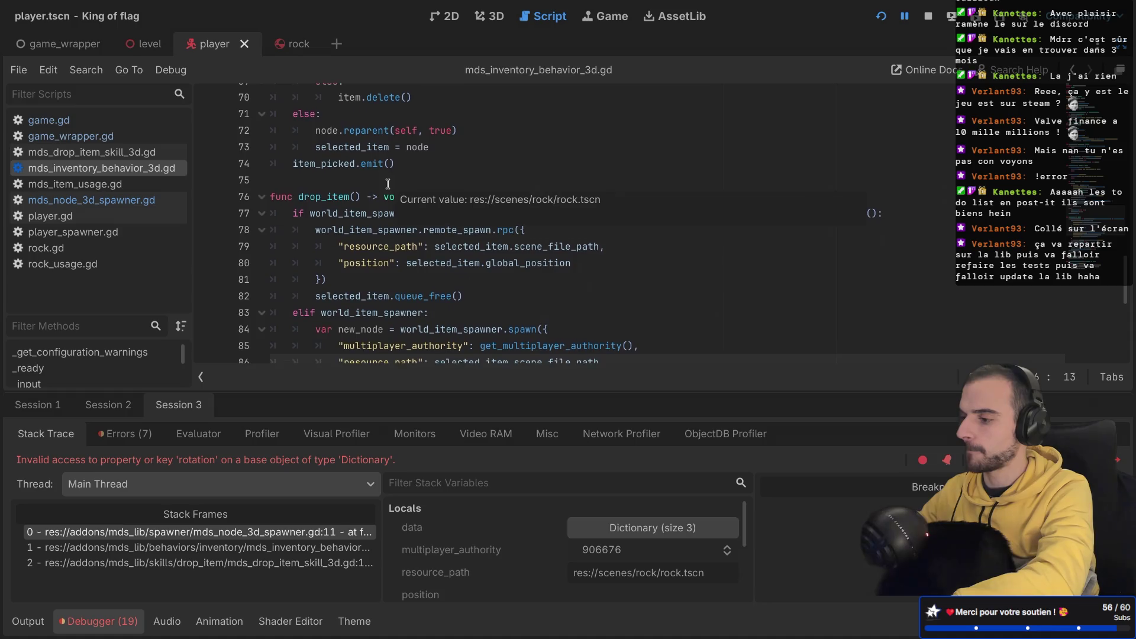
Step: Add a comma after the "position" spawn-data entry and duplicate that line below it
{"action": "left_click_drag", "start_coordinate": [621, 231], "coordinate": [624, 214]}
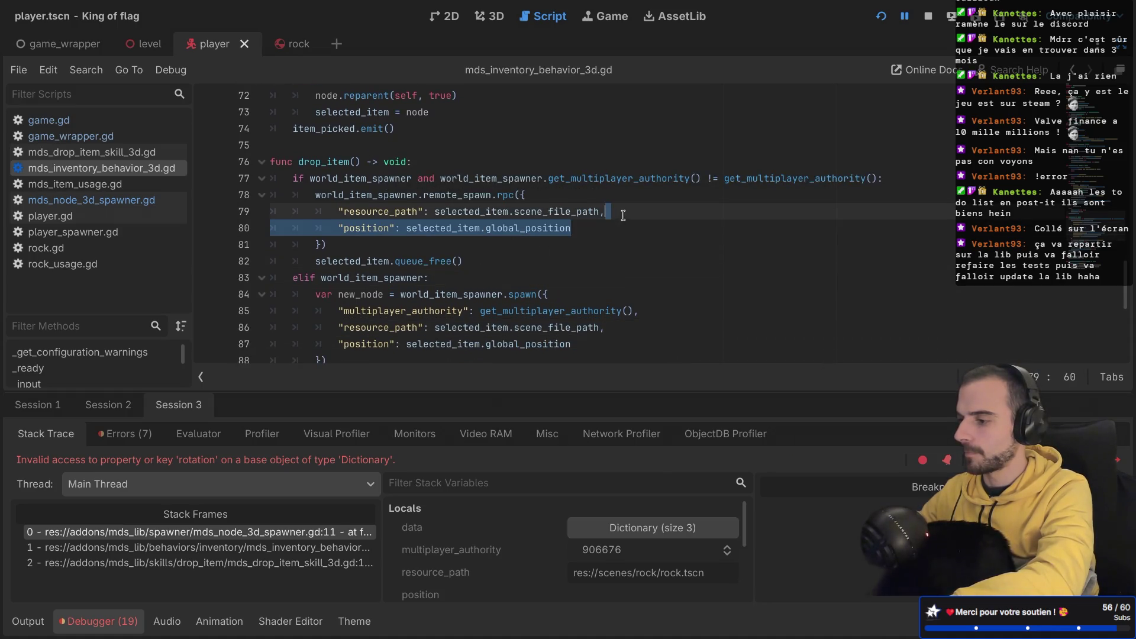
{"action": "left_click", "coordinate": [609, 227]}
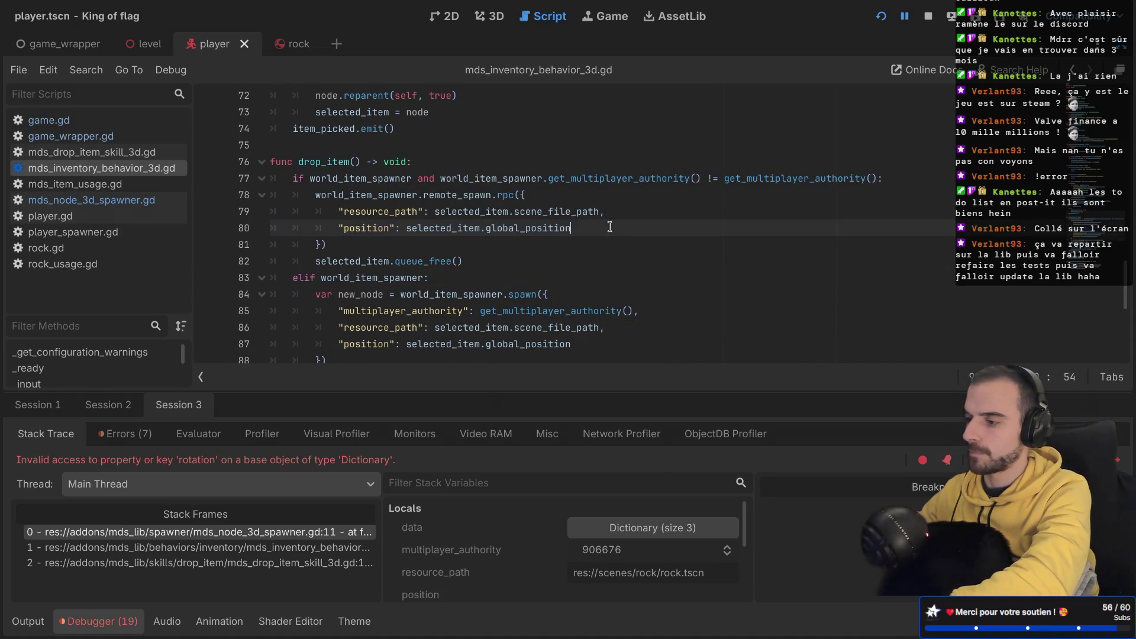
{"action": "type", "text": ","}
{"action": "left_click_drag", "start_coordinate": [609, 227], "coordinate": [613, 216]}
{"action": "key", "text": "ctrl+c"}
{"action": "key", "text": "ctrl+v"}
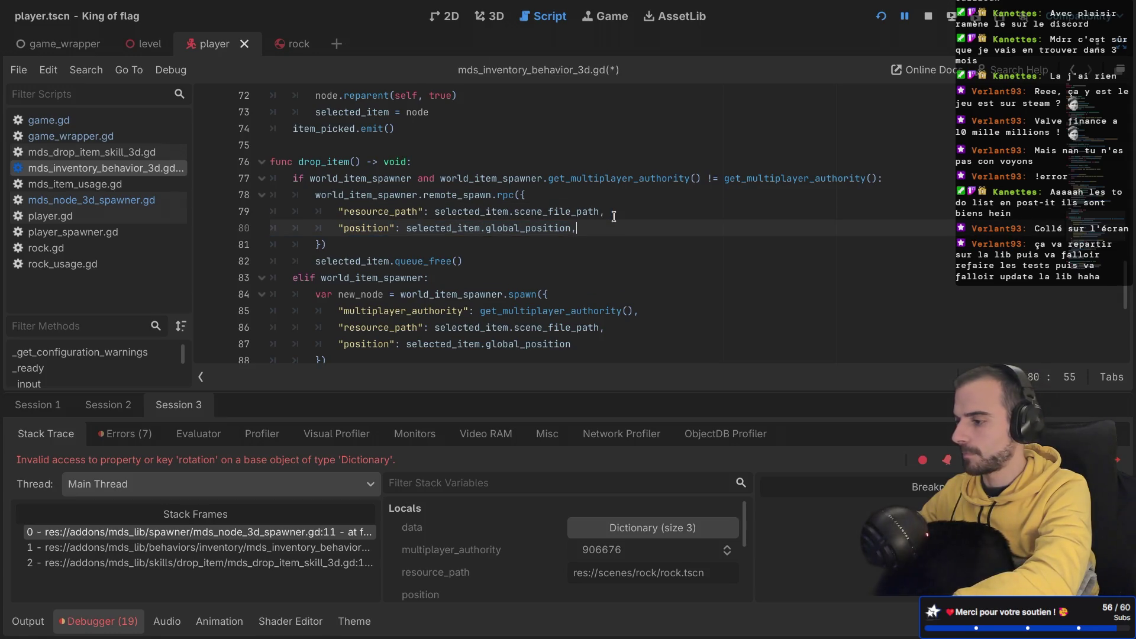
{"action": "key", "text": "ctrl+v"}
{"action": "scroll", "coordinate": [372, 214], "scroll_direction": "down", "scroll_amount": 1}
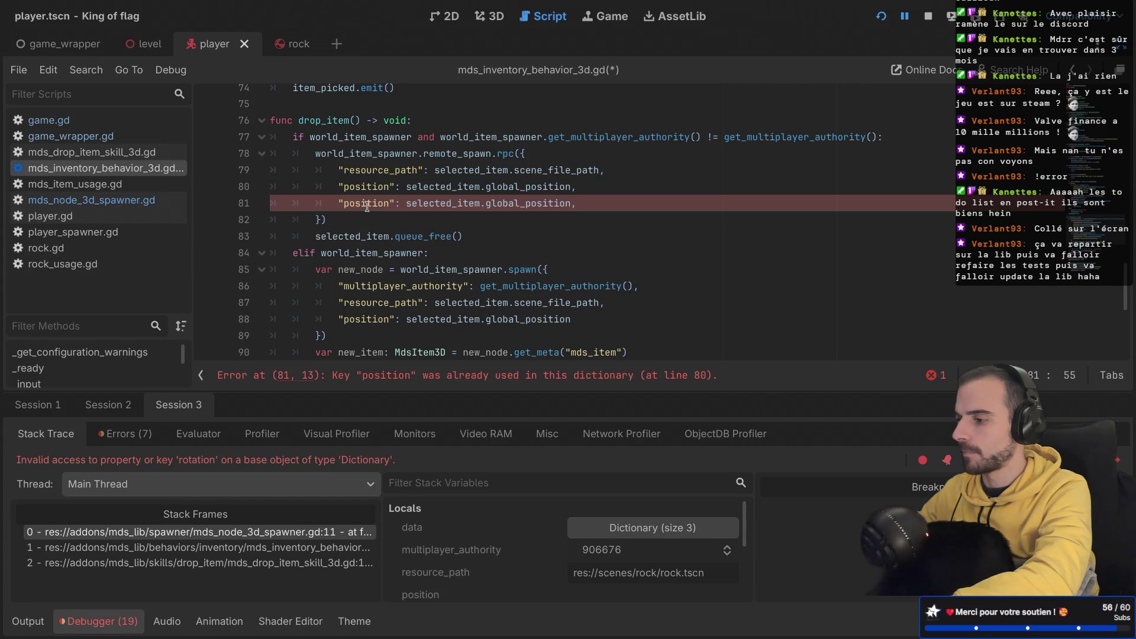
Step: Change the duplicated entry to "rotation": parent.global_rotation, save, and copy the new line
{"action": "double_click", "coordinate": [367, 203]}
{"action": "type", "text": "ro"}
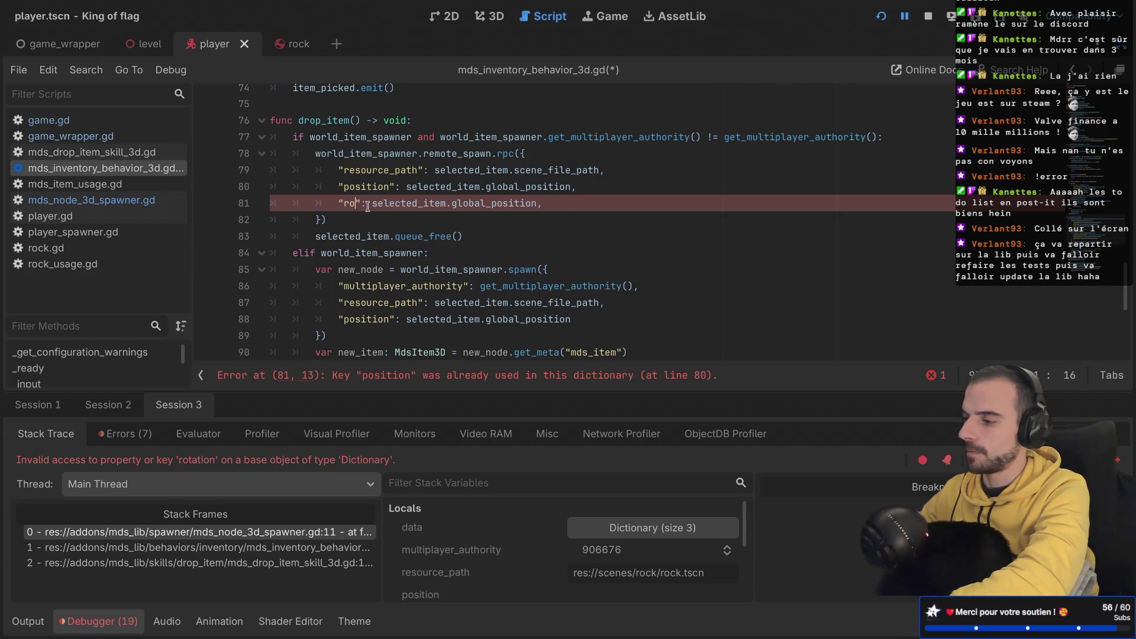
{"action": "type", "text": "tation"}
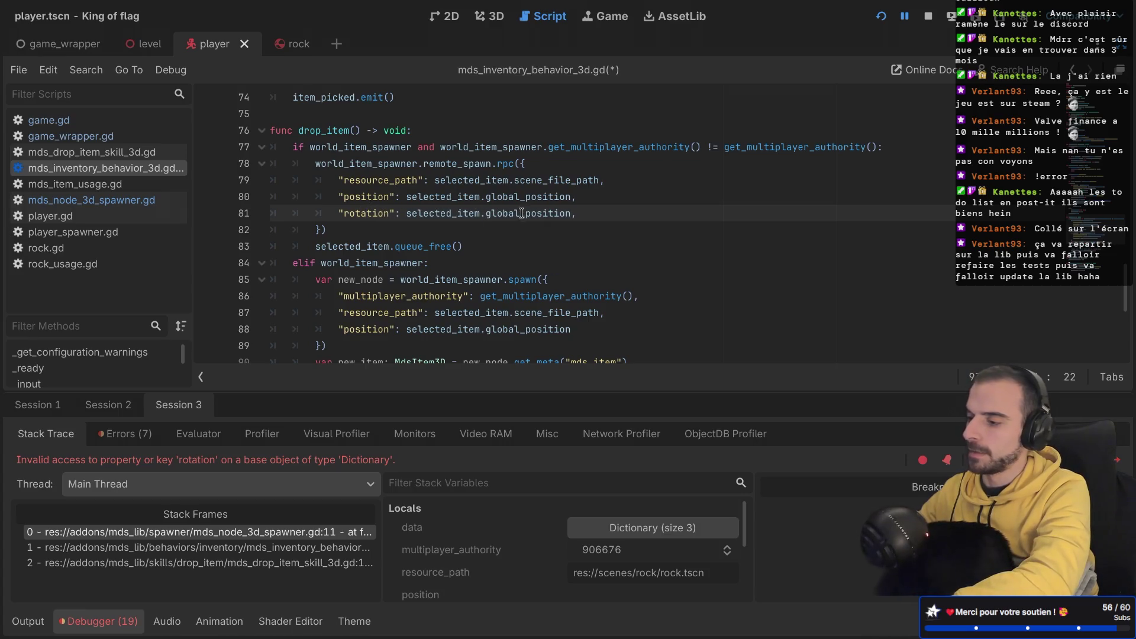
{"action": "double_click", "coordinate": [457, 213]}
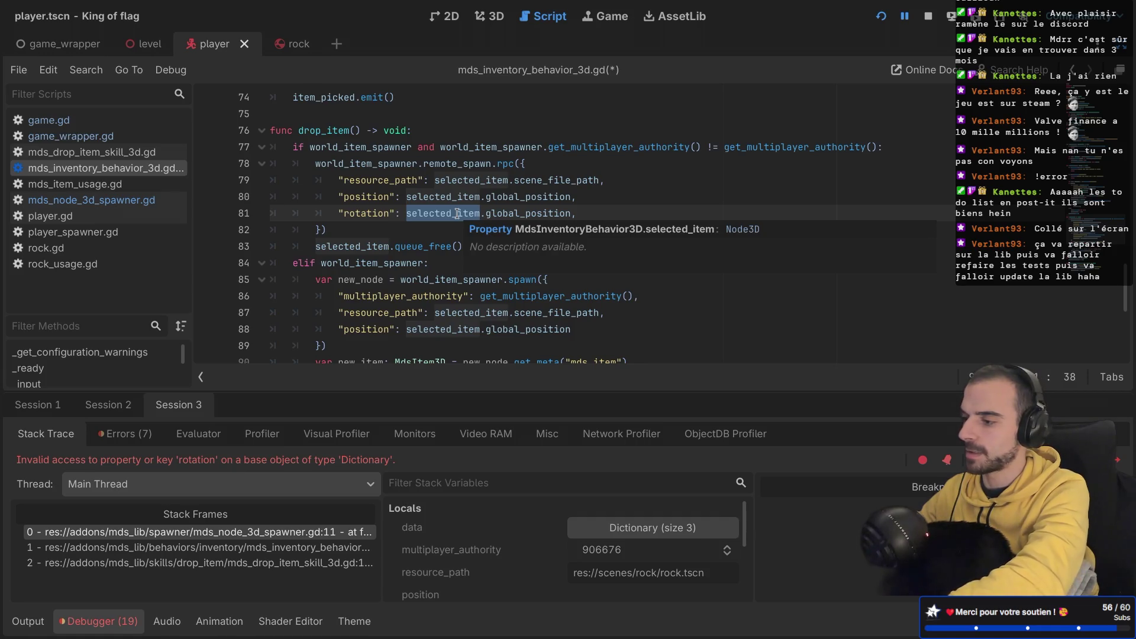
{"action": "type", "text": "parent"}
{"action": "double_click", "coordinate": [469, 214]}
{"action": "key", "text": "BackSpace"}
{"action": "type", "text": "gl,"}
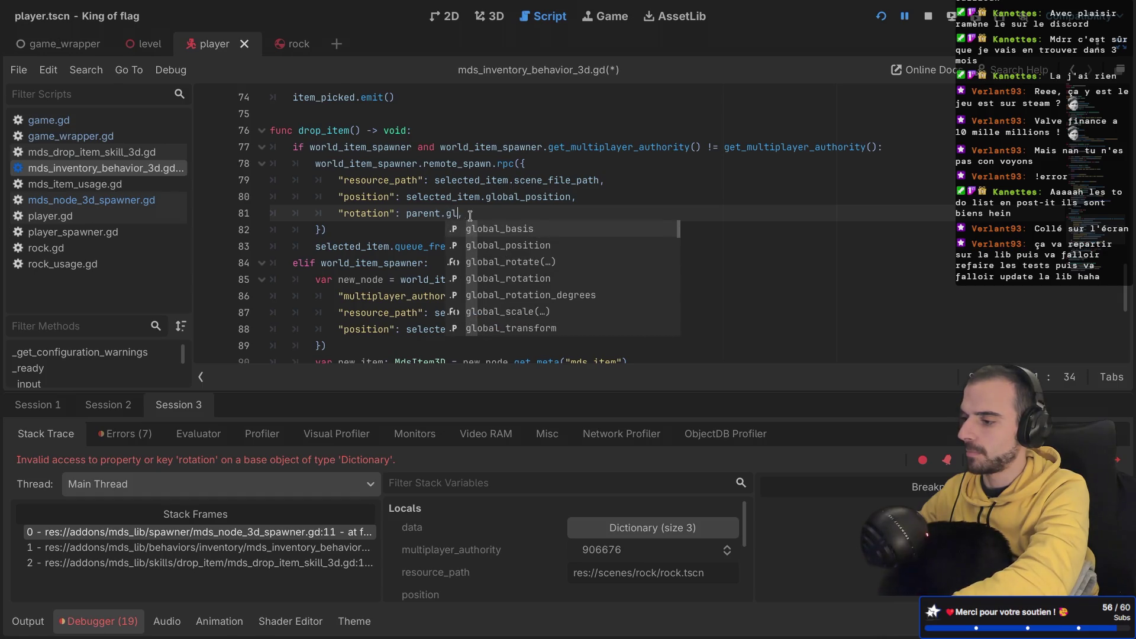
{"action": "type", "text": "oba"}
{"action": "key", "text": "Down"}
{"action": "key", "text": "Down"}
{"action": "key", "text": "Down"}
{"action": "key", "text": "Return"}
{"action": "key", "text": "ctrl+s"}
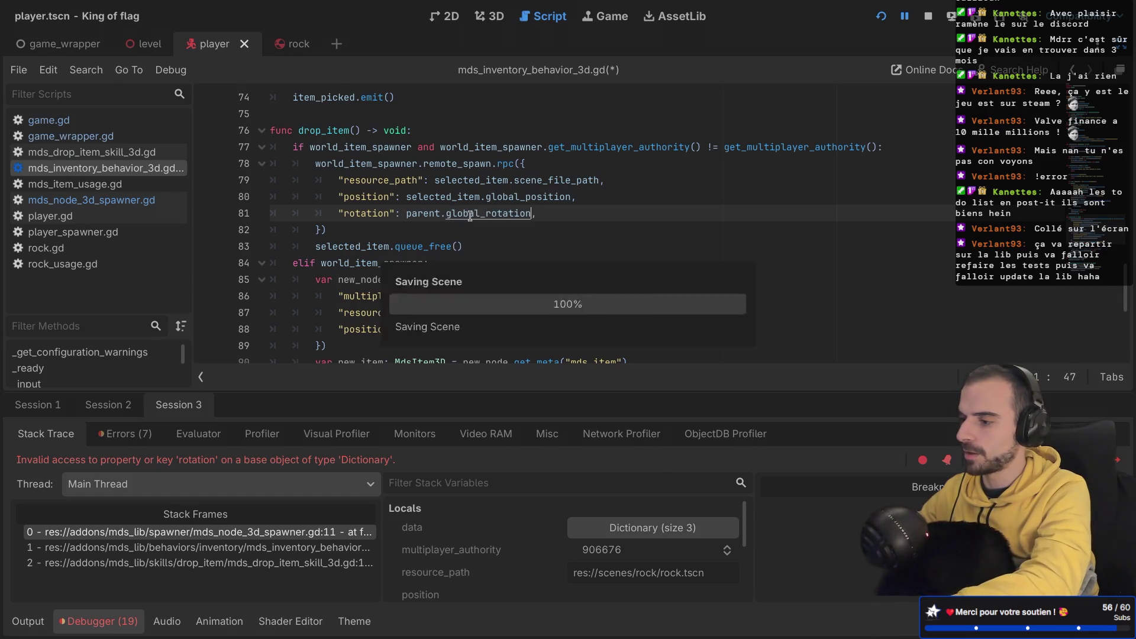
{"action": "left_click_drag", "start_coordinate": [580, 209], "coordinate": [604, 188]}
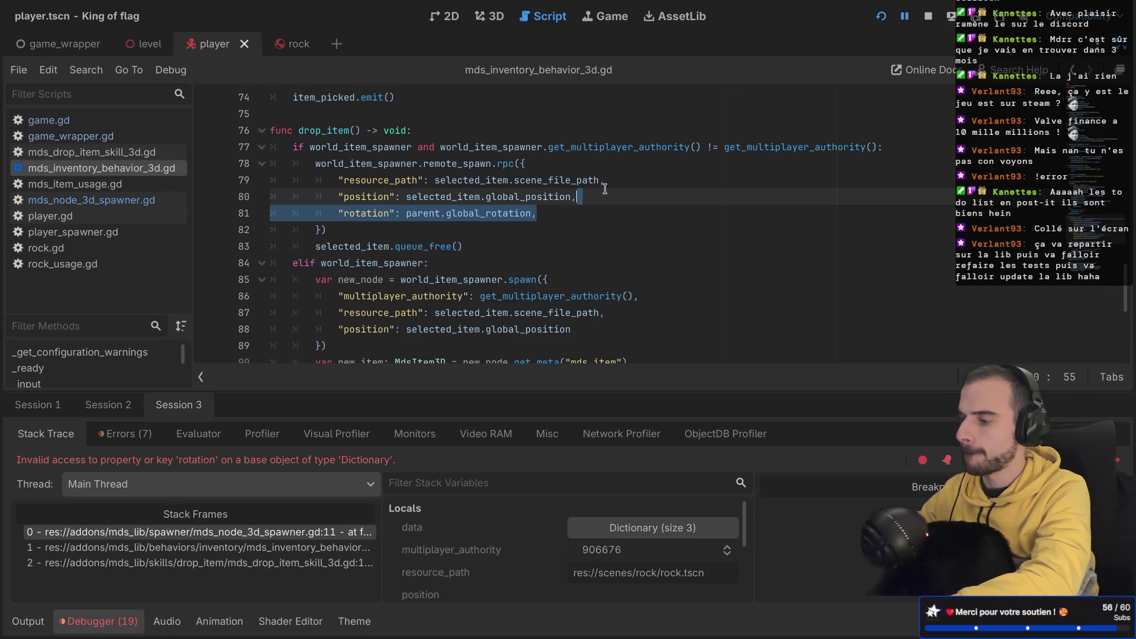
{"action": "scroll", "coordinate": [604, 189], "scroll_direction": "down", "scroll_amount": 1}
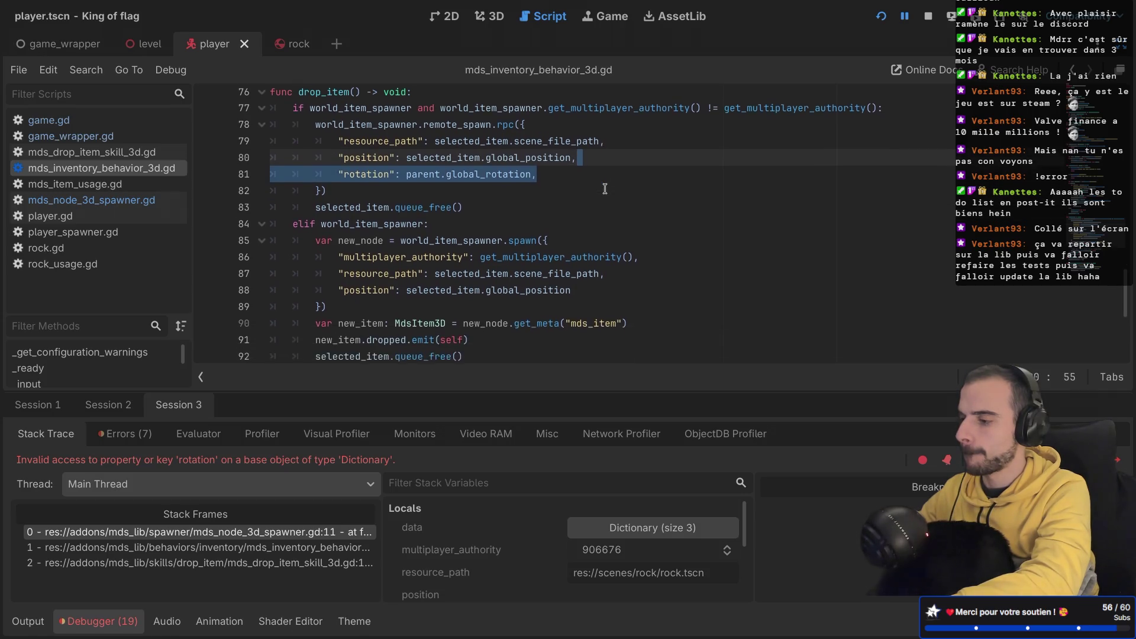
Step: Paste the rotation entry into the local world_item_spawner.spawn data, adding a comma on line 88
{"action": "left_click", "coordinate": [585, 275]}
{"action": "key", "text": "ctrl+v"}
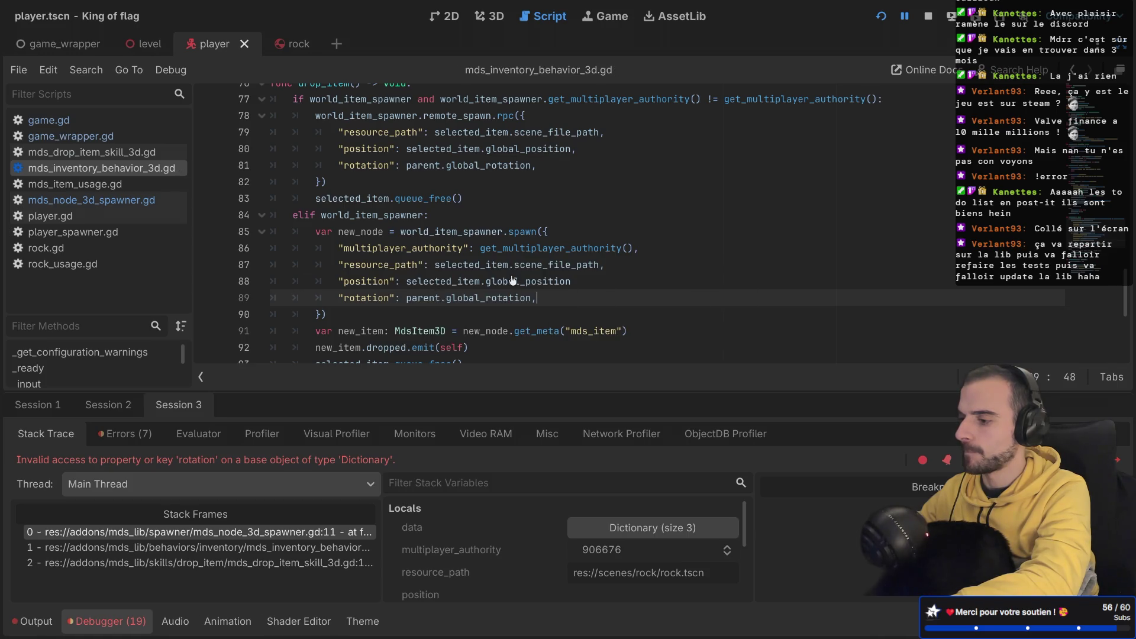
{"action": "scroll", "coordinate": [513, 277], "scroll_direction": "up", "scroll_amount": 1}
{"action": "scroll", "coordinate": [513, 279], "scroll_direction": "down", "scroll_amount": 2}
{"action": "left_click", "coordinate": [597, 204]}
{"action": "type", "text": ","}
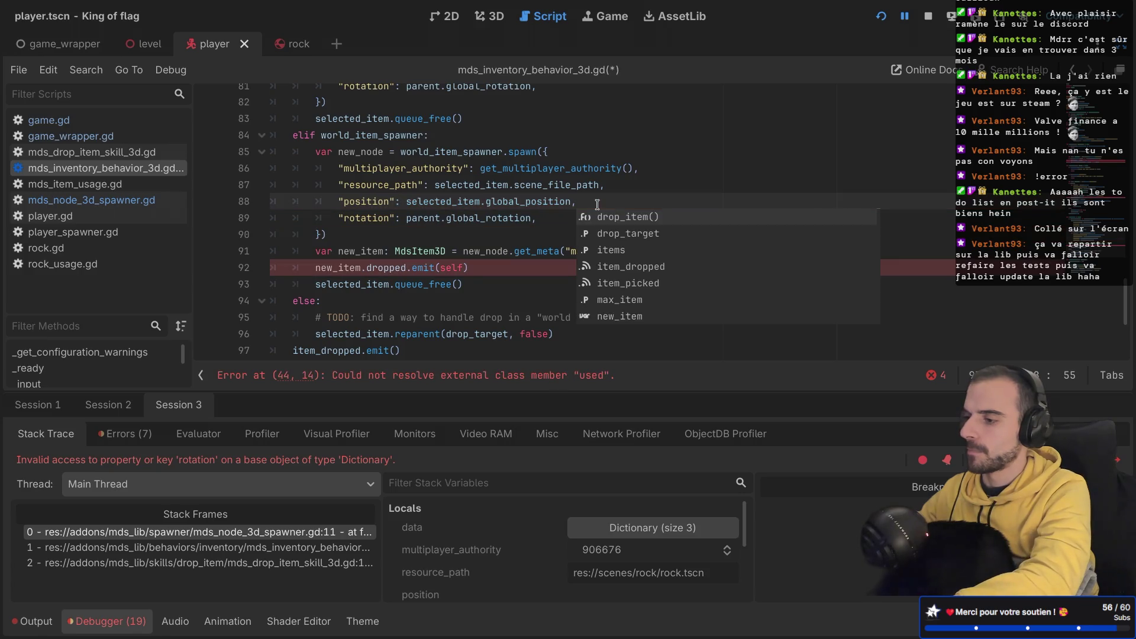
Step: Cut and re-paste the item lookup and dropped signal lines 91–92, save, and run the game
{"action": "left_click", "coordinate": [424, 268]}
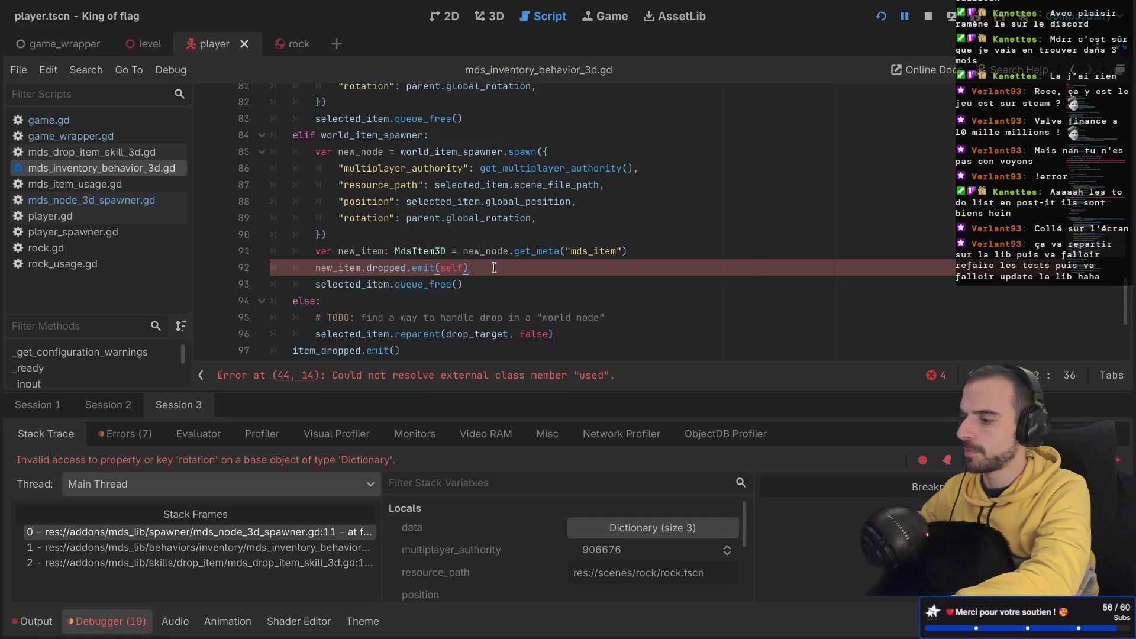
{"action": "left_click", "coordinate": [456, 268]}
{"action": "scroll", "coordinate": [456, 265], "scroll_direction": "down", "scroll_amount": 3}
{"action": "scroll", "coordinate": [455, 264], "scroll_direction": "up", "scroll_amount": 2}
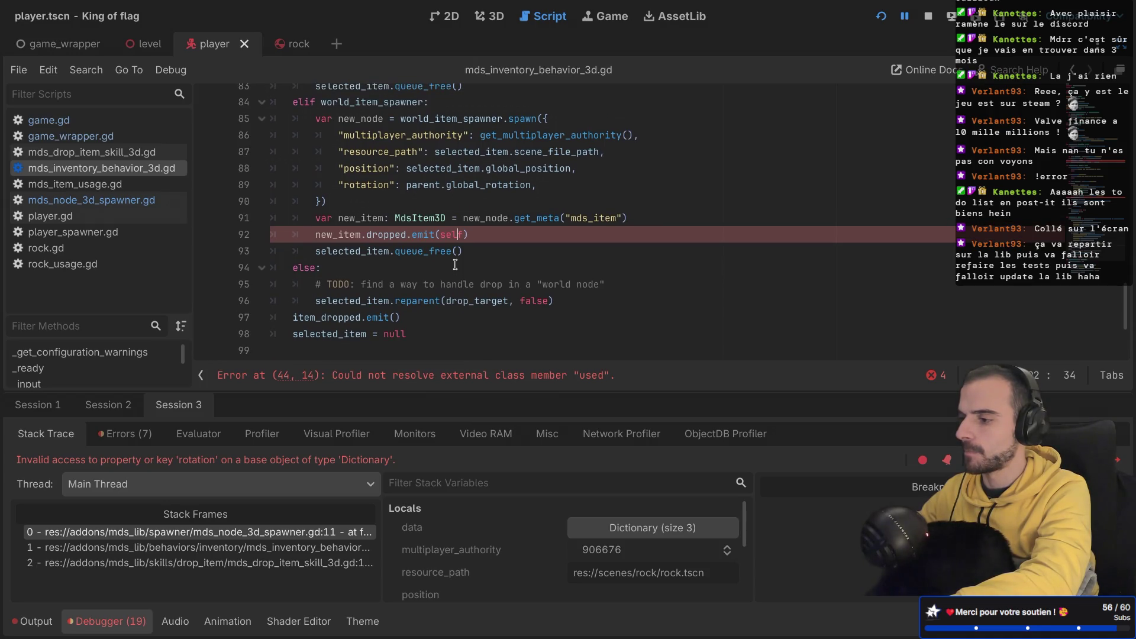
{"action": "scroll", "coordinate": [455, 264], "scroll_direction": "down", "scroll_amount": 1}
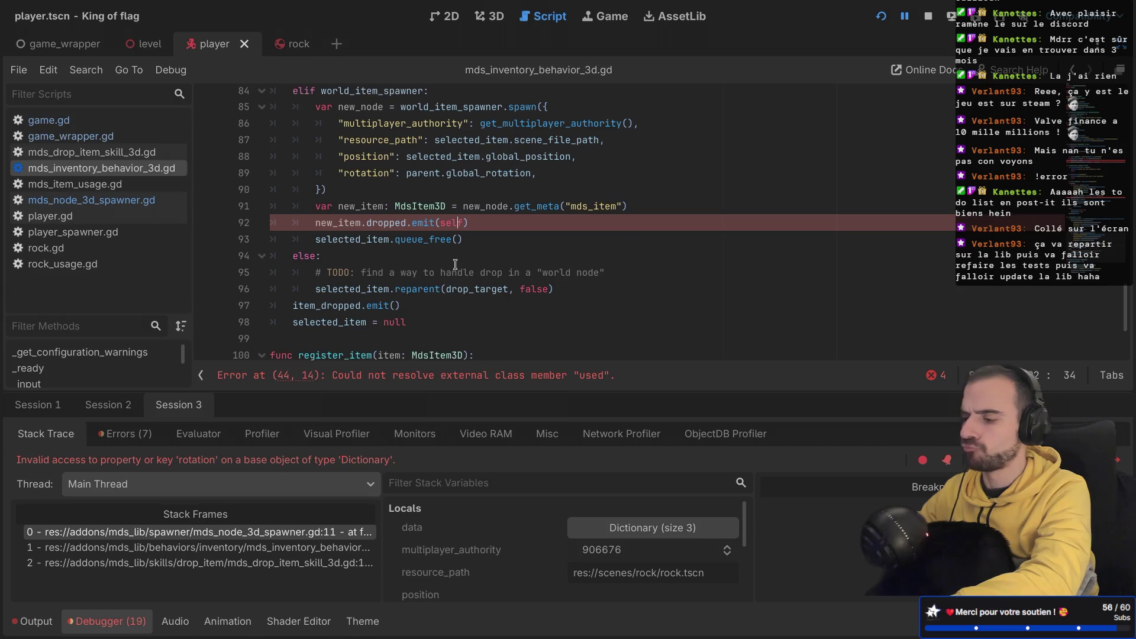
{"action": "left_click_drag", "start_coordinate": [546, 227], "coordinate": [621, 206]}
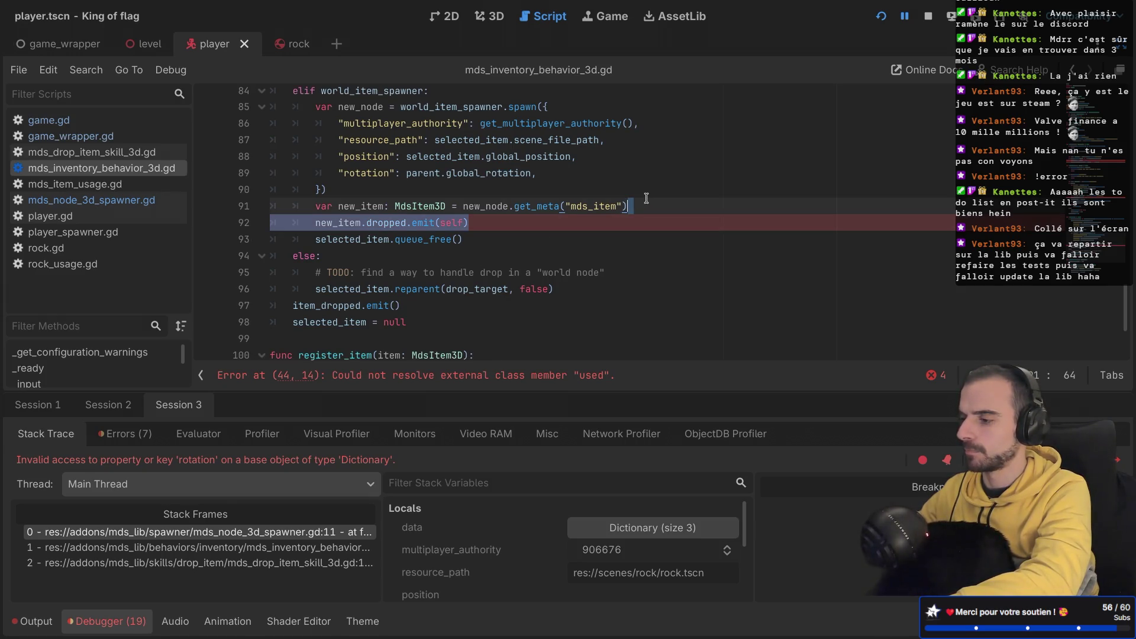
{"action": "key", "text": "ctrl+x"}
{"action": "key", "text": "ctrl+v"}
{"action": "key", "text": "ctrl+s"}
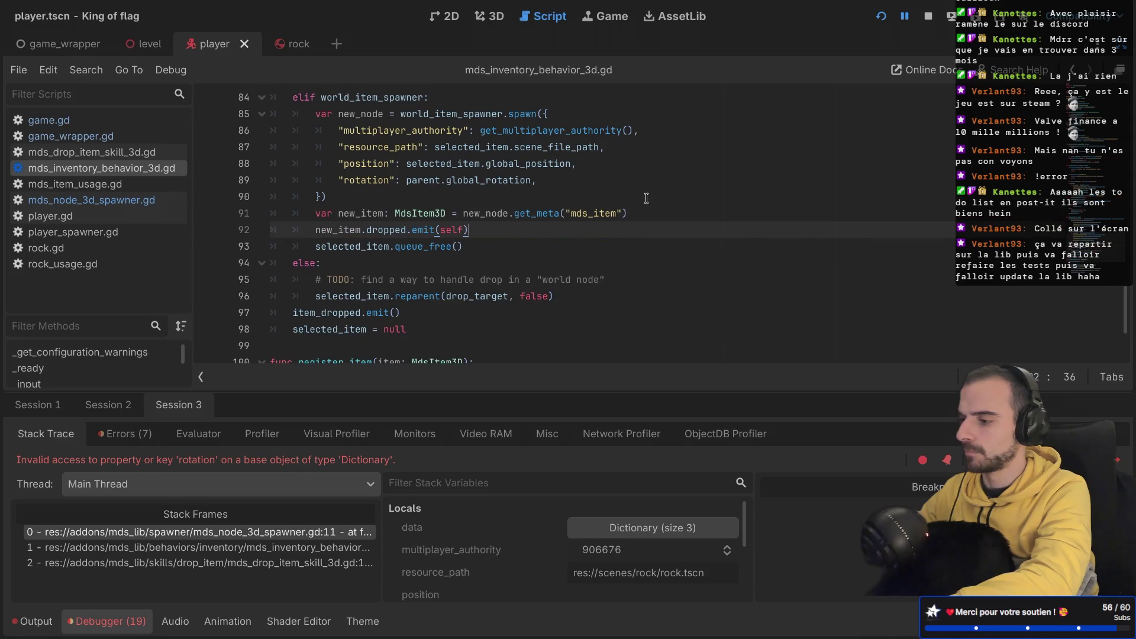
{"action": "scroll", "coordinate": [510, 233], "scroll_direction": "up", "scroll_amount": 1}
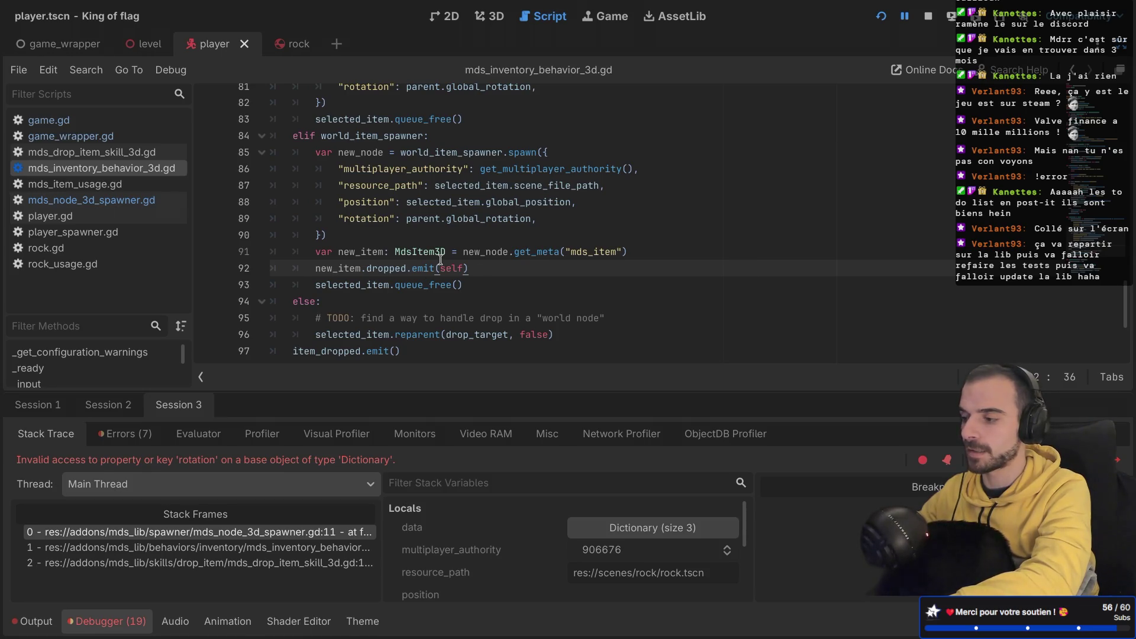
{"action": "key", "text": "super+b"}
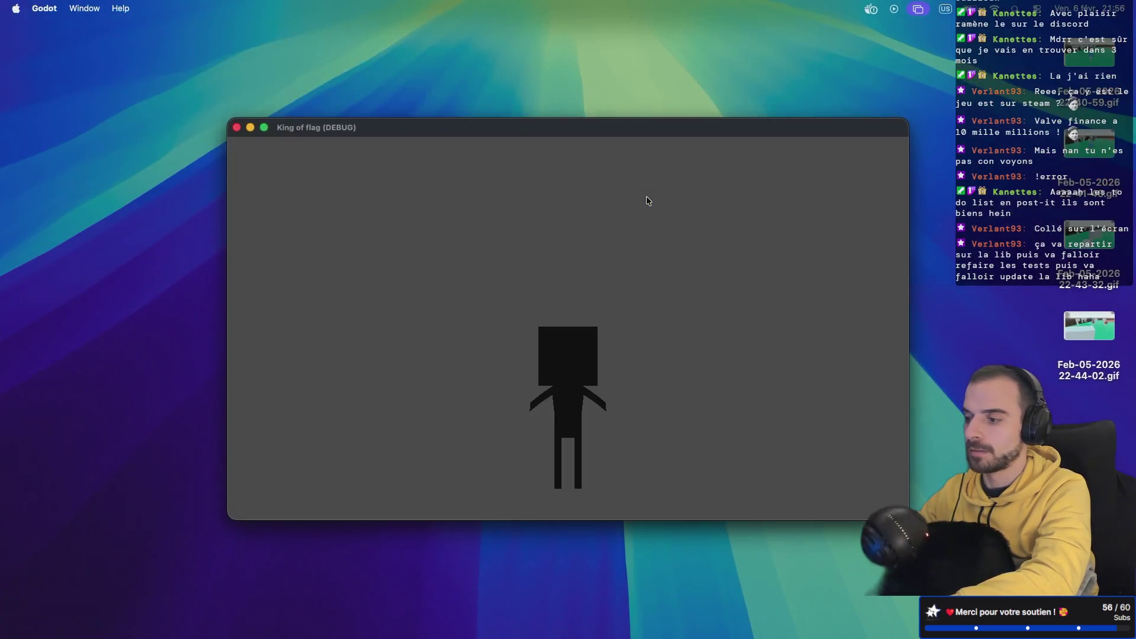
Step: Restart the game, host a lobby, start the King of flag match, and walk forward
{"action": "key", "text": "super+period"}
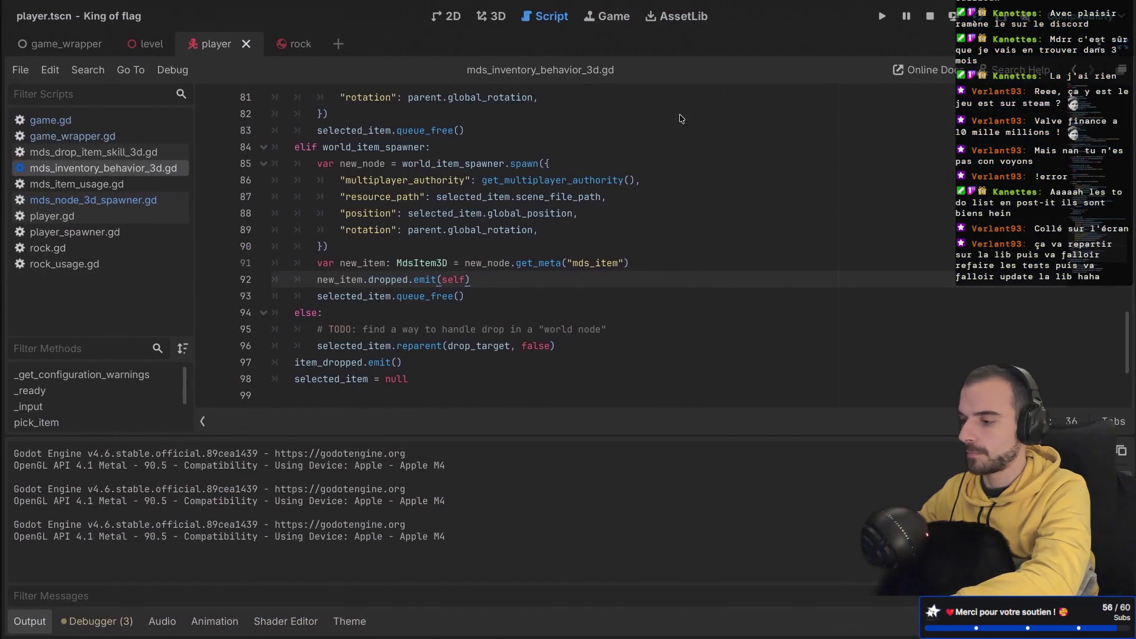
{"action": "key", "text": "super+b"}
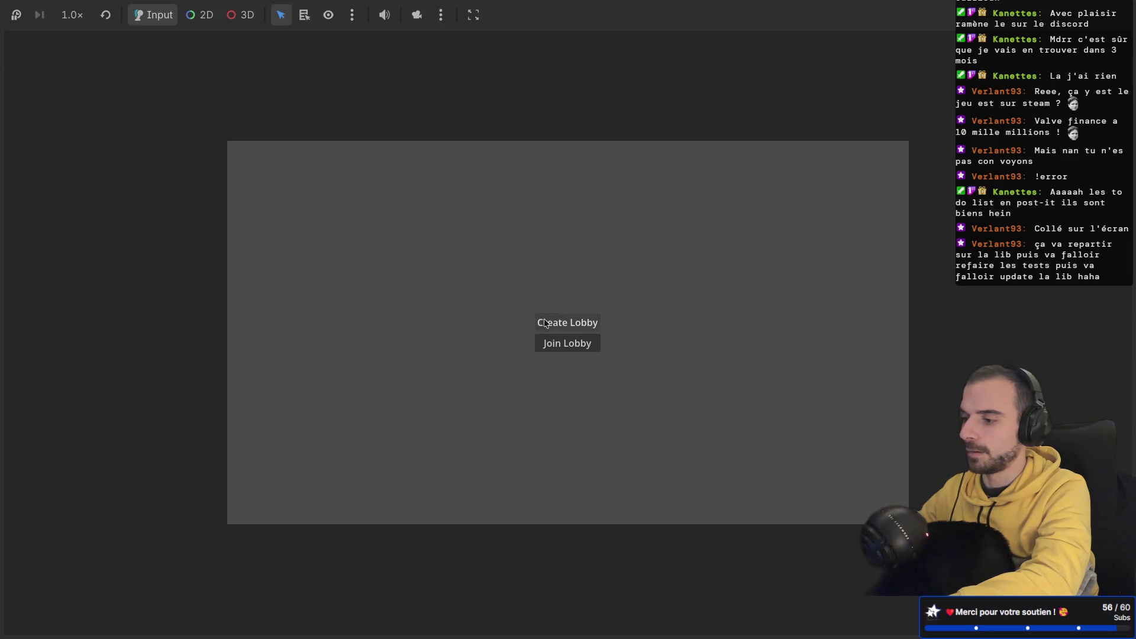
{"action": "left_click", "coordinate": [544, 321]}
{"action": "left_click", "coordinate": [554, 348]}
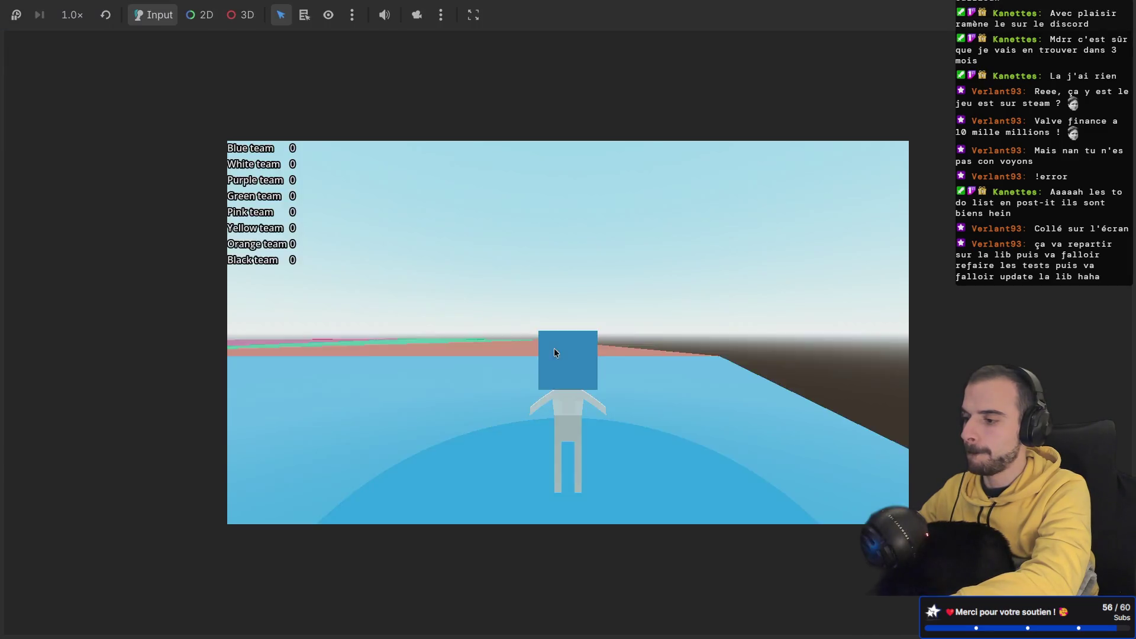
{"action": "left_click", "coordinate": [512, 350]}
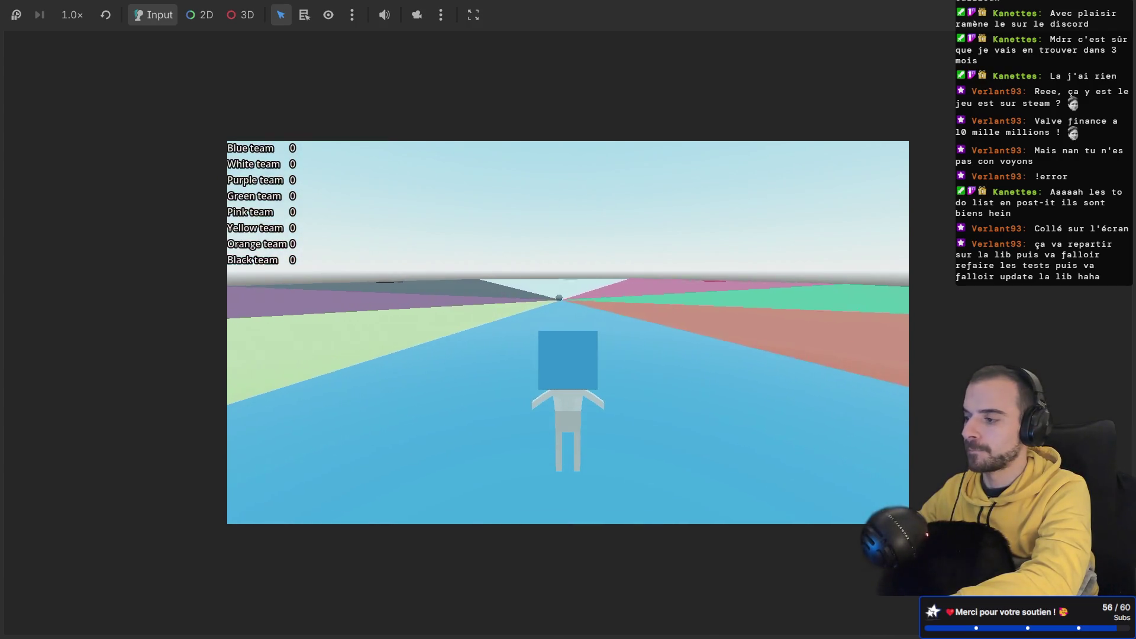
{"action": "key", "text": "w"}
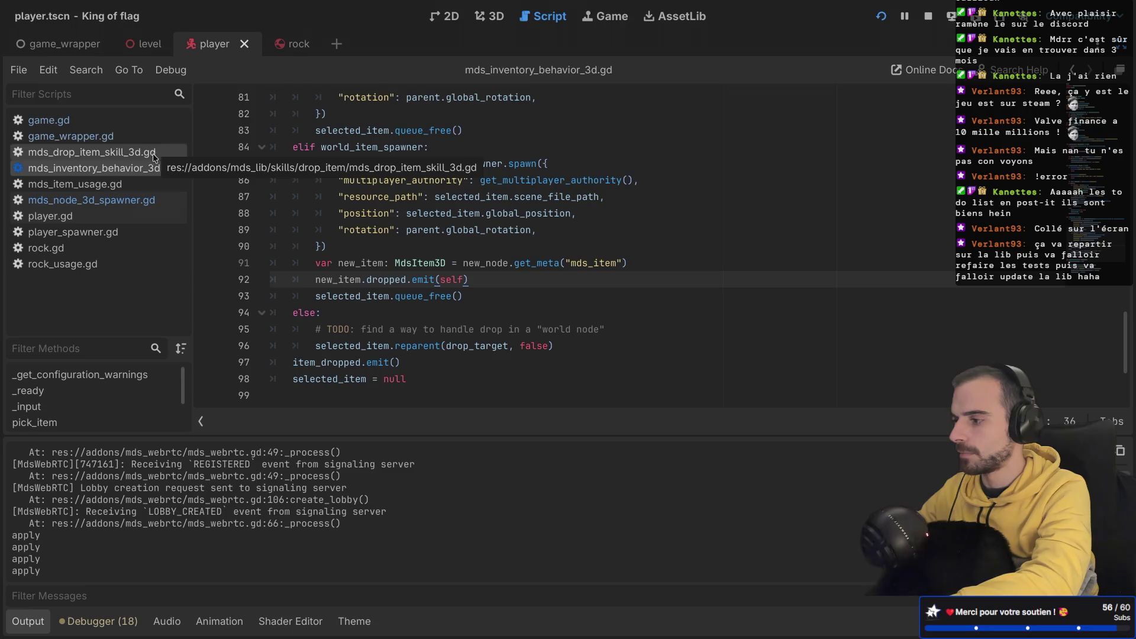
Step: Add 'node.rotation = rotation' below the position line in mds_node_3d_spawner.gd, save, and relaunch
{"action": "left_click", "coordinate": [92, 200]}
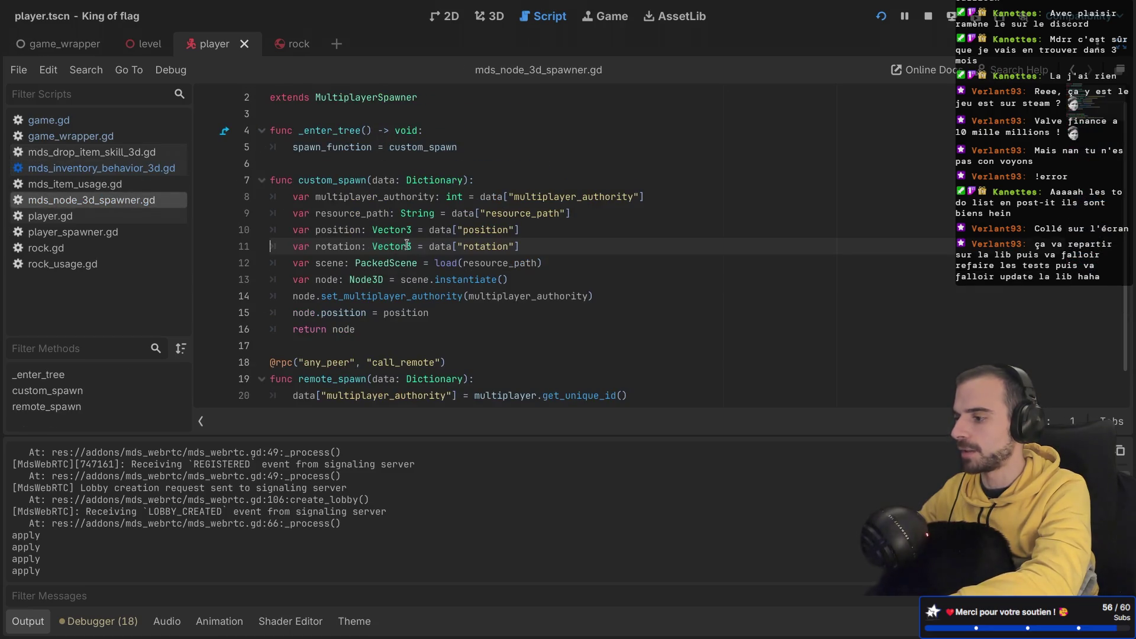
{"action": "left_click", "coordinate": [457, 311]}
{"action": "key", "text": "Return"}
{"action": "type", "text": "nod"}
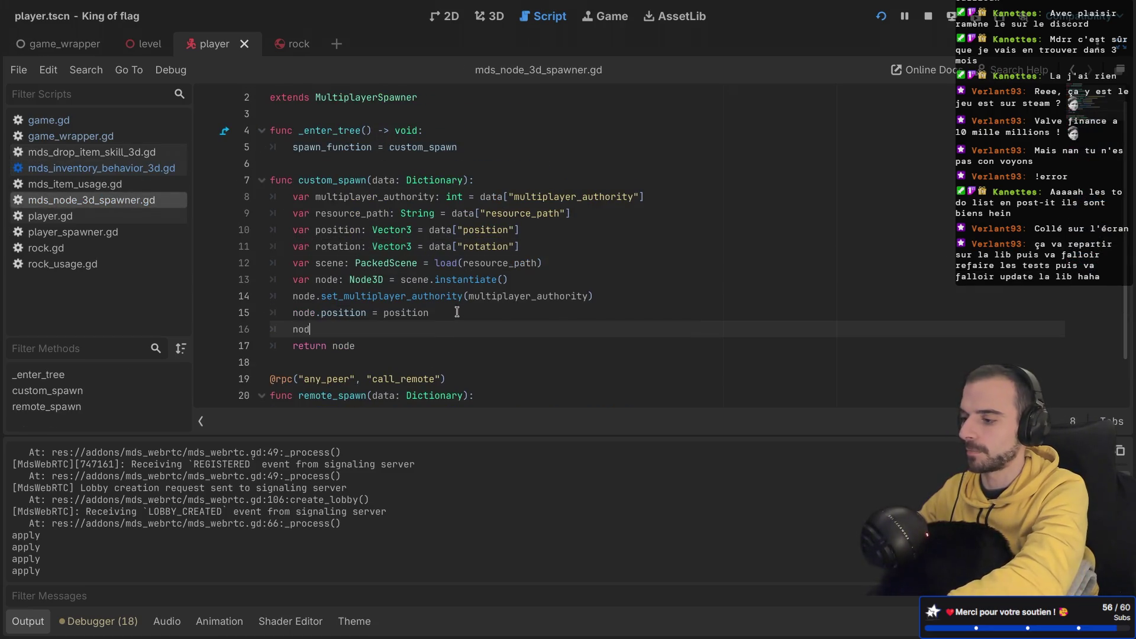
{"action": "type", "text": "e.rotatio"}
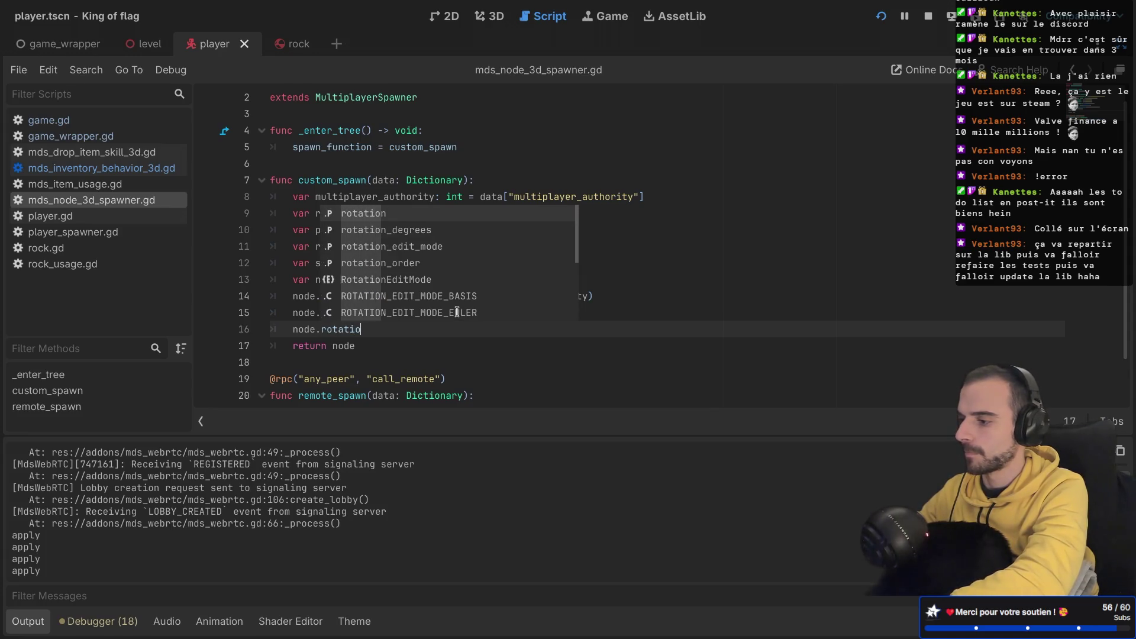
{"action": "type", "text": "n = "}
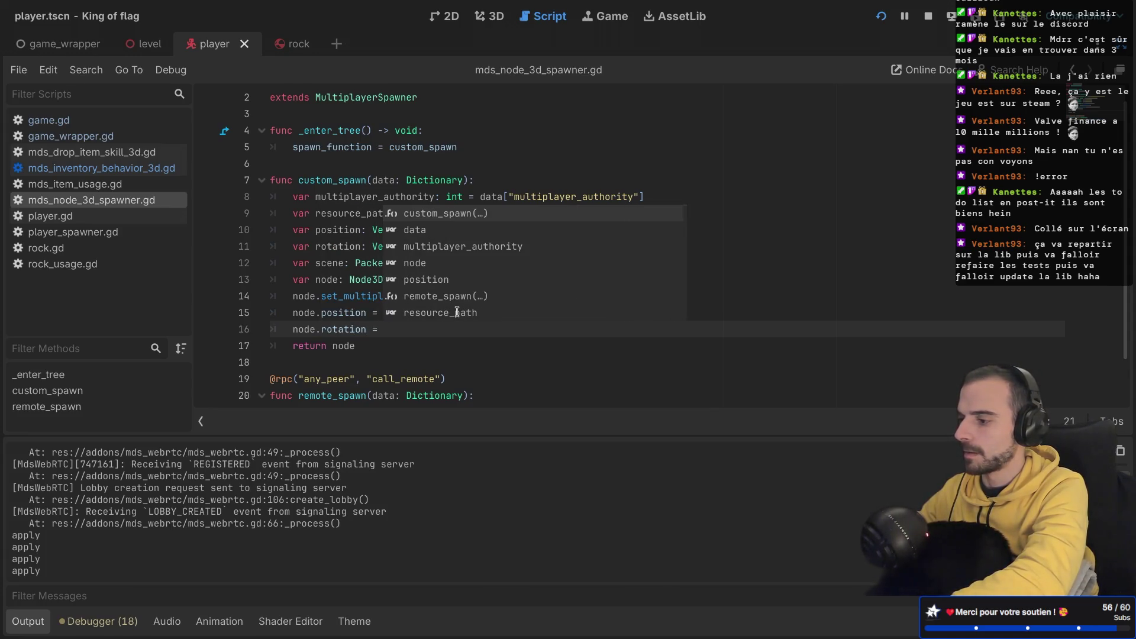
{"action": "type", "text": "rotation"}
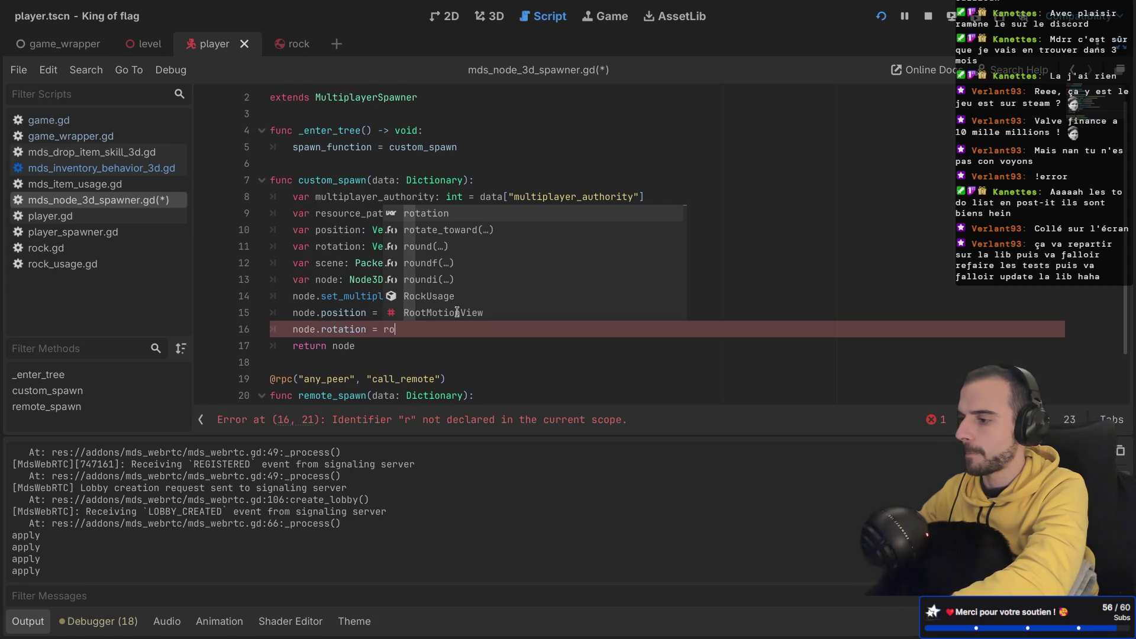
{"action": "key", "text": "ctrl+s"}
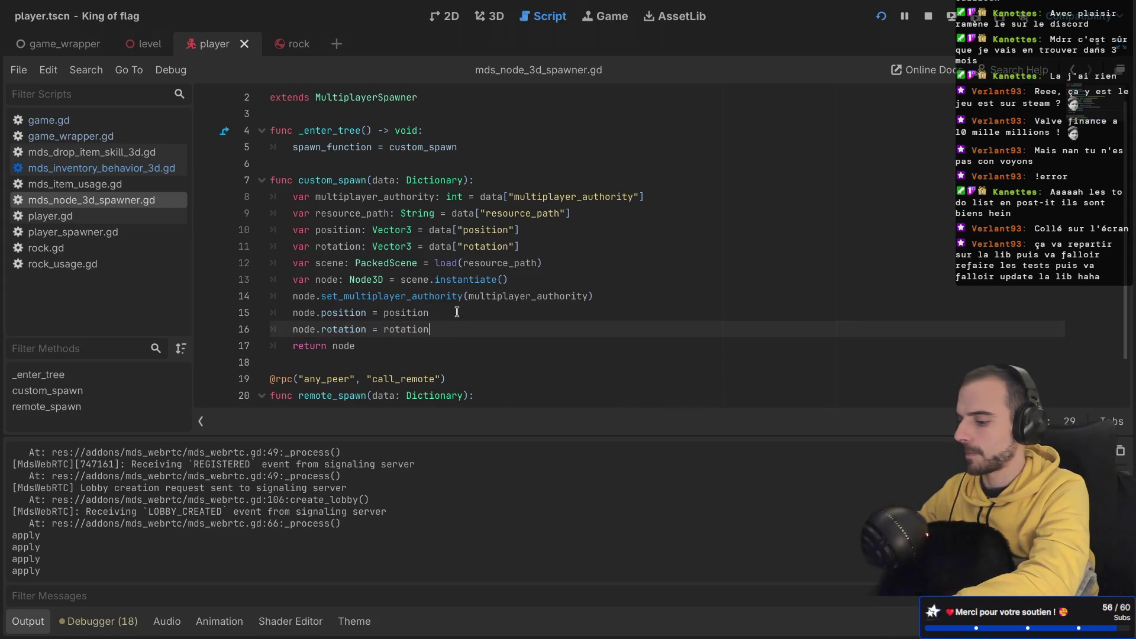
{"action": "key", "text": "super+b"}
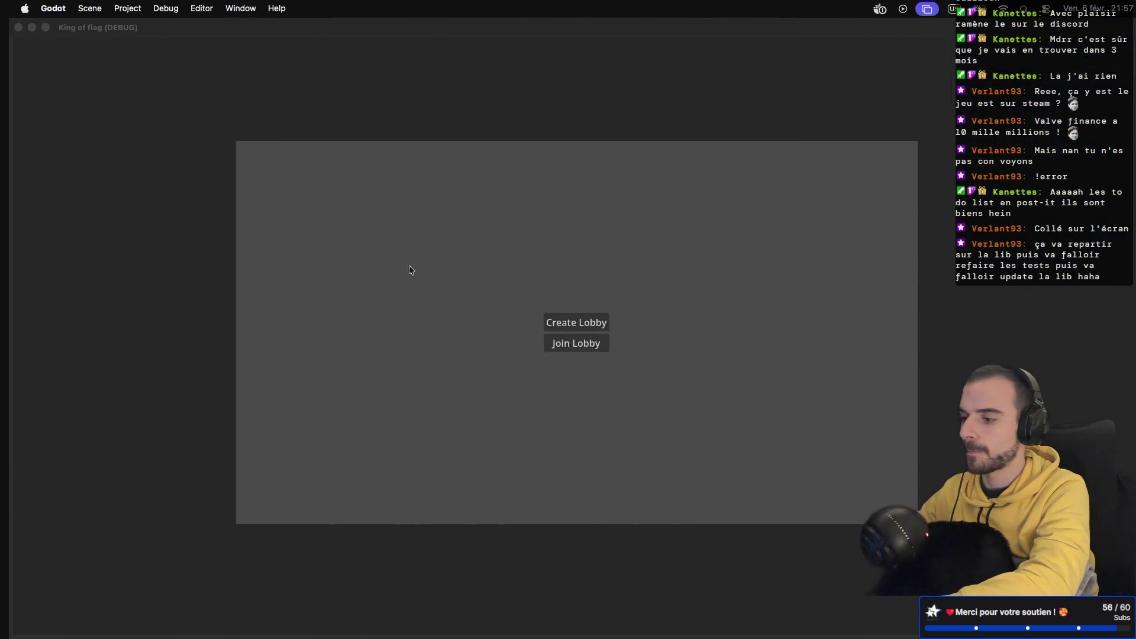
Step: Create a lobby, restart the project from the editor, and create a lobby again
{"action": "left_click", "coordinate": [567, 321]}
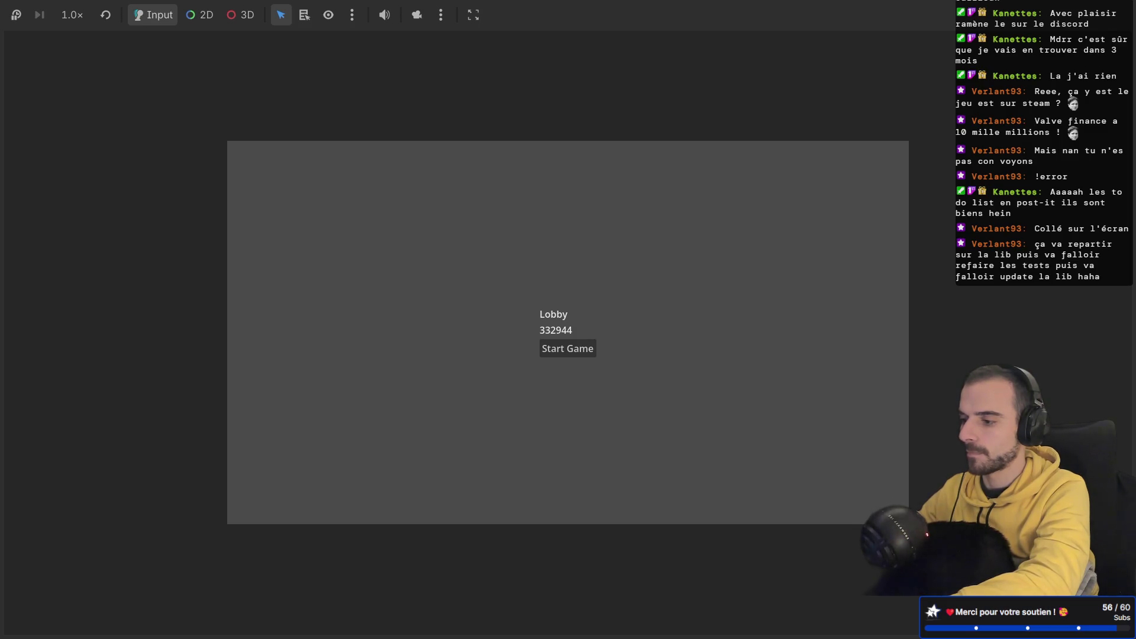
{"action": "key", "text": "super+Tab"}
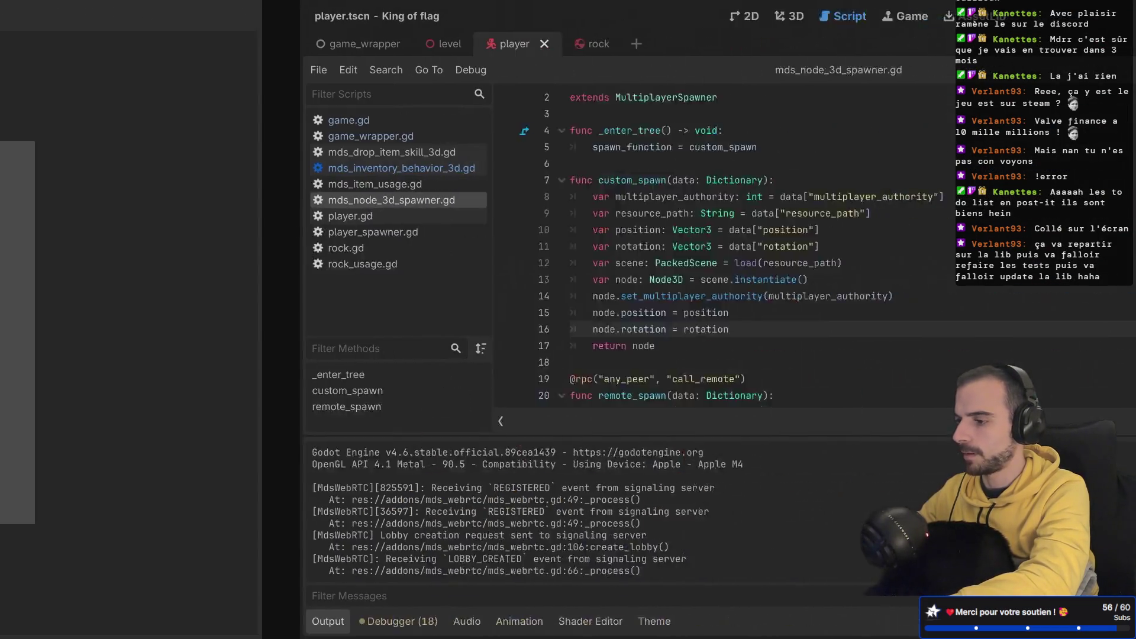
{"action": "left_click", "coordinate": [881, 16]}
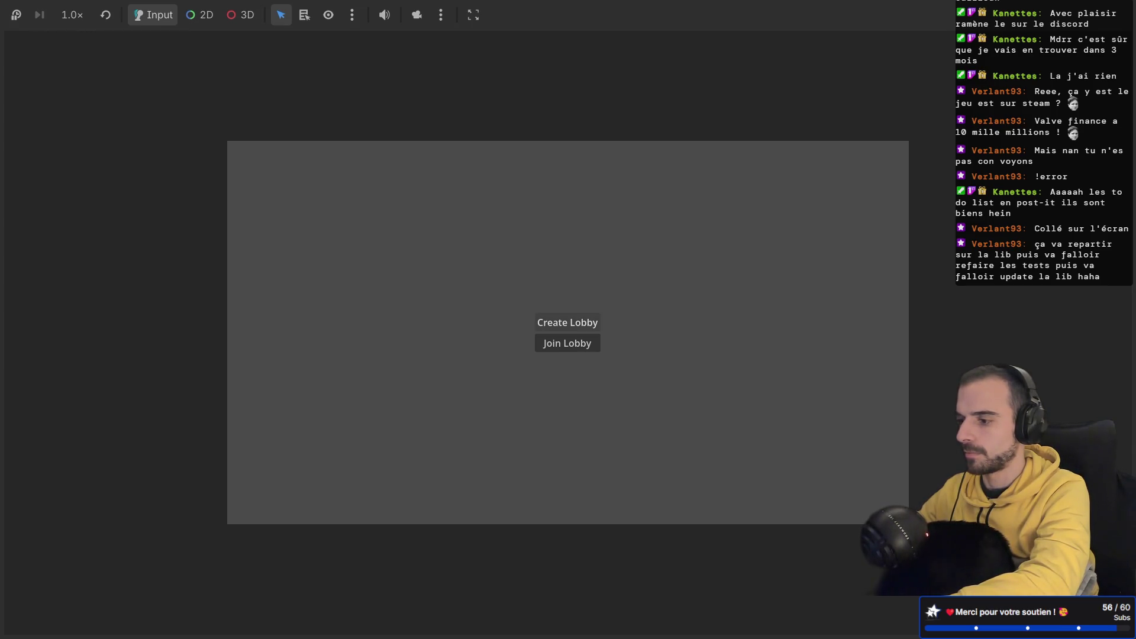
{"action": "left_click", "coordinate": [566, 322]}
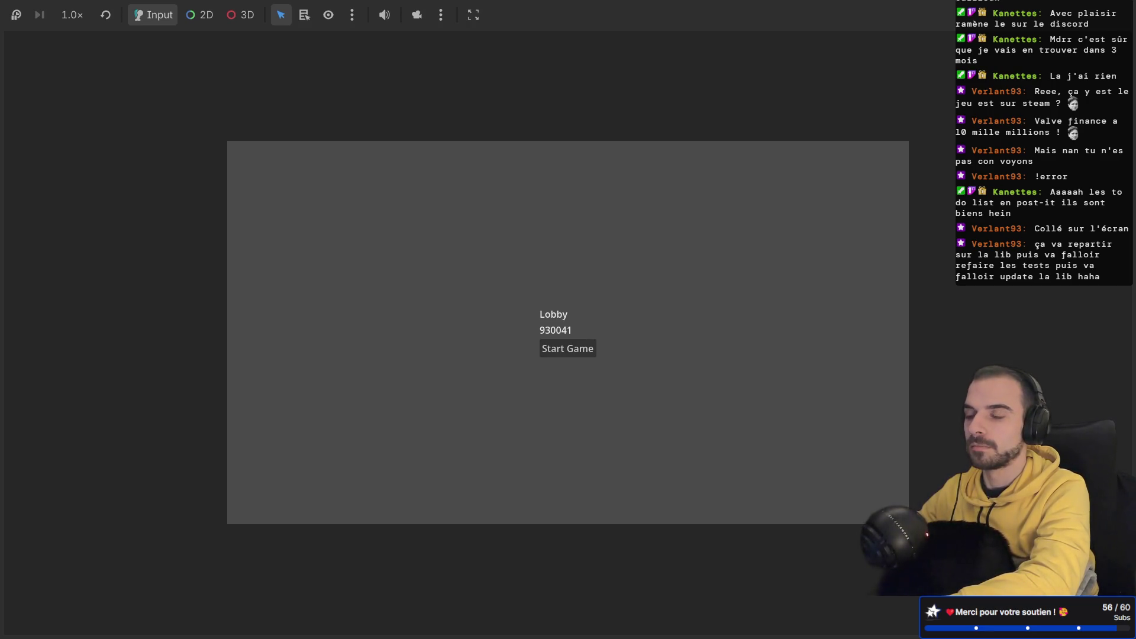
Step: In the separate debug game window, create a lobby and start the match
{"action": "key", "text": "ctrl+Left"}
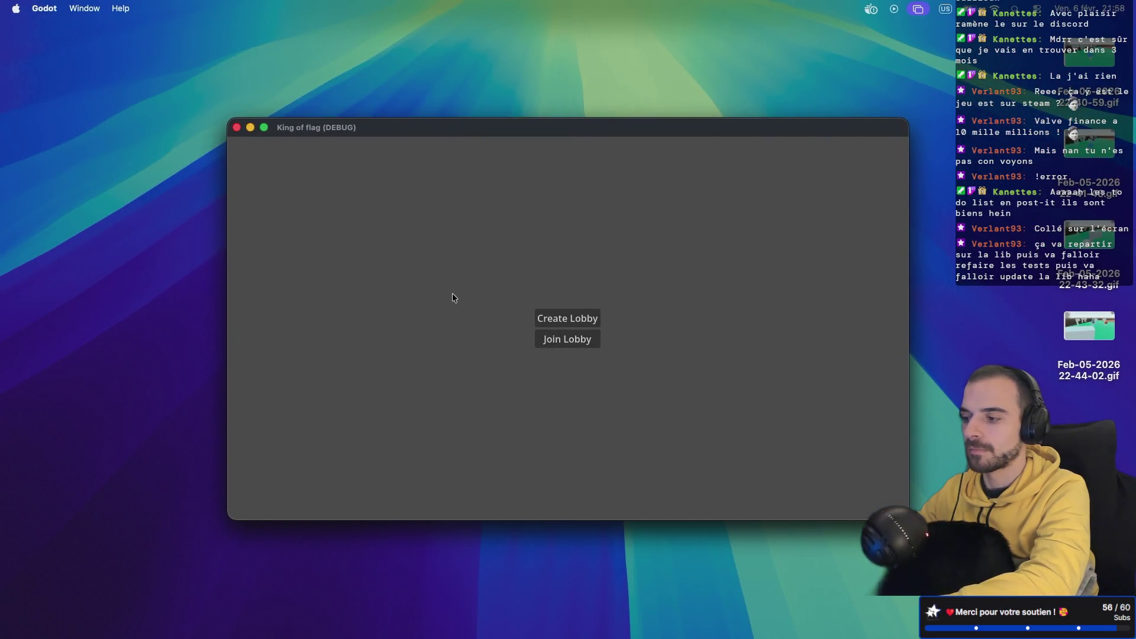
{"action": "key", "text": "ctrl+Right"}
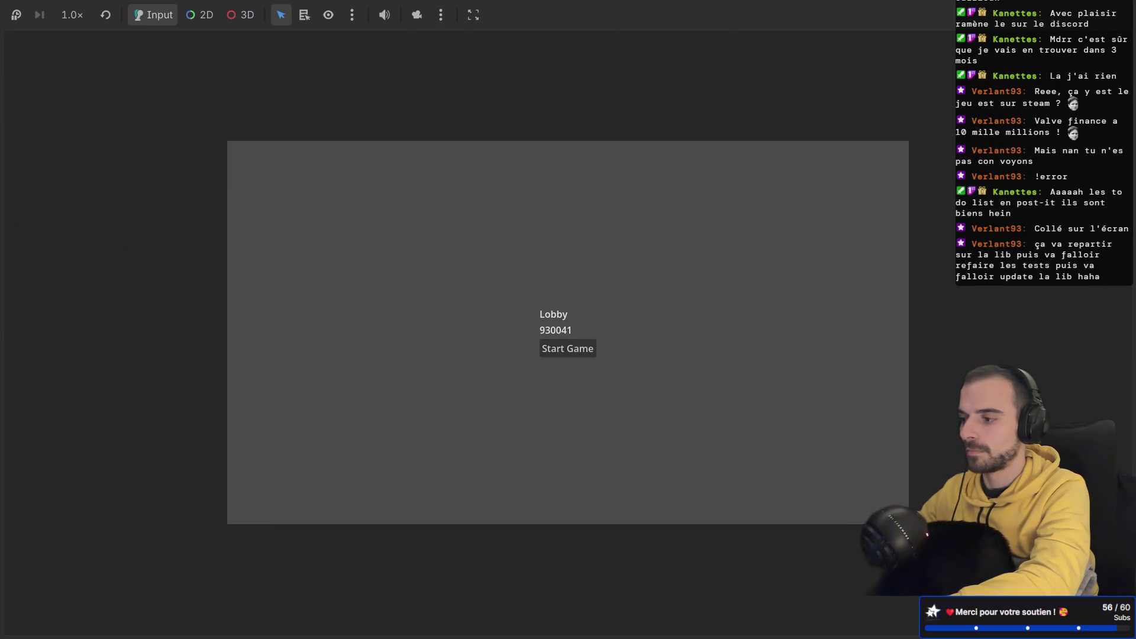
{"action": "key", "text": "ctrl+Right"}
{"action": "key", "text": "ctrl+Left"}
{"action": "key", "text": "ctrl+Right"}
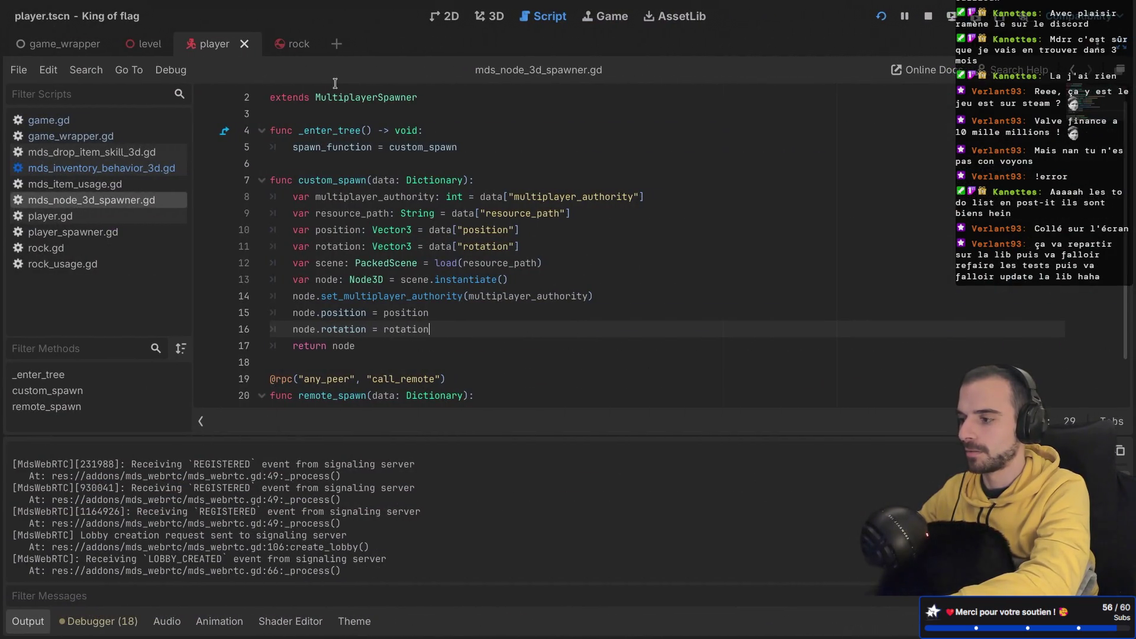
{"action": "key", "text": "ctrl+Left"}
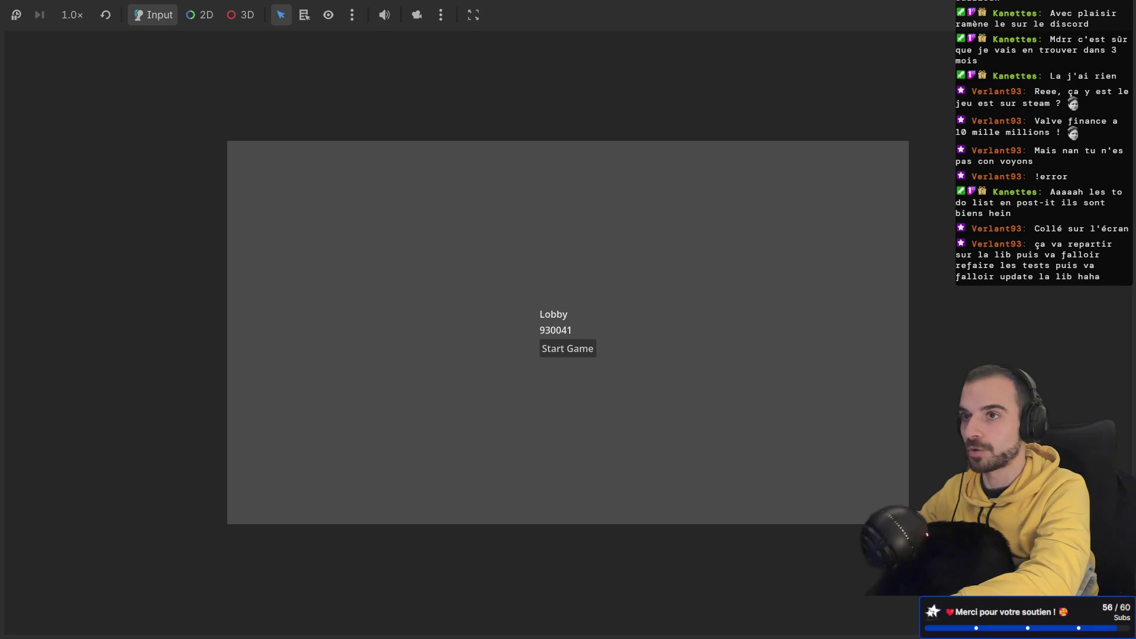
{"action": "key", "text": "ctrl+Left"}
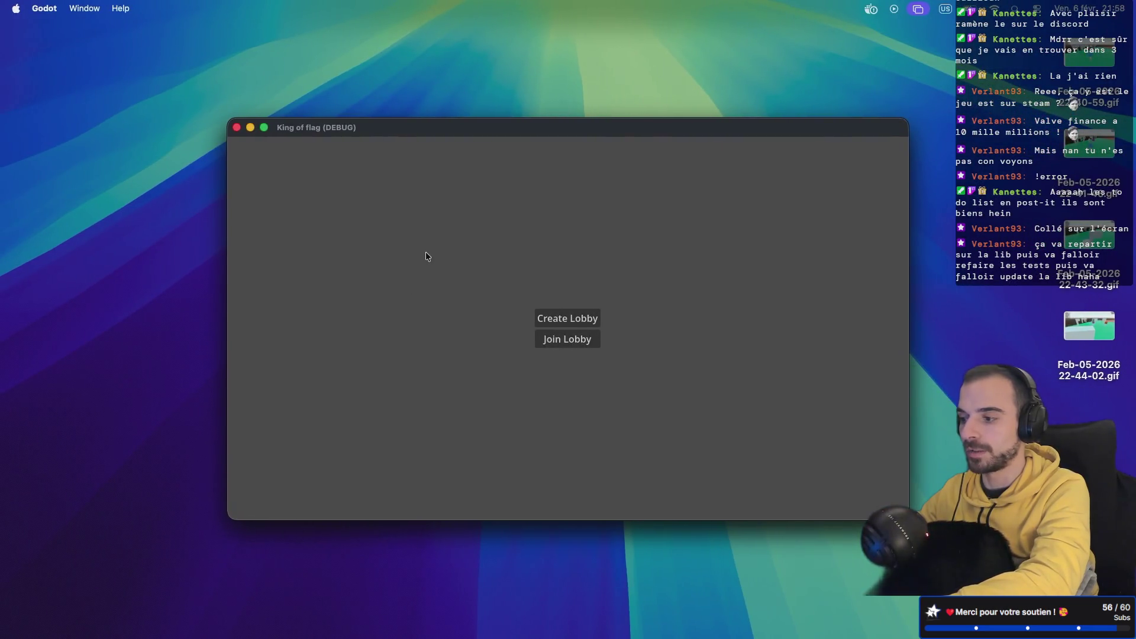
{"action": "left_click", "coordinate": [583, 337]}
{"action": "left_click", "coordinate": [575, 343]}
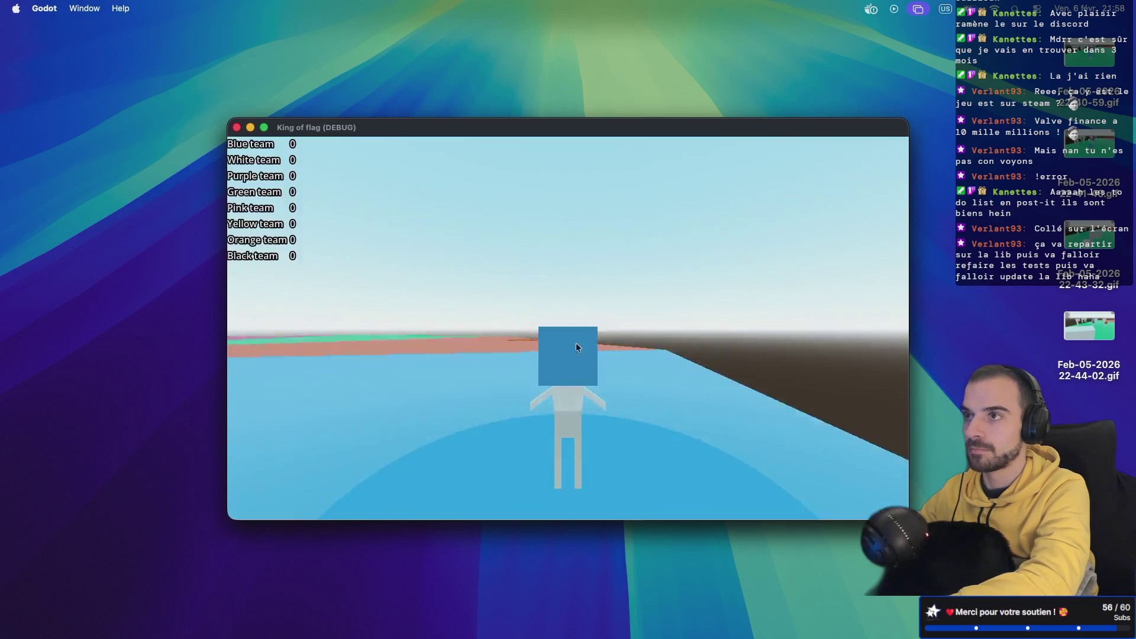